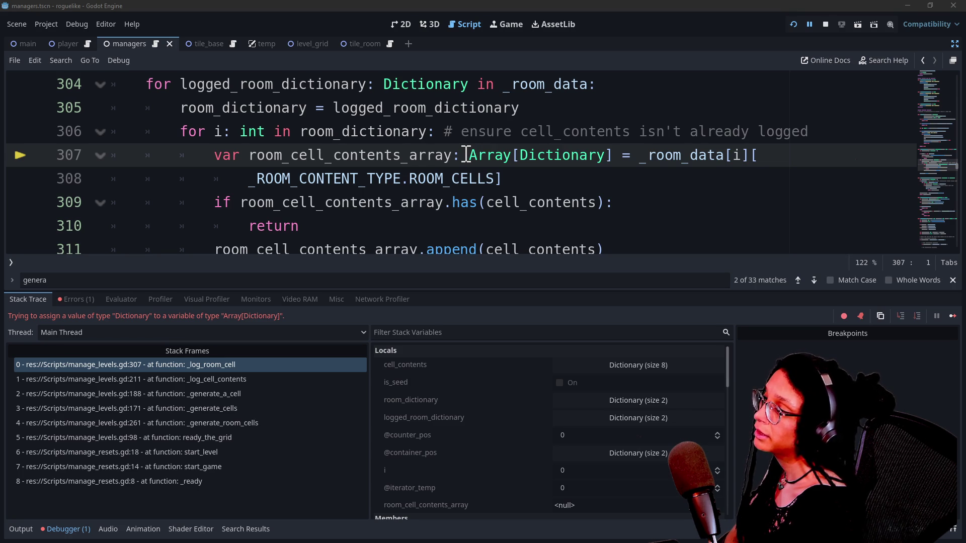
Step: Highlight the _room_data reference on line 307 and the ROOM_CELLS key expression on line 308
{"action": "left_click_drag", "start_coordinate": [630, 157], "coordinate": [725, 166]}
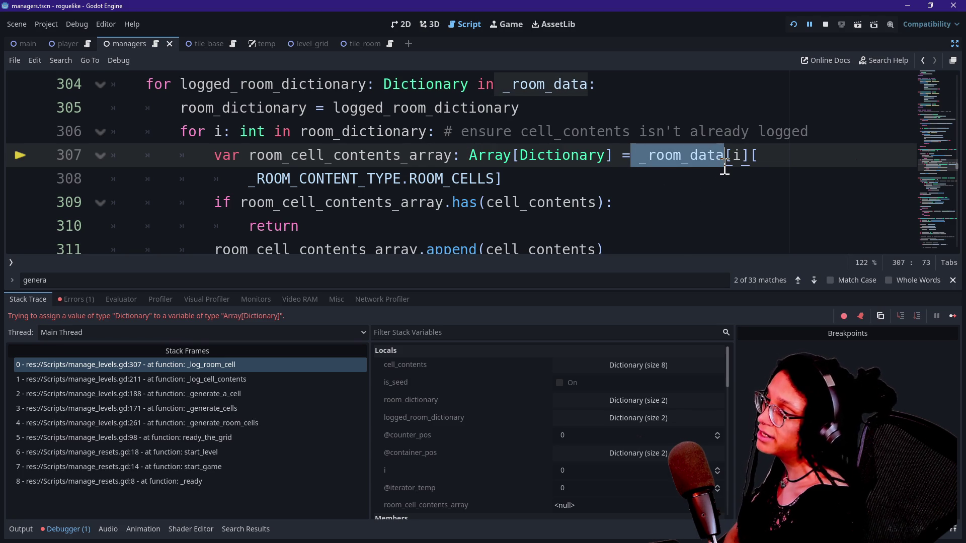
{"action": "left_click", "coordinate": [735, 157]}
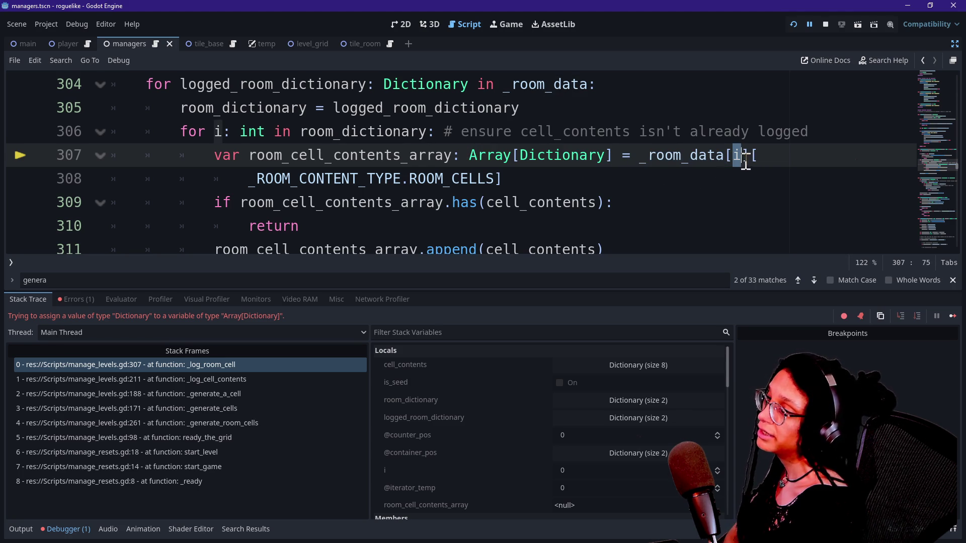
{"action": "mouse_move", "coordinate": [742, 161]}
{"action": "left_click", "coordinate": [632, 129]}
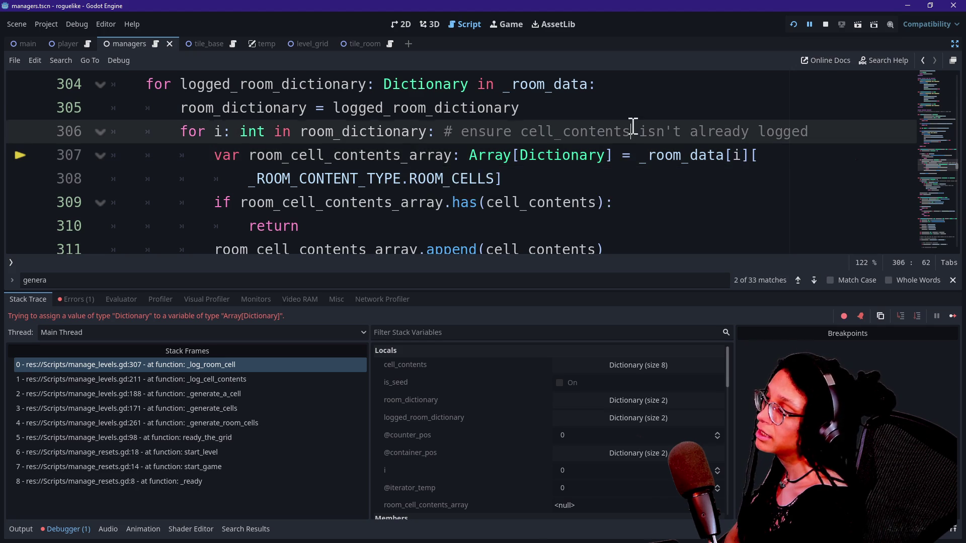
{"action": "left_click_drag", "start_coordinate": [257, 180], "coordinate": [419, 182]}
{"action": "mouse_move", "coordinate": [505, 182]}
{"action": "left_mouse_down"}
{"action": "mouse_move", "coordinate": [297, 182]}
{"action": "mouse_move", "coordinate": [437, 202]}
{"action": "mouse_move", "coordinate": [453, 187]}
{"action": "left_mouse_up"}
{"action": "left_click", "coordinate": [500, 184]}
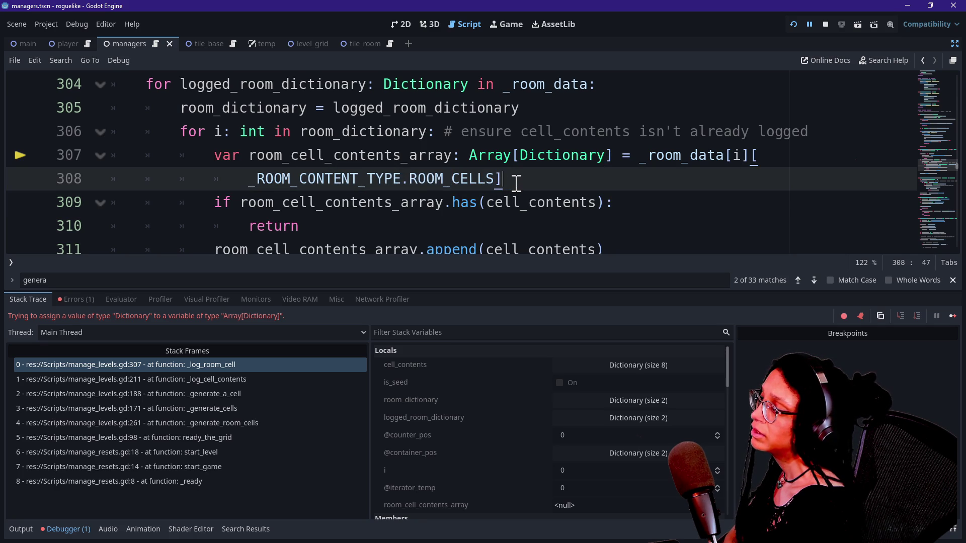
{"action": "left_click_drag", "start_coordinate": [516, 182], "coordinate": [401, 182]}
{"action": "left_click", "coordinate": [403, 181]}
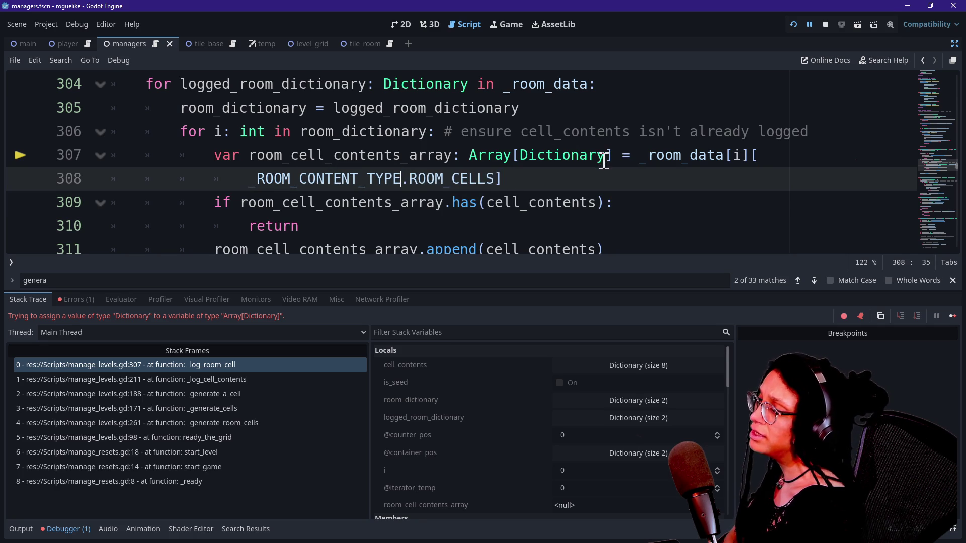
{"action": "mouse_move", "coordinate": [593, 176]}
{"action": "left_mouse_down"}
{"action": "mouse_move", "coordinate": [248, 156]}
{"action": "mouse_move", "coordinate": [248, 179]}
{"action": "left_mouse_up"}
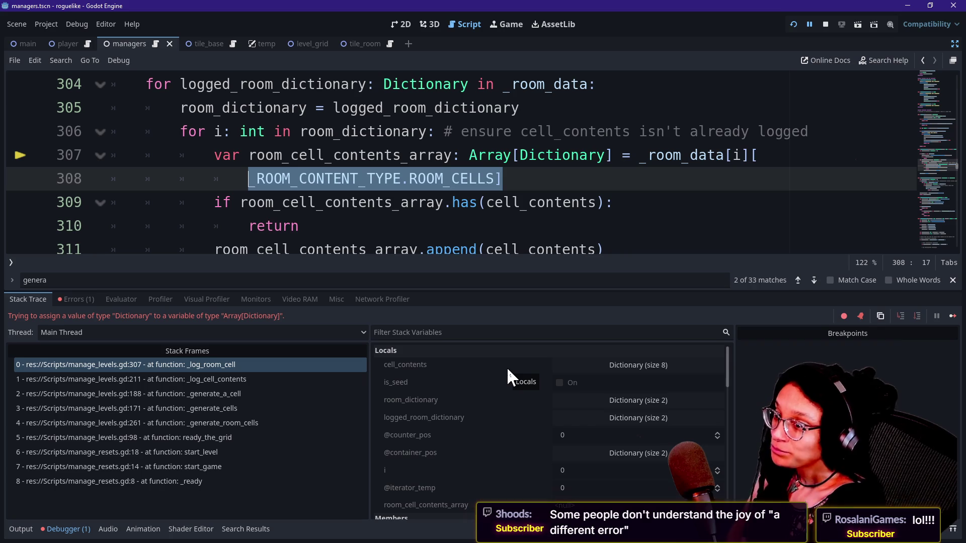
Step: Move the caret through lines 309–311, then back to the Array type on line 307
{"action": "mouse_move", "coordinate": [509, 226]}
{"action": "left_mouse_down"}
{"action": "mouse_move", "coordinate": [503, 246]}
{"action": "mouse_move", "coordinate": [545, 221]}
{"action": "left_mouse_up"}
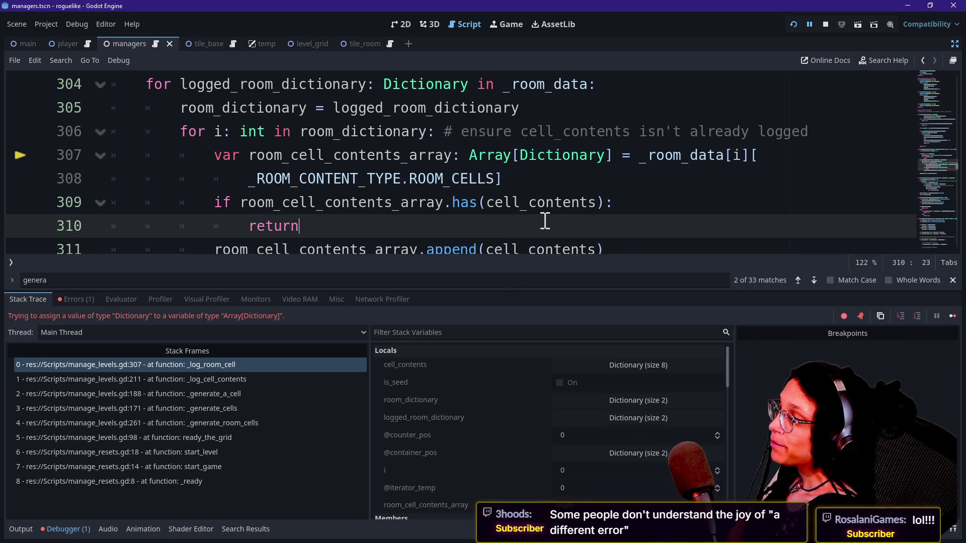
{"action": "key", "text": "Up"}
{"action": "key", "text": "Down"}
{"action": "key", "text": "Down"}
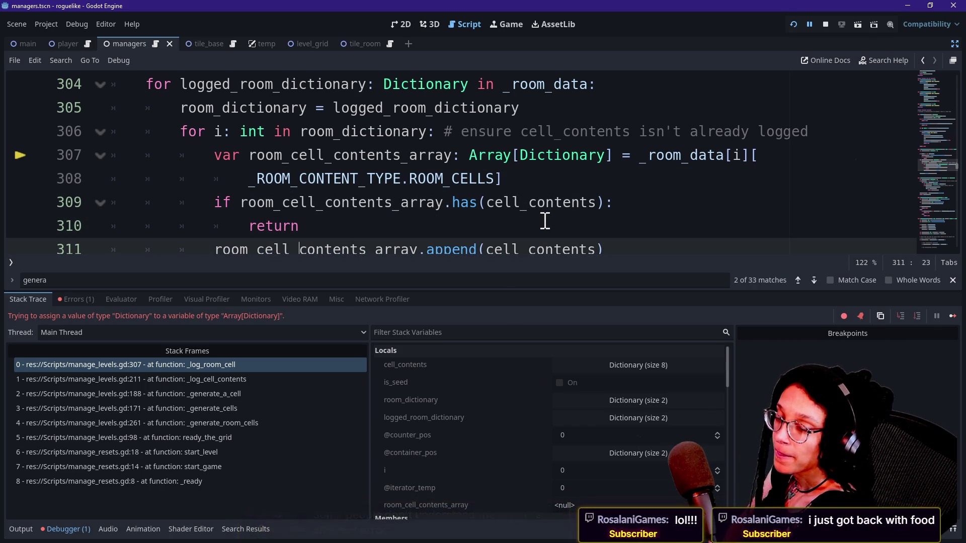
{"action": "key", "text": "Up"}
{"action": "key", "text": "Up"}
{"action": "key", "text": "Down"}
{"action": "key", "text": "Down"}
{"action": "key", "text": "Up"}
{"action": "key", "text": "Up"}
{"action": "key", "text": "Up"}
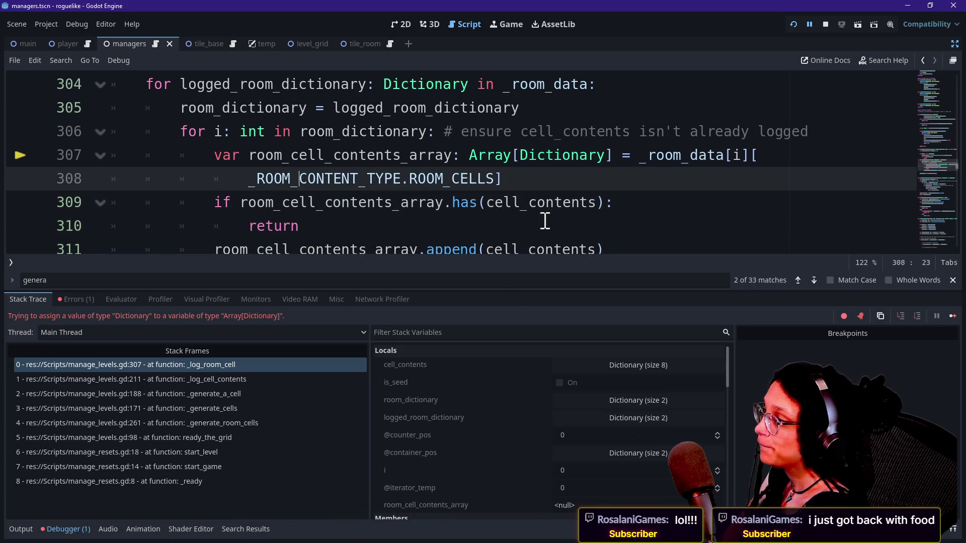
{"action": "key", "text": "Down"}
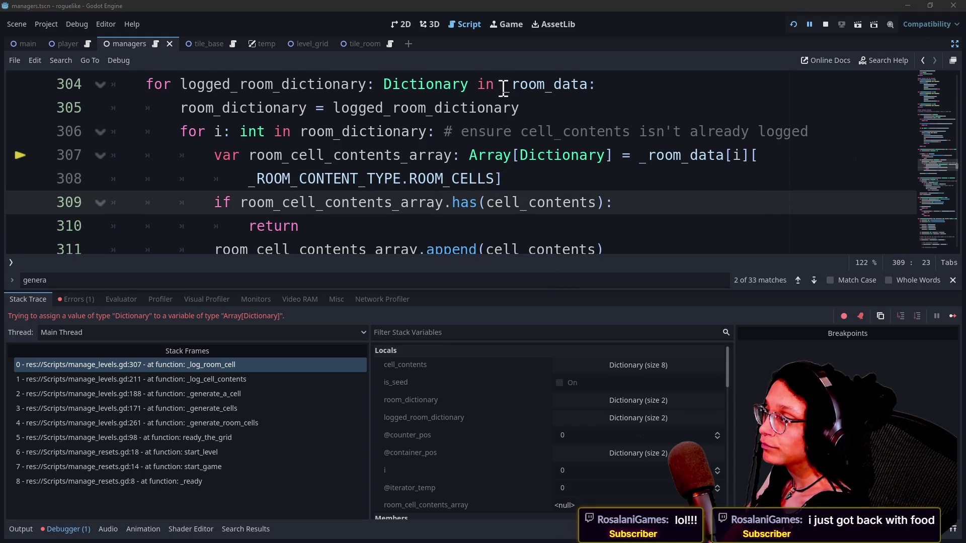
{"action": "left_click", "coordinate": [496, 156]}
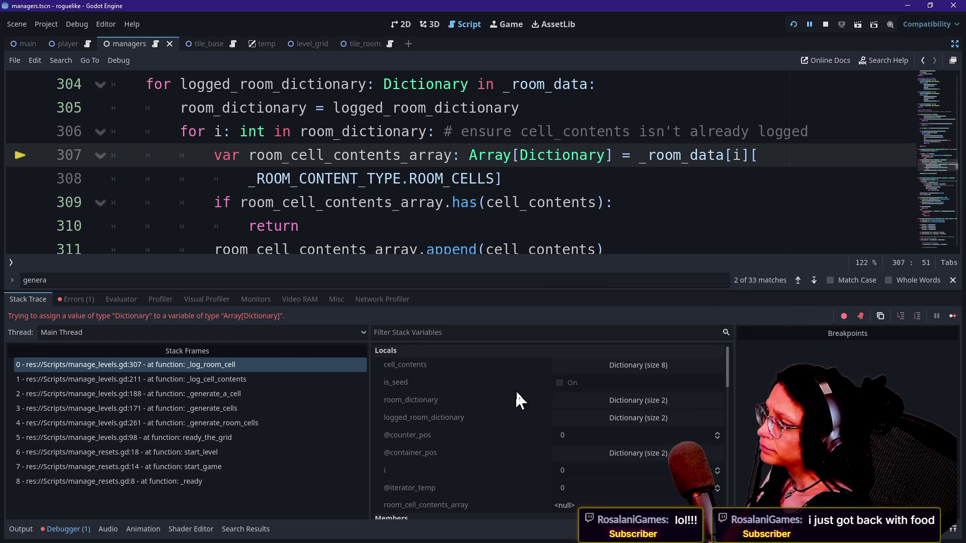
Step: In the debugger, expand room_cell_contents_array and the first Dictionary (size 2) inside _room_data
{"action": "scroll", "coordinate": [539, 400], "scroll_direction": "down", "scroll_amount": 3}
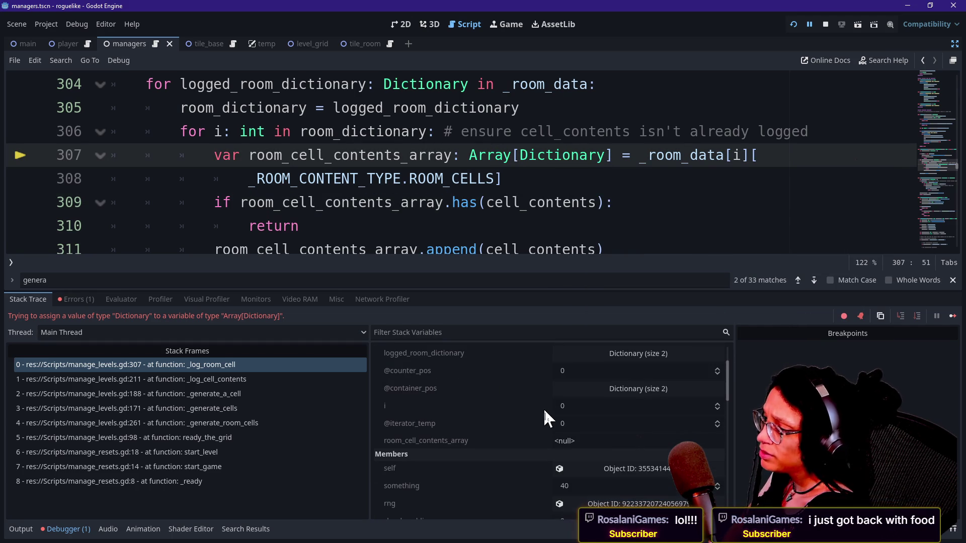
{"action": "left_click", "coordinate": [556, 439]}
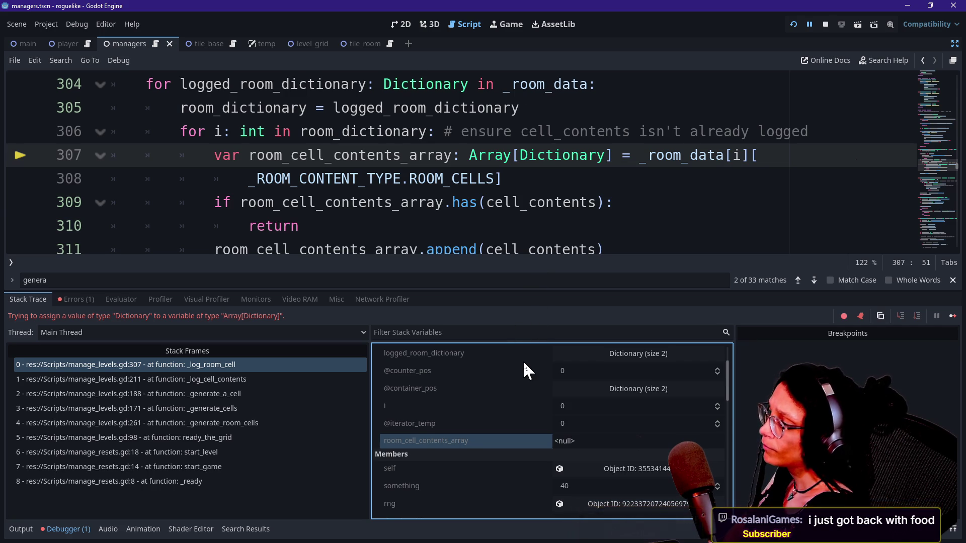
{"action": "scroll", "coordinate": [523, 361], "scroll_direction": "down", "scroll_amount": 5}
{"action": "scroll", "coordinate": [523, 360], "scroll_direction": "up", "scroll_amount": 3}
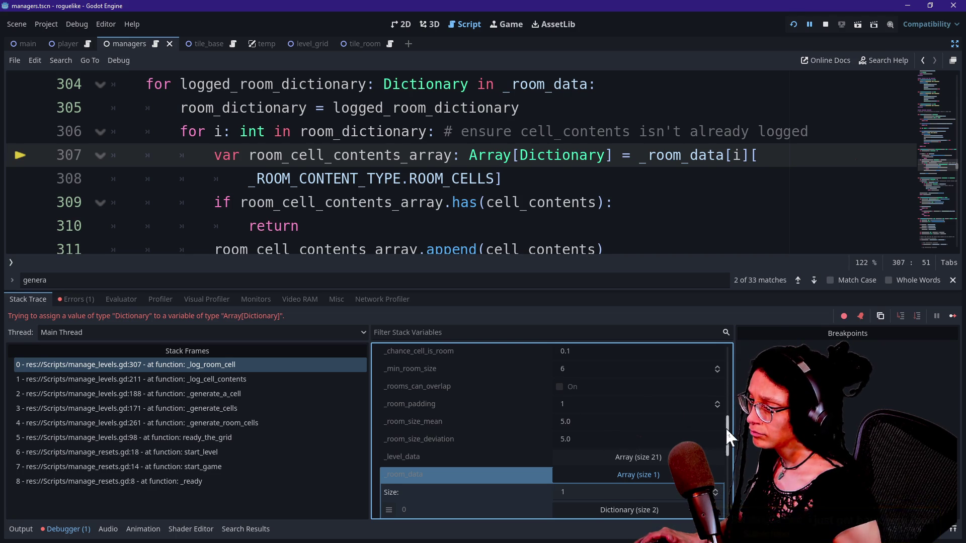
{"action": "scroll", "coordinate": [728, 437], "scroll_direction": "down", "scroll_amount": 3}
{"action": "left_click", "coordinate": [612, 440]}
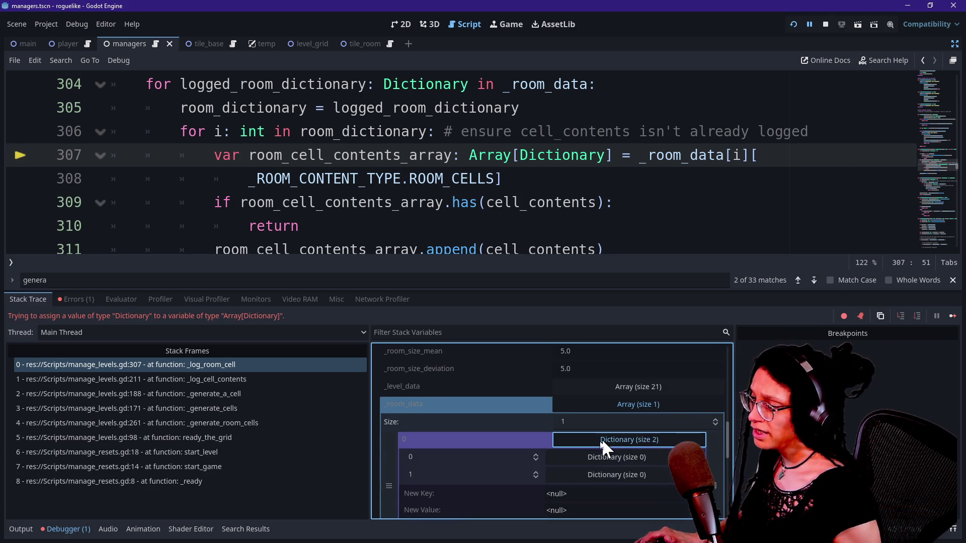
{"action": "scroll", "coordinate": [723, 435], "scroll_direction": "down", "scroll_amount": 2}
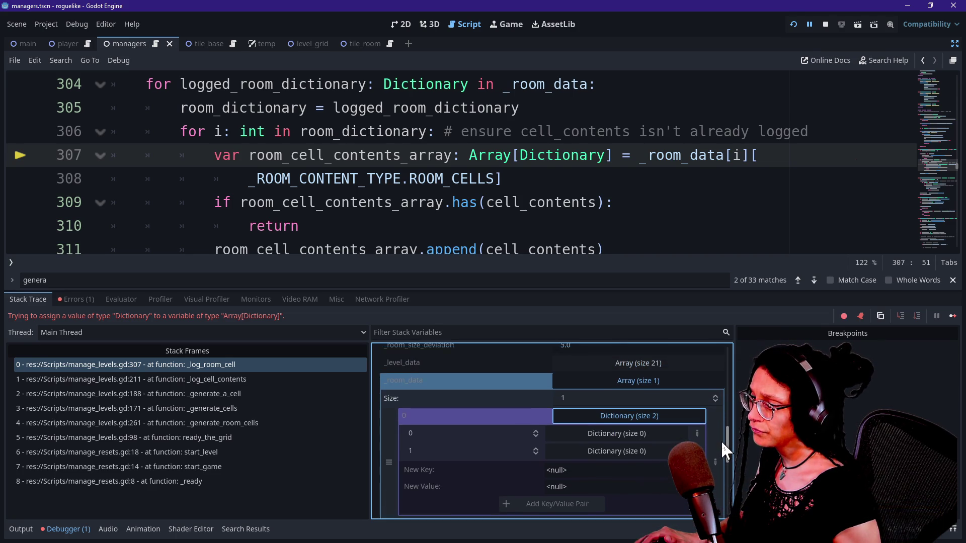
{"action": "scroll", "coordinate": [721, 441], "scroll_direction": "up", "scroll_amount": 1}
{"action": "double_click", "coordinate": [736, 155]}
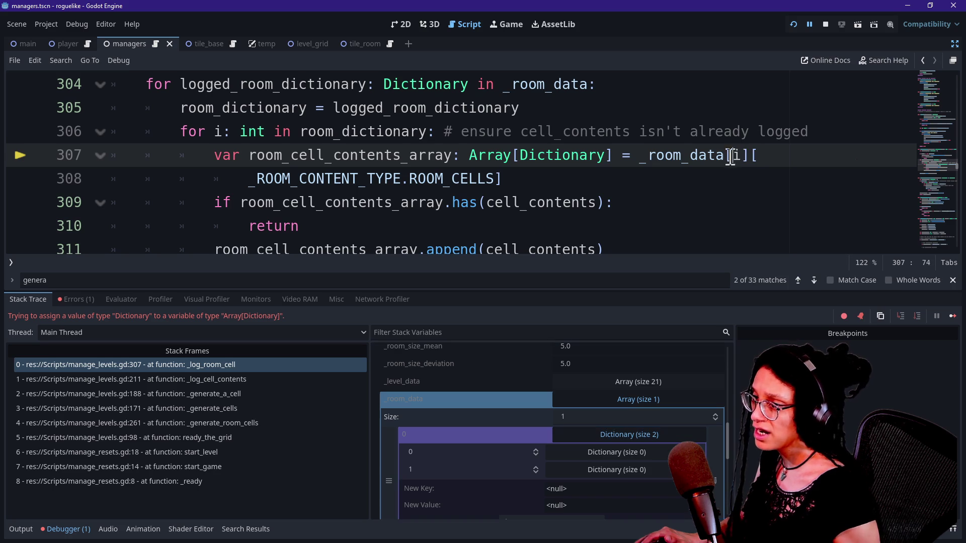
{"action": "left_click", "coordinate": [200, 131]}
{"action": "left_click_drag", "start_coordinate": [291, 131], "coordinate": [425, 132]}
{"action": "left_click", "coordinate": [429, 130]}
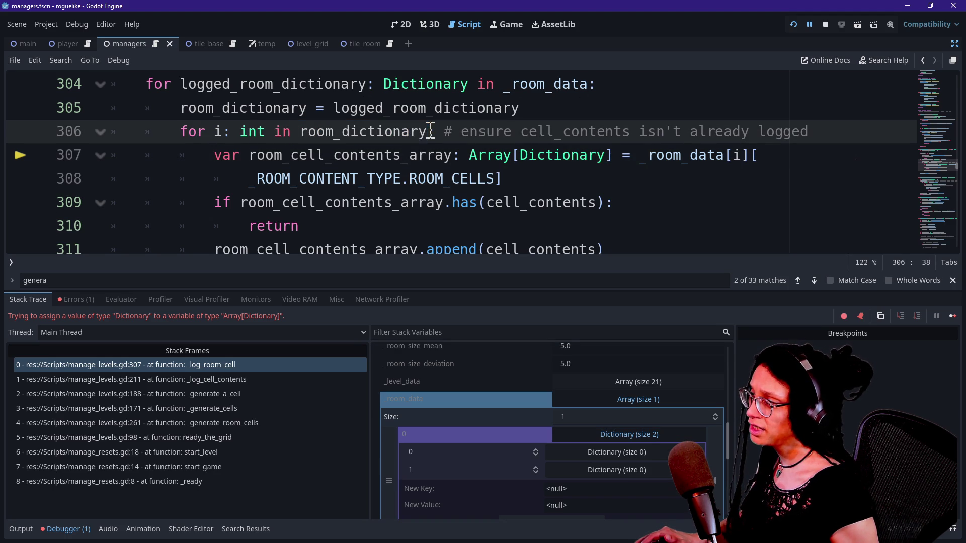
{"action": "mouse_move", "coordinate": [317, 131]}
{"action": "left_mouse_down"}
{"action": "mouse_move", "coordinate": [325, 146]}
{"action": "mouse_move", "coordinate": [374, 150]}
{"action": "mouse_move", "coordinate": [282, 151]}
{"action": "mouse_move", "coordinate": [403, 134]}
{"action": "mouse_move", "coordinate": [300, 132]}
{"action": "mouse_move", "coordinate": [412, 134]}
{"action": "left_mouse_up"}
{"action": "left_click", "coordinate": [334, 139]}
{"action": "left_click", "coordinate": [345, 134]}
{"action": "left_click", "coordinate": [438, 146]}
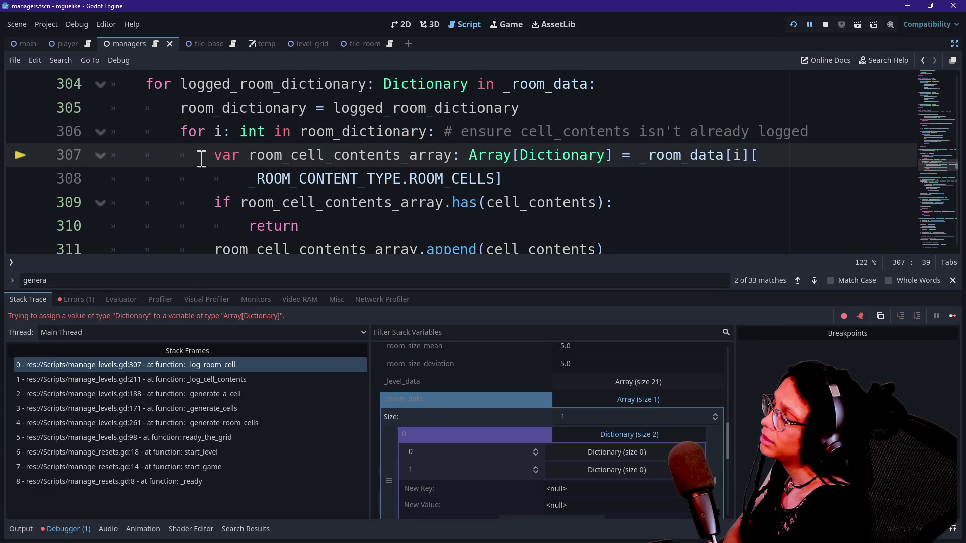
{"action": "double_click", "coordinate": [219, 133]}
{"action": "left_click", "coordinate": [267, 135]}
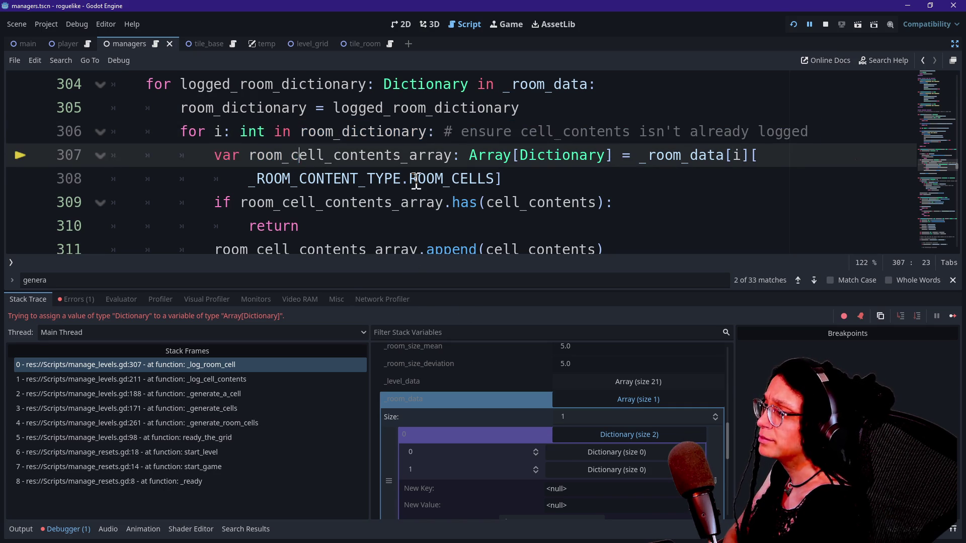
{"action": "left_click", "coordinate": [605, 142]}
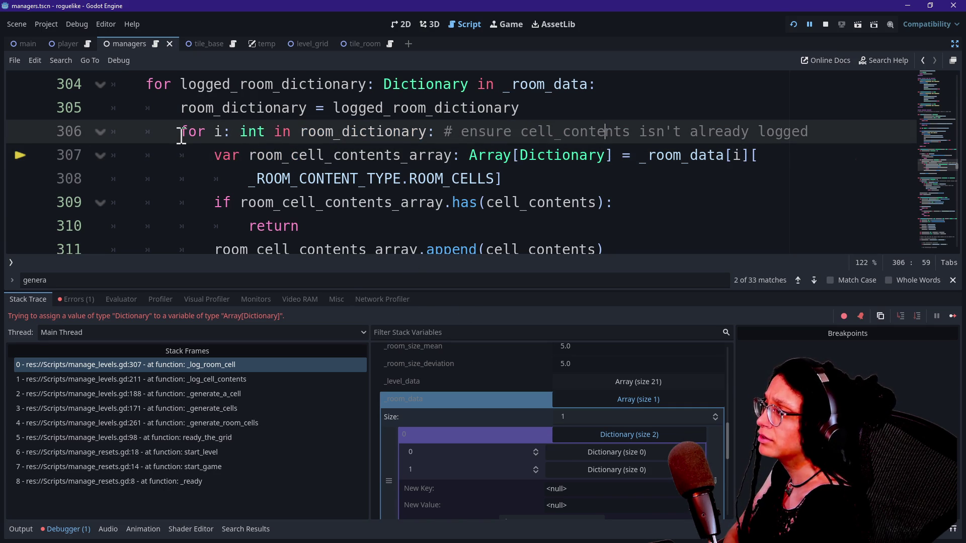
{"action": "scroll", "coordinate": [181, 135], "scroll_direction": "up", "scroll_amount": 1}
{"action": "mouse_move", "coordinate": [178, 151]}
{"action": "left_mouse_down"}
{"action": "mouse_move", "coordinate": [419, 179]}
{"action": "mouse_move", "coordinate": [723, 179]}
{"action": "mouse_move", "coordinate": [730, 166]}
{"action": "left_mouse_up"}
{"action": "left_click", "coordinate": [420, 179]}
{"action": "left_click", "coordinate": [448, 157]}
{"action": "left_click", "coordinate": [649, 182]}
{"action": "left_click", "coordinate": [718, 169]}
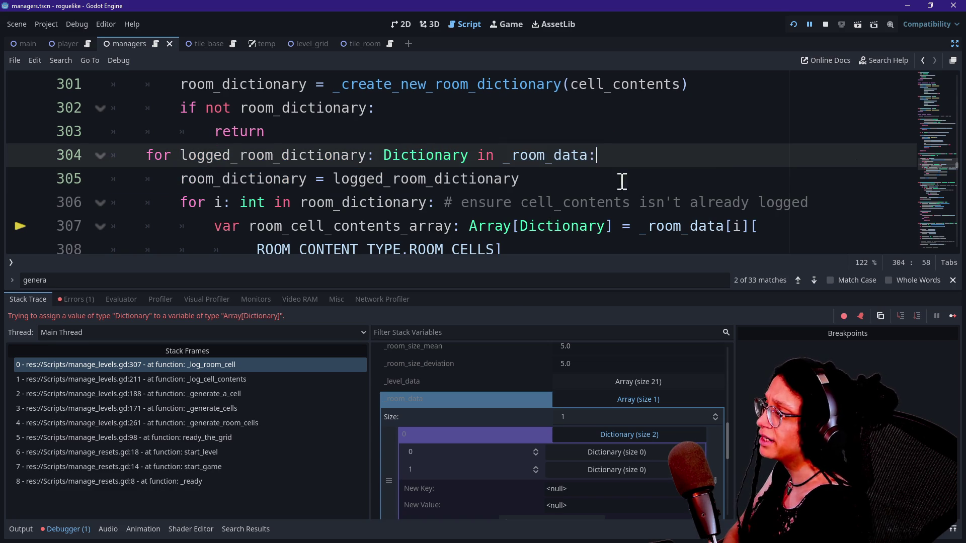
{"action": "mouse_move", "coordinate": [446, 155]}
{"action": "left_mouse_down"}
{"action": "mouse_move", "coordinate": [604, 169]}
{"action": "mouse_move", "coordinate": [470, 137]}
{"action": "mouse_move", "coordinate": [455, 147]}
{"action": "left_mouse_up"}
{"action": "left_click", "coordinate": [606, 162]}
{"action": "left_click_drag", "start_coordinate": [350, 155], "coordinate": [615, 166]}
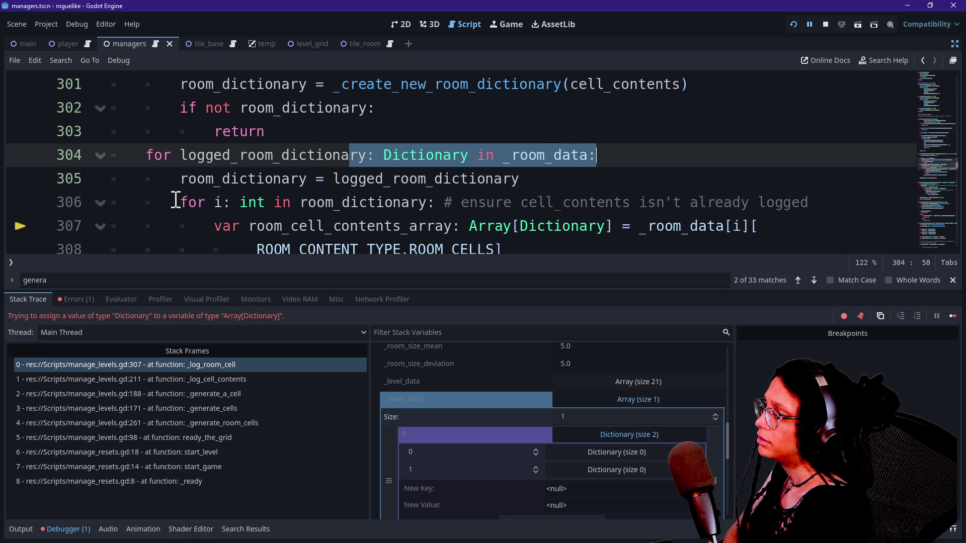
{"action": "mouse_move", "coordinate": [182, 184]}
{"action": "left_mouse_down"}
{"action": "mouse_move", "coordinate": [319, 224]}
{"action": "mouse_move", "coordinate": [345, 213]}
{"action": "left_mouse_up"}
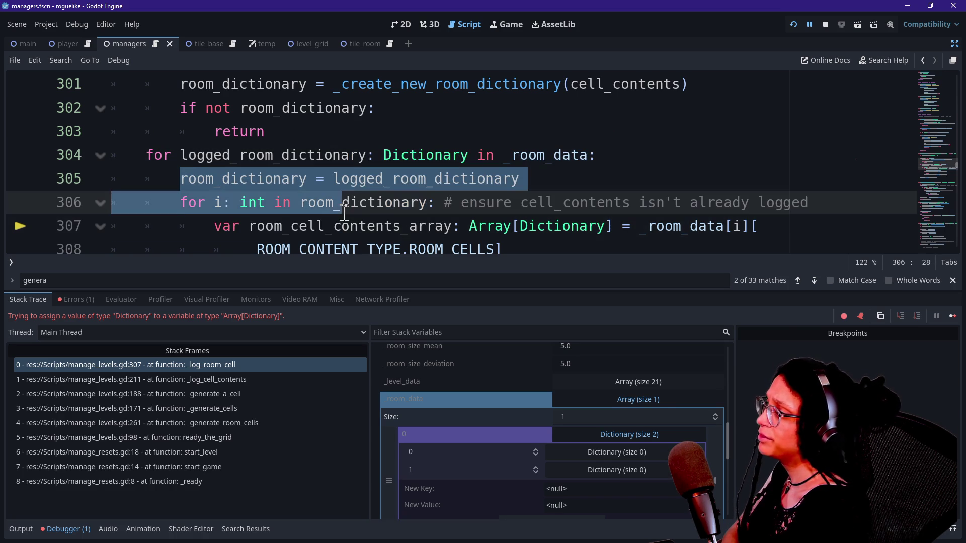
{"action": "mouse_move", "coordinate": [132, 170]}
{"action": "left_mouse_down"}
{"action": "mouse_move", "coordinate": [328, 205]}
{"action": "mouse_move", "coordinate": [328, 164]}
{"action": "mouse_move", "coordinate": [278, 155]}
{"action": "left_mouse_up"}
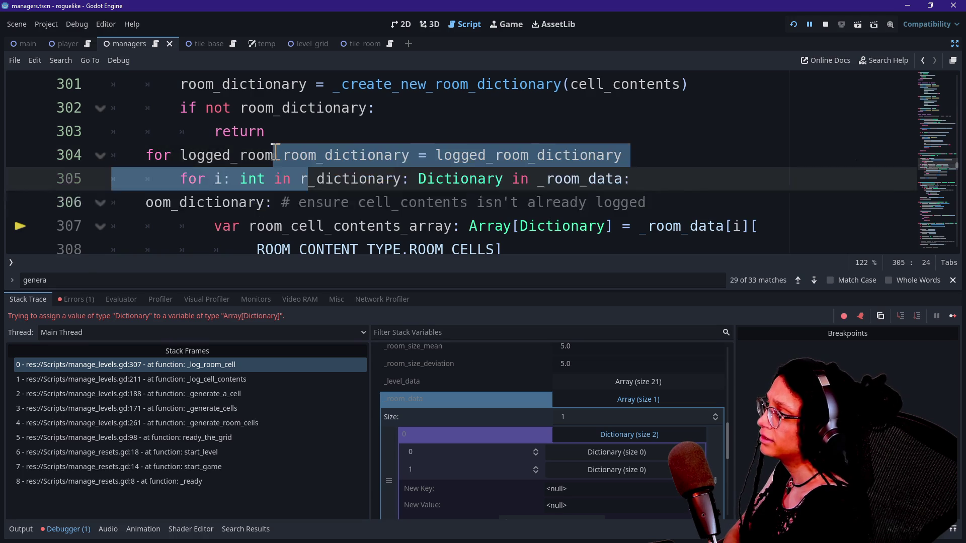
{"action": "key", "text": "ctrl+z"}
{"action": "mouse_move", "coordinate": [172, 155]}
{"action": "left_mouse_down"}
{"action": "mouse_move", "coordinate": [396, 171]}
{"action": "mouse_move", "coordinate": [377, 160]}
{"action": "left_mouse_up"}
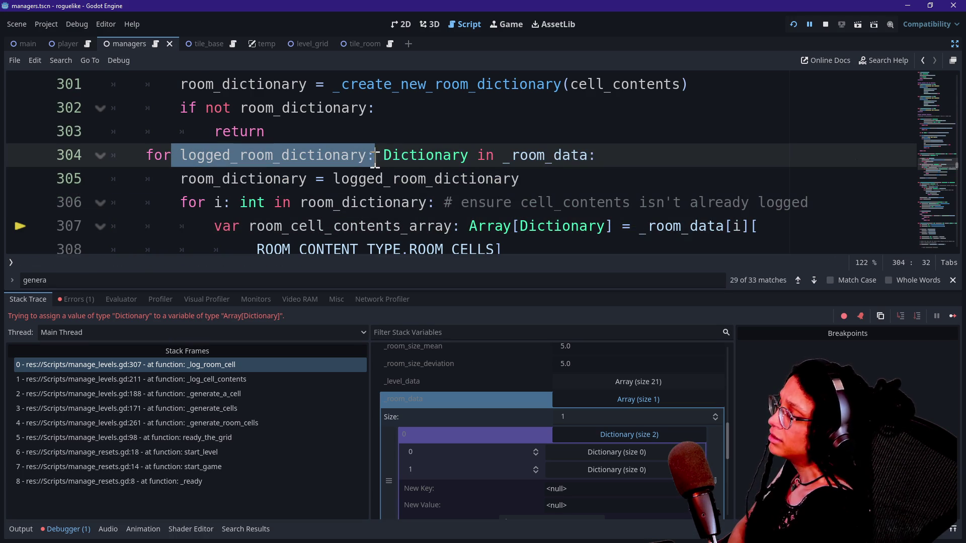
{"action": "left_click", "coordinate": [375, 159]}
{"action": "mouse_move", "coordinate": [209, 155]}
{"action": "left_mouse_down"}
{"action": "mouse_move", "coordinate": [322, 160]}
{"action": "mouse_move", "coordinate": [361, 174]}
{"action": "left_mouse_up"}
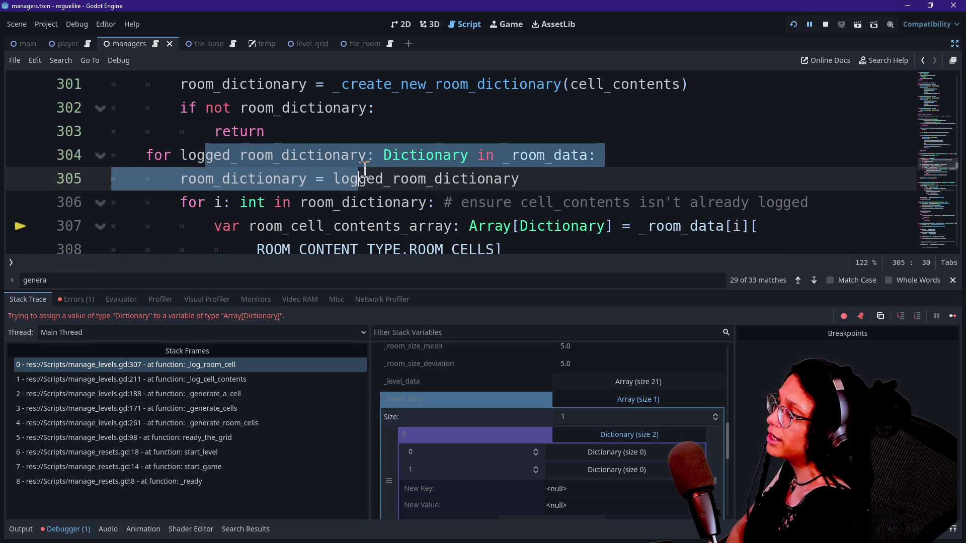
{"action": "left_click", "coordinate": [439, 160]}
{"action": "left_click_drag", "start_coordinate": [500, 159], "coordinate": [559, 159]}
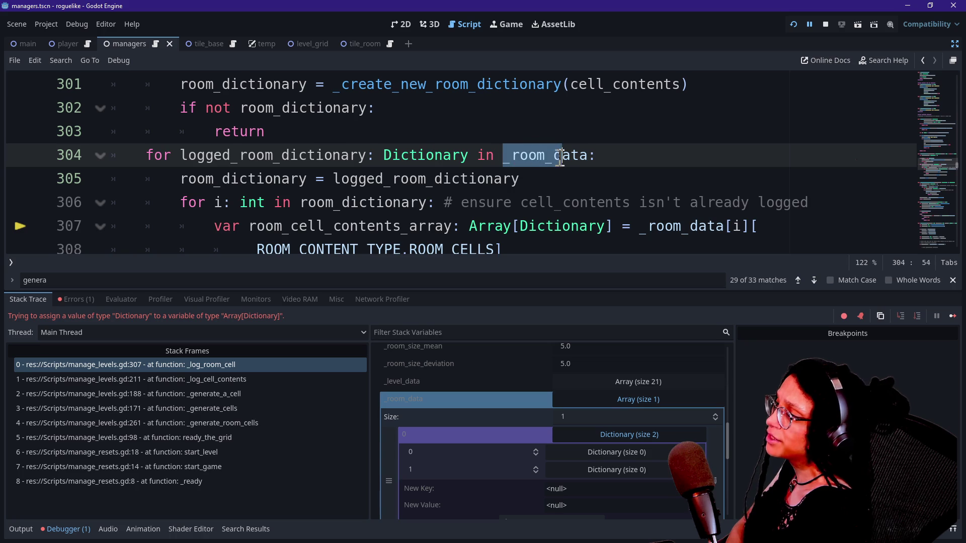
{"action": "left_click", "coordinate": [566, 156]}
{"action": "left_click_drag", "start_coordinate": [316, 180], "coordinate": [576, 179]}
{"action": "mouse_move", "coordinate": [180, 179]}
{"action": "left_mouse_down"}
{"action": "mouse_move", "coordinate": [302, 179]}
{"action": "mouse_move", "coordinate": [456, 211]}
{"action": "mouse_move", "coordinate": [449, 215]}
{"action": "left_mouse_up"}
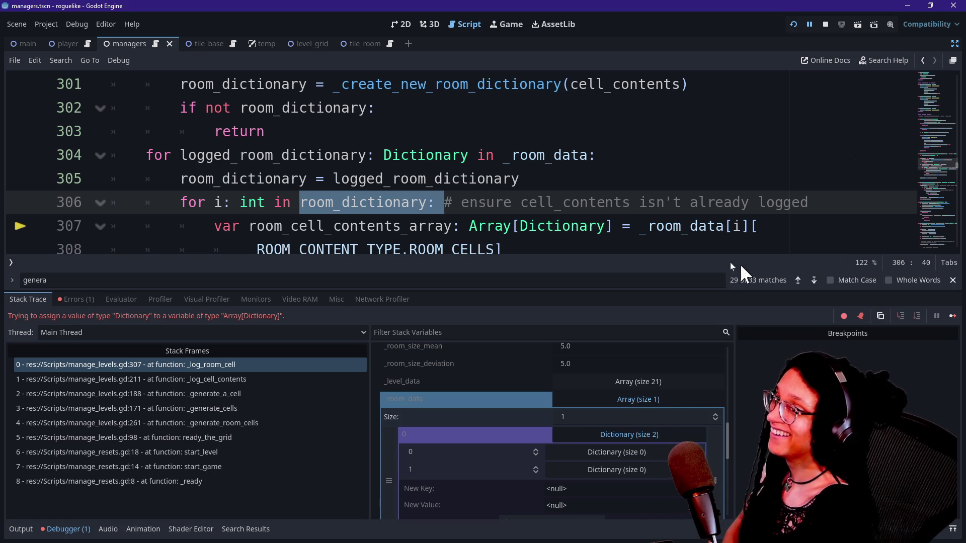
{"action": "left_click_drag", "start_coordinate": [181, 149], "coordinate": [368, 160]}
Step: Rewrite the line 304 loop header as 'for i: int in _room_data:'
{"action": "mouse_move", "coordinate": [367, 160]}
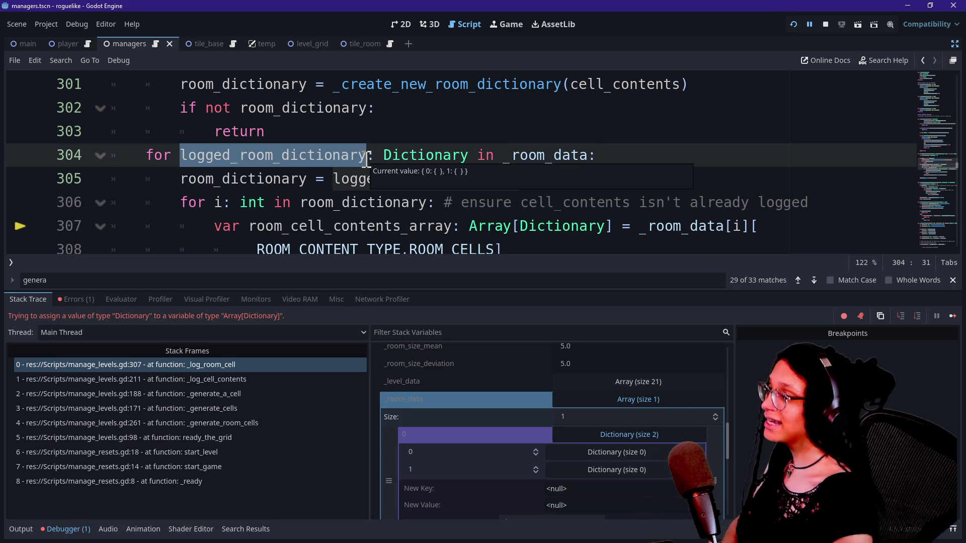
{"action": "type", "text": "i"}
{"action": "mouse_move", "coordinate": [282, 162]}
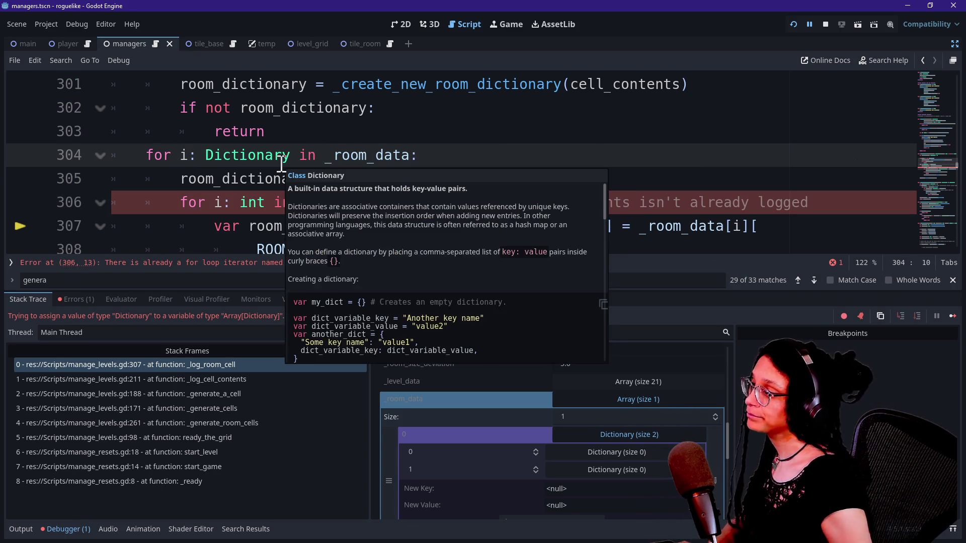
{"action": "type", "text": "int in"}
{"action": "key", "text": "Delete"}
{"action": "key", "text": "Delete"}
{"action": "key", "text": "Delete"}
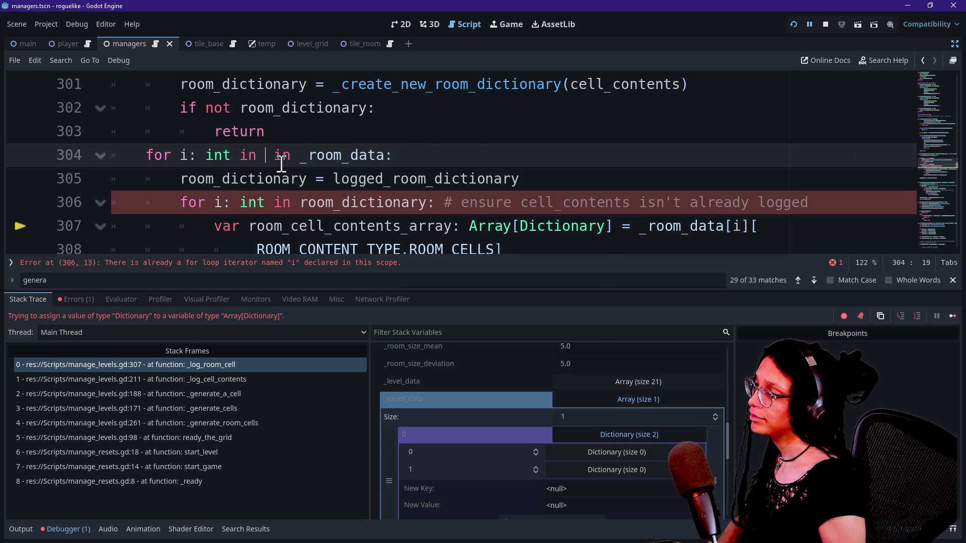
{"action": "key", "text": "Delete"}
{"action": "key", "text": "Delete"}
{"action": "key", "text": "Delete"}
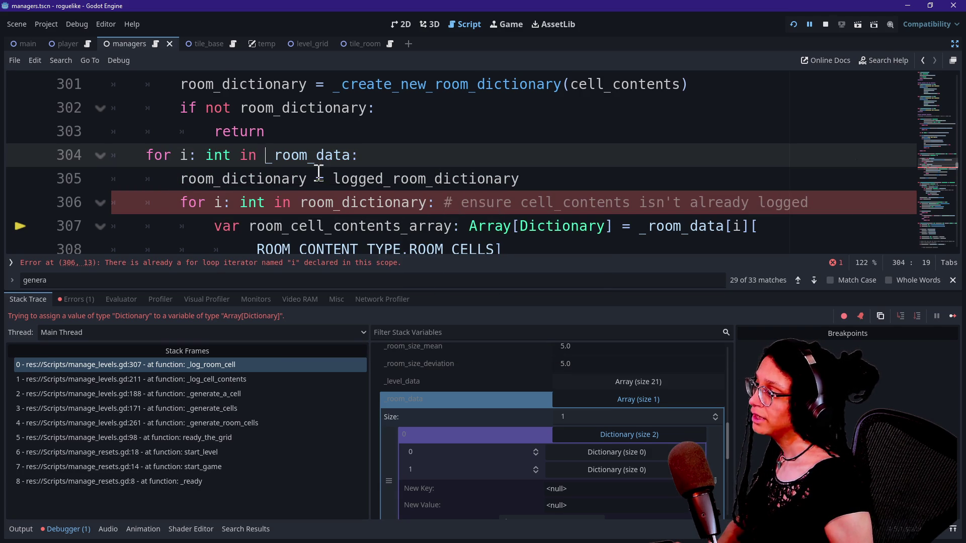
Step: Replace the old dictionary name on line 305 with '_room_data[i]'
{"action": "left_click_drag", "start_coordinate": [340, 176], "coordinate": [556, 176]}
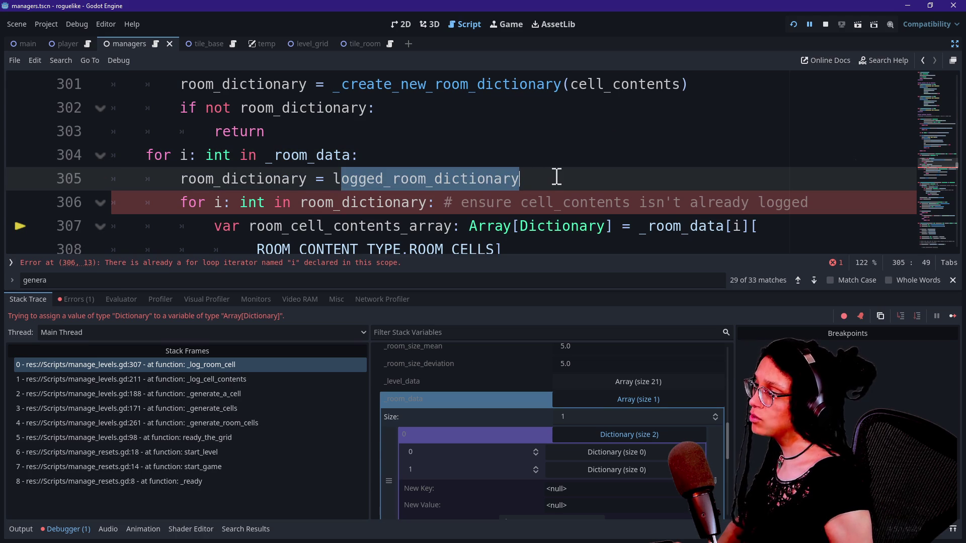
{"action": "key", "text": "BackSpace"}
{"action": "key", "text": "BackSpace"}
{"action": "type", "text": "_"}
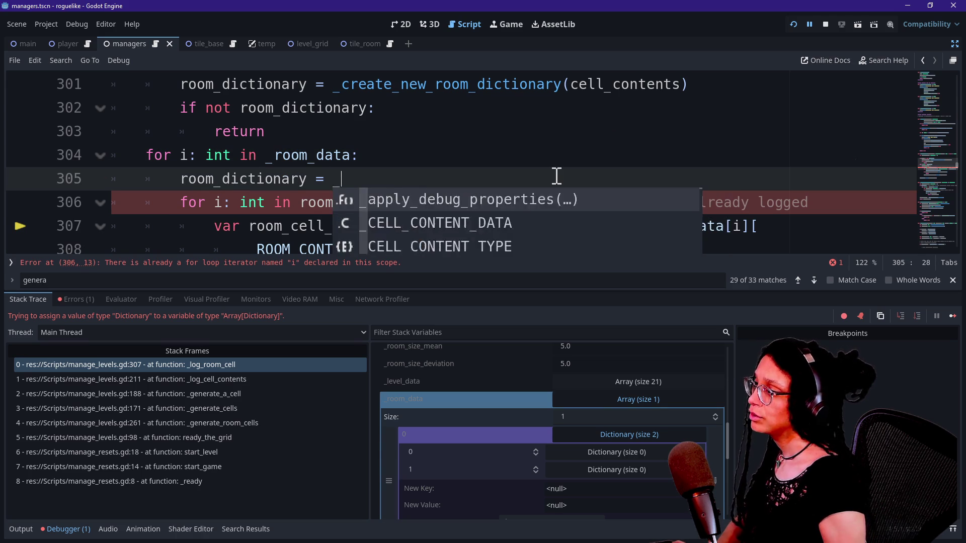
{"action": "type", "text": "room_data[i"}
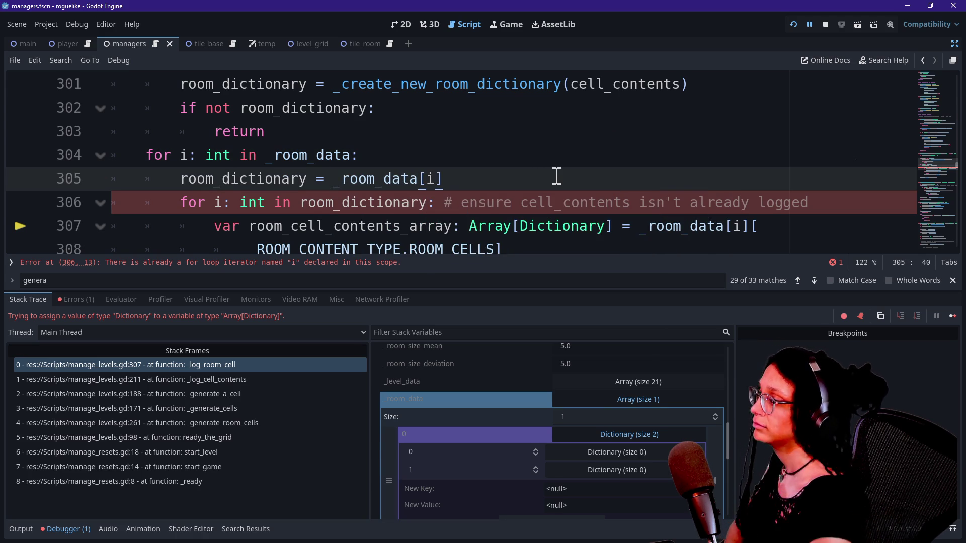
{"action": "key", "text": "Down"}
{"action": "key", "text": "Down"}
Step: Review loop lines 303–307, moving between line 305's end, line 306's comment and line 303
{"action": "left_click_drag", "start_coordinate": [179, 208], "coordinate": [309, 221]}
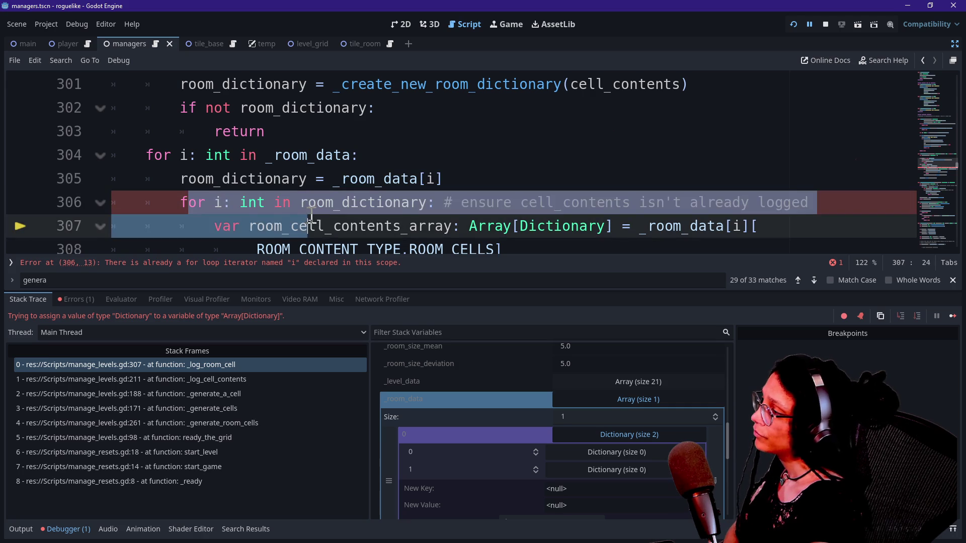
{"action": "left_click", "coordinate": [314, 203]}
{"action": "left_click_drag", "start_coordinate": [179, 175], "coordinate": [301, 200]}
{"action": "left_click", "coordinate": [302, 201]}
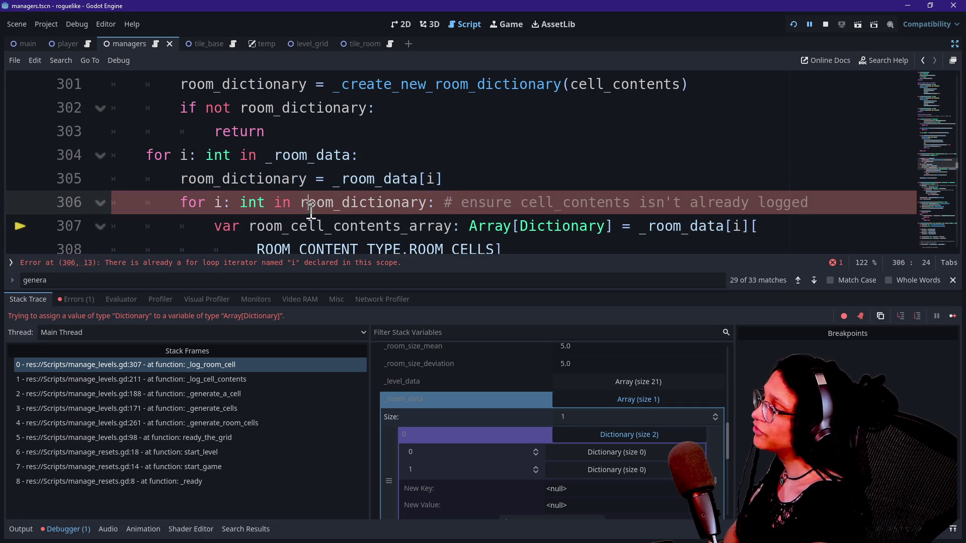
{"action": "left_click", "coordinate": [523, 228]}
{"action": "left_click", "coordinate": [546, 164]}
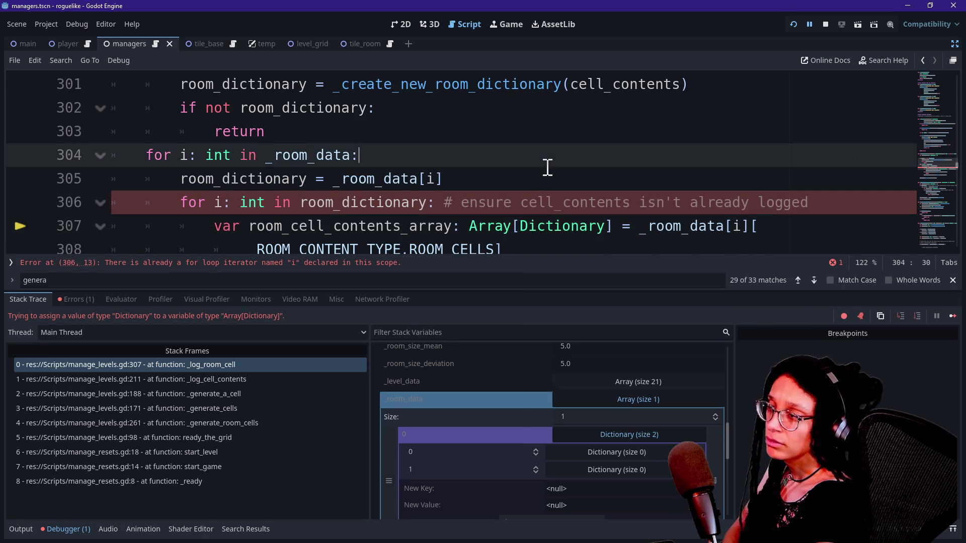
{"action": "left_click", "coordinate": [546, 187]}
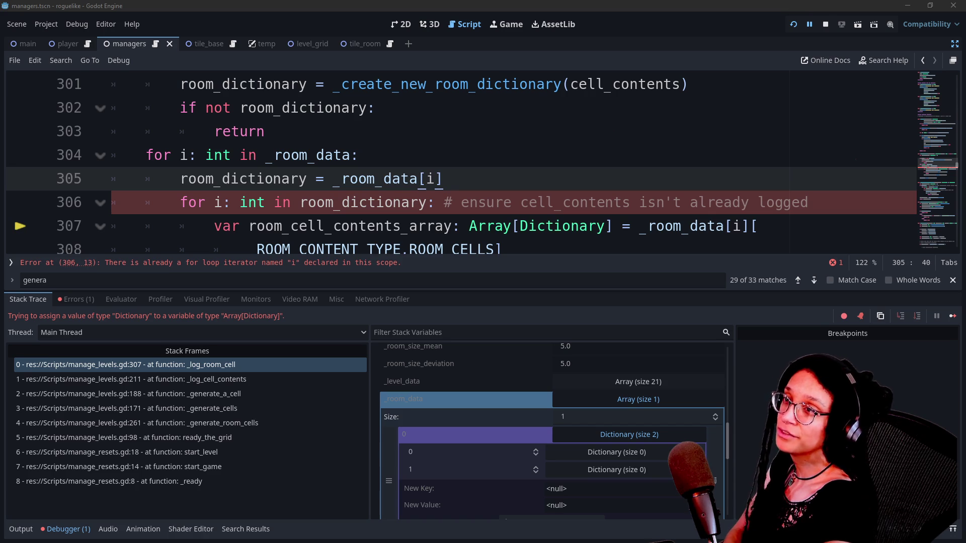
{"action": "left_click", "coordinate": [686, 163]}
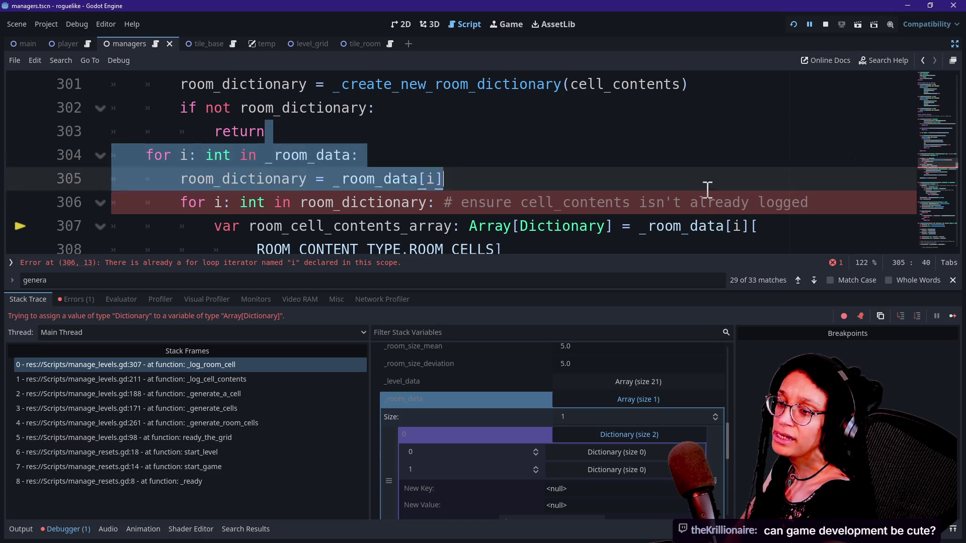
{"action": "left_click", "coordinate": [715, 202]}
{"action": "left_click", "coordinate": [807, 185]}
{"action": "left_click", "coordinate": [803, 128]}
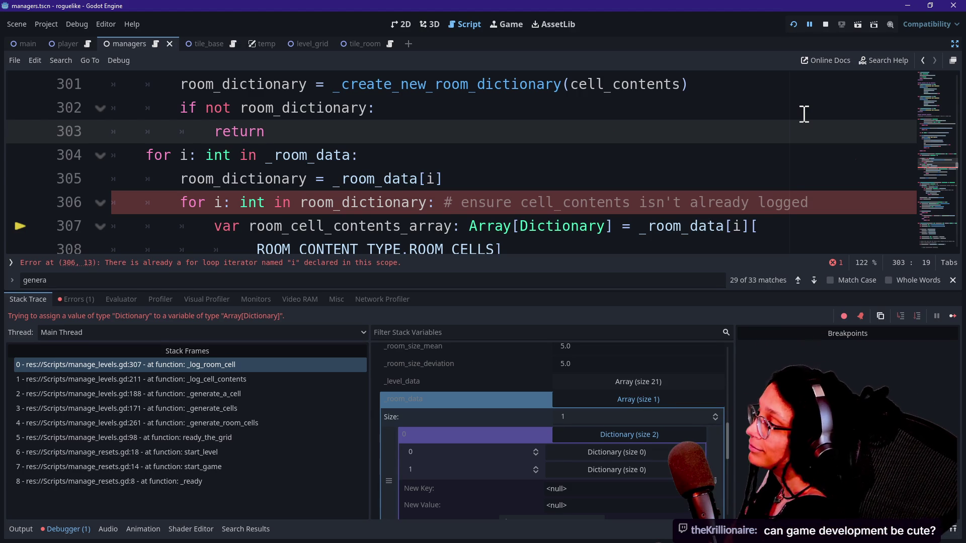
Step: Step back through lines 305–307 and check the current value of room_cell_contents_array
{"action": "left_click", "coordinate": [684, 160]}
{"action": "left_click", "coordinate": [680, 189]}
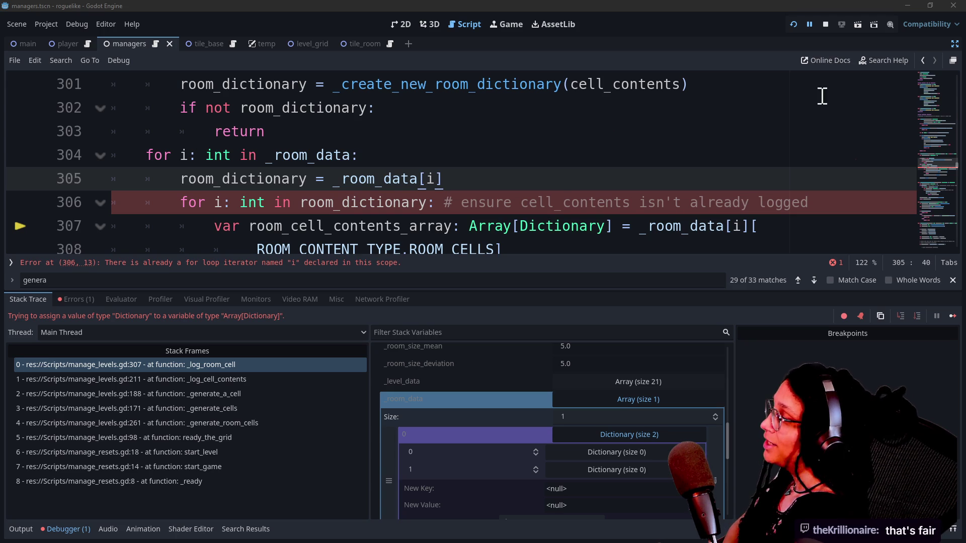
{"action": "left_click", "coordinate": [577, 204]}
{"action": "left_click", "coordinate": [675, 231]}
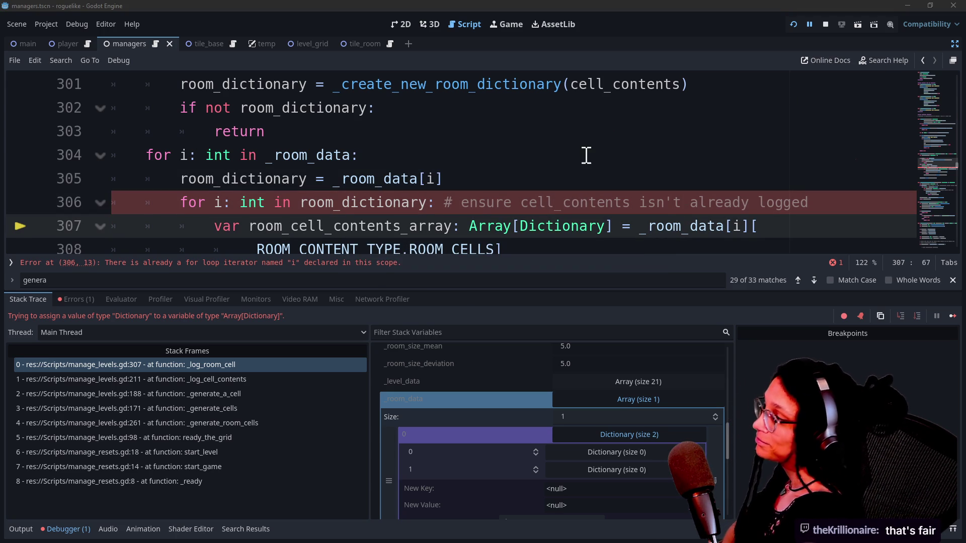
{"action": "left_click", "coordinate": [475, 223]}
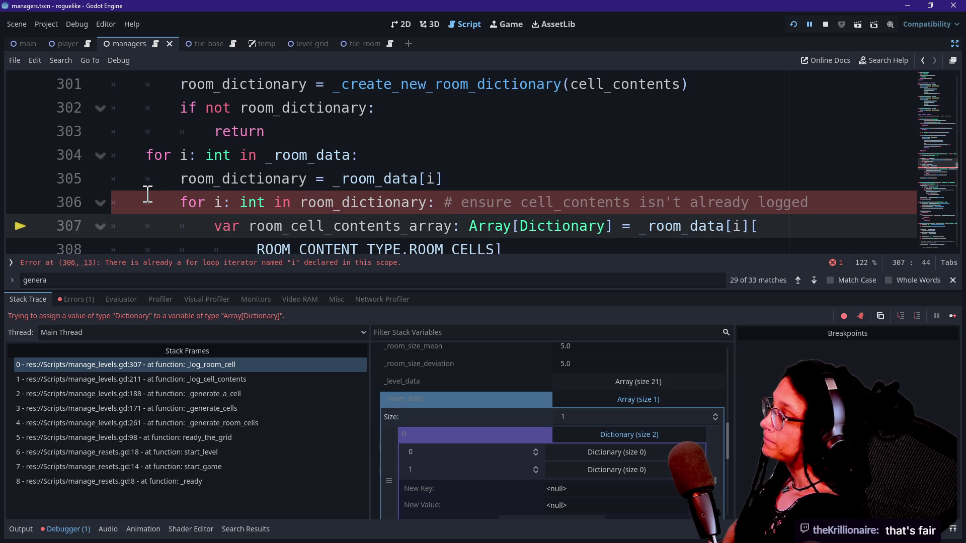
{"action": "left_click", "coordinate": [312, 226]}
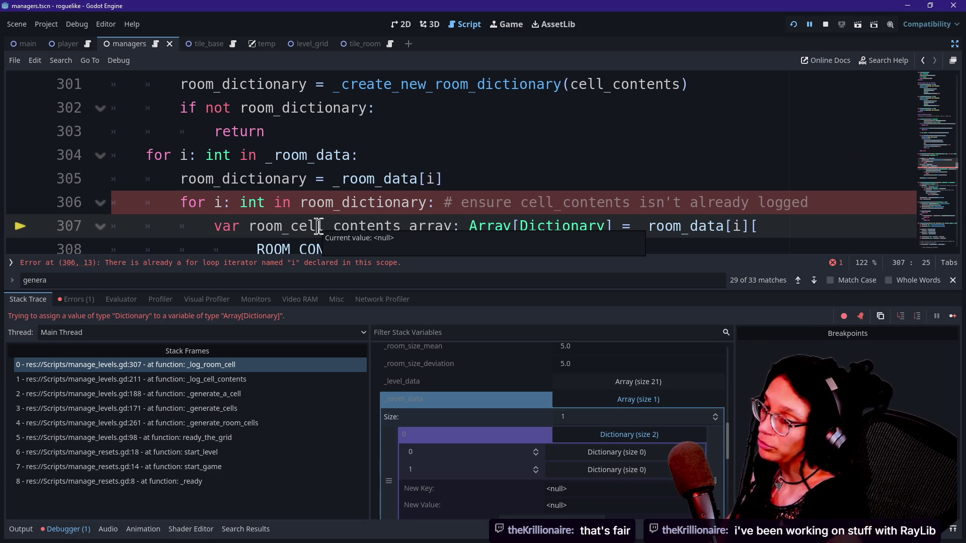
{"action": "left_click", "coordinate": [432, 158]}
{"action": "key", "text": "Up"}
{"action": "key", "text": "Up"}
{"action": "key", "text": "Down"}
{"action": "key", "text": "Down"}
{"action": "key", "text": "Down"}
{"action": "key", "text": "Up"}
{"action": "left_click", "coordinate": [467, 131]}
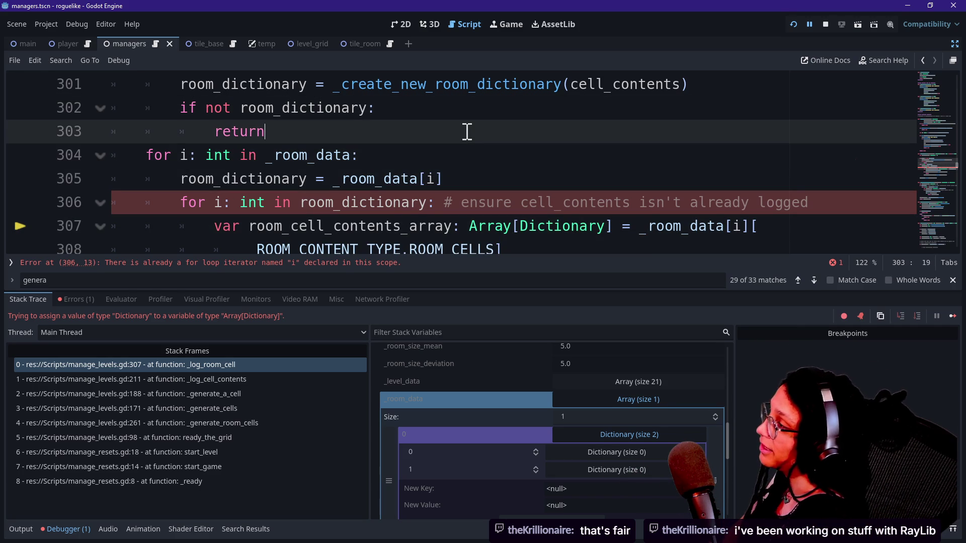
{"action": "key", "text": "Down"}
{"action": "key", "text": "Down"}
{"action": "key", "text": "Down"}
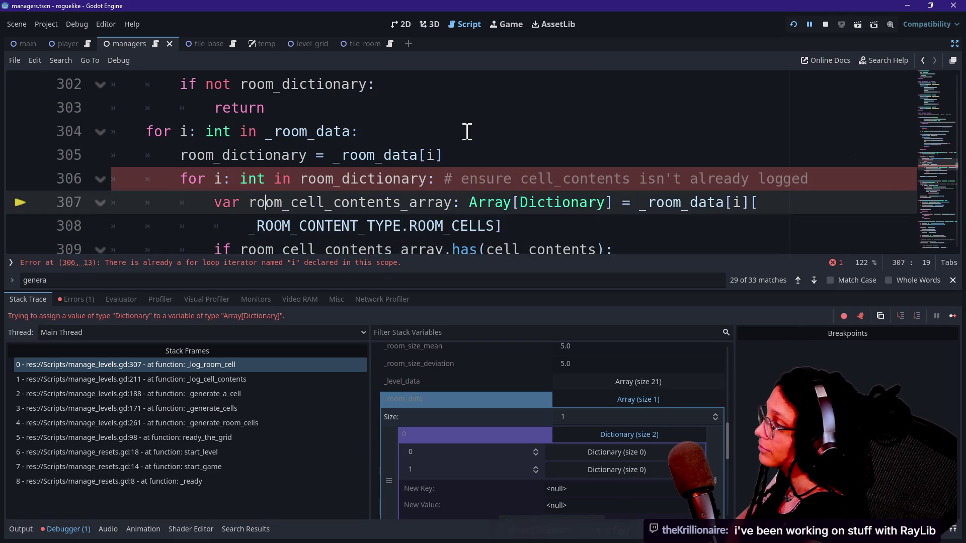
{"action": "key", "text": "Up"}
{"action": "key", "text": "Down"}
{"action": "key", "text": "Up"}
{"action": "key", "text": "Up"}
{"action": "key", "text": "Down"}
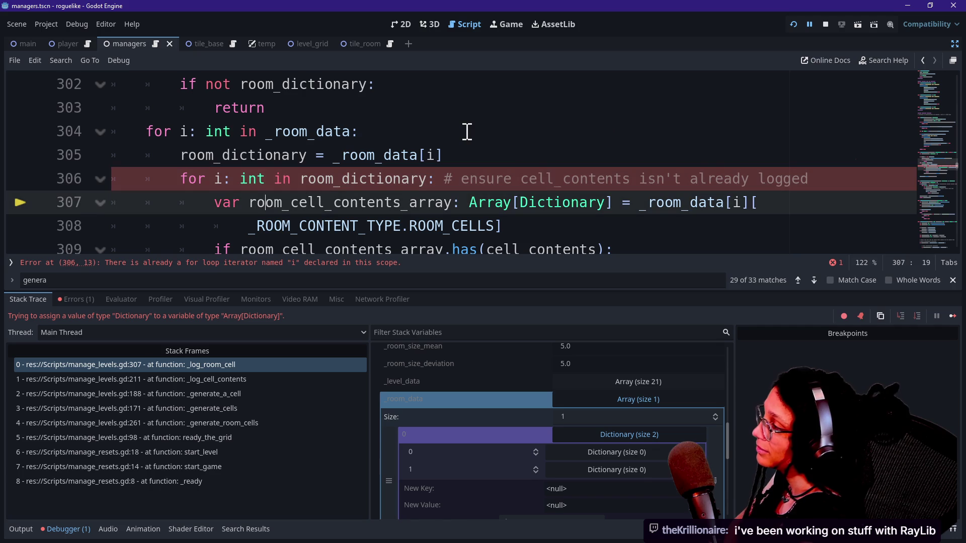
{"action": "left_click", "coordinate": [433, 202]}
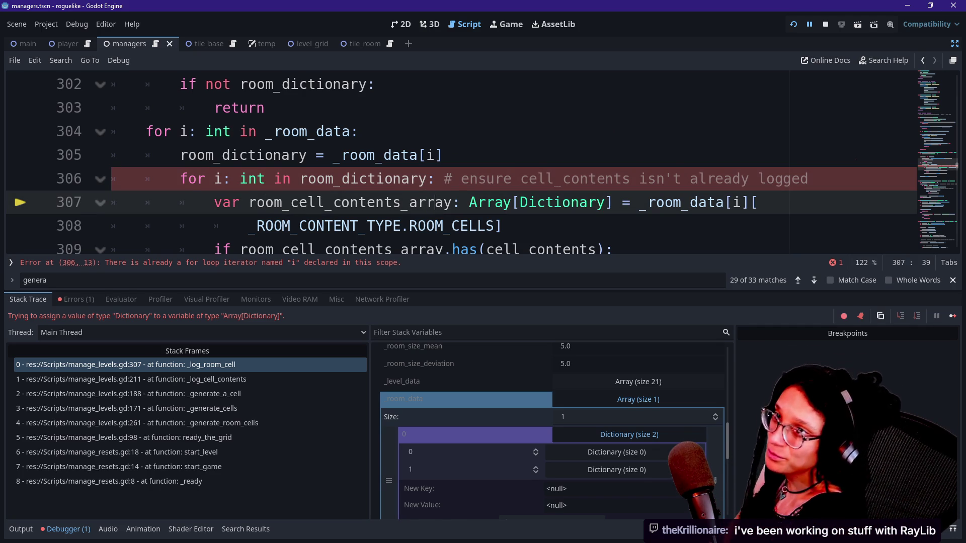
{"action": "left_click", "coordinate": [668, 200]}
{"action": "mouse_move", "coordinate": [668, 199]}
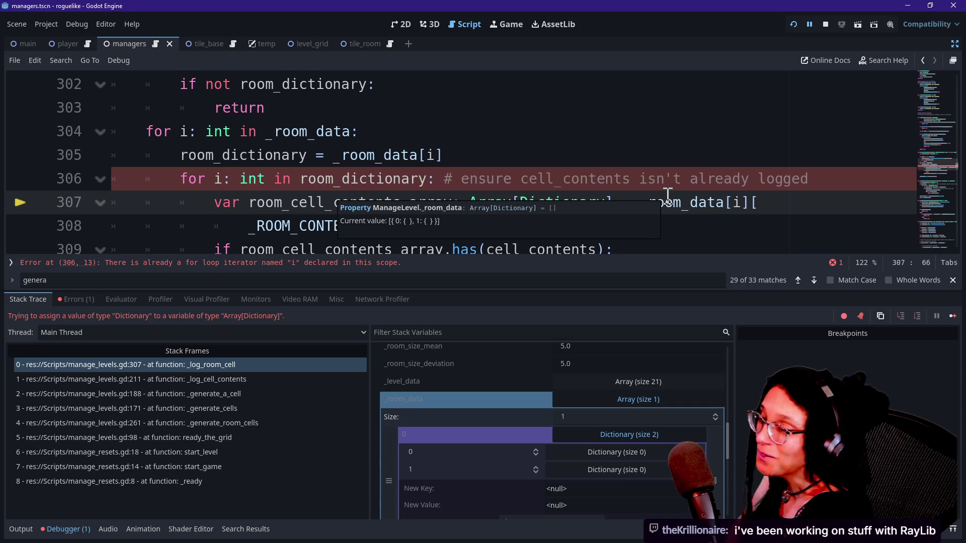
{"action": "key", "text": "Up"}
{"action": "key", "text": "Down"}
{"action": "key", "text": "Down"}
{"action": "key", "text": "Up"}
{"action": "key", "text": "Up"}
{"action": "key", "text": "Up"}
{"action": "key", "text": "Down"}
{"action": "key", "text": "Down"}
{"action": "key", "text": "Down"}
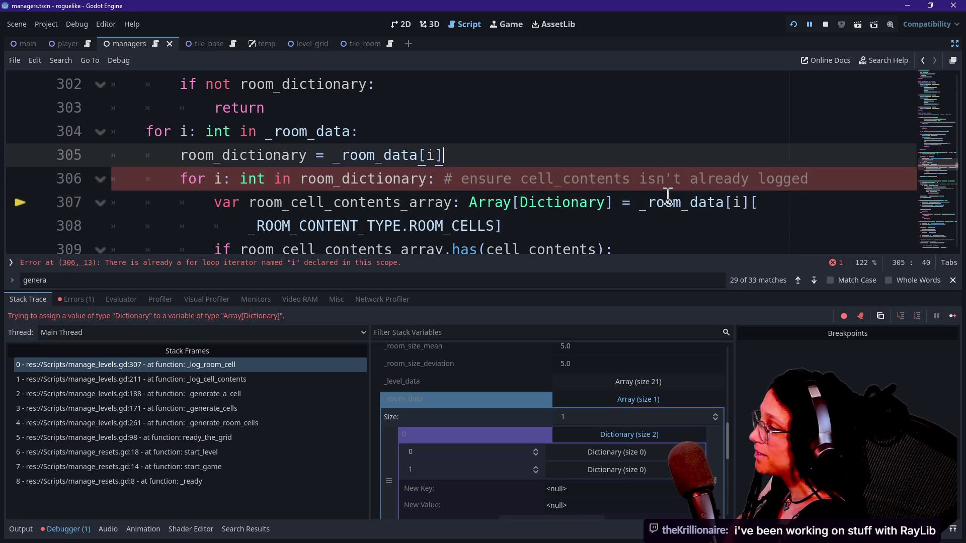
{"action": "key", "text": "Up"}
{"action": "key", "text": "Up"}
{"action": "key", "text": "Down"}
{"action": "key", "text": "Up"}
{"action": "key", "text": "Up"}
{"action": "key", "text": "Down"}
{"action": "key", "text": "Down"}
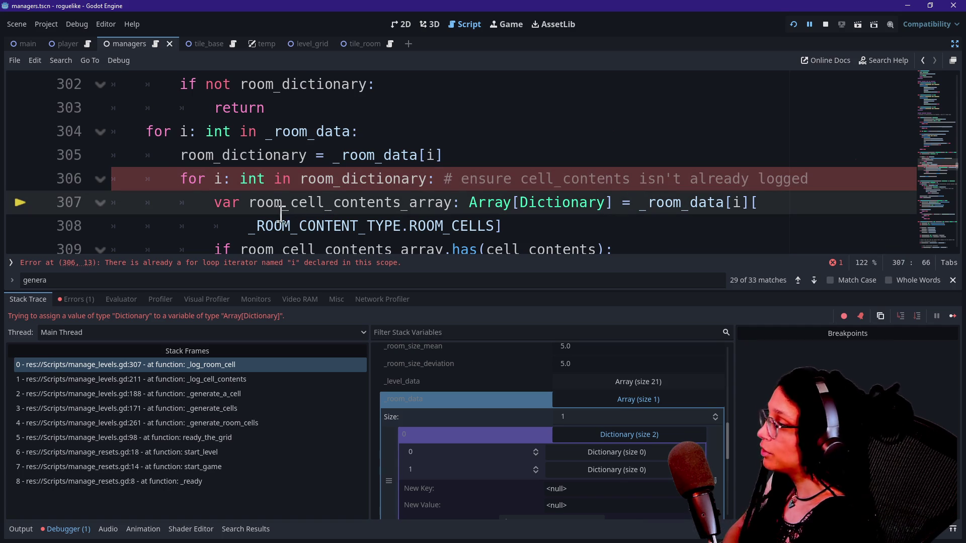
{"action": "left_click_drag", "start_coordinate": [165, 156], "coordinate": [427, 179]}
{"action": "left_click", "coordinate": [428, 178]}
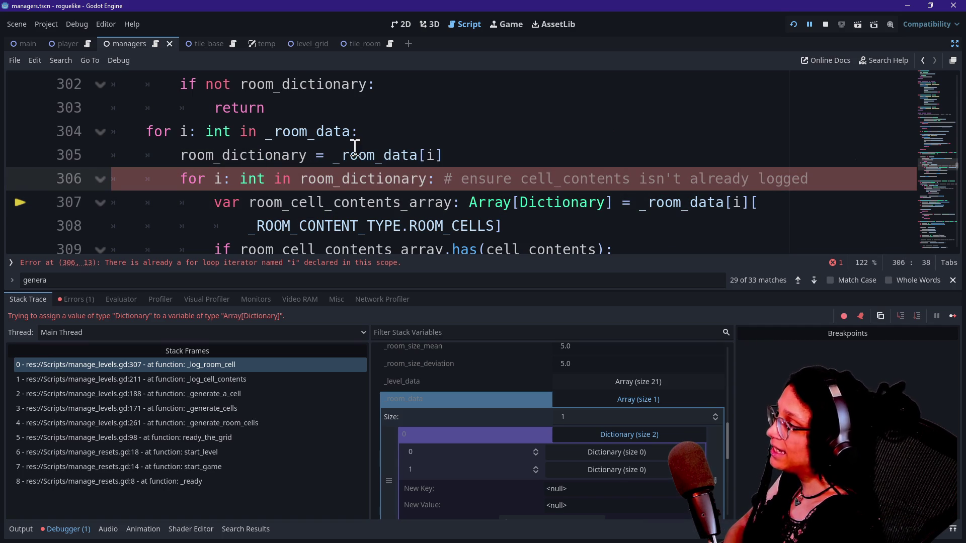
{"action": "left_click_drag", "start_coordinate": [203, 126], "coordinate": [363, 129]}
{"action": "left_click", "coordinate": [365, 126]}
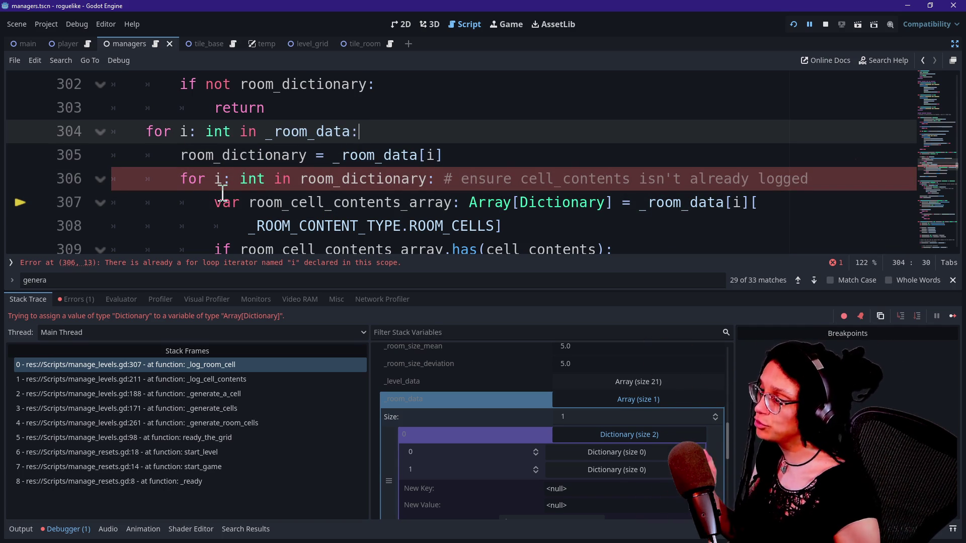
{"action": "mouse_move", "coordinate": [180, 183]}
{"action": "left_mouse_down"}
{"action": "mouse_move", "coordinate": [592, 155]}
{"action": "mouse_move", "coordinate": [598, 180]}
{"action": "left_mouse_up"}
{"action": "left_click", "coordinate": [599, 180]}
{"action": "left_click_drag", "start_coordinate": [181, 179], "coordinate": [434, 181]}
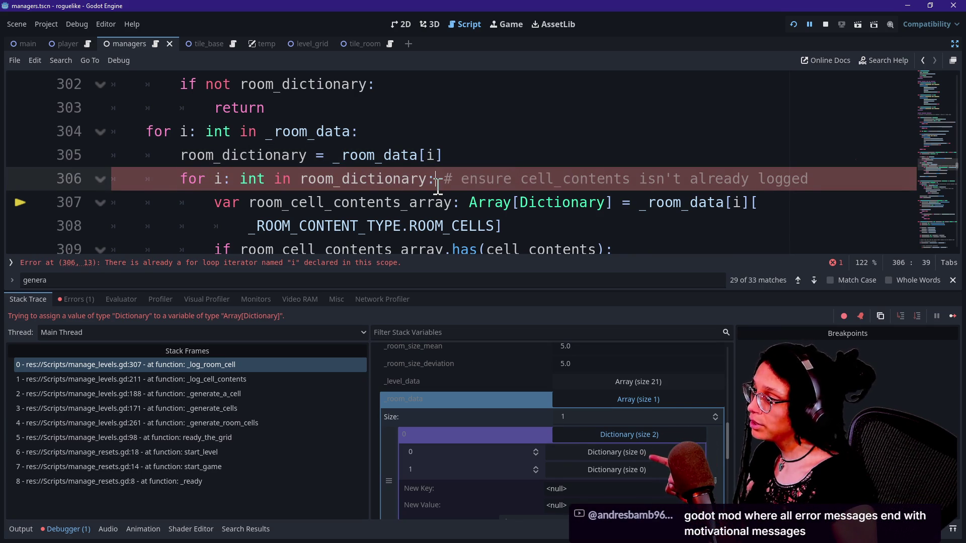
{"action": "left_click", "coordinate": [438, 187]}
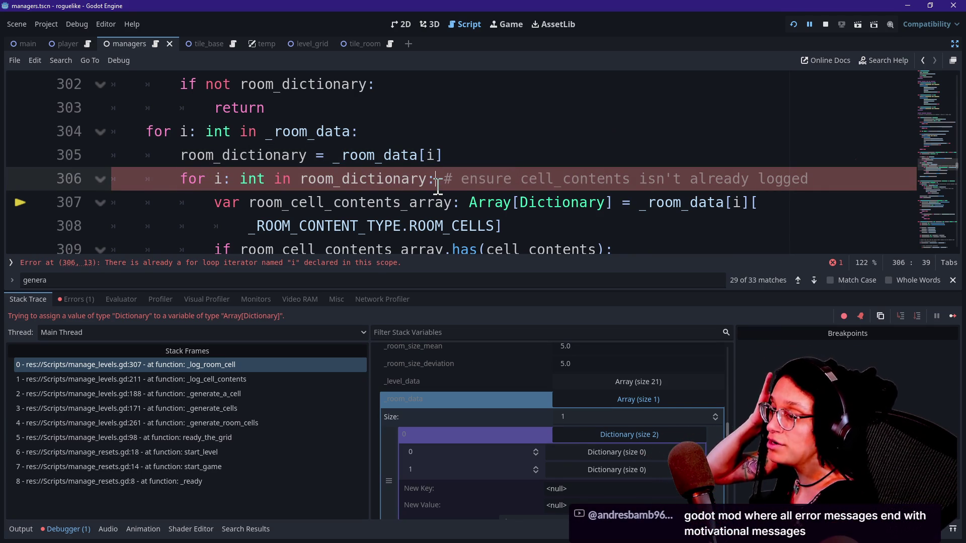
{"action": "left_click_drag", "start_coordinate": [205, 180], "coordinate": [275, 180]}
{"action": "left_click", "coordinate": [275, 181]}
{"action": "left_click", "coordinate": [396, 201]}
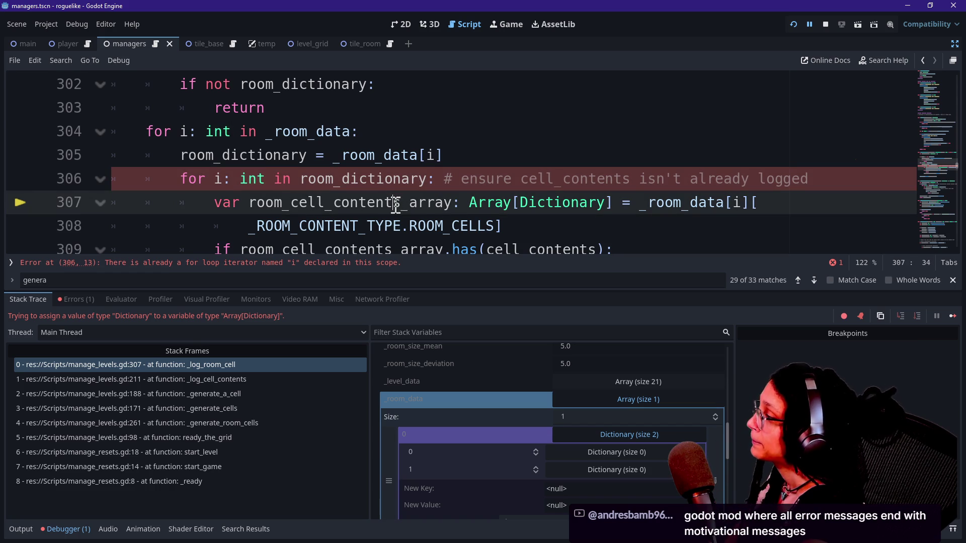
{"action": "mouse_move", "coordinate": [396, 204]}
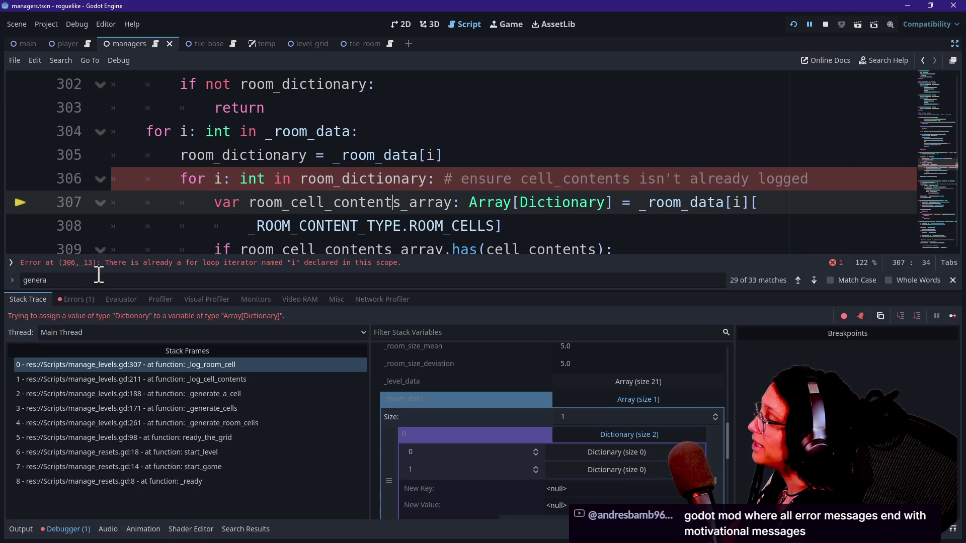
{"action": "left_click", "coordinate": [508, 154]}
{"action": "left_click", "coordinate": [503, 177]}
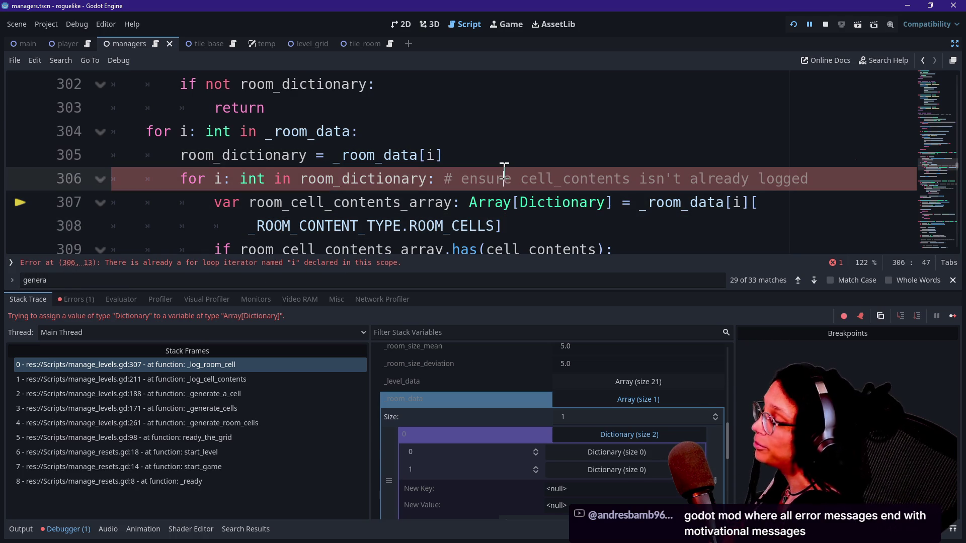
{"action": "left_click", "coordinate": [502, 199]}
{"action": "mouse_move", "coordinate": [502, 199]}
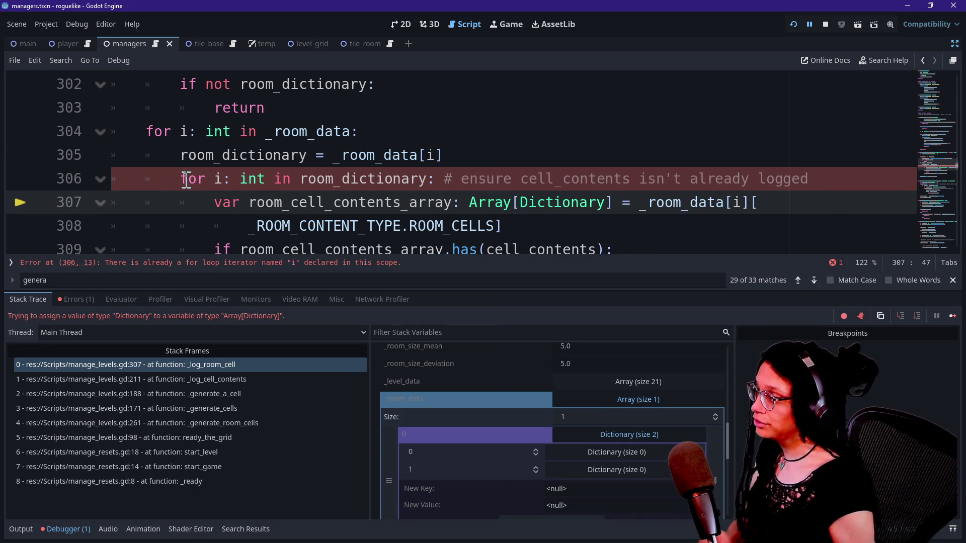
{"action": "left_click", "coordinate": [237, 180]}
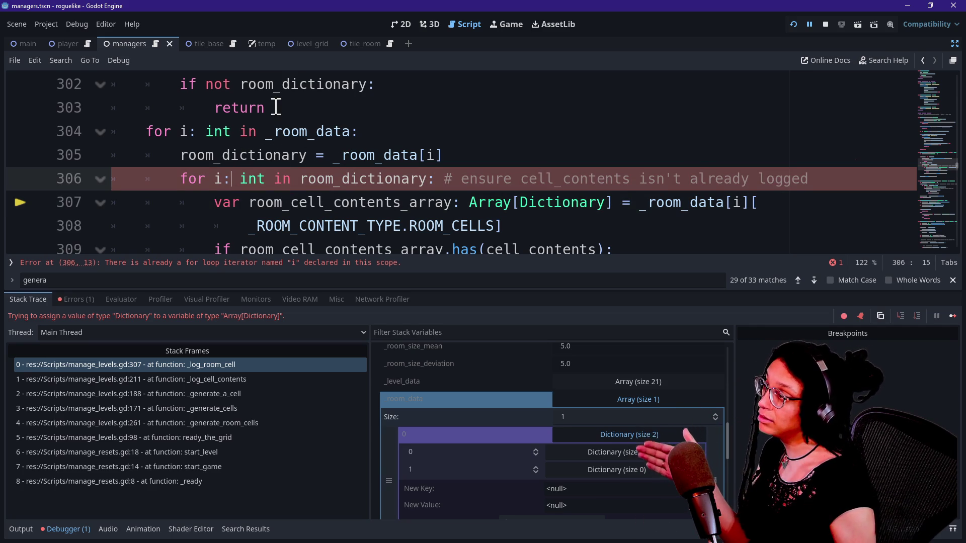
{"action": "left_click", "coordinate": [352, 155]}
{"action": "key", "text": "End"}
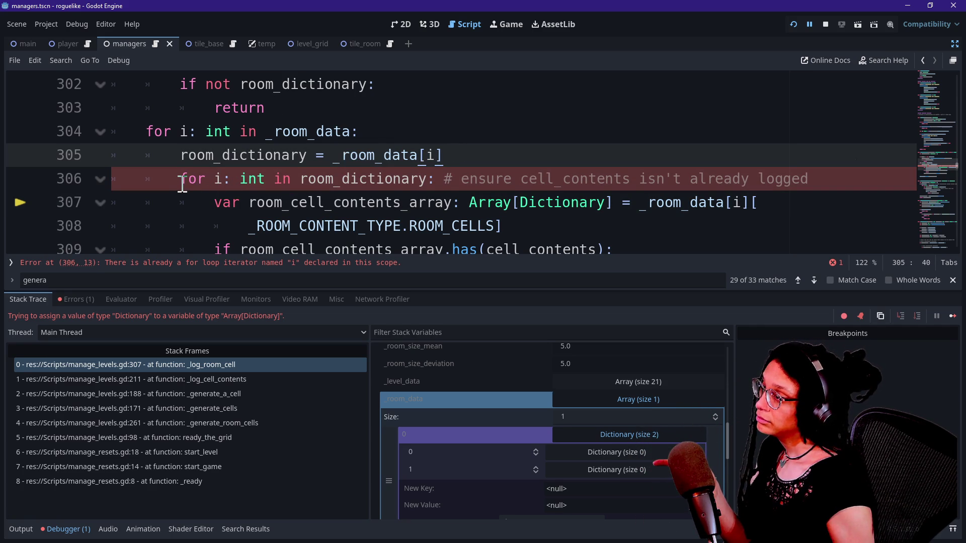
{"action": "scroll", "coordinate": [183, 187], "scroll_direction": "up", "scroll_amount": 2}
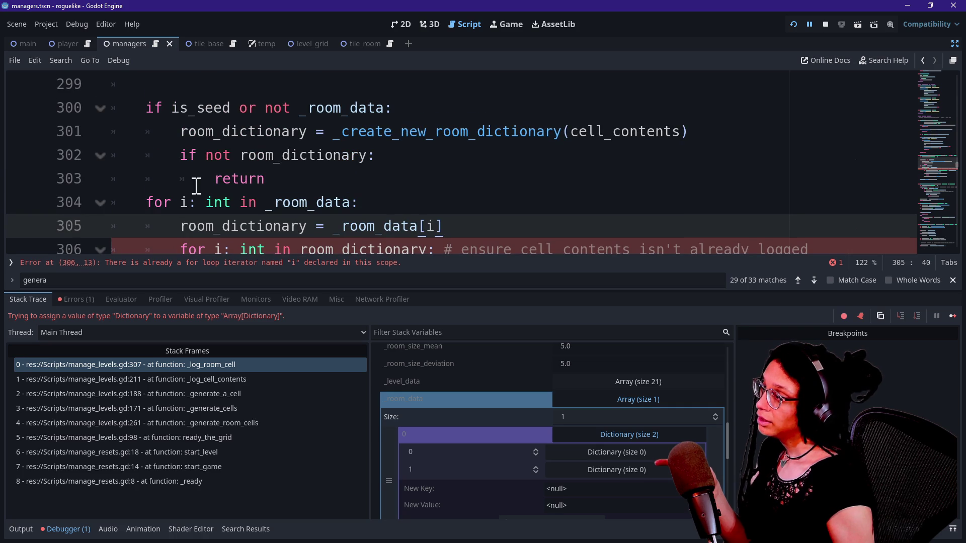
{"action": "scroll", "coordinate": [214, 195], "scroll_direction": "down", "scroll_amount": 2}
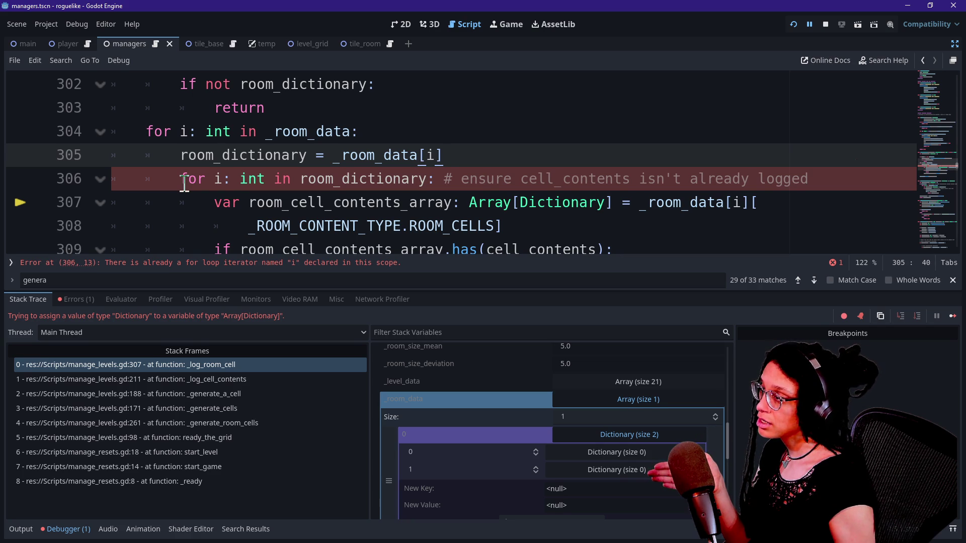
{"action": "mouse_move", "coordinate": [182, 183]}
{"action": "left_mouse_down"}
{"action": "mouse_move", "coordinate": [734, 169]}
{"action": "mouse_move", "coordinate": [736, 192]}
{"action": "mouse_move", "coordinate": [819, 188]}
{"action": "mouse_move", "coordinate": [824, 176]}
{"action": "left_mouse_up"}
Step: Delete the nested for loop and its comment from line 306
{"action": "key", "text": "BackSpace"}
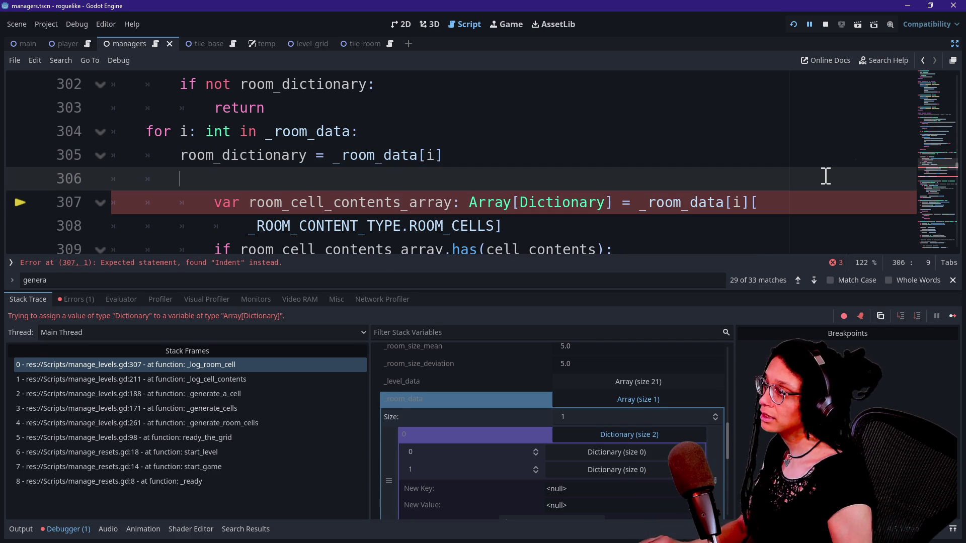
{"action": "key", "text": "ctrl+z"}
{"action": "left_click", "coordinate": [657, 178]}
{"action": "mouse_move", "coordinate": [447, 181]}
{"action": "left_mouse_down"}
{"action": "mouse_move", "coordinate": [790, 159]}
{"action": "mouse_move", "coordinate": [815, 177]}
{"action": "left_mouse_up"}
{"action": "key", "text": "BackSpace"}
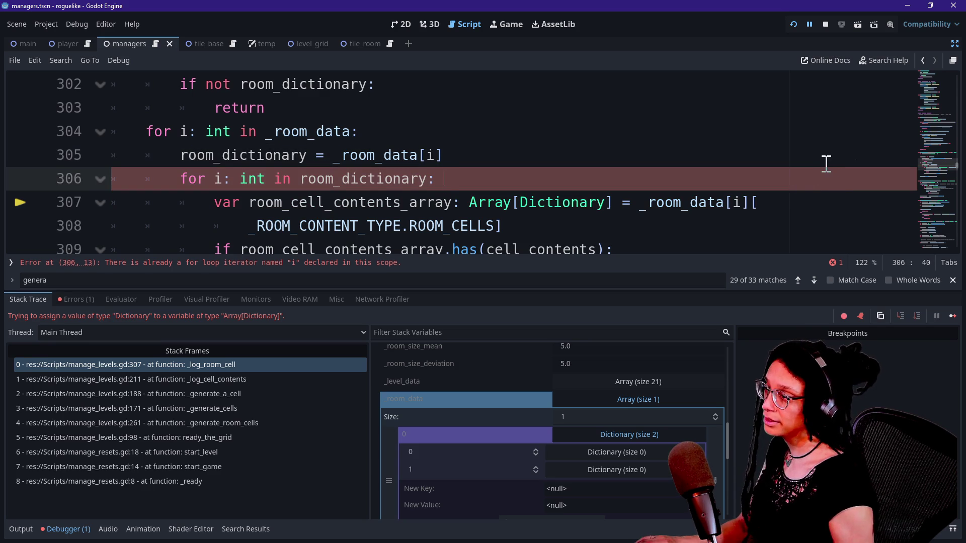
{"action": "key", "text": "ctrl+shift+k"}
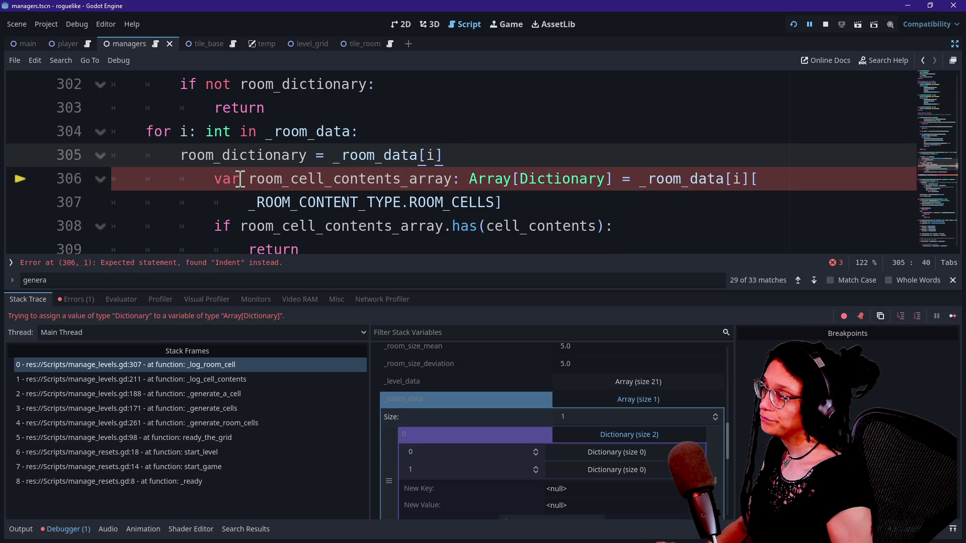
Step: Un-indent the former inner loop body, lines 306–310, by one level with Shift+Tab
{"action": "left_click", "coordinate": [334, 156]}
{"action": "scroll", "coordinate": [331, 185], "scroll_direction": "down", "scroll_amount": 1}
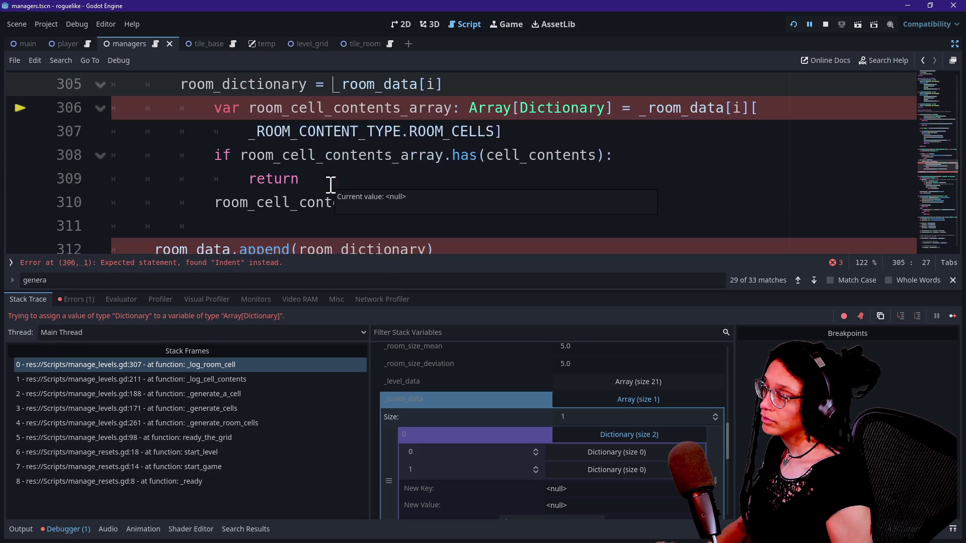
{"action": "left_click_drag", "start_coordinate": [324, 202], "coordinate": [334, 108]}
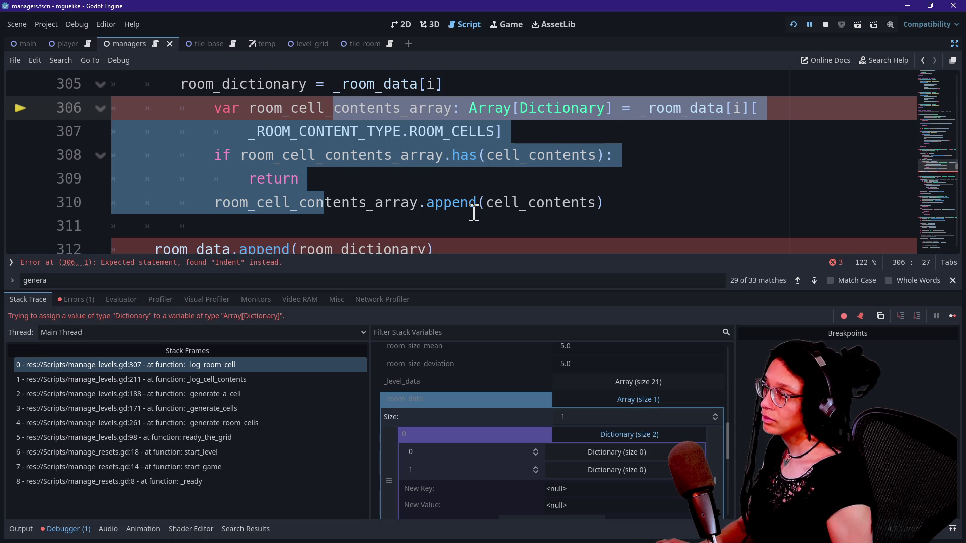
{"action": "key", "text": "shift+Tab"}
{"action": "scroll", "coordinate": [497, 222], "scroll_direction": "up", "scroll_amount": 1}
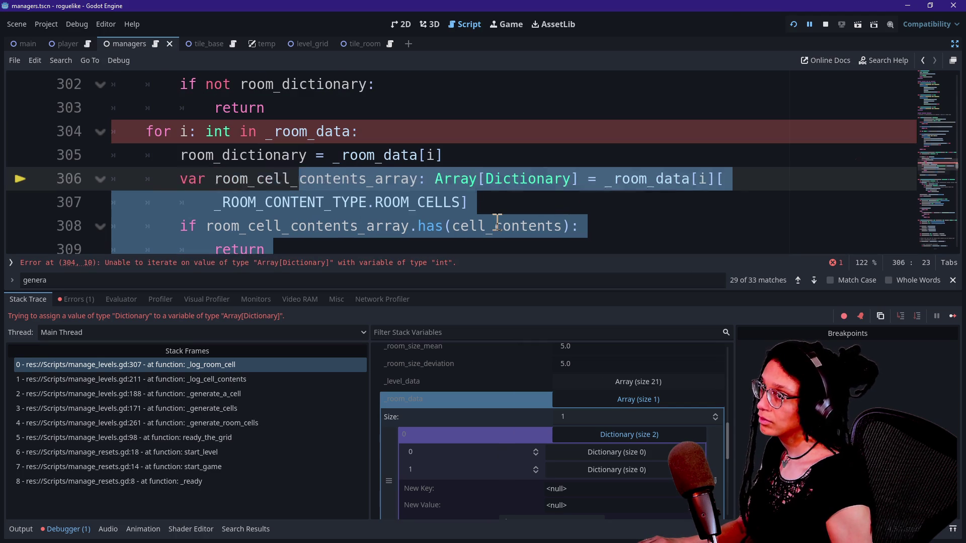
{"action": "left_click", "coordinate": [414, 180]}
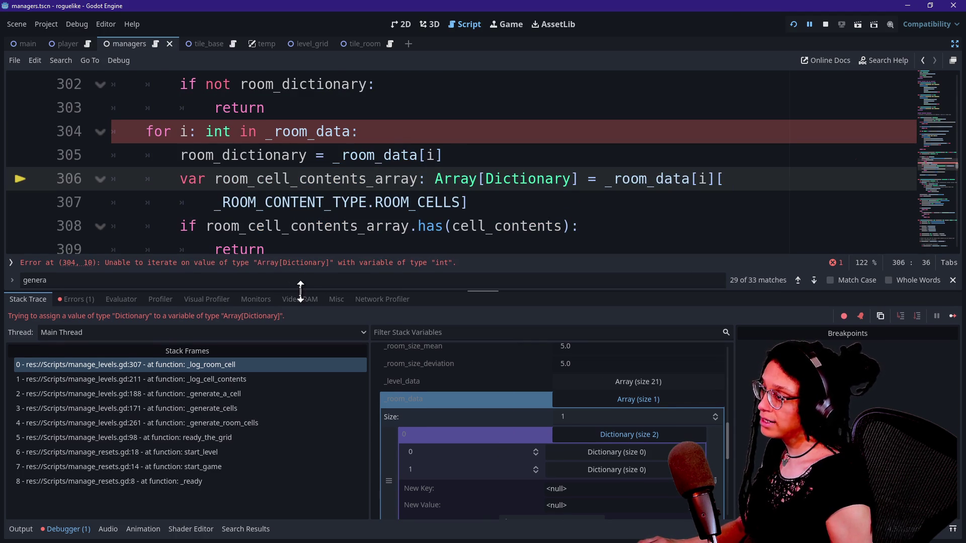
Step: Shrink the debugger panel and append .size() after _room_data in the line 304 loop
{"action": "left_click_drag", "start_coordinate": [300, 291], "coordinate": [322, 400]}
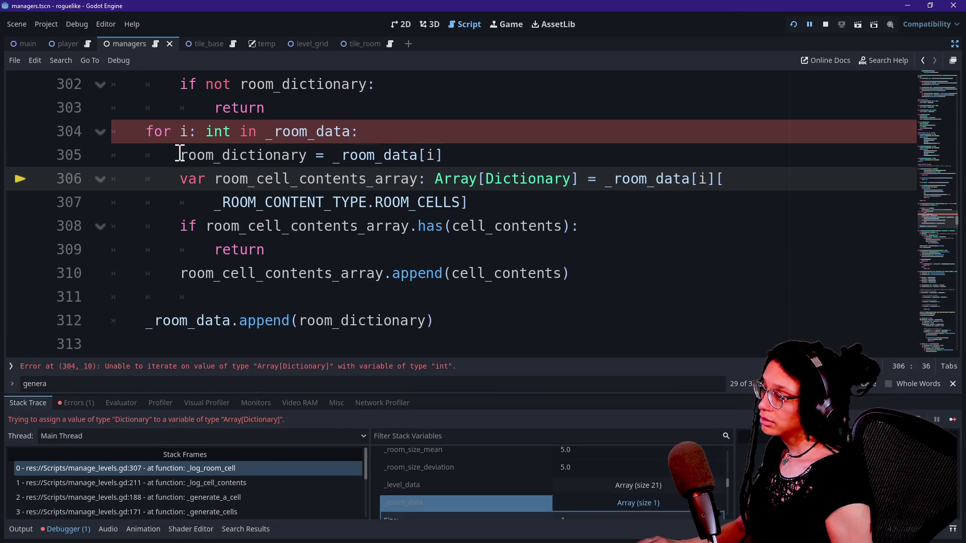
{"action": "left_click_drag", "start_coordinate": [180, 153], "coordinate": [521, 145]}
{"action": "left_click", "coordinate": [517, 136]}
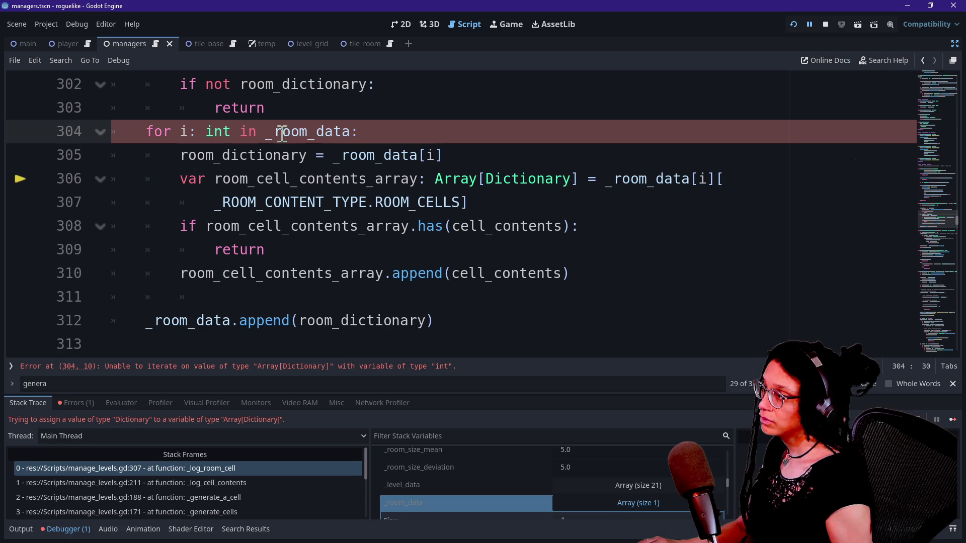
{"action": "left_click", "coordinate": [352, 132]}
{"action": "type", "text": ".size("}
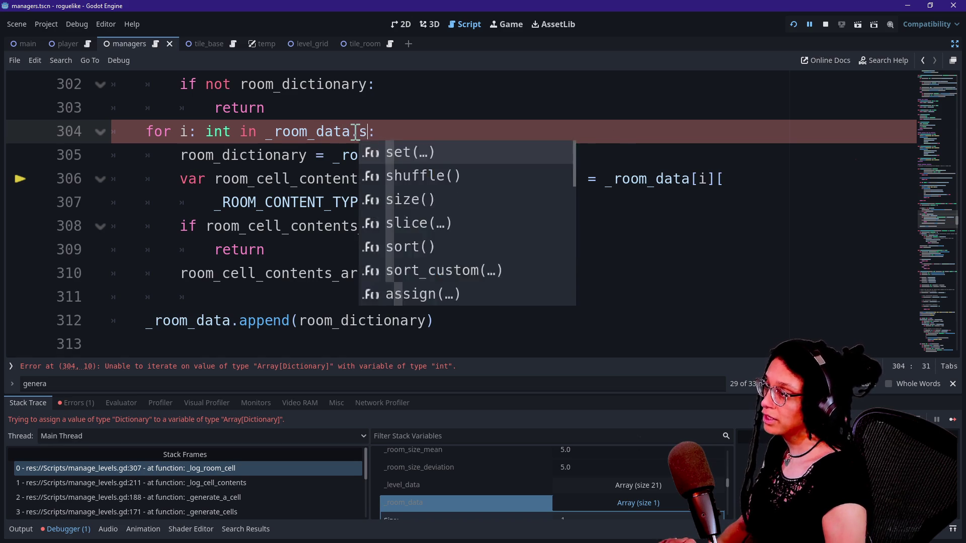
{"action": "type", "text": ")"}
{"action": "left_click_drag", "start_coordinate": [333, 155], "coordinate": [459, 158]}
{"action": "left_click", "coordinate": [460, 157]}
{"action": "left_click", "coordinate": [392, 157]}
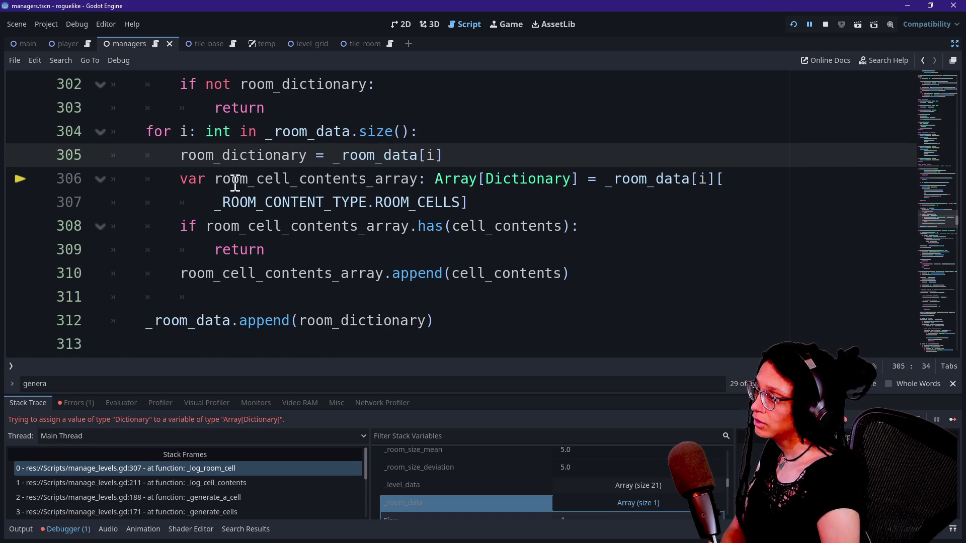
{"action": "left_click_drag", "start_coordinate": [231, 181], "coordinate": [481, 194]}
Step: Replace _room_data[i] with room_dictionary in the line 306 ROOM_CELLS lookup
{"action": "left_click", "coordinate": [481, 193]}
{"action": "right_click", "coordinate": [690, 179]}
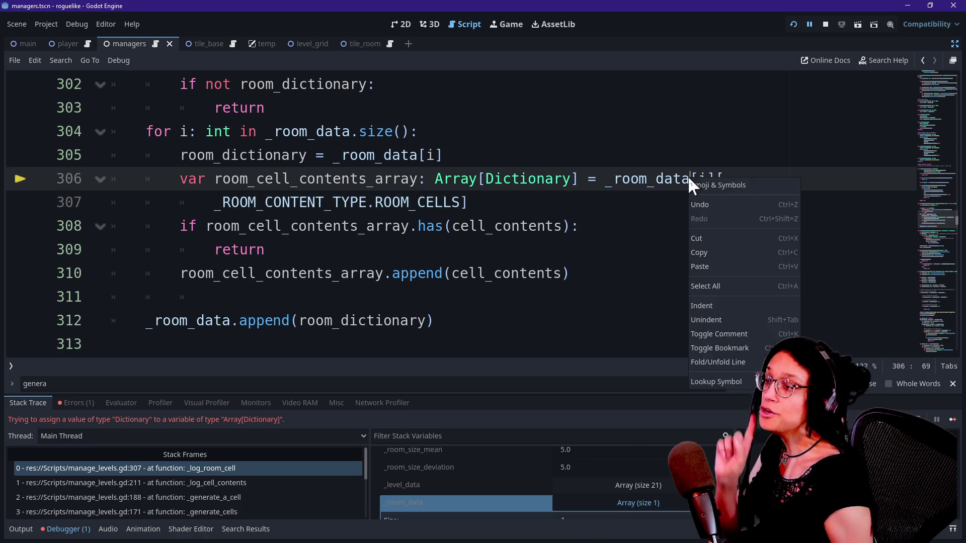
{"action": "key", "text": "Escape"}
{"action": "key", "text": "BackSpace"}
{"action": "key", "text": "BackSpace"}
{"action": "key", "text": "BackSpace"}
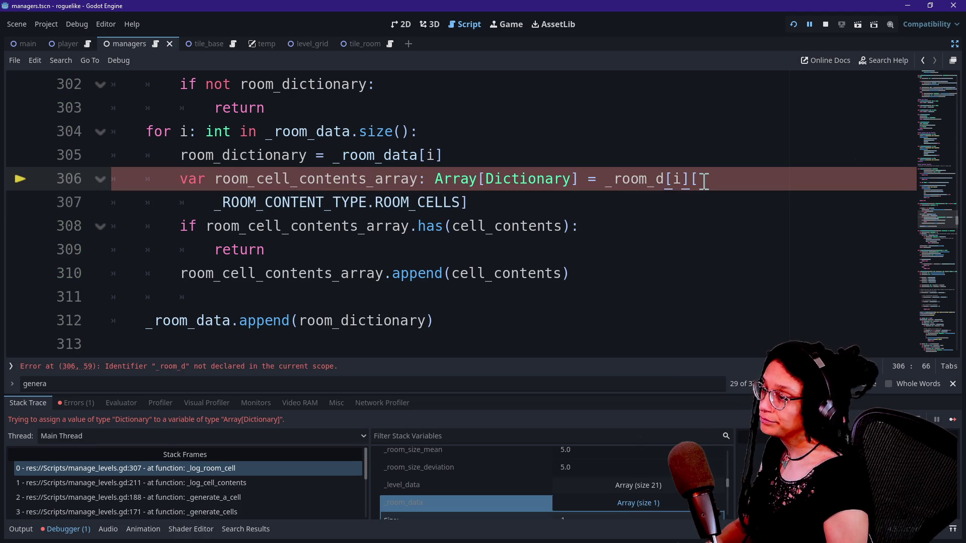
{"action": "key", "text": "BackSpace"}
{"action": "key", "text": "BackSpace"}
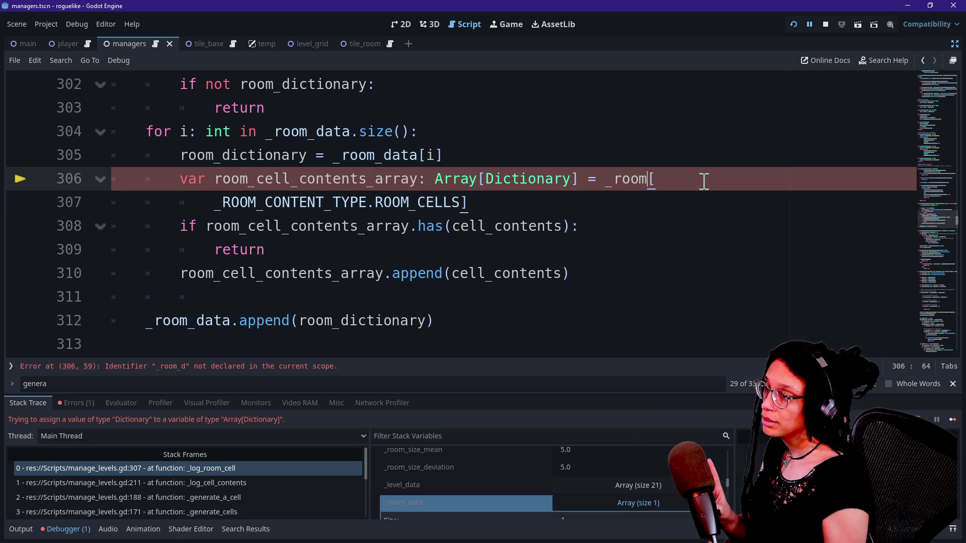
{"action": "key", "text": "BackSpace"}
{"action": "key", "text": "BackSpace"}
{"action": "key", "text": "BackSpace"}
{"action": "key", "text": "BackSpace"}
{"action": "key", "text": "BackSpace"}
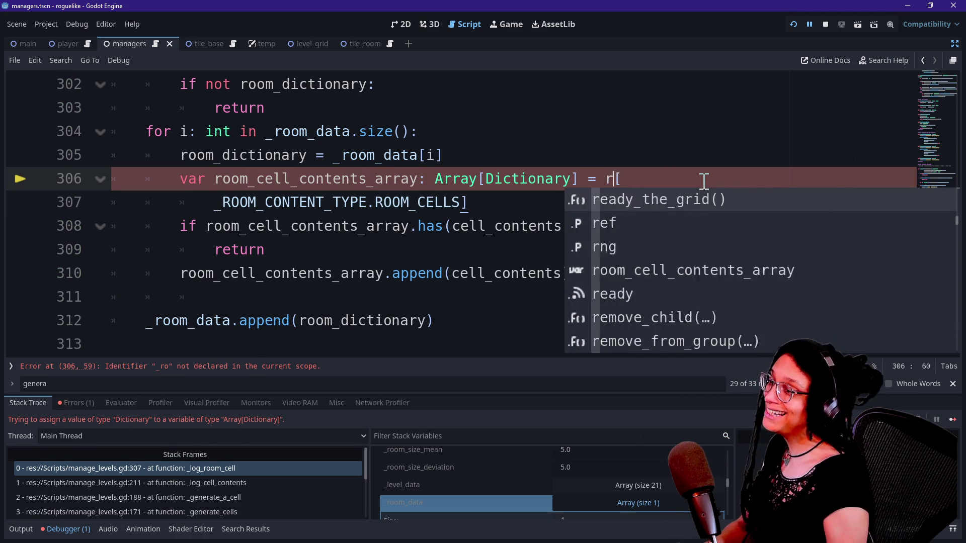
{"action": "type", "text": "room_dictionary"}
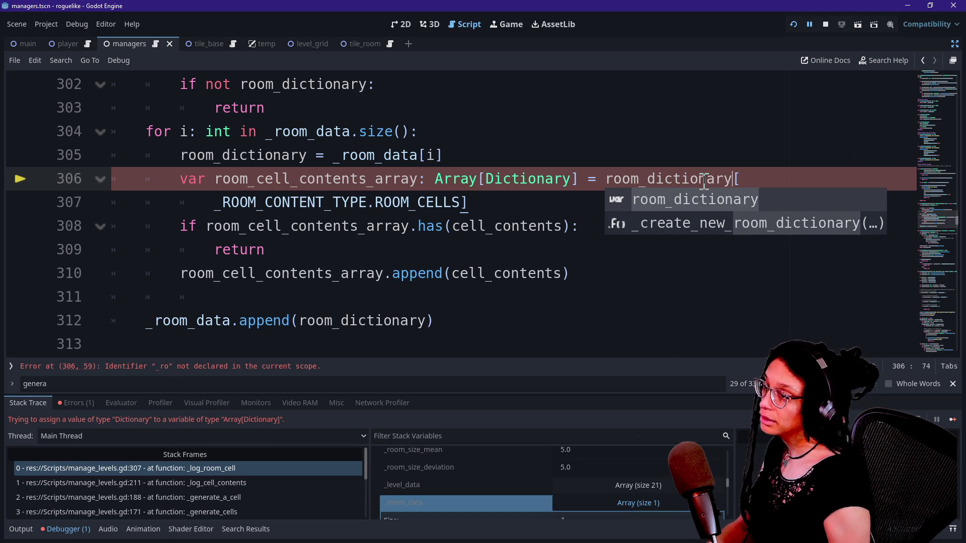
{"action": "left_click_drag", "start_coordinate": [276, 209], "coordinate": [328, 210]}
{"action": "left_click", "coordinate": [505, 204]}
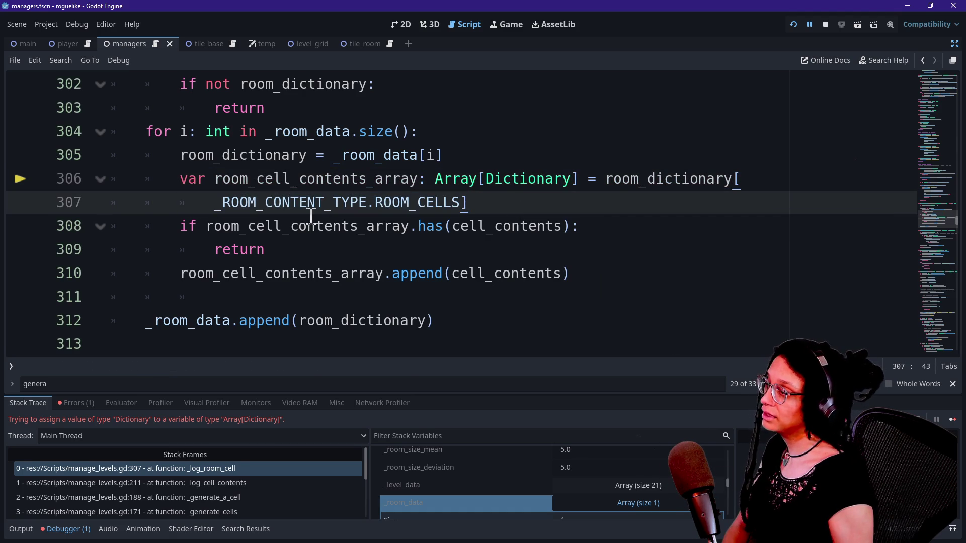
{"action": "key", "text": "Down"}
{"action": "key", "text": "Down"}
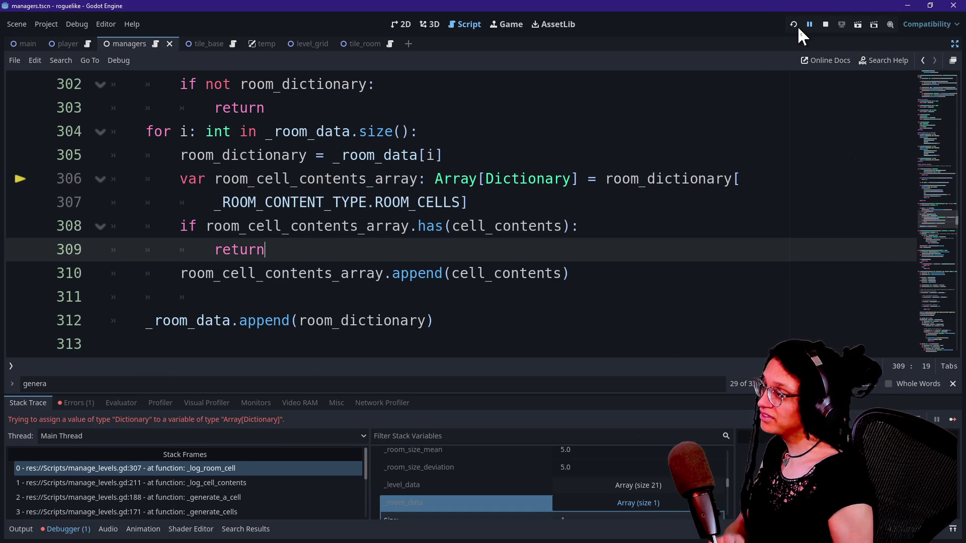
Step: Restart the running game and inspect variable values around lines 305–307
{"action": "left_click", "coordinate": [795, 24]}
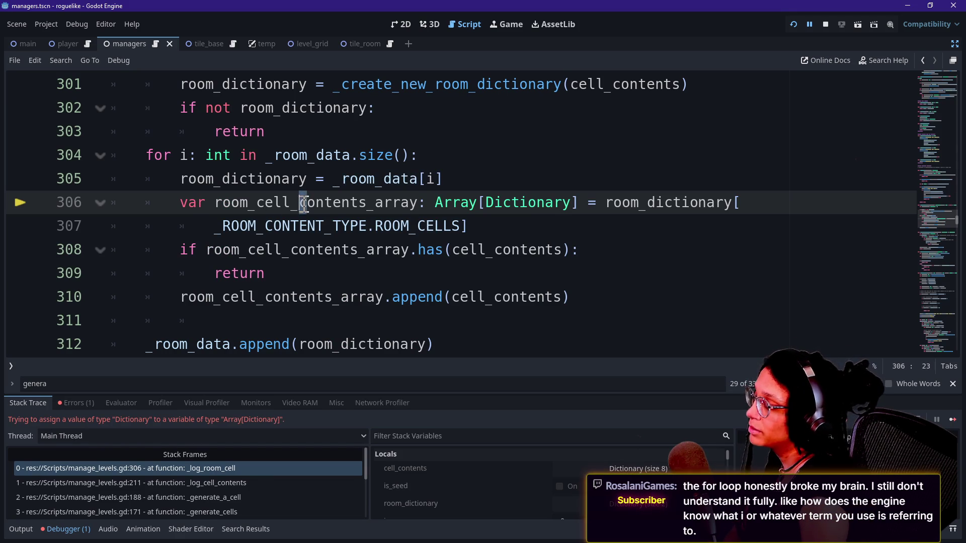
{"action": "left_click", "coordinate": [227, 189]}
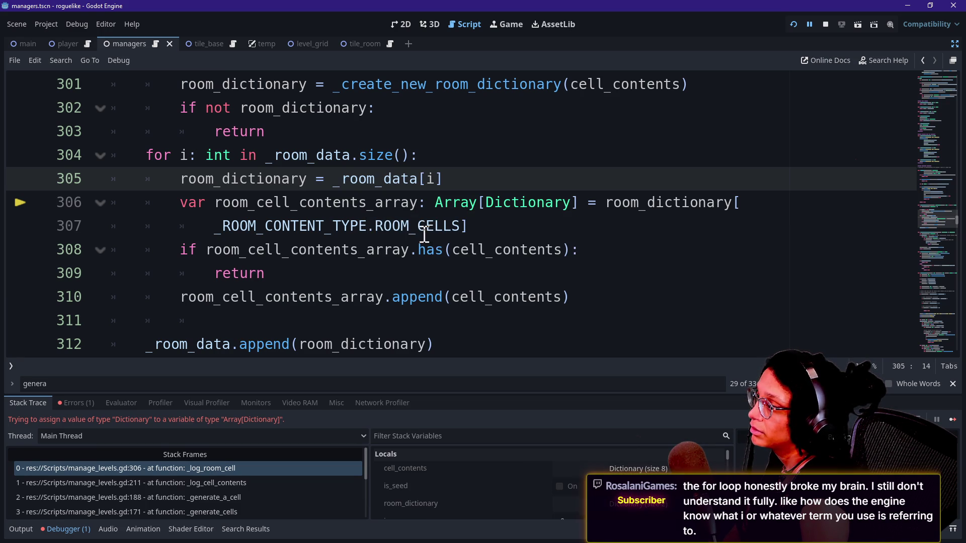
{"action": "mouse_move", "coordinate": [424, 234]}
{"action": "scroll", "coordinate": [421, 227], "scroll_direction": "up", "scroll_amount": 1}
{"action": "scroll", "coordinate": [421, 227], "scroll_direction": "down", "scroll_amount": 1}
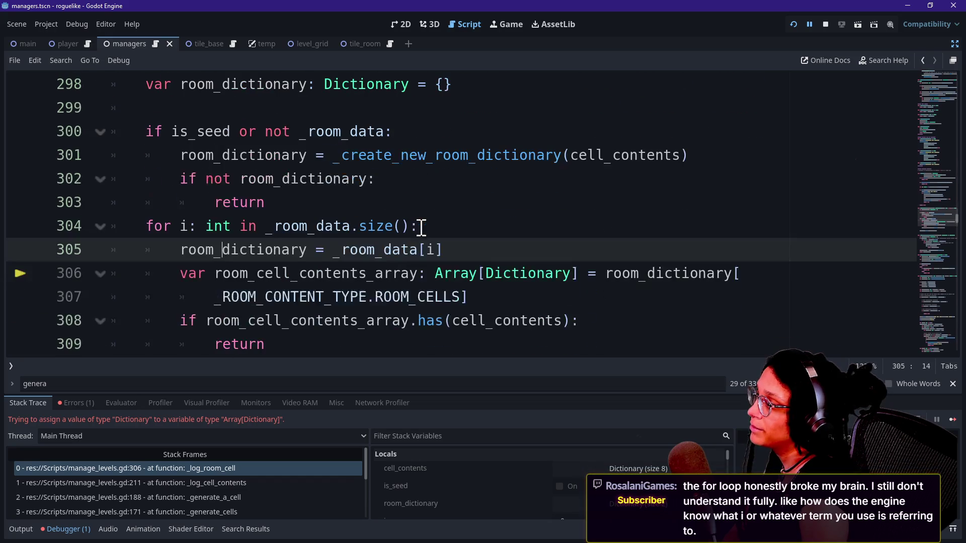
{"action": "left_click", "coordinate": [303, 244]}
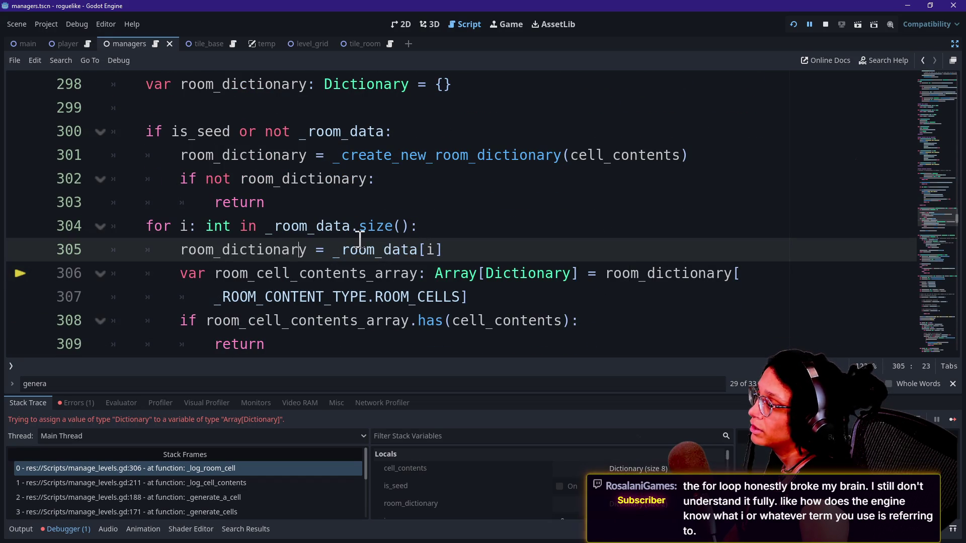
{"action": "left_click", "coordinate": [427, 289]}
{"action": "mouse_move", "coordinate": [428, 289]}
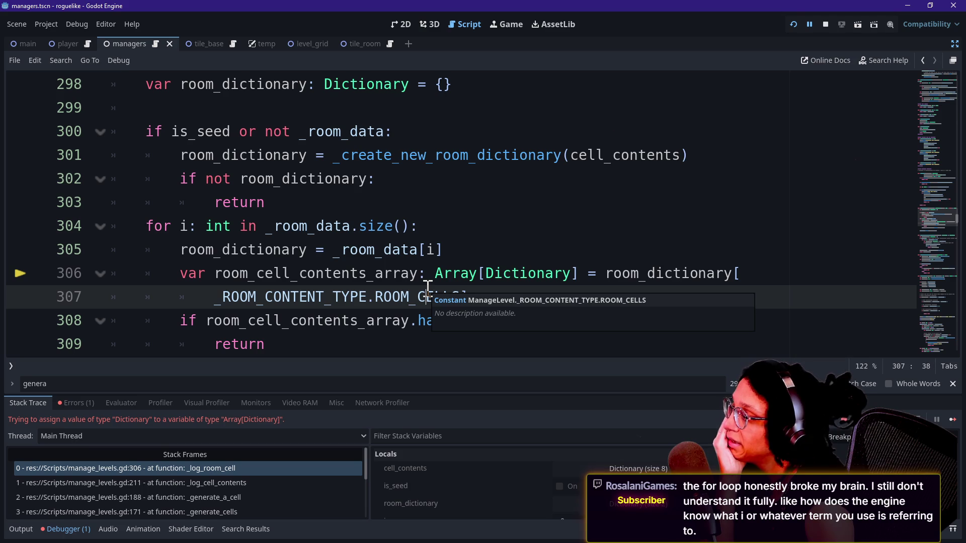
{"action": "mouse_move", "coordinate": [302, 227]}
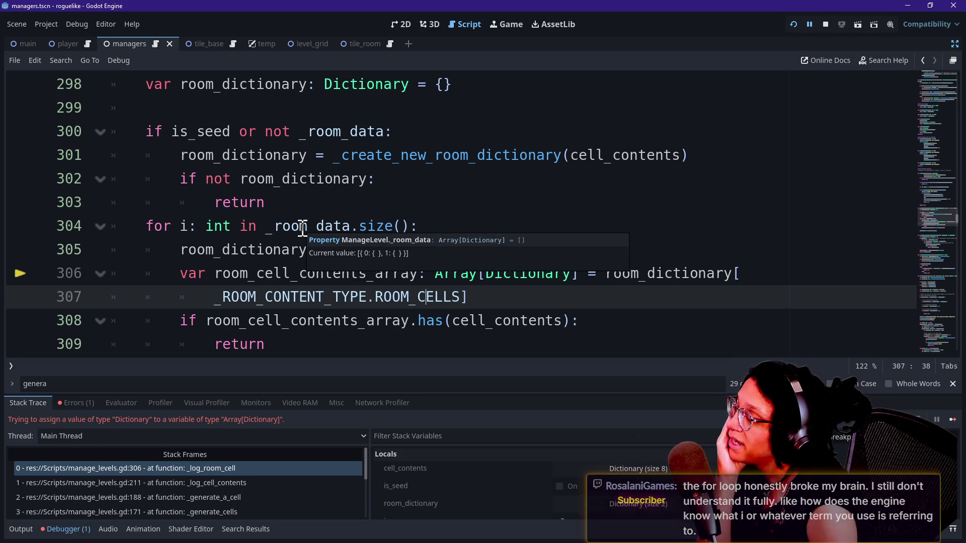
{"action": "left_click_drag", "start_coordinate": [248, 250], "coordinate": [410, 274]}
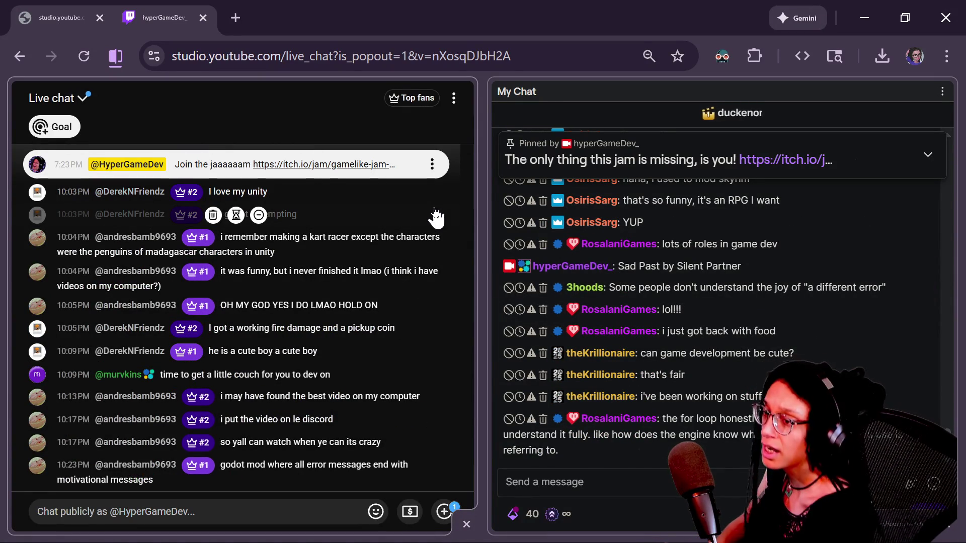
{"action": "key", "text": "alt+Tab"}
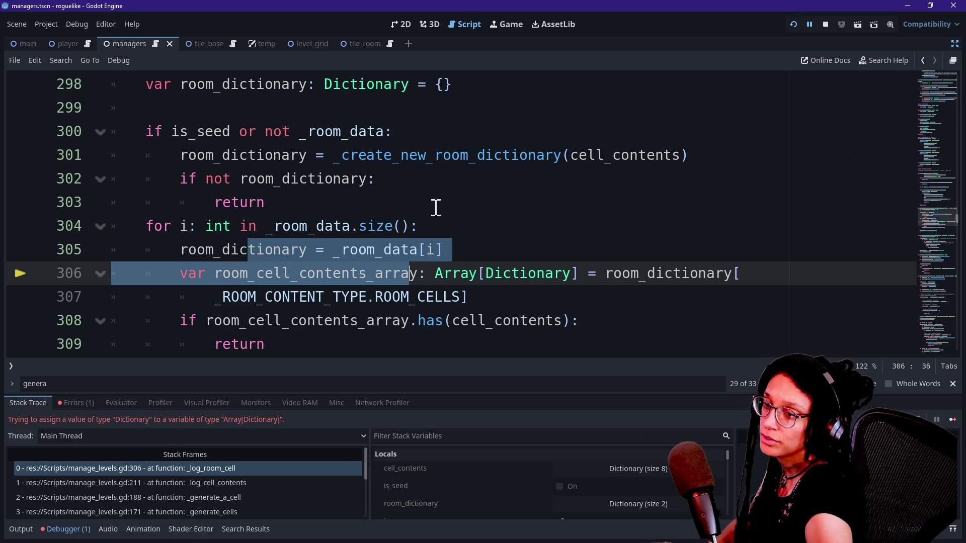
{"action": "left_click", "coordinate": [182, 202]}
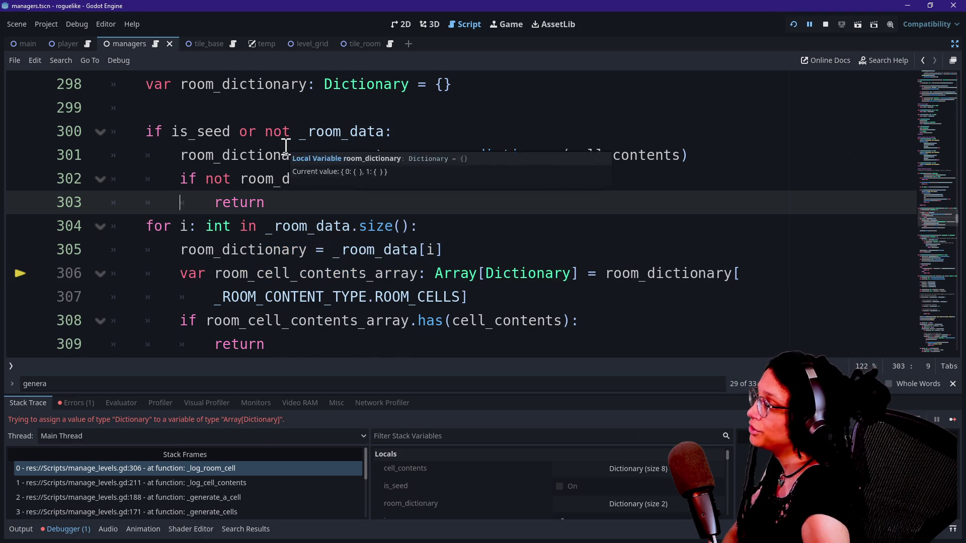
{"action": "scroll", "coordinate": [286, 146], "scroll_direction": "down", "scroll_amount": 6}
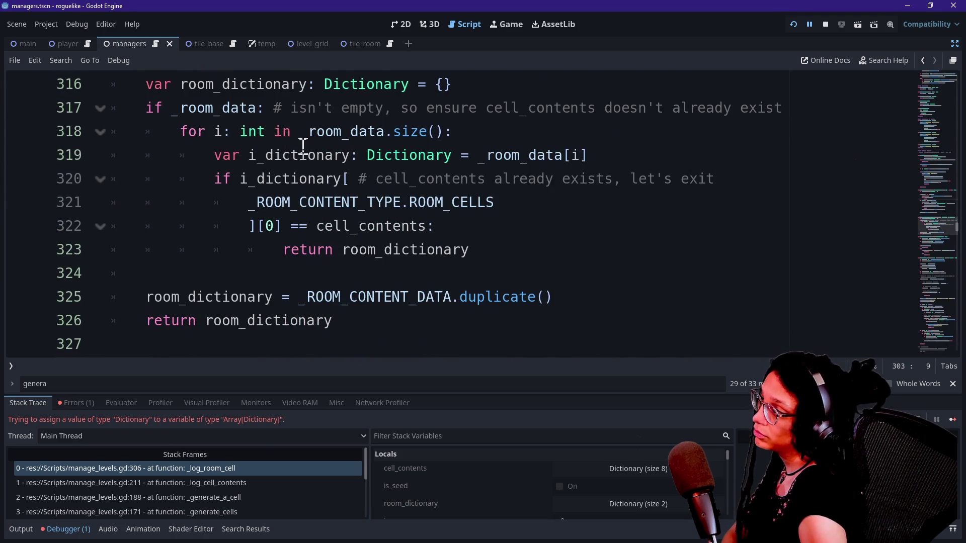
{"action": "left_click", "coordinate": [307, 154]}
{"action": "key", "text": "Up"}
{"action": "key", "text": "Up"}
{"action": "key", "text": "Up"}
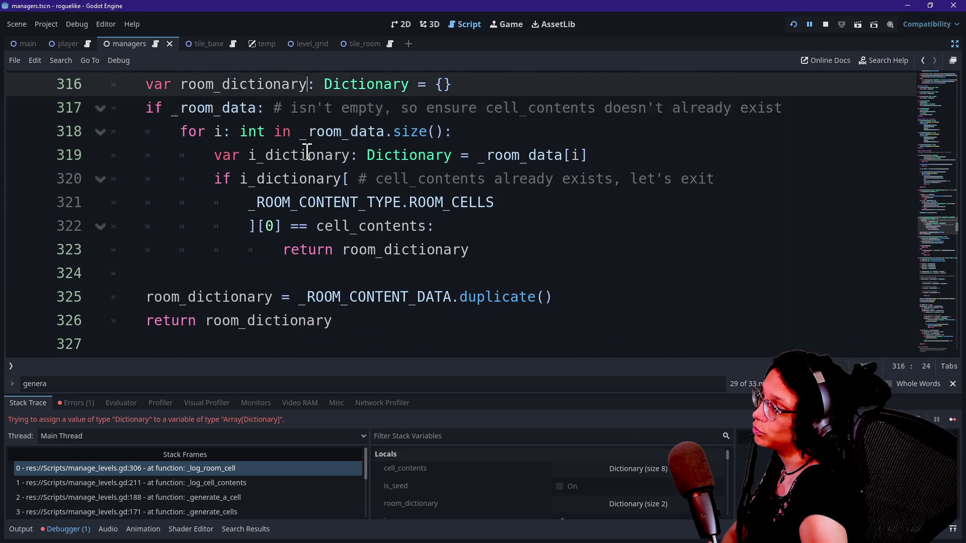
{"action": "double_click", "coordinate": [226, 180]}
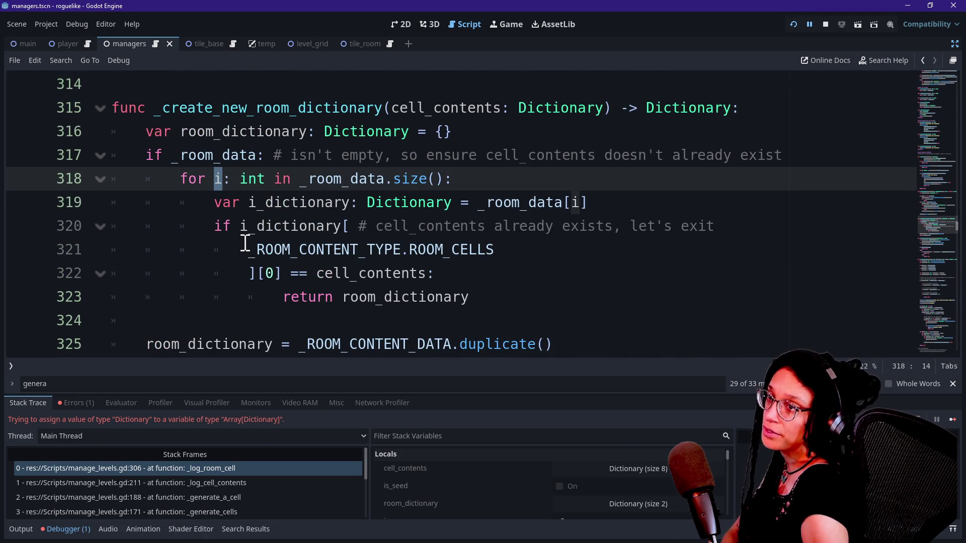
{"action": "mouse_move", "coordinate": [245, 243]}
{"action": "key", "text": "BackSpace"}
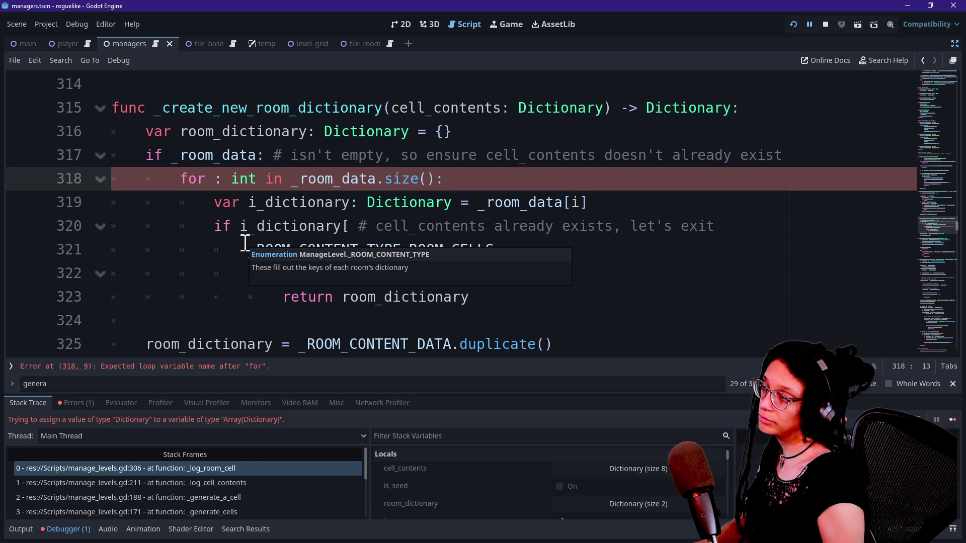
{"action": "type", "text": "numb"}
{"action": "key", "text": "BackSpace"}
{"action": "key", "text": "BackSpace"}
{"action": "key", "text": "BackSpace"}
{"action": "type", "text": "a_val"}
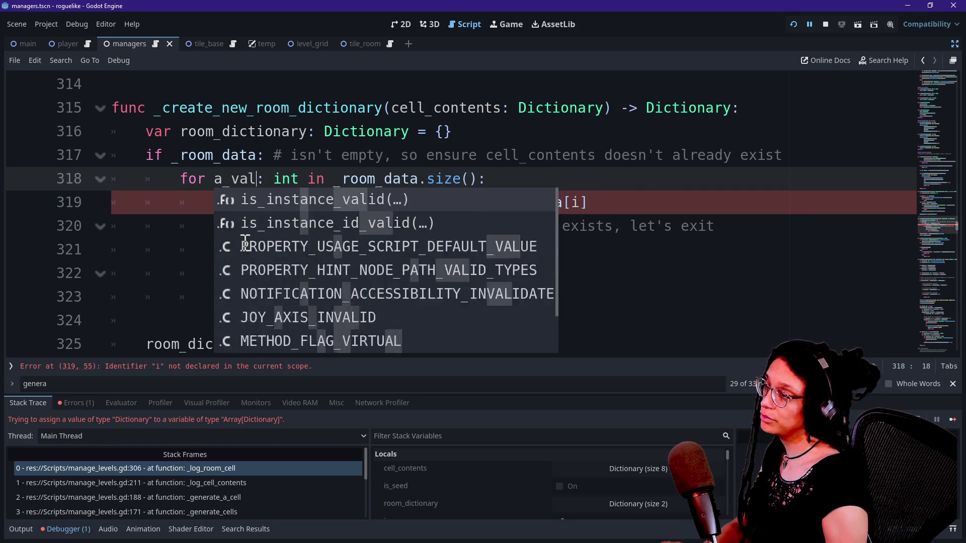
{"action": "type", "text": "ue"}
{"action": "left_click", "coordinate": [222, 155]}
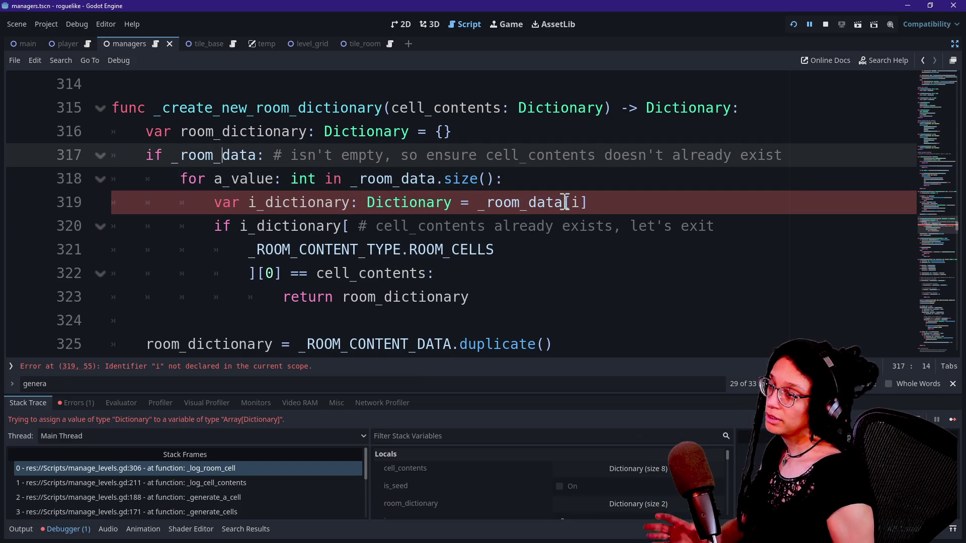
{"action": "left_click", "coordinate": [583, 204]}
{"action": "type", "text": "_value"}
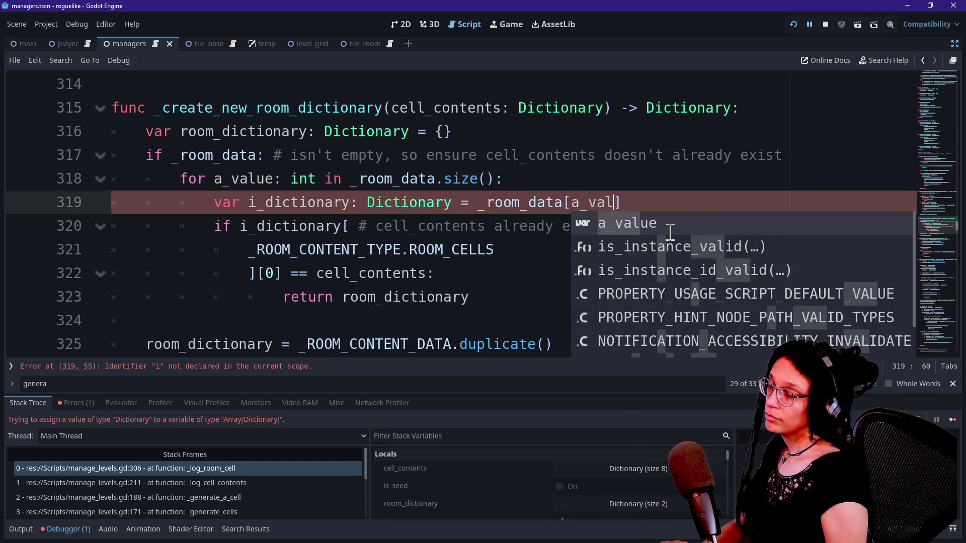
{"action": "left_click", "coordinate": [411, 226]}
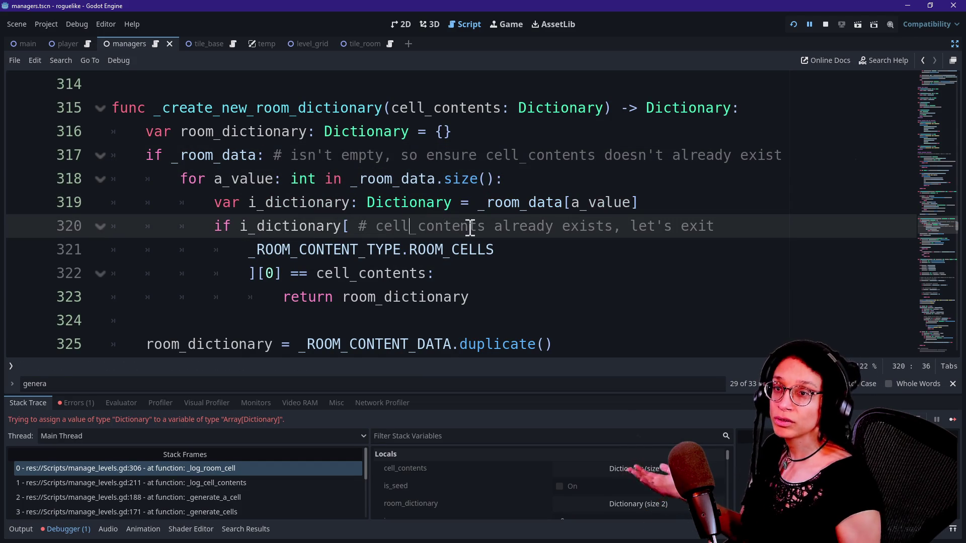
{"action": "left_click_drag", "start_coordinate": [571, 202], "coordinate": [624, 206]}
{"action": "left_click", "coordinate": [638, 202]}
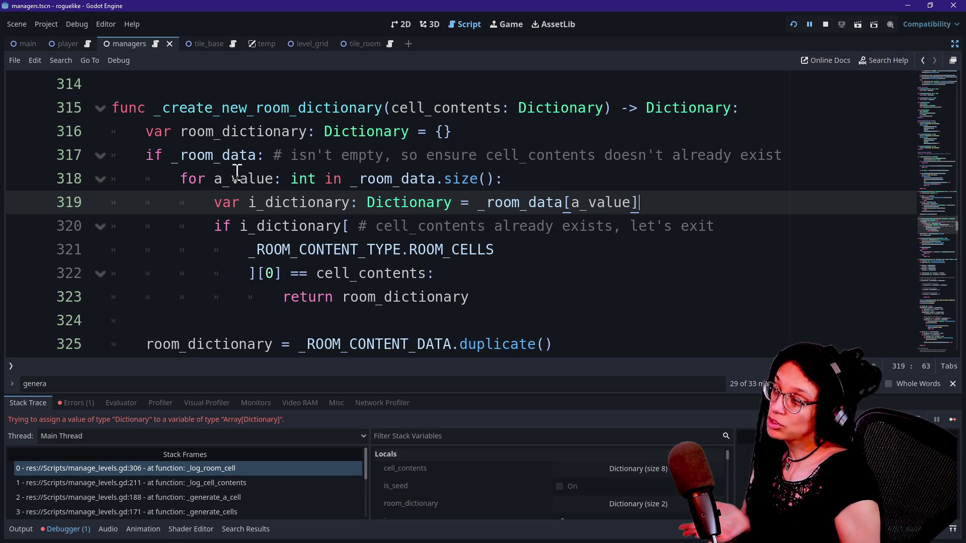
{"action": "key", "text": "Left"}
{"action": "key", "text": "ctrl+BackSpace"}
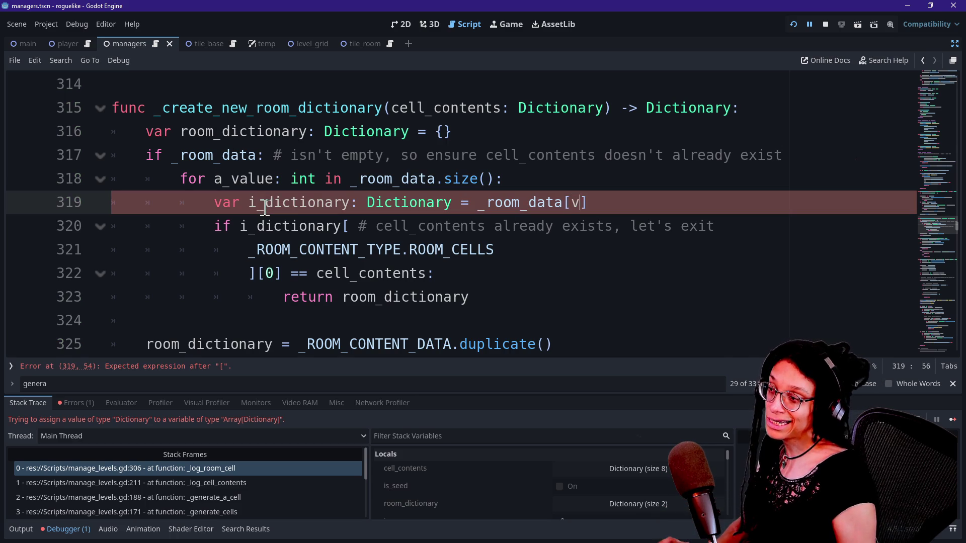
{"action": "key", "text": "Up"}
{"action": "key", "text": "ctrl+BackSpace"}
{"action": "type", "text": "number"}
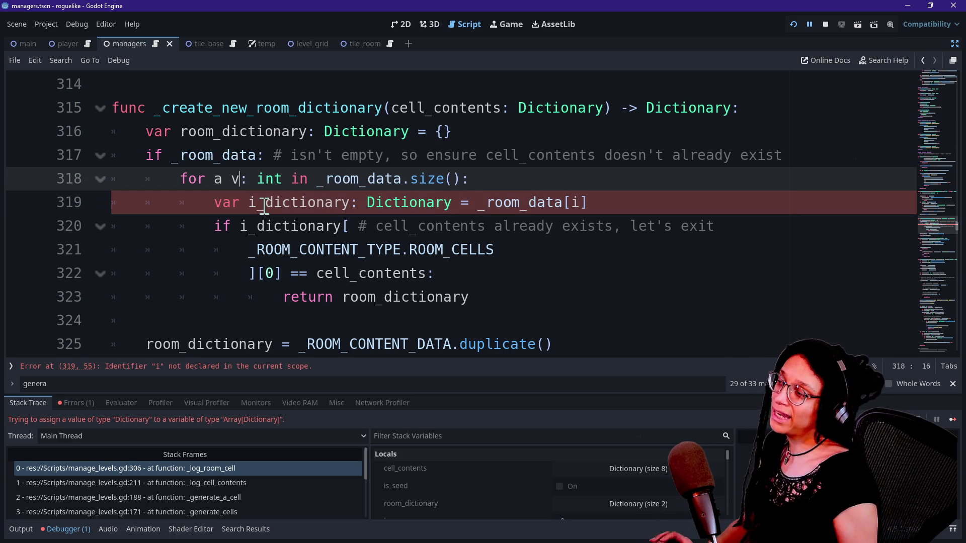
{"action": "key", "text": "ctrl+BackSpace"}
{"action": "type", "text": "i"}
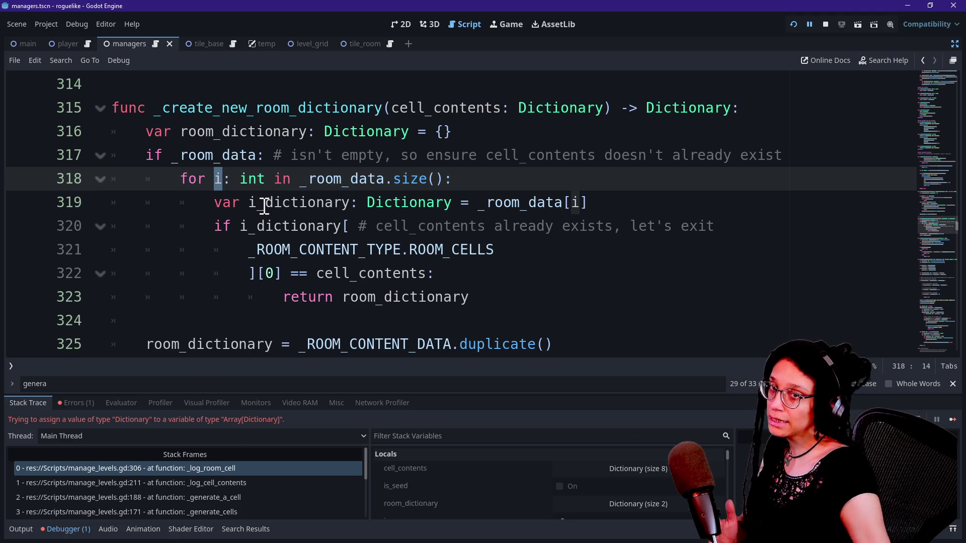
{"action": "key", "text": "Left"}
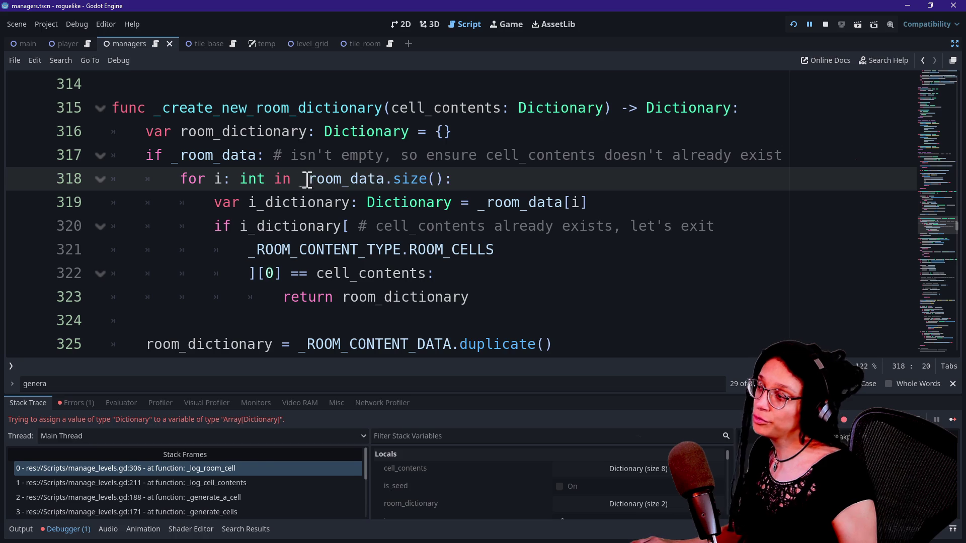
{"action": "left_click_drag", "start_coordinate": [304, 179], "coordinate": [505, 191]}
{"action": "left_click", "coordinate": [500, 189]}
{"action": "key", "text": "Down"}
{"action": "key", "text": "Down"}
{"action": "key", "text": "Up"}
{"action": "key", "text": "Up"}
{"action": "key", "text": "Down"}
{"action": "key", "text": "Up"}
{"action": "key", "text": "Up"}
{"action": "key", "text": "Down"}
{"action": "key", "text": "Left"}
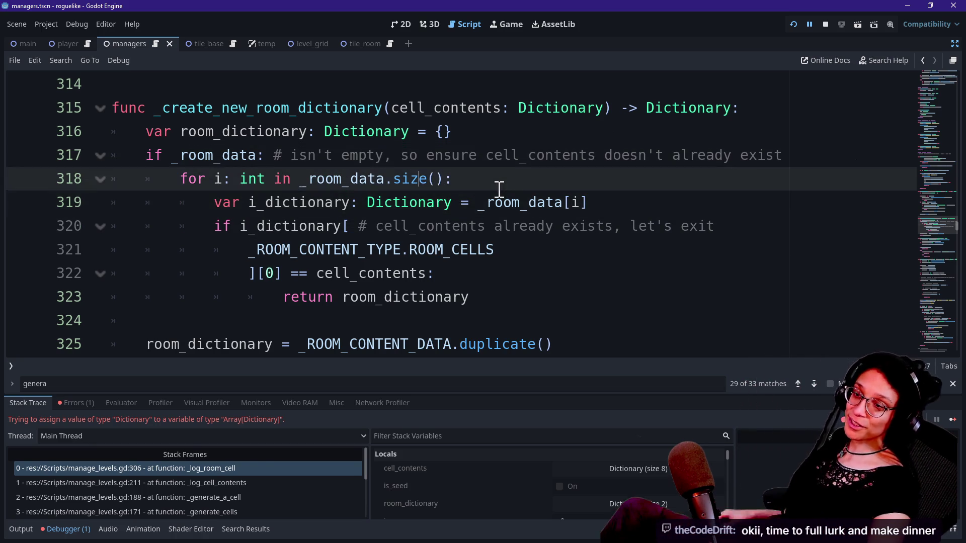
{"action": "key", "text": "Up"}
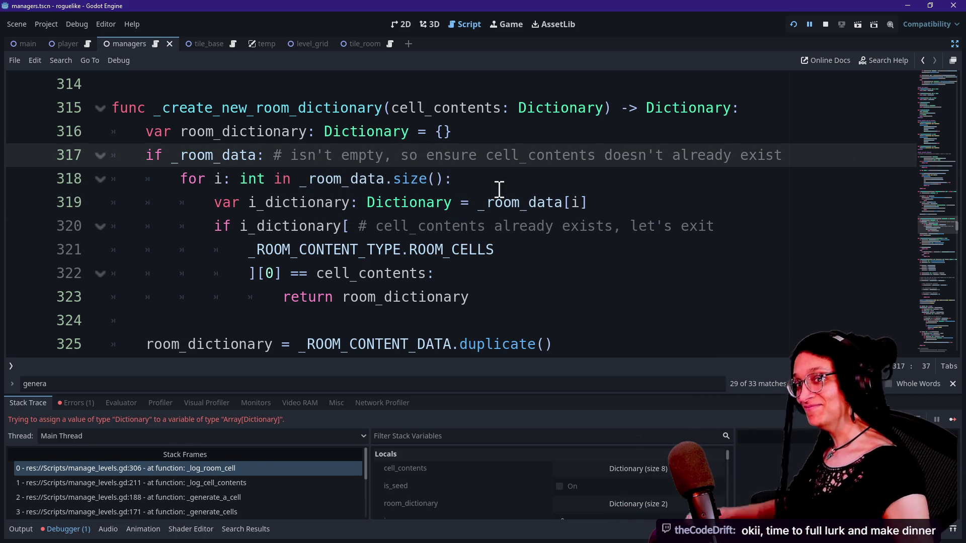
{"action": "left_click", "coordinate": [463, 193]}
{"action": "left_click", "coordinate": [469, 180]}
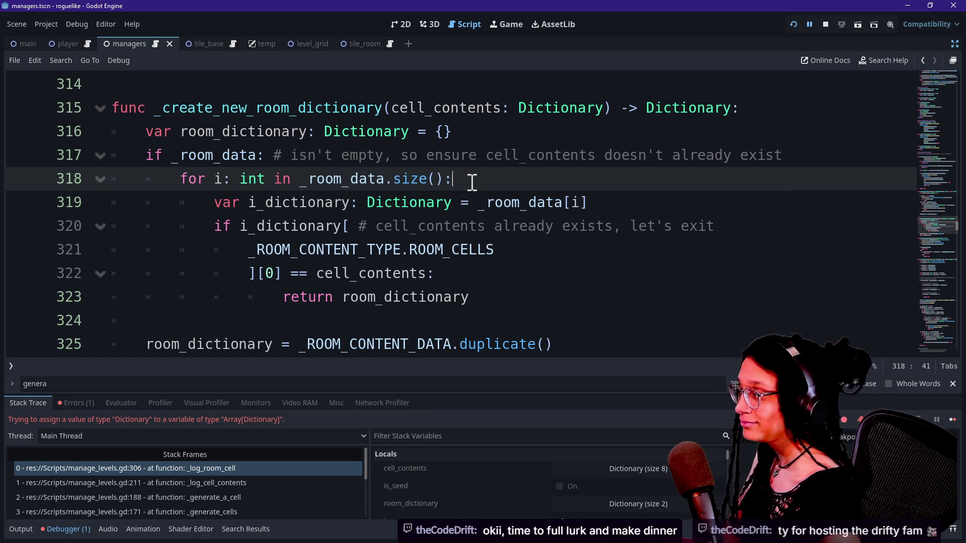
{"action": "left_click", "coordinate": [507, 217]}
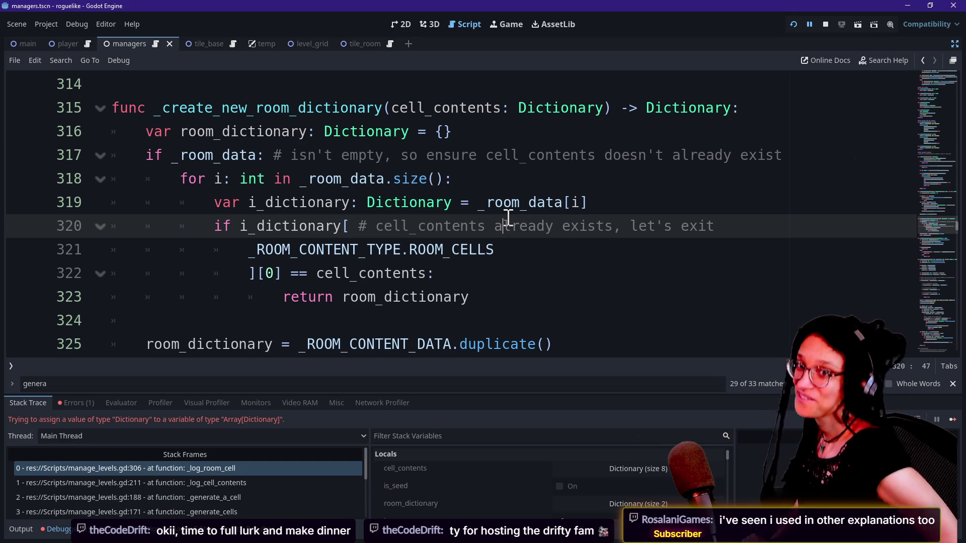
{"action": "left_click", "coordinate": [270, 186]}
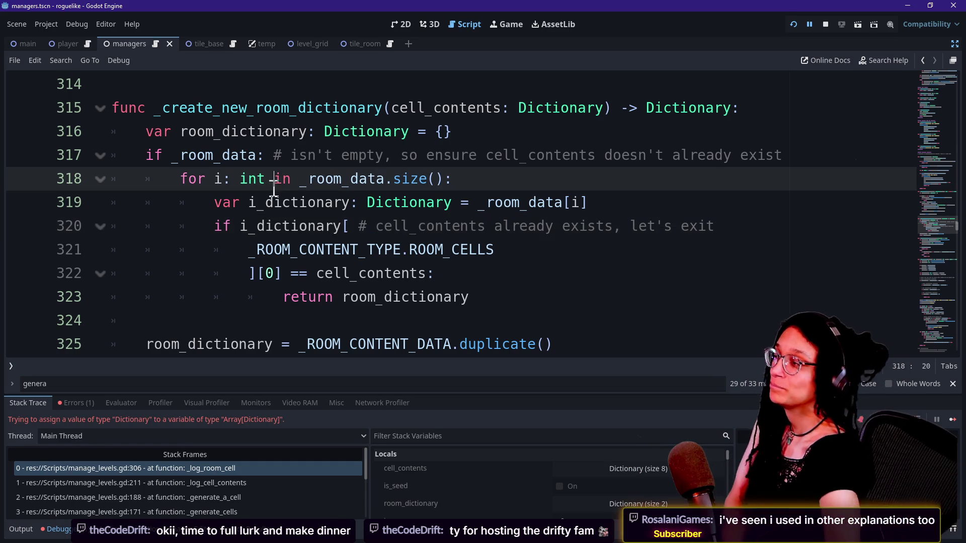
{"action": "left_click_drag", "start_coordinate": [350, 179], "coordinate": [334, 205]}
{"action": "left_click", "coordinate": [468, 270]}
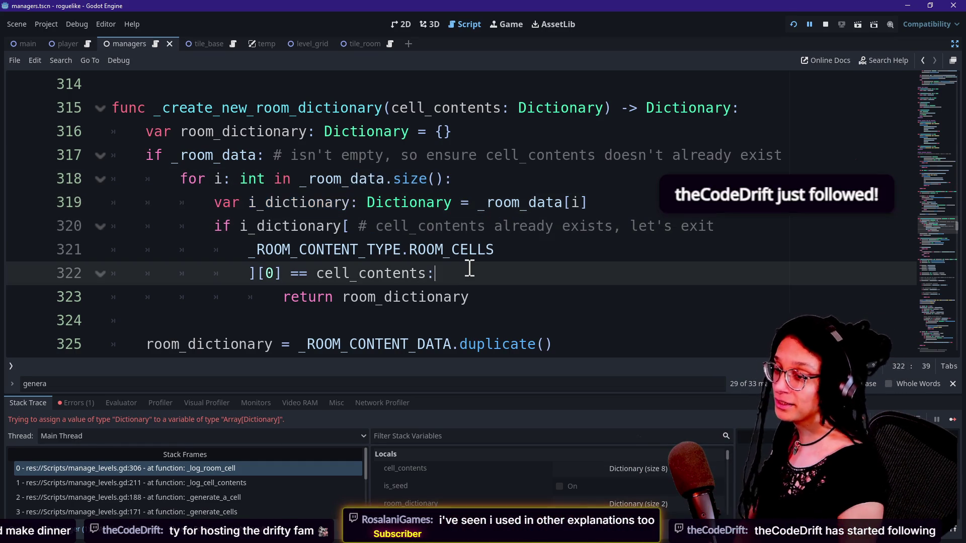
{"action": "left_click_drag", "start_coordinate": [537, 203], "coordinate": [538, 187]}
{"action": "mouse_move", "coordinate": [538, 191]}
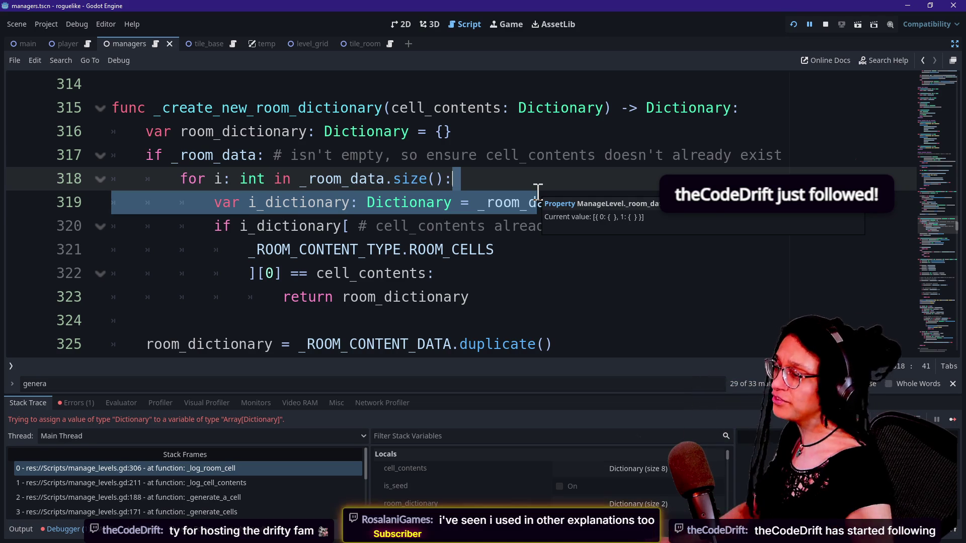
{"action": "key", "text": "alt+Tab"}
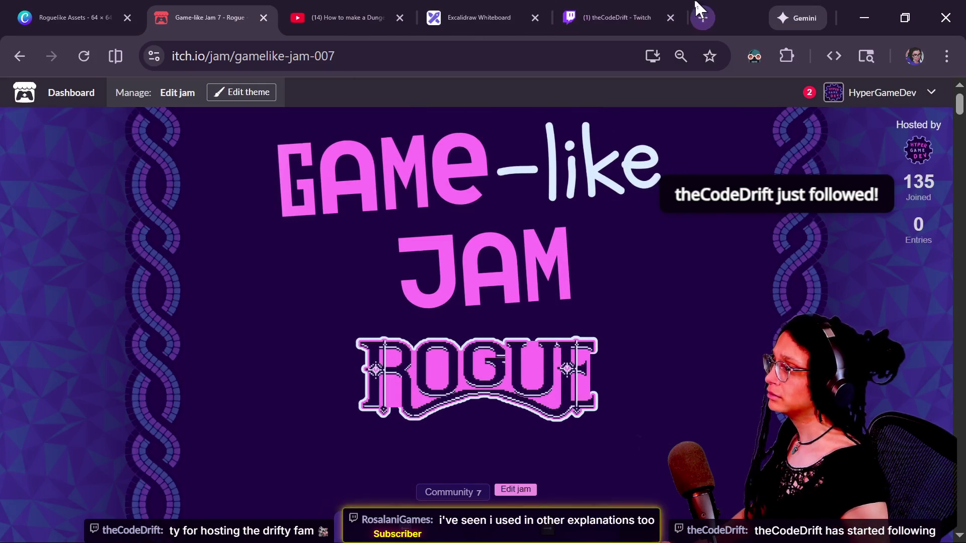
{"action": "left_click", "coordinate": [619, 17]}
{"action": "left_click", "coordinate": [672, 419]}
{"action": "key", "text": "alt+Tab"}
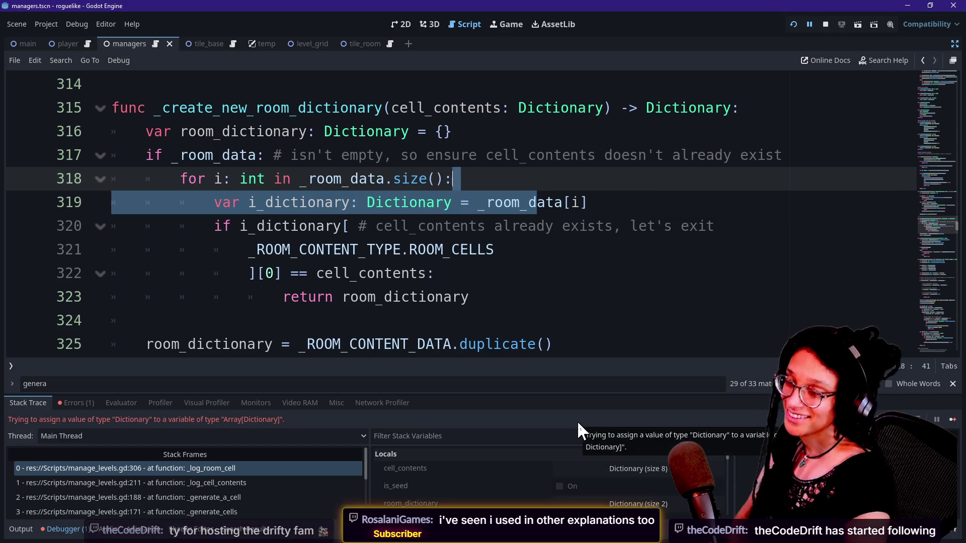
Step: Try renaming the line 318 loop variable to 'iteratio', then revert it back to i
{"action": "left_click", "coordinate": [637, 228]}
{"action": "left_click", "coordinate": [658, 242]}
{"action": "left_click", "coordinate": [612, 135]}
{"action": "left_click", "coordinate": [422, 179]}
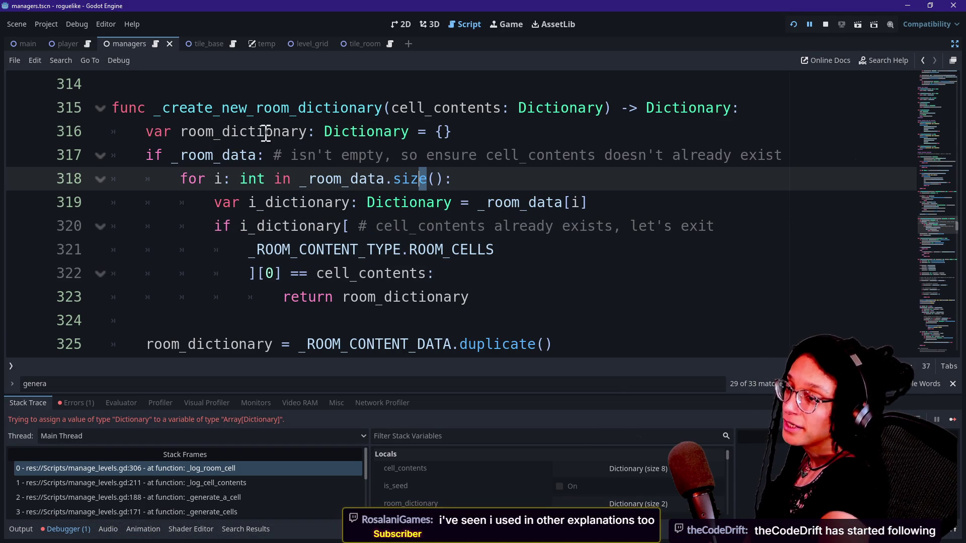
{"action": "left_click", "coordinate": [235, 178]}
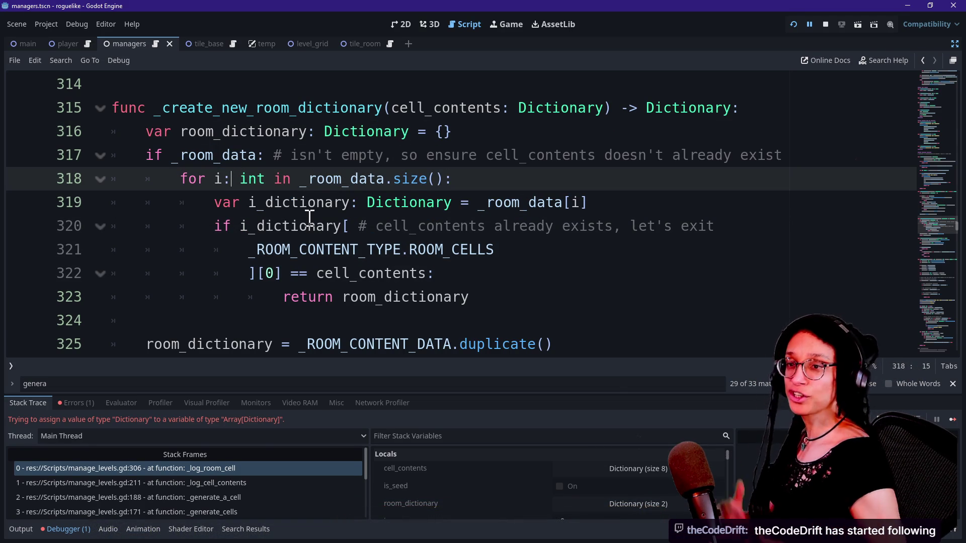
{"action": "key", "text": "Left"}
{"action": "type", "text": "teratio"}
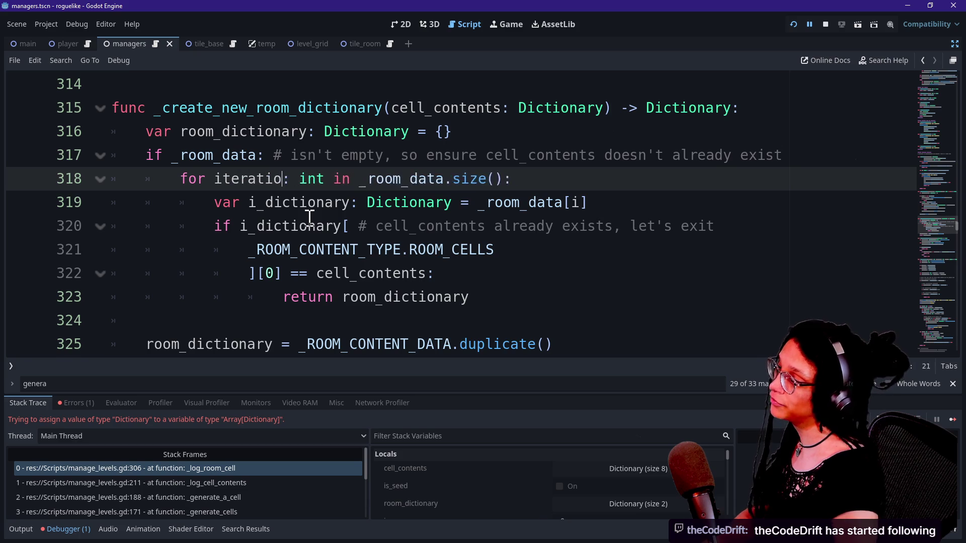
{"action": "key", "text": "Down"}
{"action": "key", "text": "ctrl+z"}
{"action": "key", "text": "Up"}
{"action": "key", "text": "Up"}
{"action": "key", "text": "Down"}
{"action": "key", "text": "Down"}
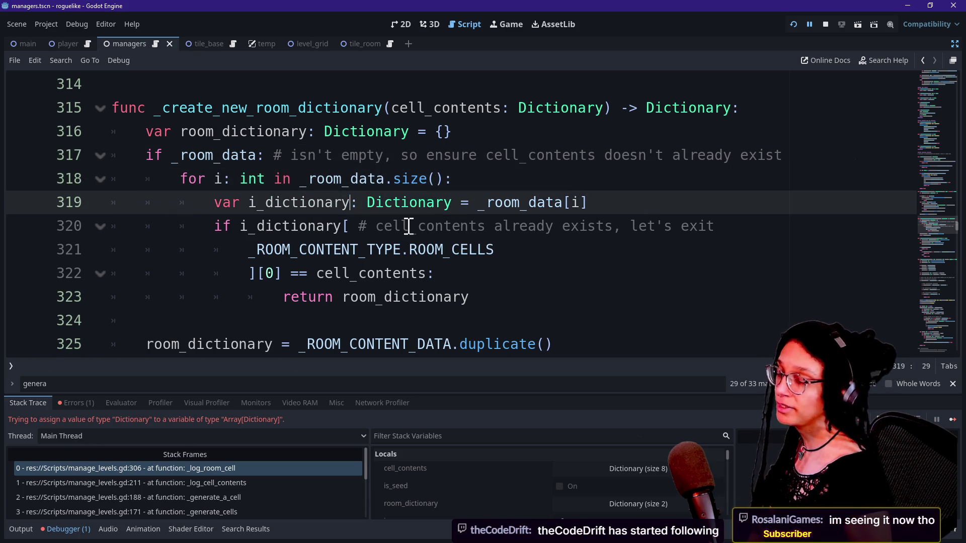
Step: Highlight the int annotation, the in keyword and the loop variable i on line 318
{"action": "left_click", "coordinate": [235, 179]}
{"action": "left_click_drag", "start_coordinate": [265, 178], "coordinate": [228, 178]}
{"action": "left_click", "coordinate": [273, 206]}
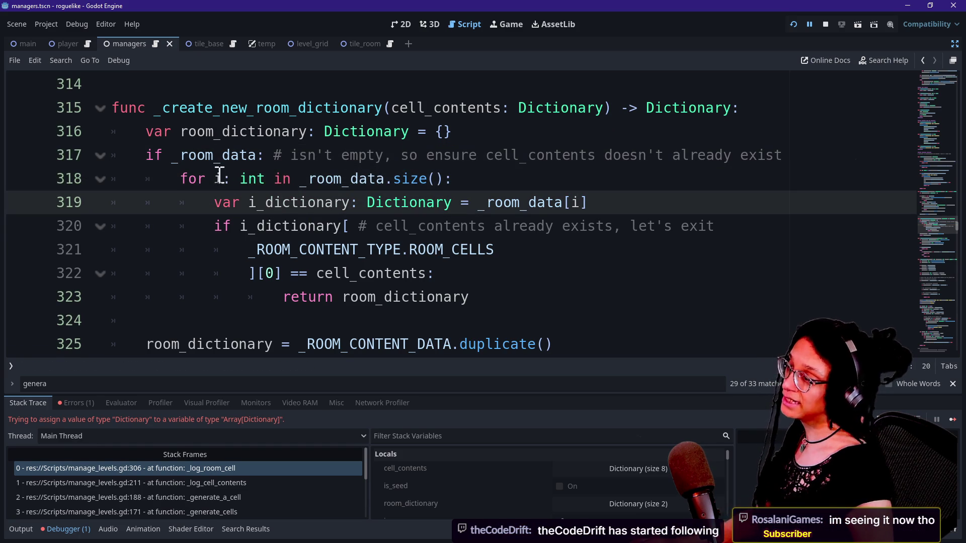
{"action": "left_click", "coordinate": [221, 178]}
{"action": "left_click_drag", "start_coordinate": [223, 179], "coordinate": [276, 179]}
{"action": "left_click", "coordinate": [291, 179]}
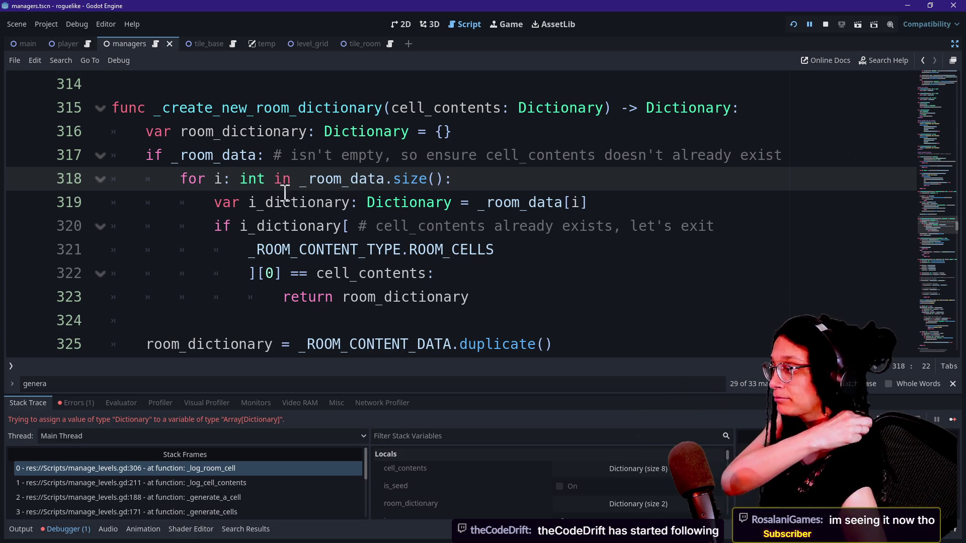
{"action": "left_click_drag", "start_coordinate": [274, 179], "coordinate": [301, 179]}
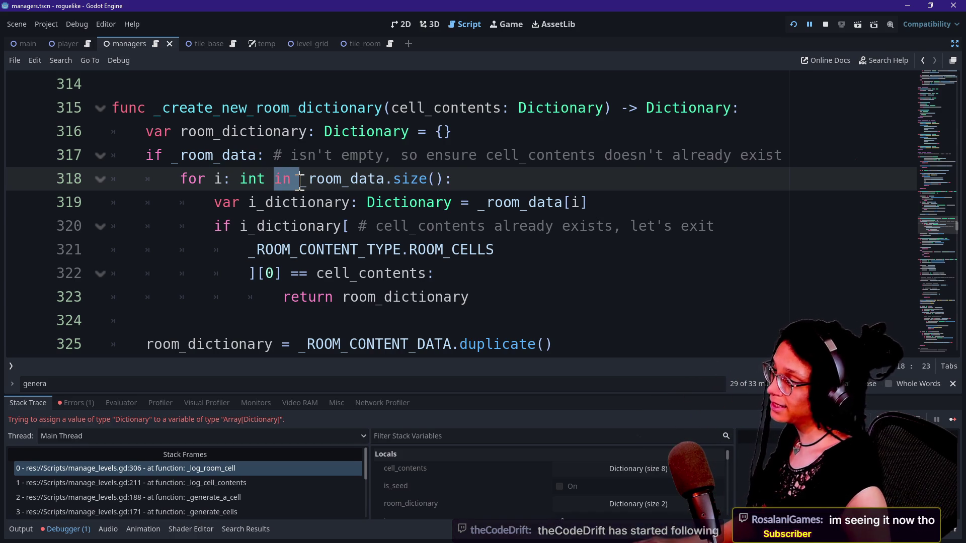
{"action": "mouse_move", "coordinate": [215, 179]}
{"action": "left_mouse_down"}
{"action": "mouse_move", "coordinate": [232, 180]}
{"action": "mouse_move", "coordinate": [214, 180]}
{"action": "left_mouse_up"}
{"action": "left_click", "coordinate": [265, 180]}
{"action": "left_click", "coordinate": [266, 179]}
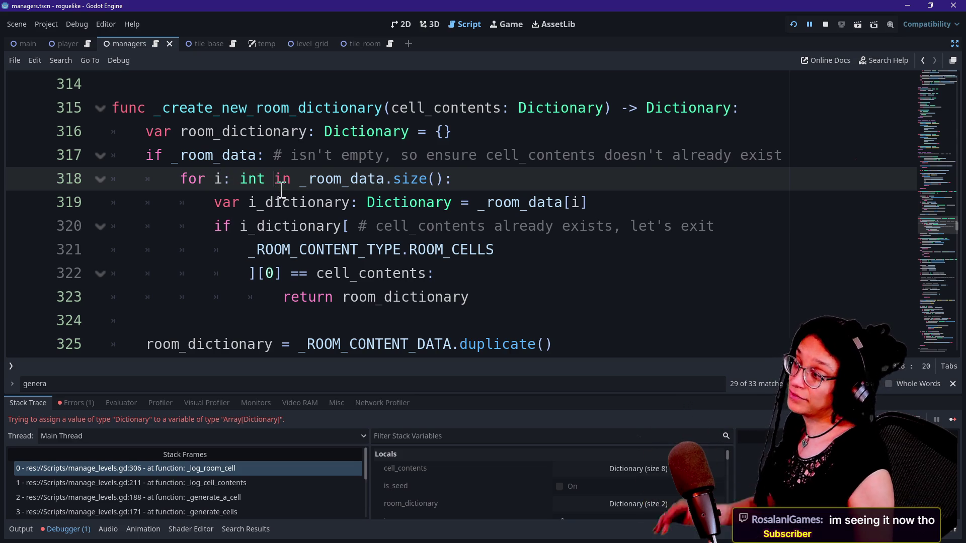
Step: Experiment with '= 4' then '= 2' after int on line 318 and remove it
{"action": "type", "text": "= "}
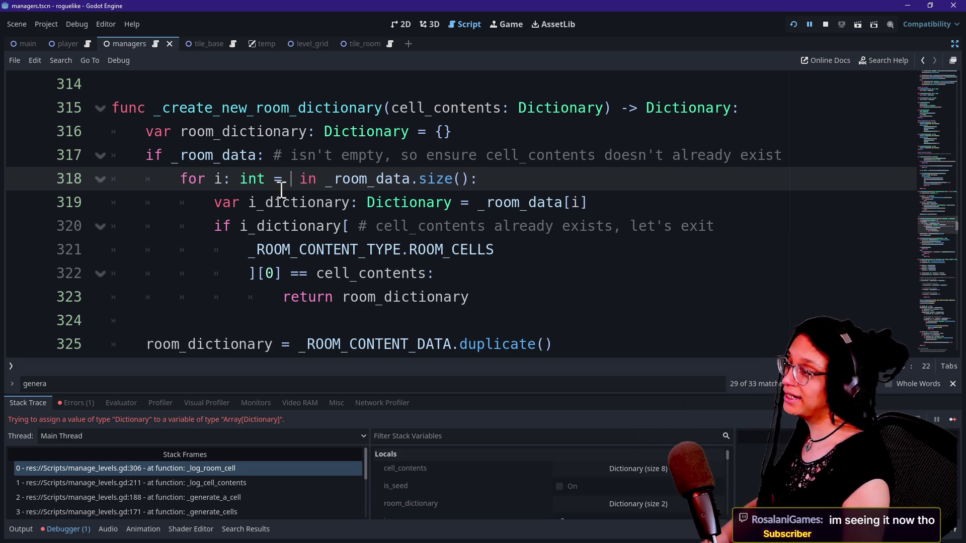
{"action": "type", "text": "4"}
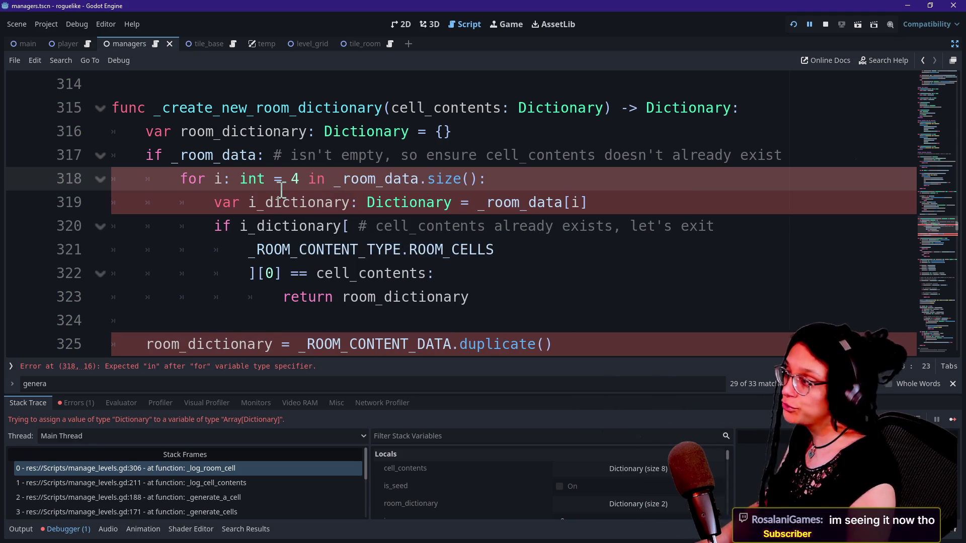
{"action": "key", "text": "BackSpace"}
{"action": "type", "text": "2"}
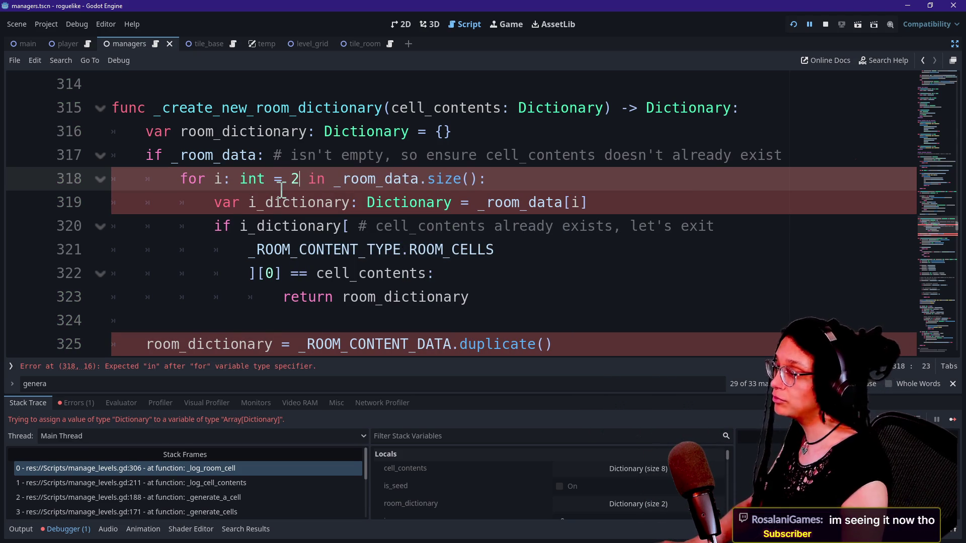
{"action": "key", "text": "BackSpace"}
{"action": "key", "text": "BackSpace"}
{"action": "key", "text": "BackSpace"}
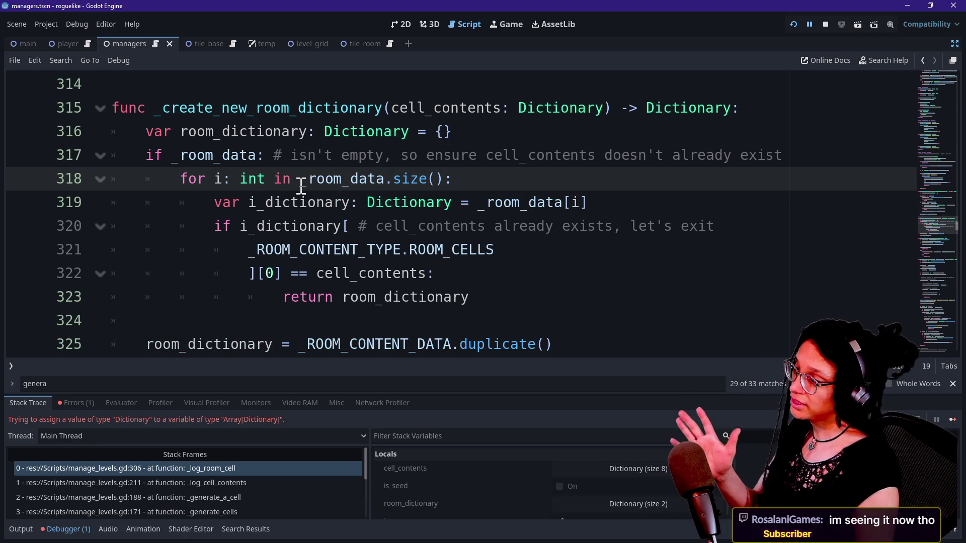
Step: Mark _room_data and .size() in the loop header and check _room_data's current value
{"action": "left_click_drag", "start_coordinate": [300, 185], "coordinate": [435, 182]}
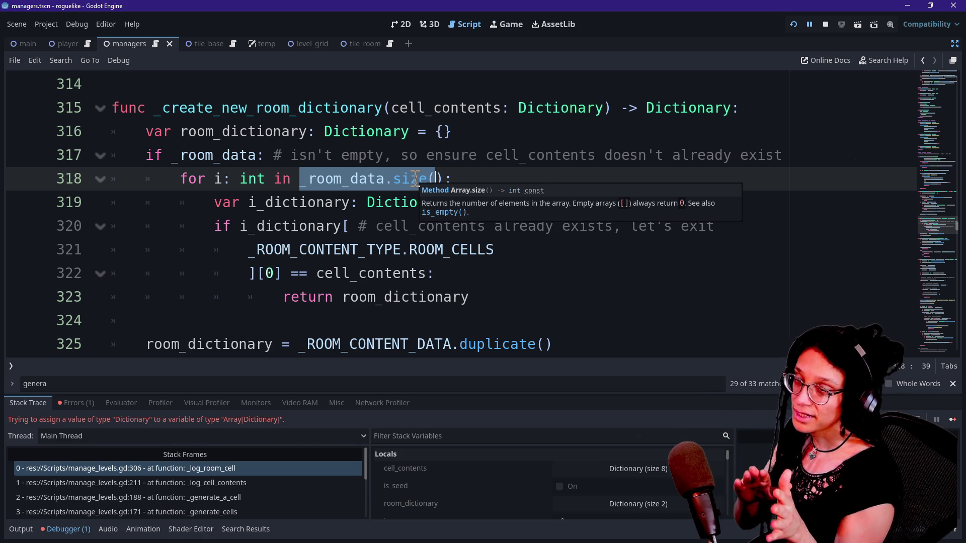
{"action": "mouse_move", "coordinate": [385, 178]}
{"action": "left_mouse_down"}
{"action": "mouse_move", "coordinate": [457, 178]}
{"action": "mouse_move", "coordinate": [447, 179]}
{"action": "left_mouse_up"}
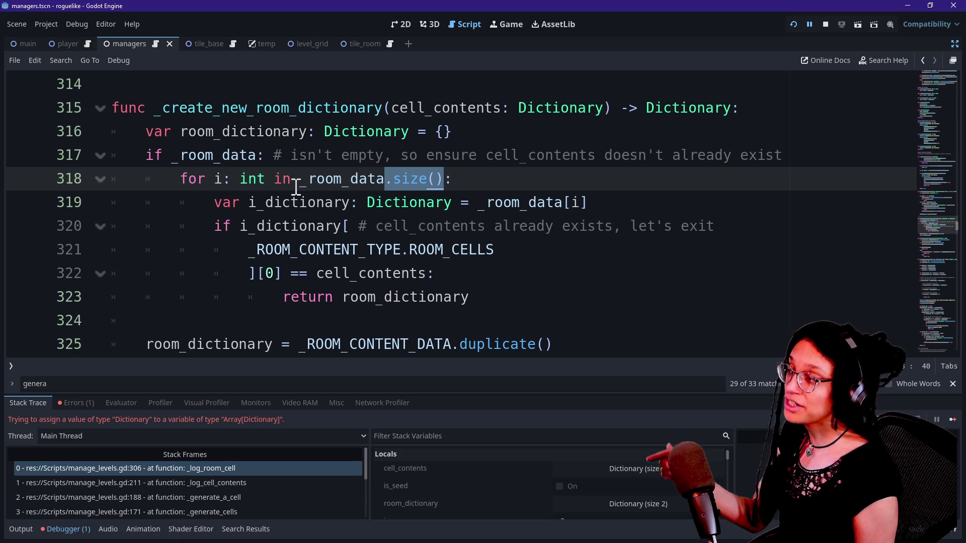
{"action": "left_click_drag", "start_coordinate": [297, 184], "coordinate": [386, 179]}
{"action": "left_click", "coordinate": [274, 184]}
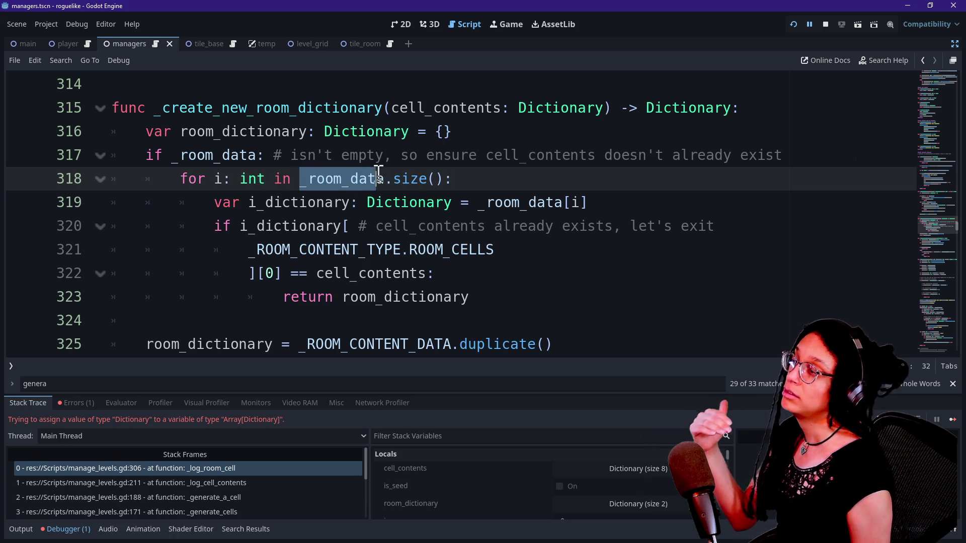
{"action": "left_click", "coordinate": [387, 177]}
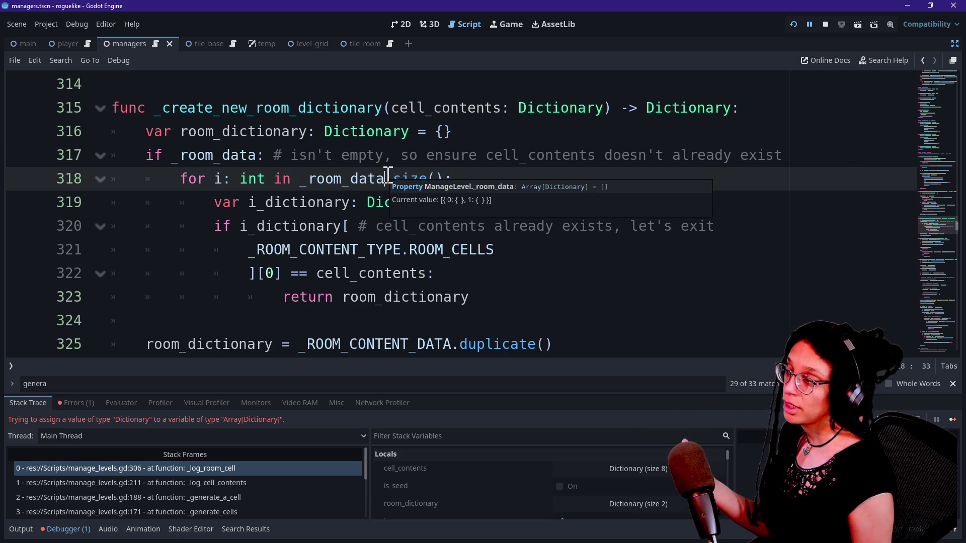
{"action": "left_click", "coordinate": [441, 178]}
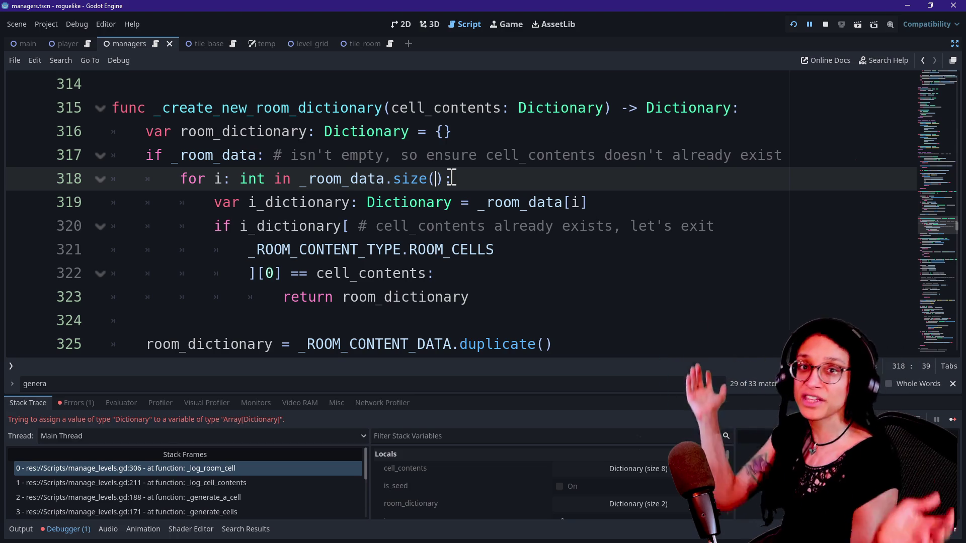
{"action": "double_click", "coordinate": [343, 179]}
Step: Replace _room_data.size() in the line 318 loop header with 5
{"action": "left_click_drag", "start_coordinate": [397, 192], "coordinate": [451, 181]}
{"action": "type", "text": "5:"}
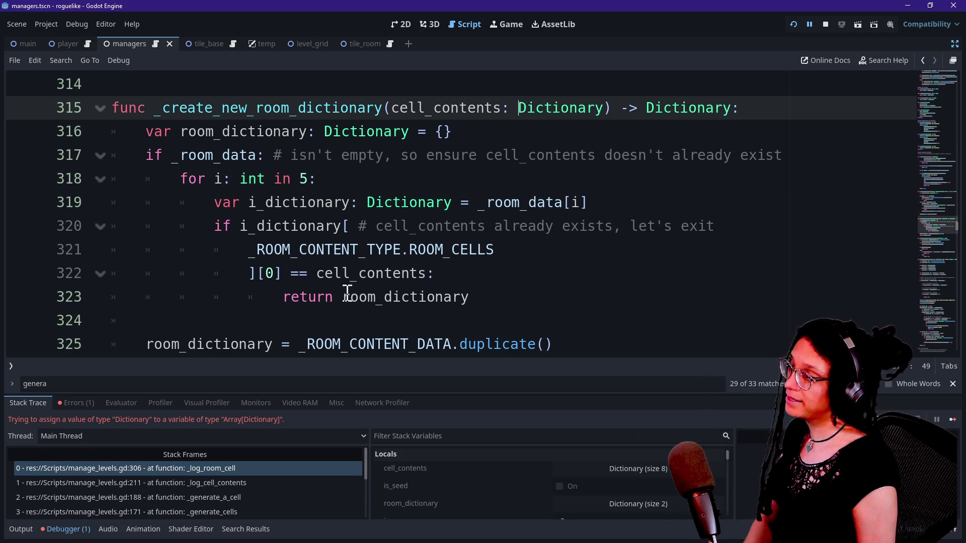
{"action": "left_click_drag", "start_coordinate": [175, 187], "coordinate": [360, 182]}
{"action": "left_click", "coordinate": [360, 181]}
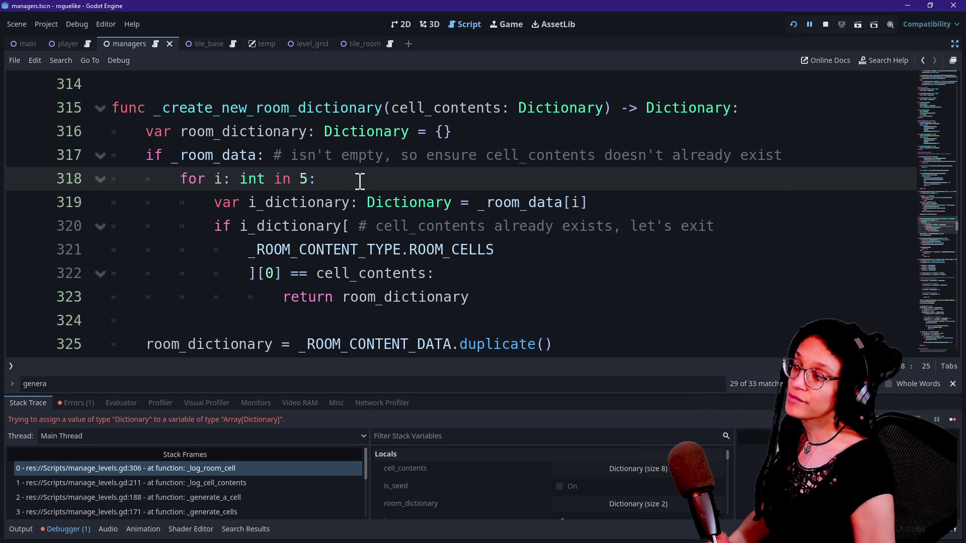
{"action": "key", "text": "Down"}
{"action": "key", "text": "Up"}
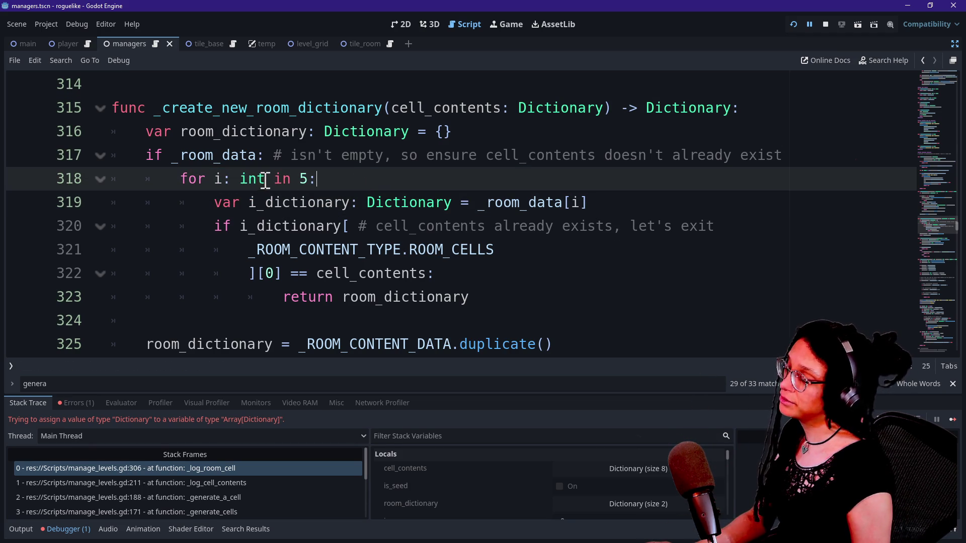
Step: Experiment with '= 19' after int on line 318, delete it, then bring up find-and-replace
{"action": "left_click_drag", "start_coordinate": [213, 177], "coordinate": [285, 179]}
{"action": "left_click_drag", "start_coordinate": [178, 179], "coordinate": [333, 177]}
{"action": "left_click", "coordinate": [337, 179]}
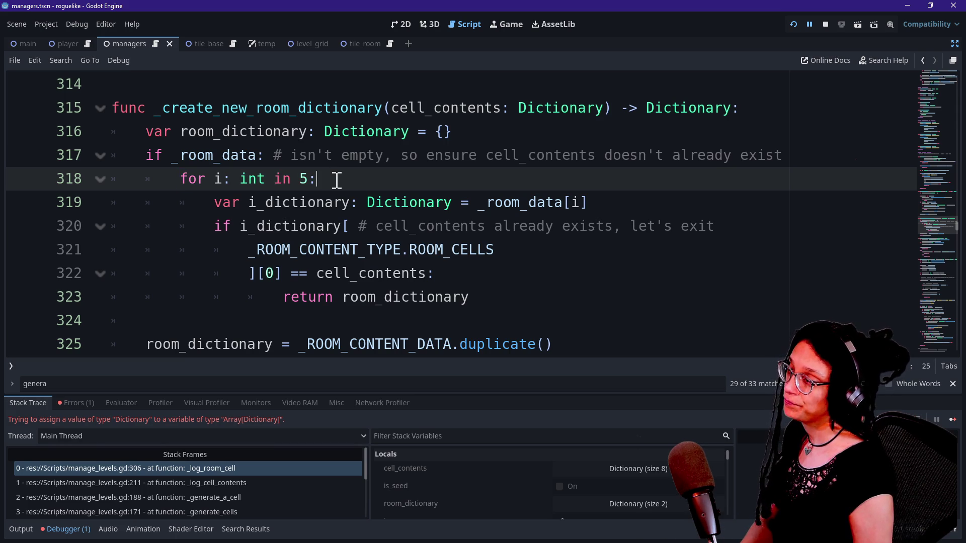
{"action": "key", "text": "Left"}
{"action": "key", "text": "Left"}
{"action": "key", "text": "Left"}
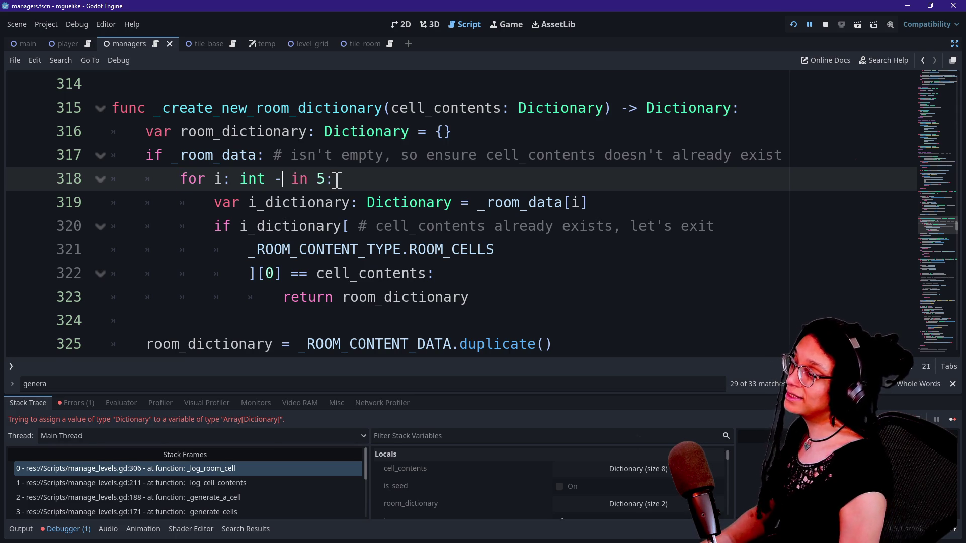
{"action": "type", "text": "="}
{"action": "type", "text": " 19"}
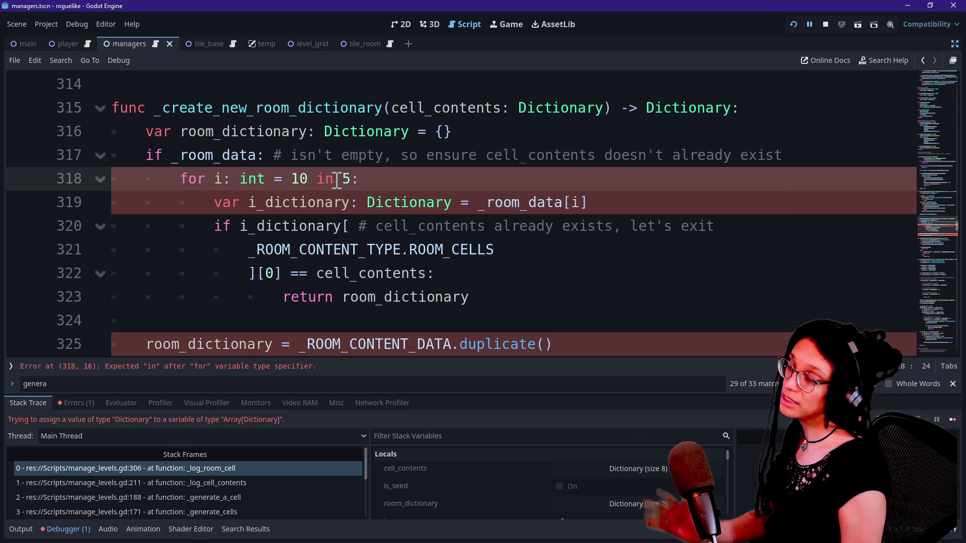
{"action": "key", "text": "BackSpace"}
{"action": "key", "text": "BackSpace"}
{"action": "key", "text": "BackSpace"}
{"action": "key", "text": "BackSpace"}
{"action": "key", "text": "BackSpace"}
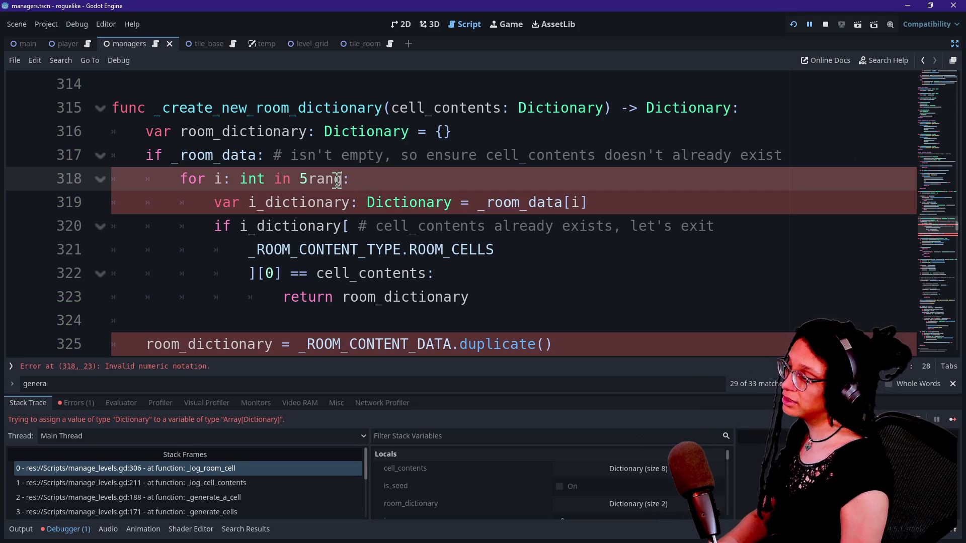
{"action": "key", "text": "ctrl+r"}
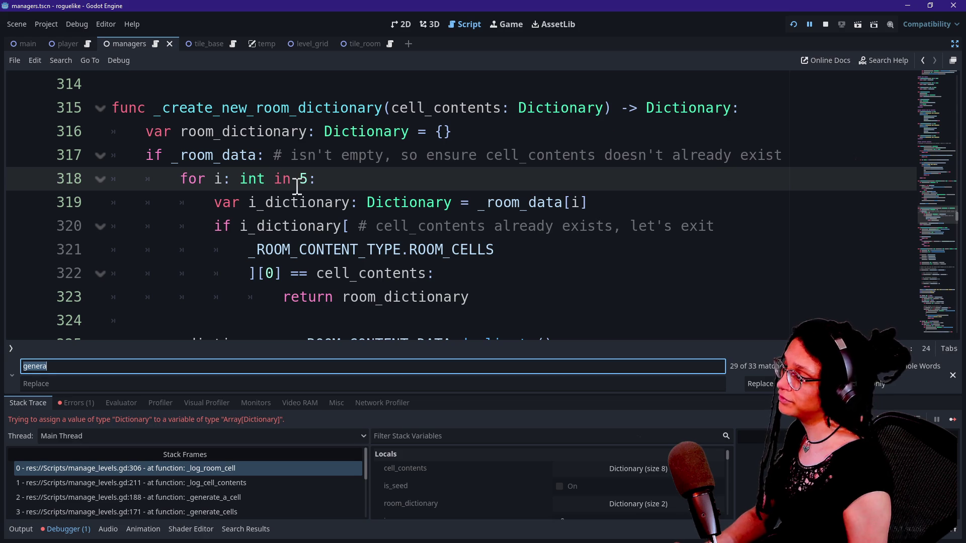
Step: Search the script for 'for i: int in 5' to locate line 318
{"action": "key", "text": "Return"}
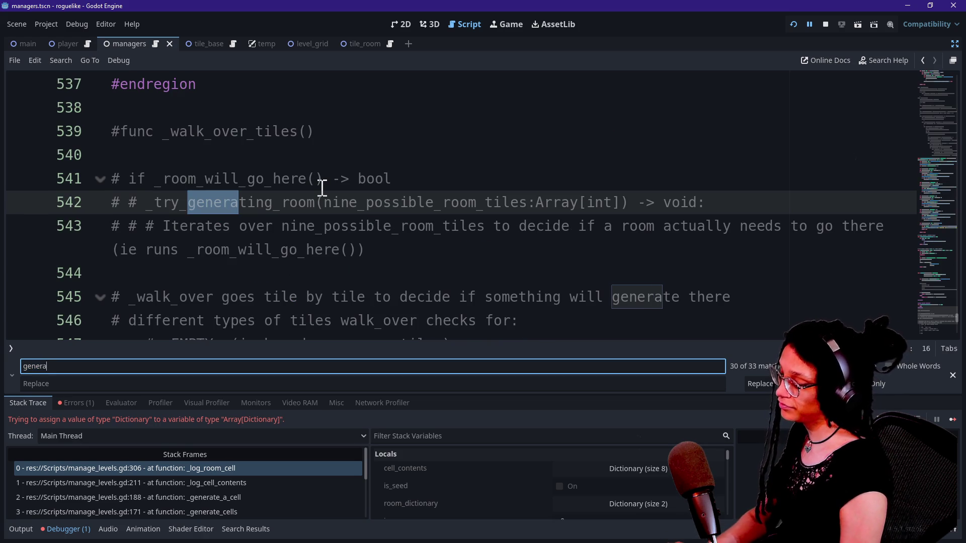
{"action": "key", "text": "ctrl+f"}
{"action": "type", "text": "for"}
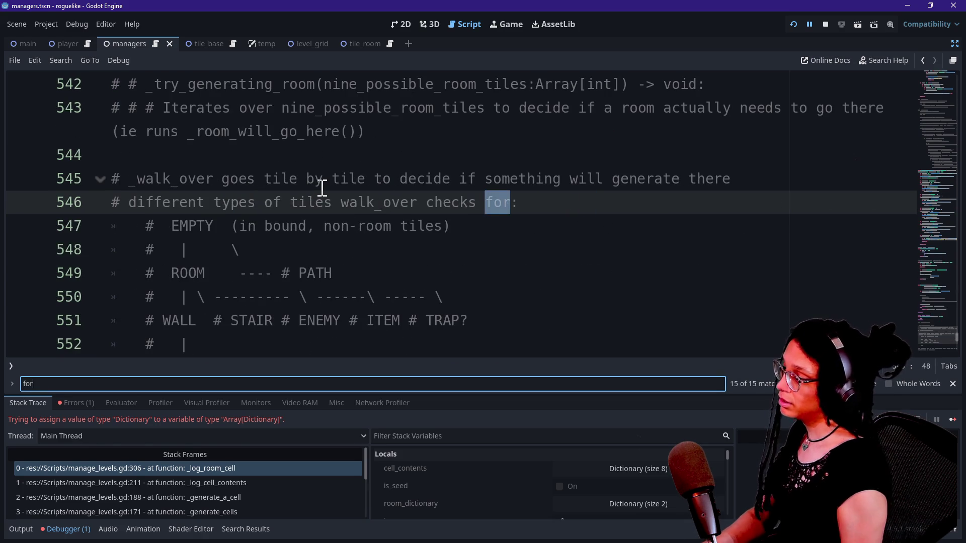
{"action": "type", "text": " i in"}
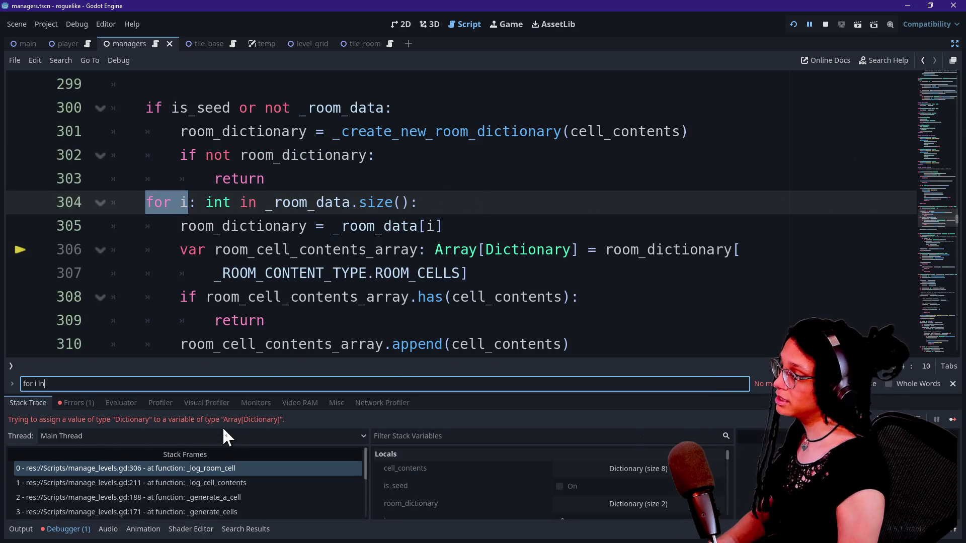
{"action": "key", "text": "BackSpace"}
{"action": "key", "text": "BackSpace"}
{"action": "key", "text": "BackSpace"}
{"action": "type", "text": ": int in 5"}
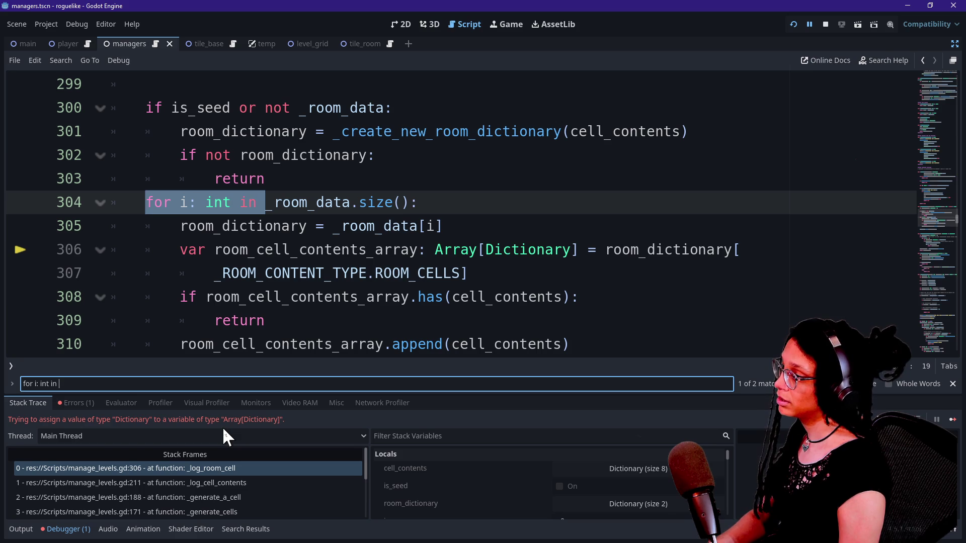
Step: Wrap the 5 on line 318 in range() so the header reads 'for i: int in range(5):'
{"action": "left_click", "coordinate": [259, 291]}
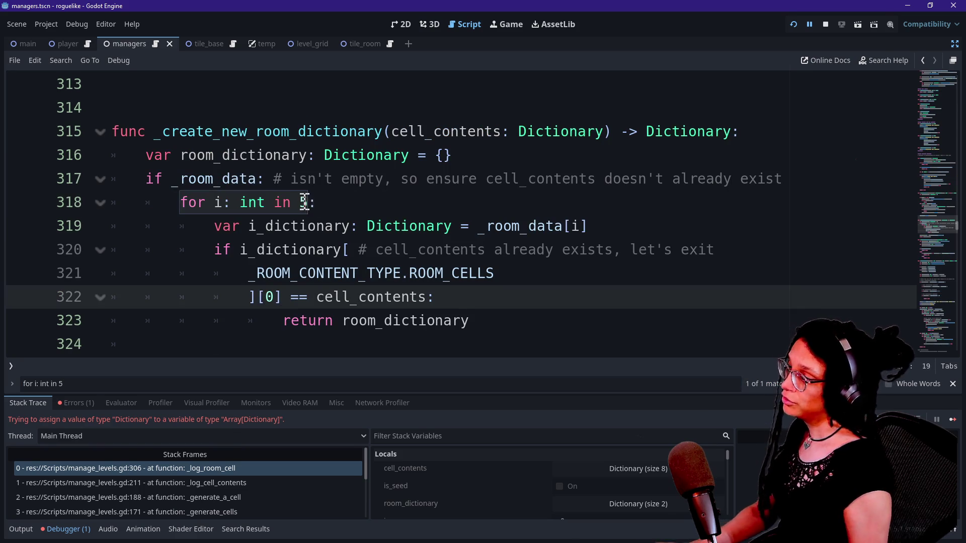
{"action": "left_click", "coordinate": [301, 203]}
{"action": "type", "text": "rang("}
{"action": "key", "text": "Right"}
{"action": "key", "text": "Left"}
{"action": "type", "text": "e"}
{"action": "key", "text": "Right"}
{"action": "key", "text": "Right"}
{"action": "type", "text": ")"}
{"action": "left_click", "coordinate": [378, 226]}
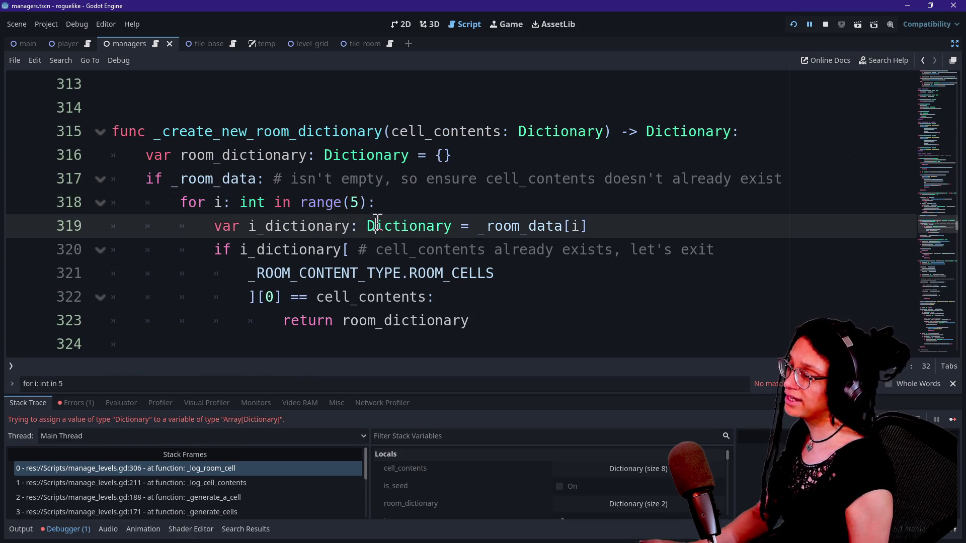
{"action": "left_click_drag", "start_coordinate": [282, 202], "coordinate": [365, 203]}
{"action": "left_click", "coordinate": [363, 202]}
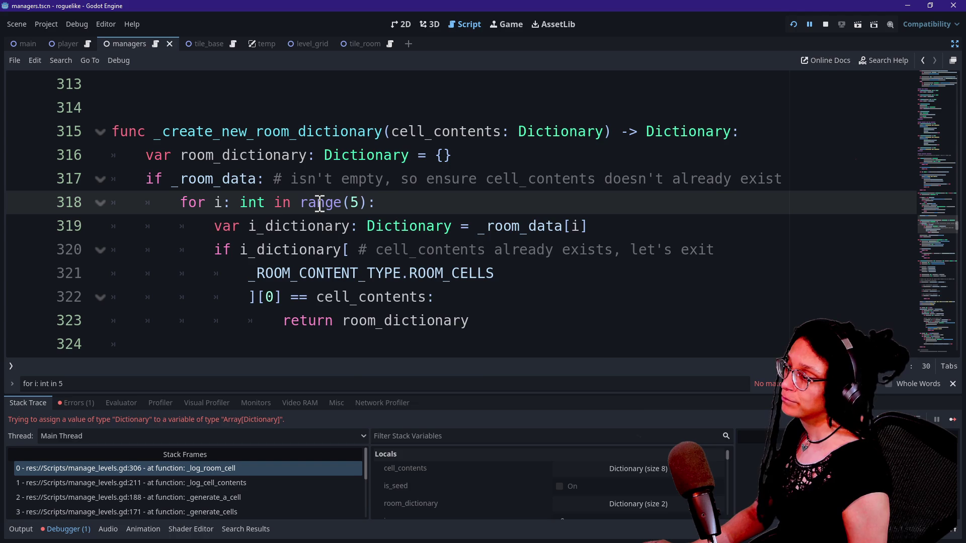
{"action": "mouse_move", "coordinate": [320, 204]}
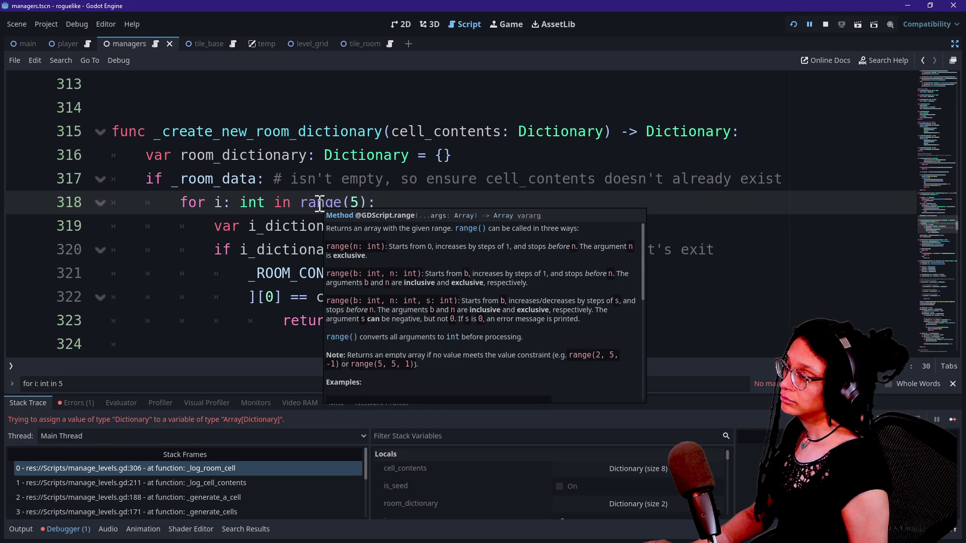
{"action": "left_click", "coordinate": [319, 204]}
{"action": "mouse_move", "coordinate": [319, 205]}
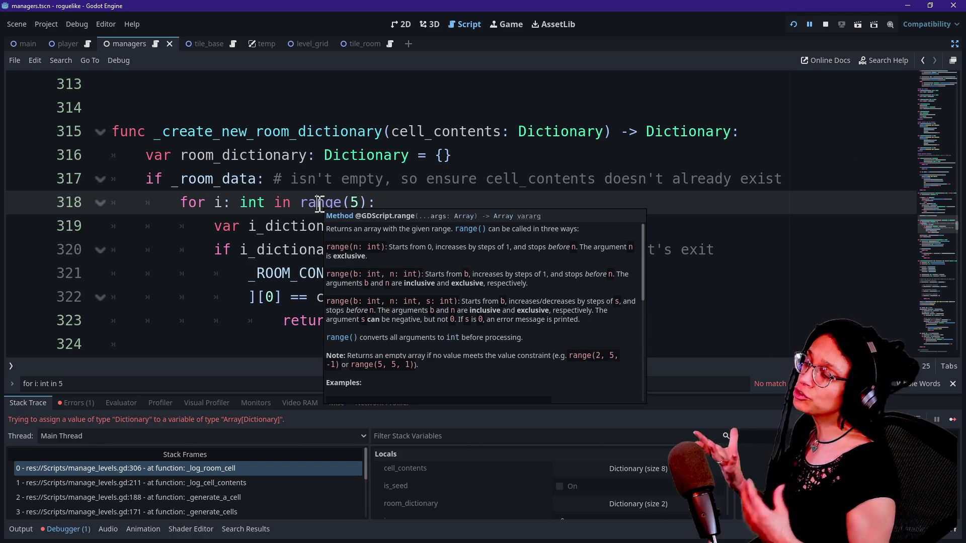
{"action": "left_click_drag", "start_coordinate": [350, 203], "coordinate": [360, 206]}
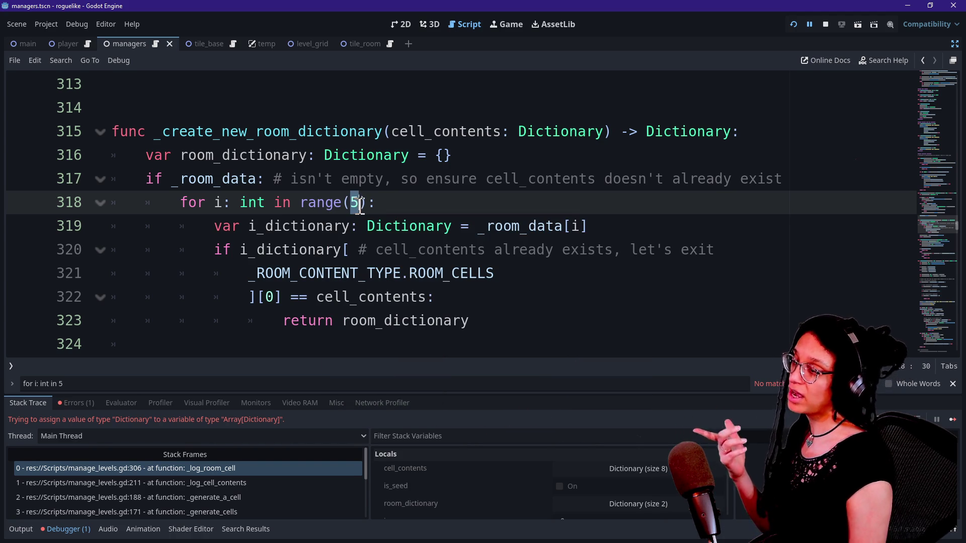
{"action": "left_click", "coordinate": [370, 201]}
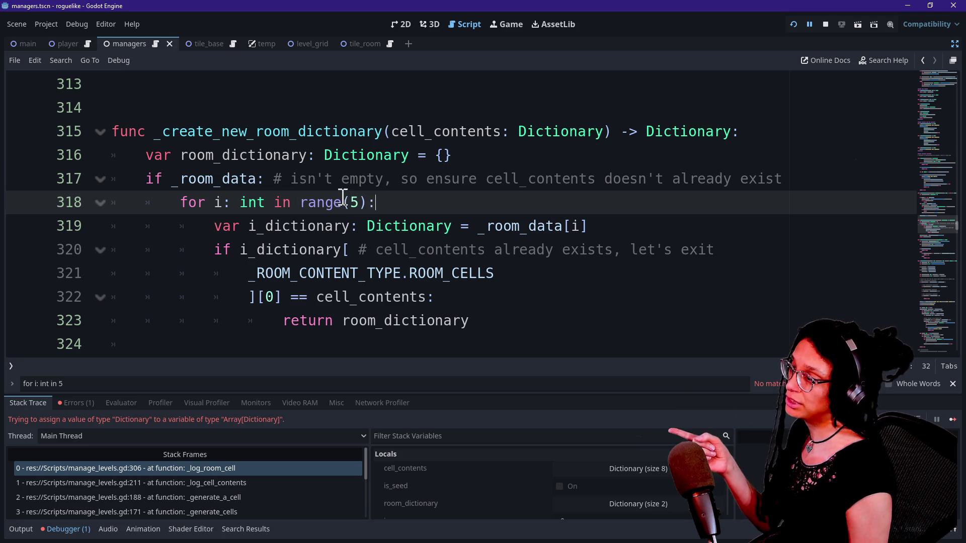
{"action": "mouse_move", "coordinate": [323, 201]}
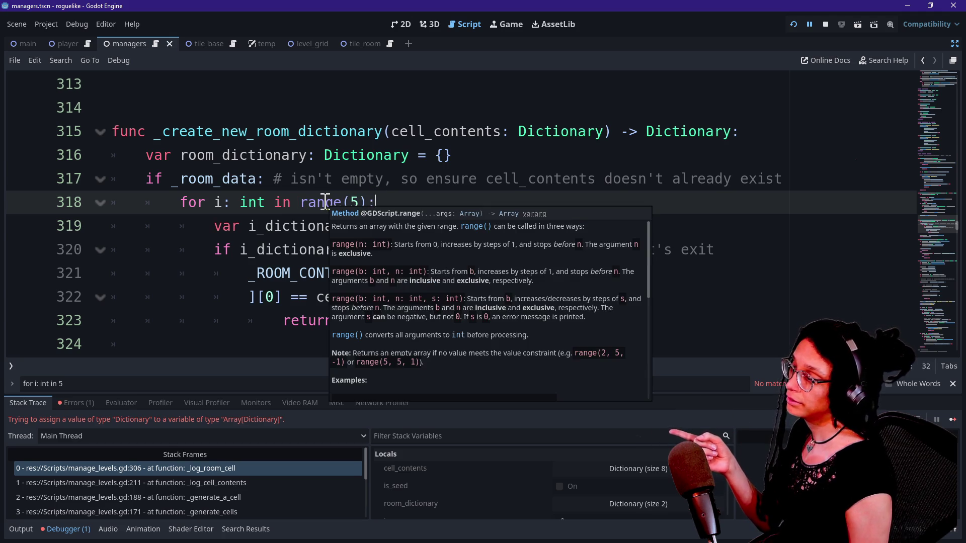
{"action": "left_click", "coordinate": [288, 203]}
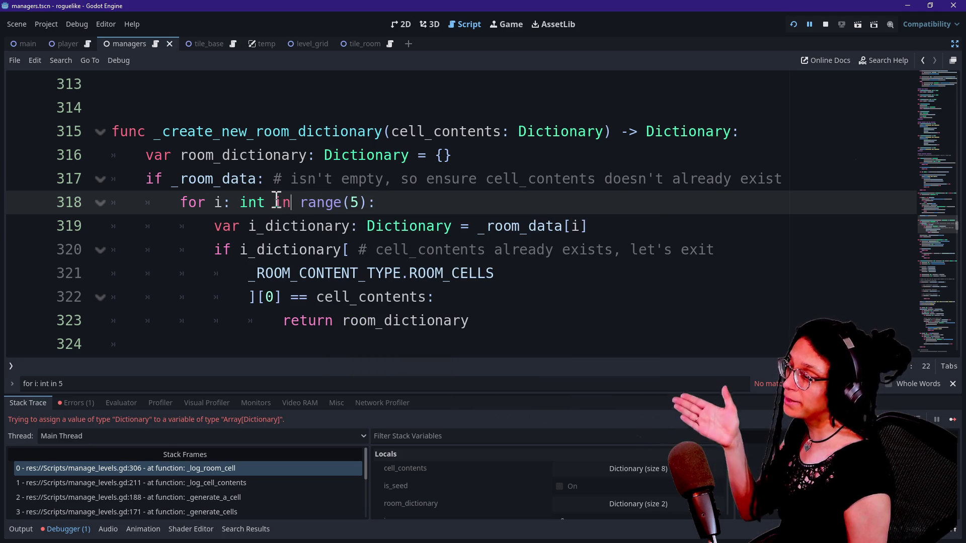
{"action": "left_click_drag", "start_coordinate": [300, 202], "coordinate": [363, 205]}
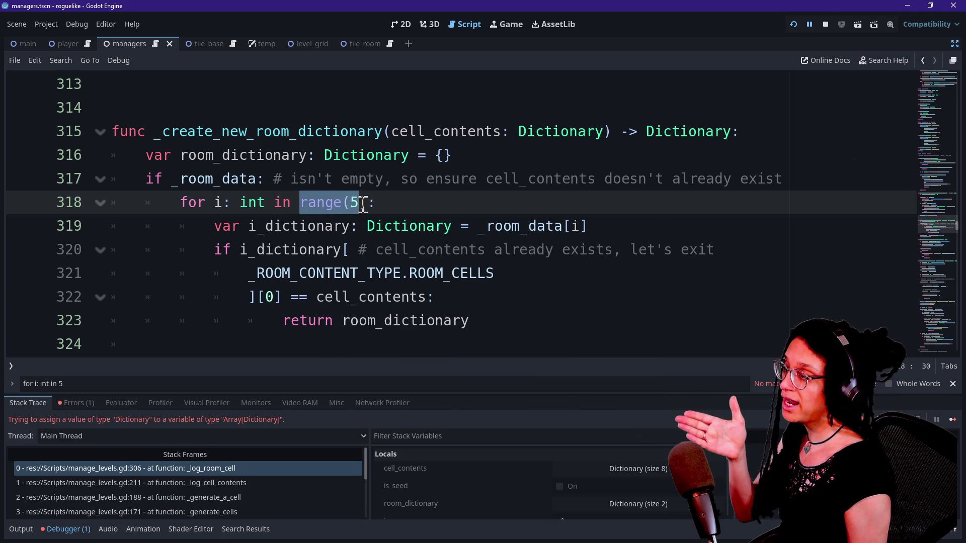
{"action": "left_click", "coordinate": [301, 204]}
{"action": "left_click_drag", "start_coordinate": [300, 204], "coordinate": [375, 203]}
{"action": "left_click", "coordinate": [385, 201]}
Step: Replace range(5) on line 318 with the literal list [0,1,2,3,4] followed by a colon
{"action": "type", "text": "0,1,2,3,4"}
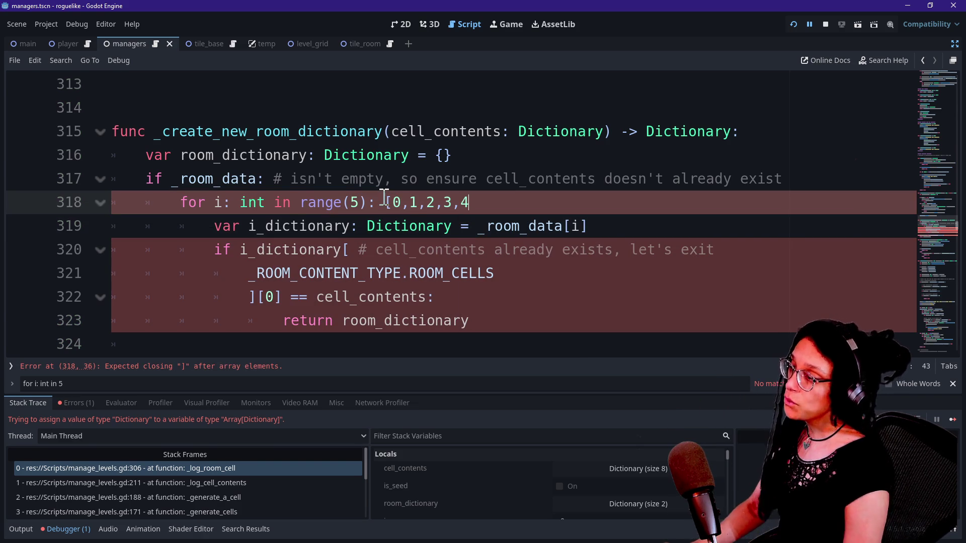
{"action": "left_click_drag", "start_coordinate": [343, 203], "coordinate": [477, 204]}
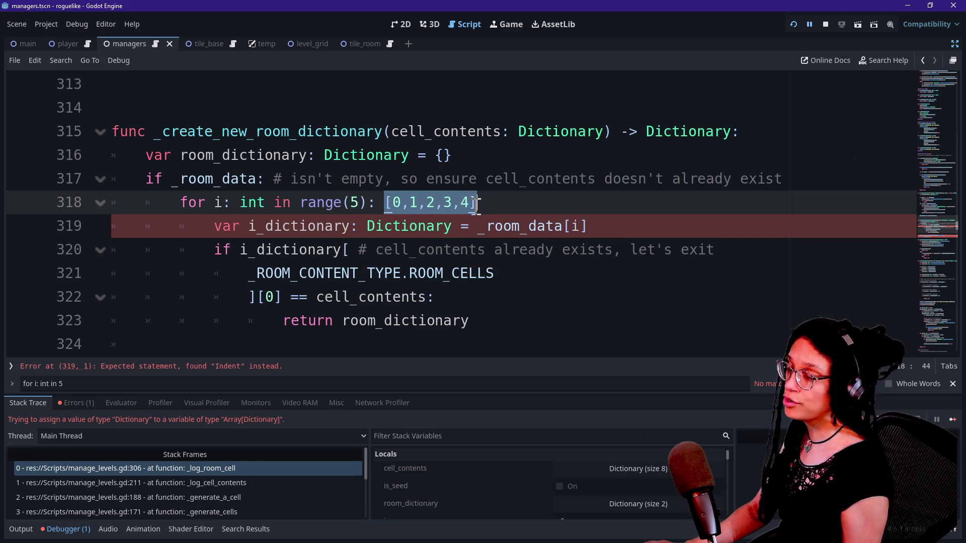
{"action": "left_click", "coordinate": [410, 201]}
{"action": "left_click_drag", "start_coordinate": [393, 202], "coordinate": [468, 203]}
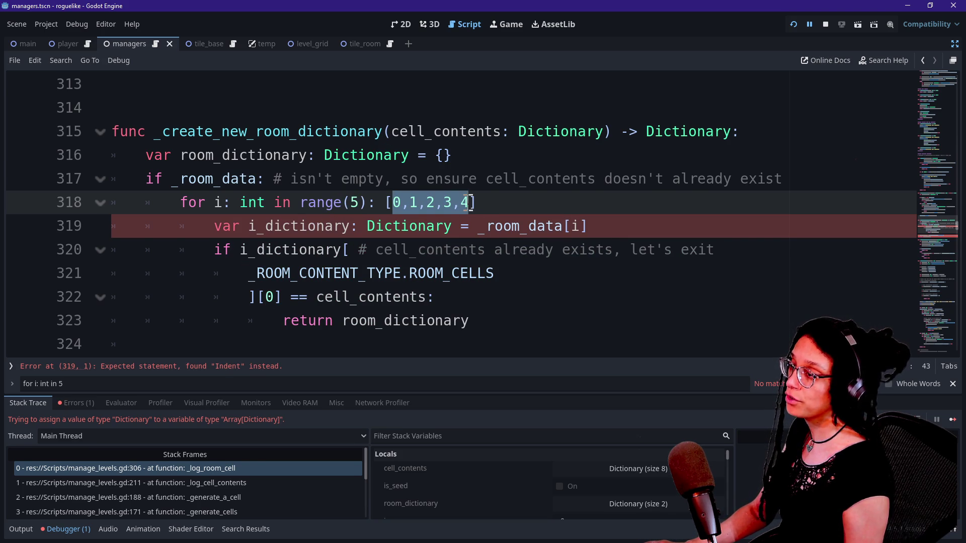
{"action": "key", "text": "Left"}
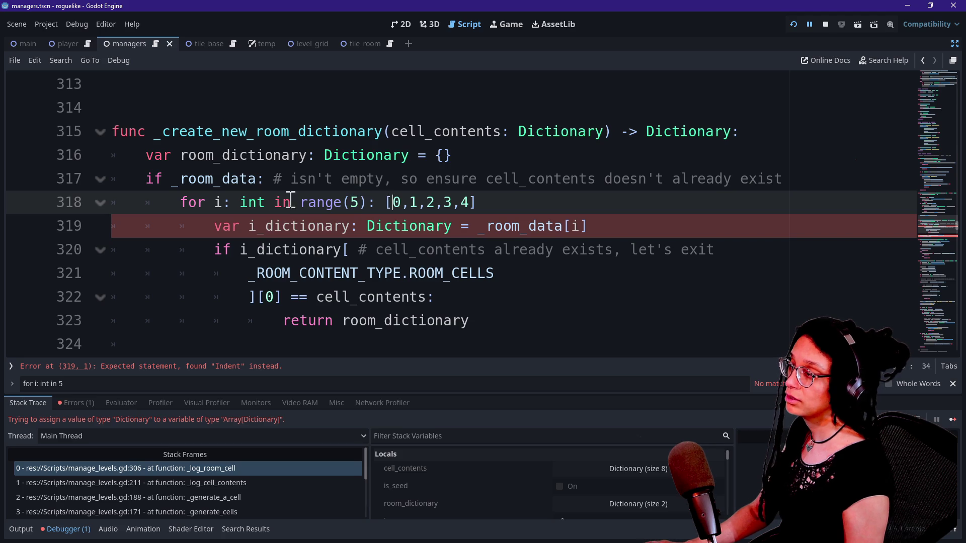
{"action": "left_click_drag", "start_coordinate": [192, 201], "coordinate": [233, 202]}
{"action": "left_click", "coordinate": [307, 202]}
{"action": "left_click_drag", "start_coordinate": [302, 203], "coordinate": [384, 203]}
{"action": "key", "text": "BackSpace"}
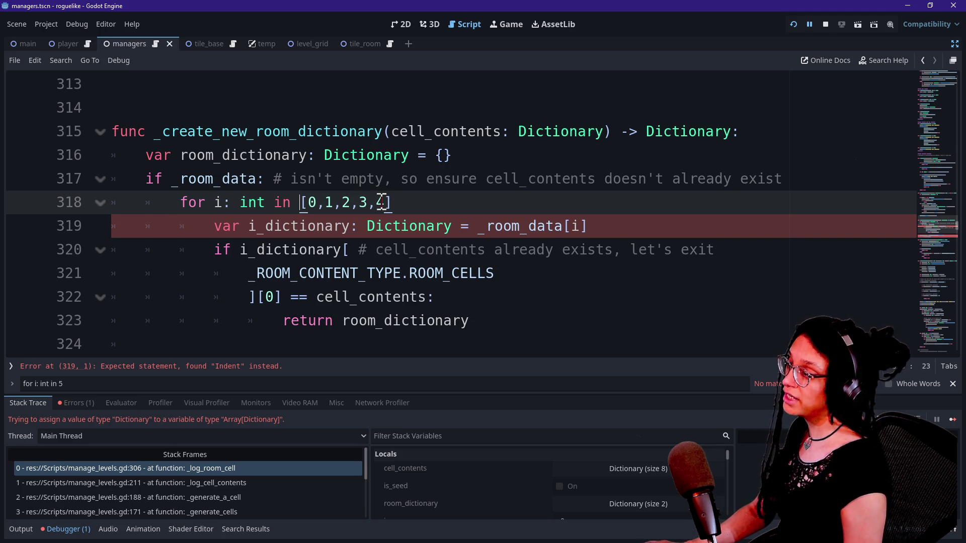
{"action": "type", "text": ":"}
Step: Replace 'in [0,1,2,3,4]:' on line 318 with '= 0'
{"action": "left_click_drag", "start_coordinate": [302, 203], "coordinate": [390, 207]}
{"action": "key", "text": "Right"}
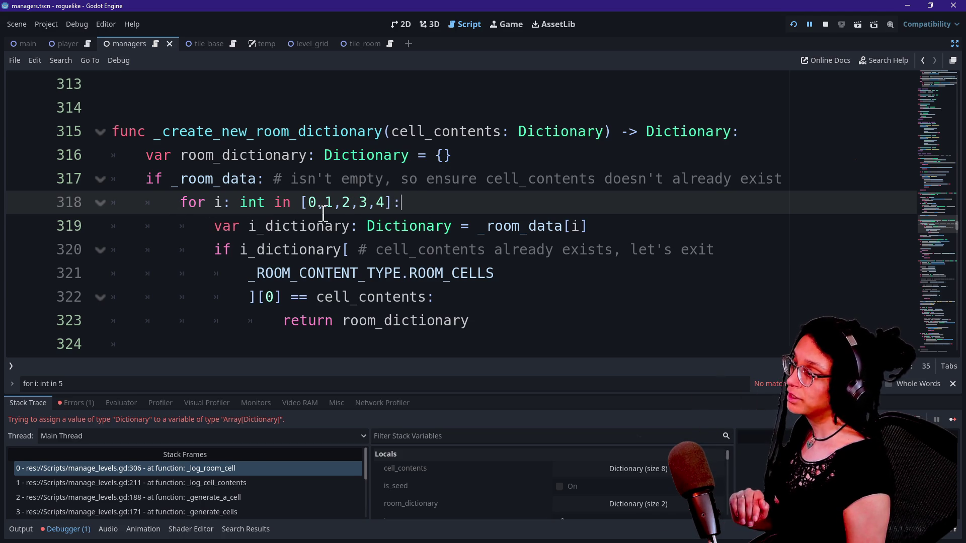
{"action": "left_click_drag", "start_coordinate": [266, 203], "coordinate": [413, 208]}
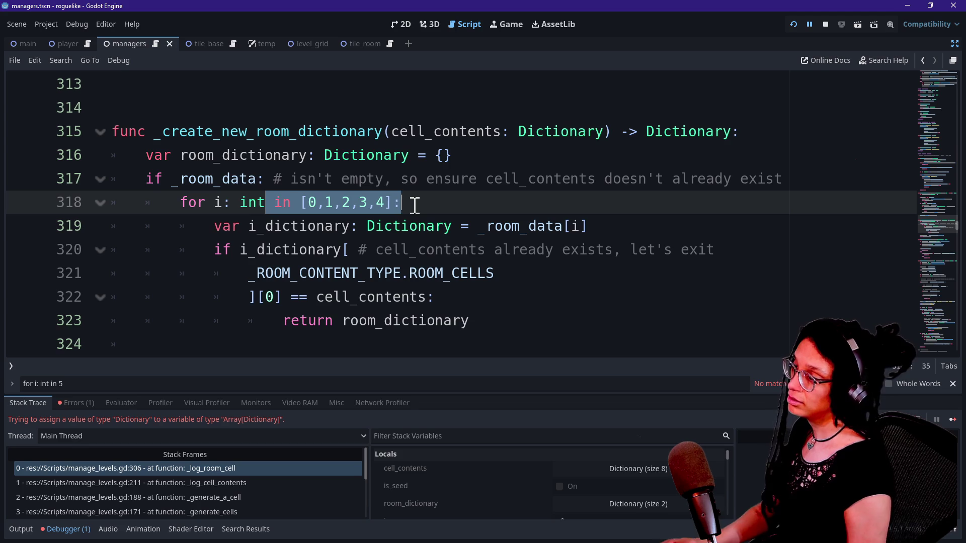
{"action": "type", "text": "0"}
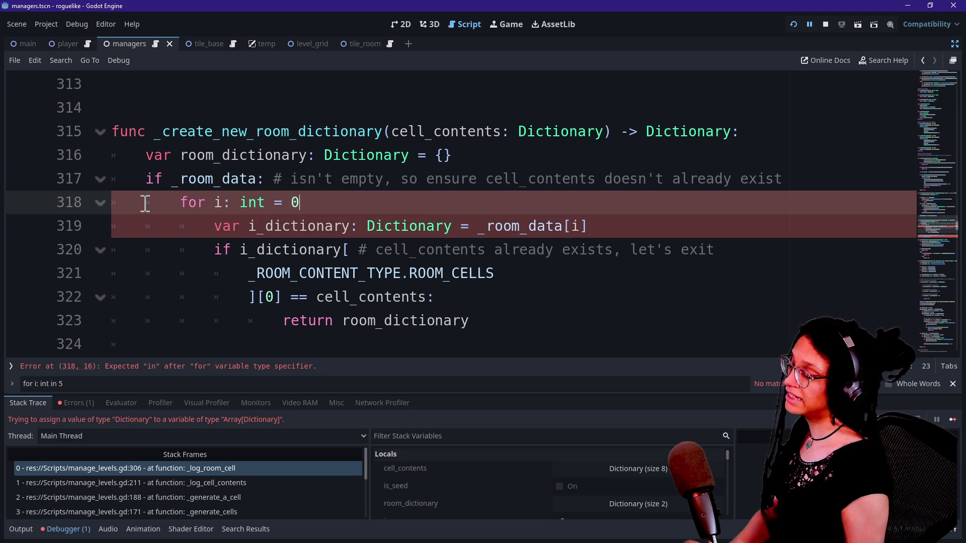
Step: Rework the '= 0' header on line 318, then paste back the list-based loop header
{"action": "left_click_drag", "start_coordinate": [213, 204], "coordinate": [290, 204]}
{"action": "left_click", "coordinate": [287, 204]}
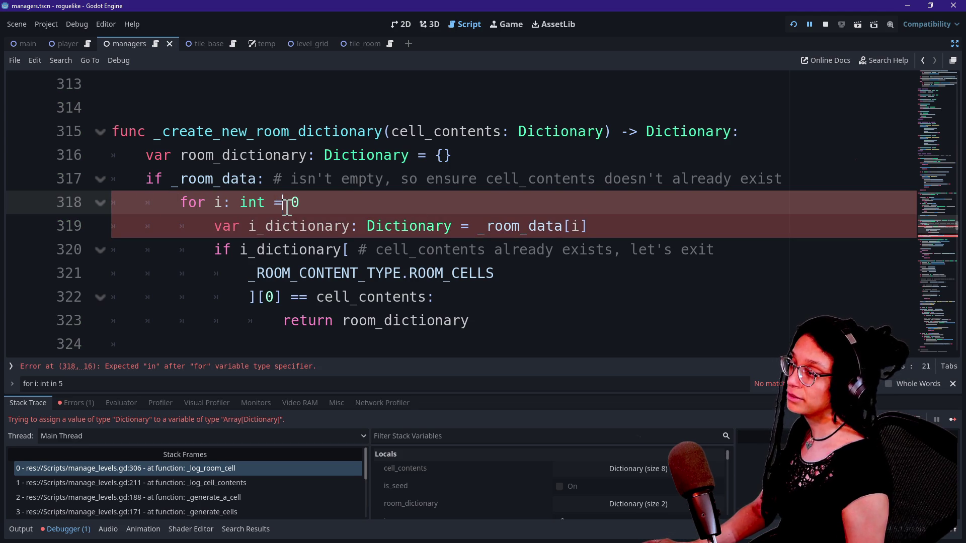
{"action": "left_click", "coordinate": [315, 209]}
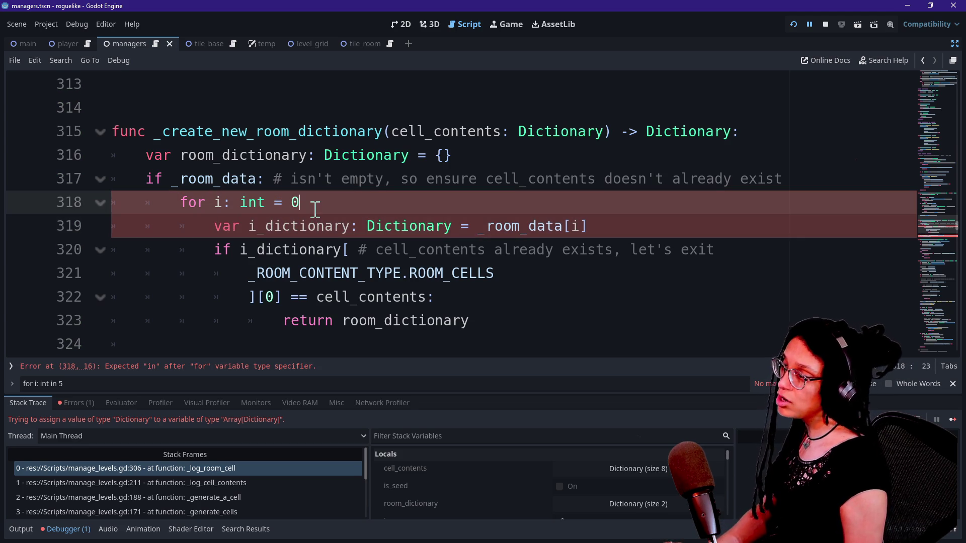
{"action": "type", "text": ":"}
{"action": "left_click_drag", "start_coordinate": [316, 217], "coordinate": [371, 324]}
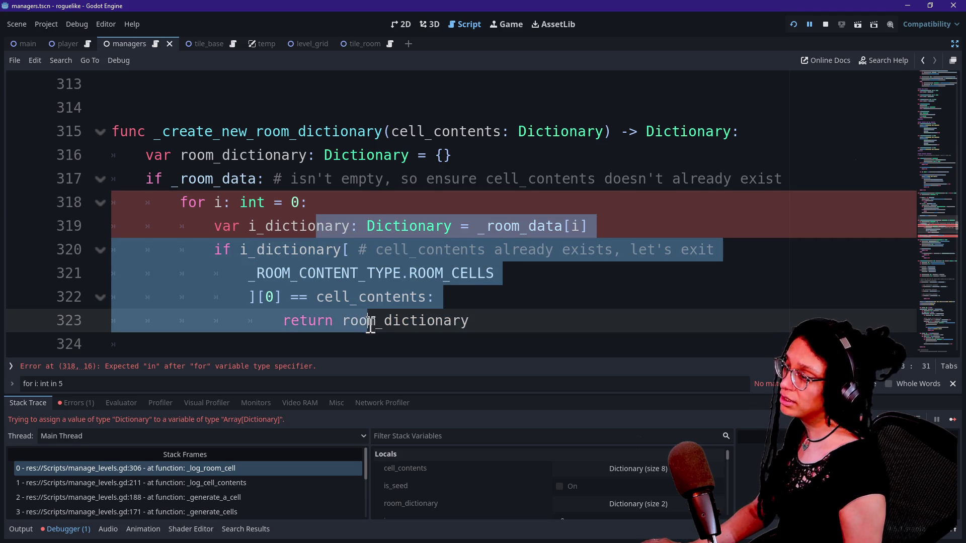
{"action": "left_click", "coordinate": [370, 325]}
{"action": "left_click_drag", "start_coordinate": [205, 204], "coordinate": [224, 206]}
{"action": "left_click_drag", "start_coordinate": [283, 205], "coordinate": [300, 206]}
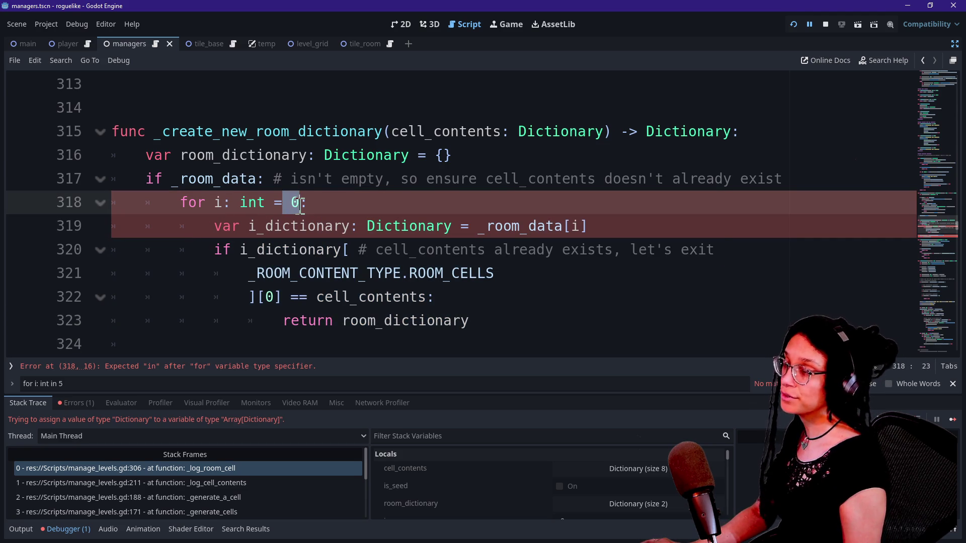
{"action": "left_click", "coordinate": [300, 206]}
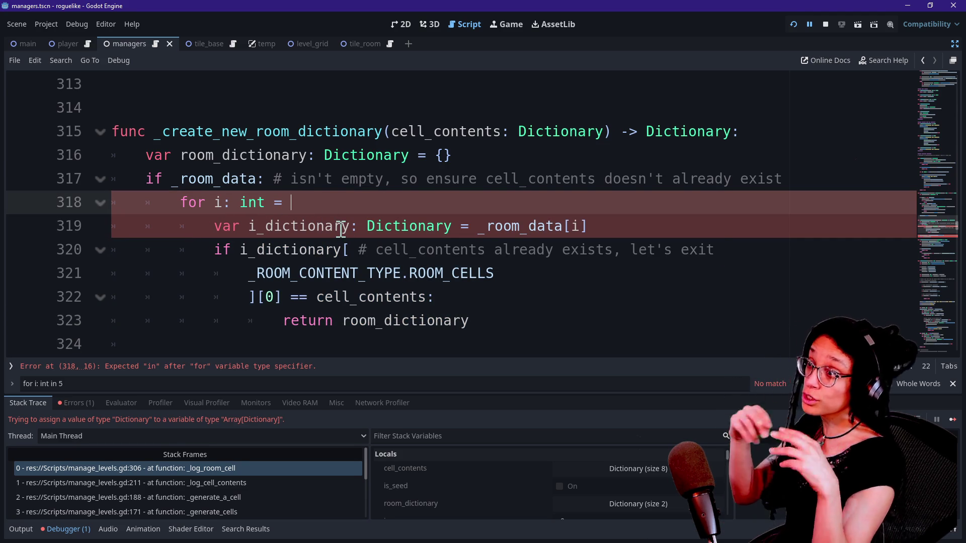
{"action": "type", "text": "0"}
{"action": "key", "text": "BackSpace"}
{"action": "key", "text": "BackSpace"}
{"action": "key", "text": "BackSpace"}
{"action": "type", "text": "0"}
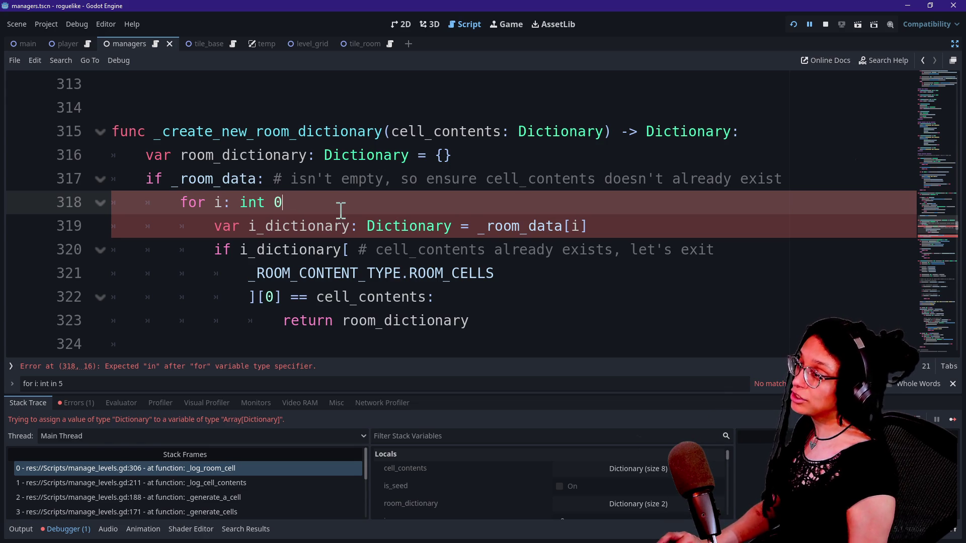
{"action": "type", "text": "in [0,1,2,3,4]:"}
Step: Try 'for i: int = 1:' on line 318, then undo back to the list header
{"action": "left_click", "coordinate": [327, 206]}
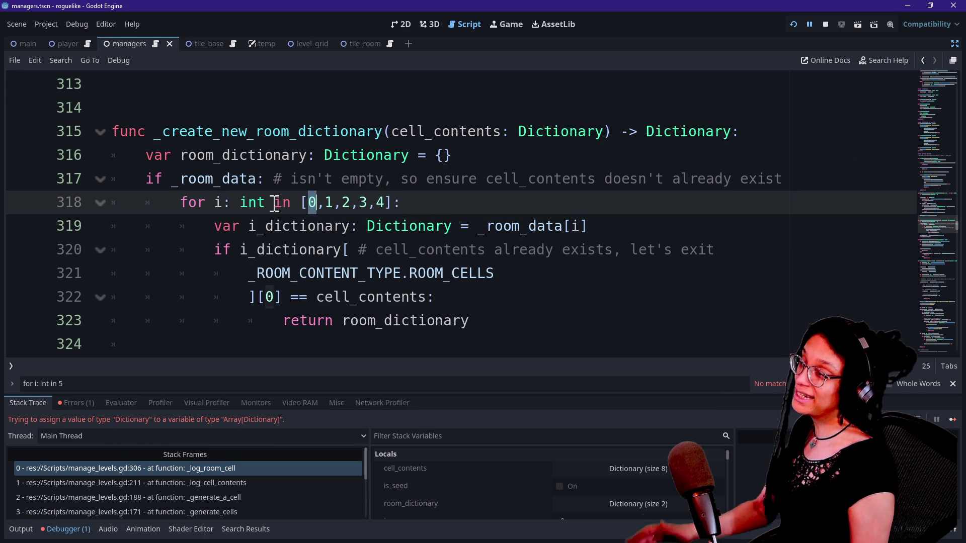
{"action": "left_click", "coordinate": [212, 202]}
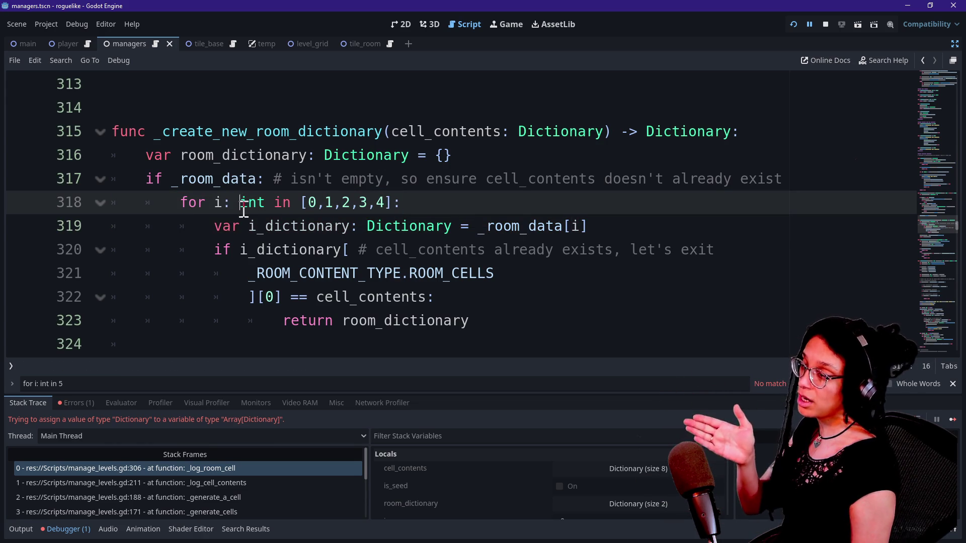
{"action": "mouse_move", "coordinate": [265, 226]}
{"action": "left_mouse_down"}
{"action": "mouse_move", "coordinate": [265, 250]}
{"action": "mouse_move", "coordinate": [257, 225]}
{"action": "mouse_move", "coordinate": [300, 322]}
{"action": "left_mouse_up"}
{"action": "left_click", "coordinate": [300, 321]}
{"action": "left_click", "coordinate": [310, 202]}
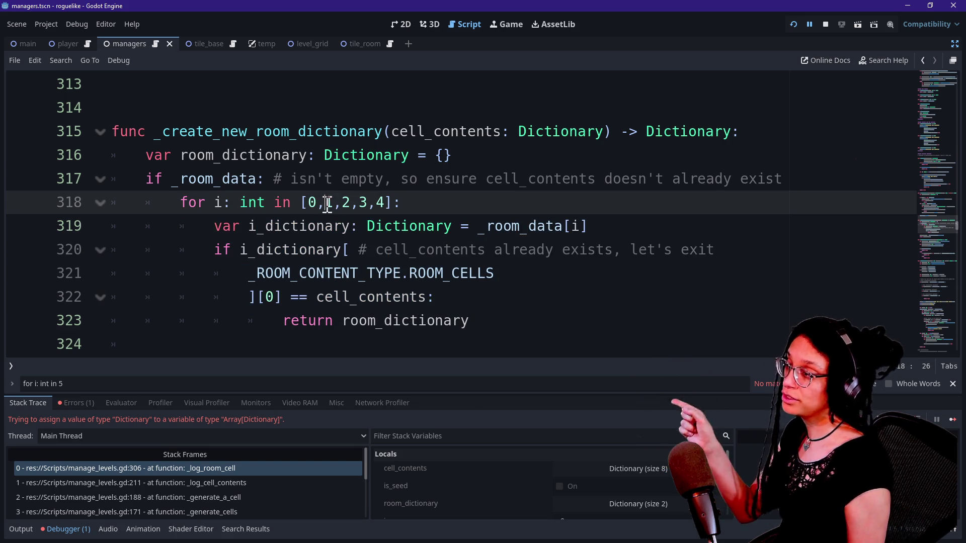
{"action": "left_click_drag", "start_coordinate": [274, 202], "coordinate": [450, 203]}
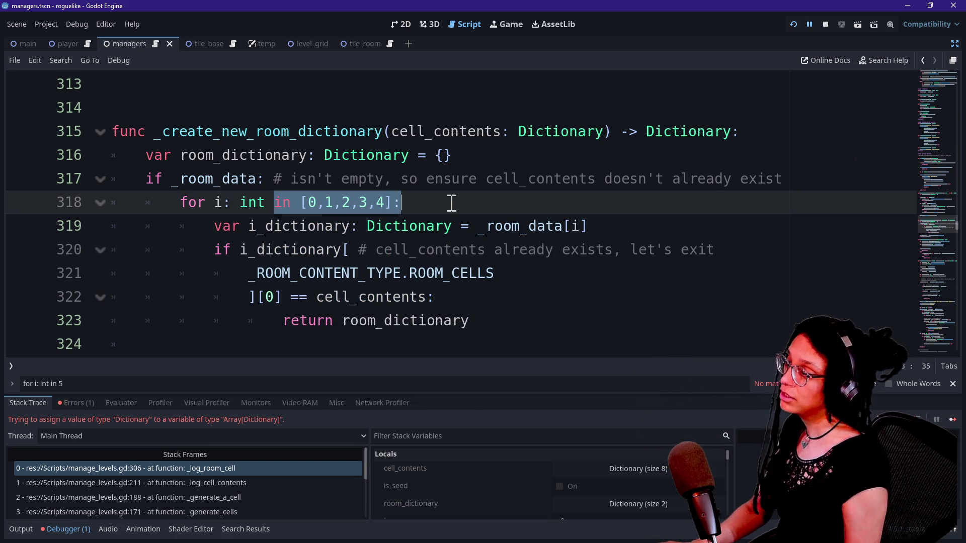
{"action": "type", "text": "= "}
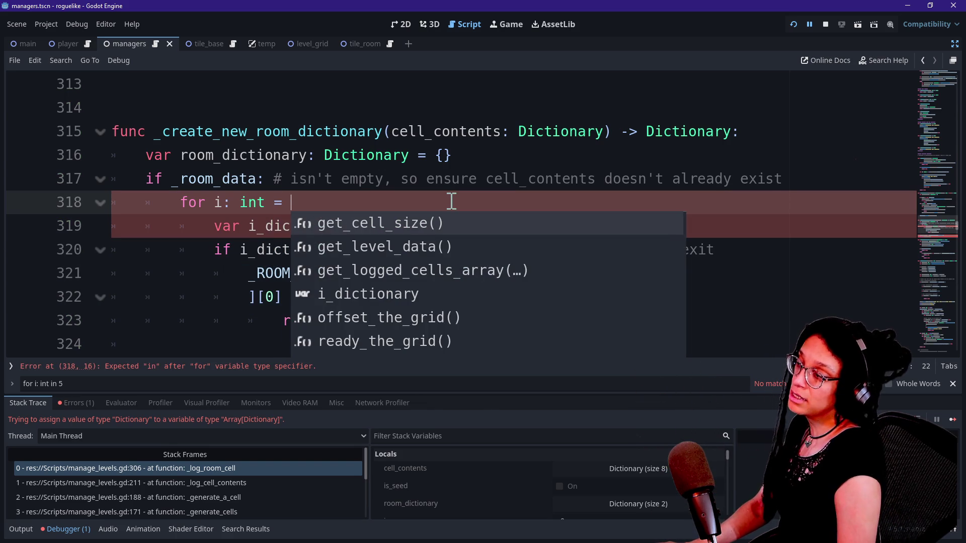
{"action": "type", "text": "1"}
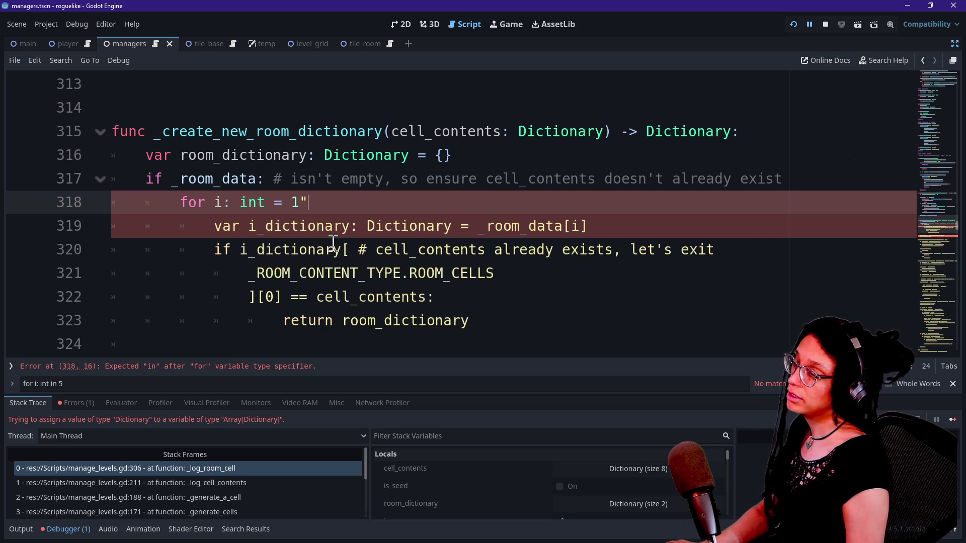
{"action": "type", "text": ":"}
{"action": "left_click_drag", "start_coordinate": [316, 226], "coordinate": [356, 313]}
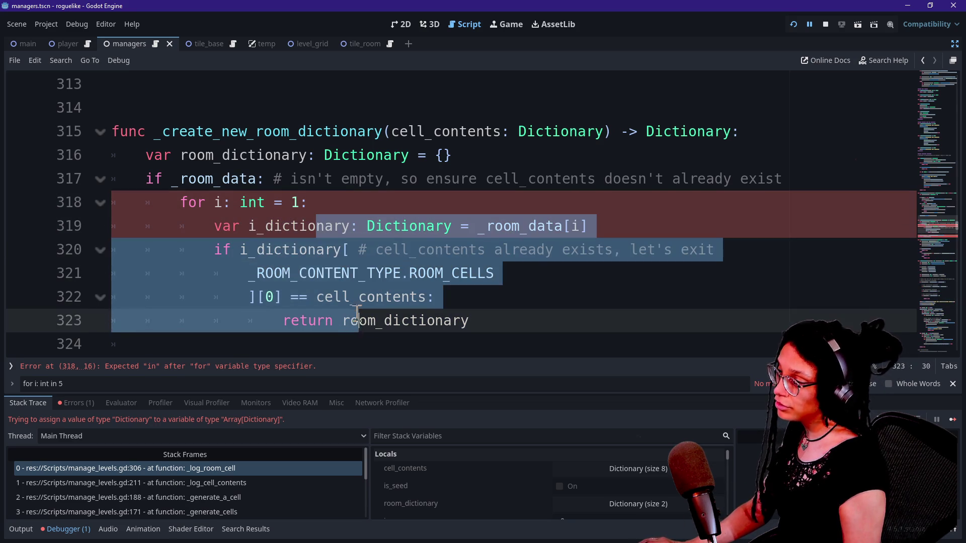
{"action": "double_click", "coordinate": [220, 204]}
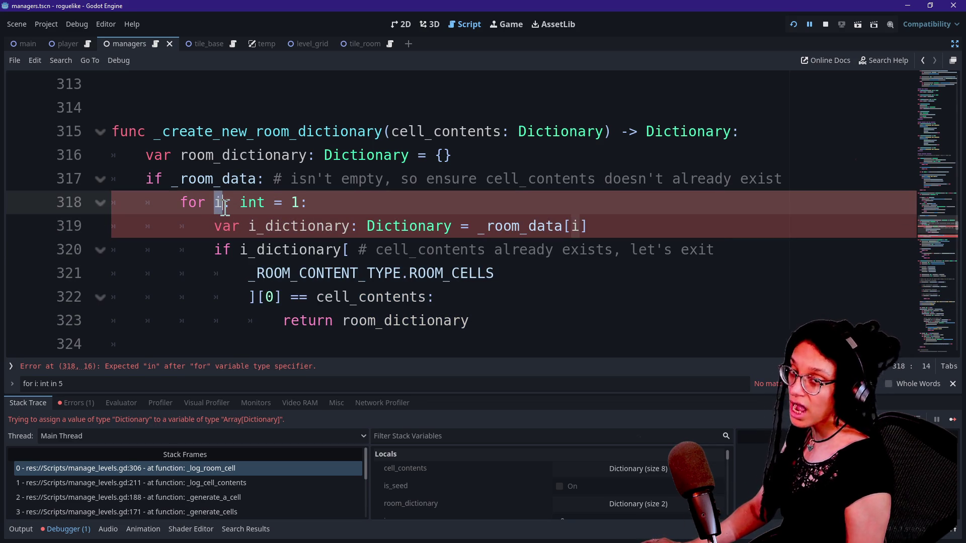
{"action": "key", "text": "ctrl+z"}
{"action": "key", "text": "ctrl+z"}
{"action": "key", "text": "ctrl+z"}
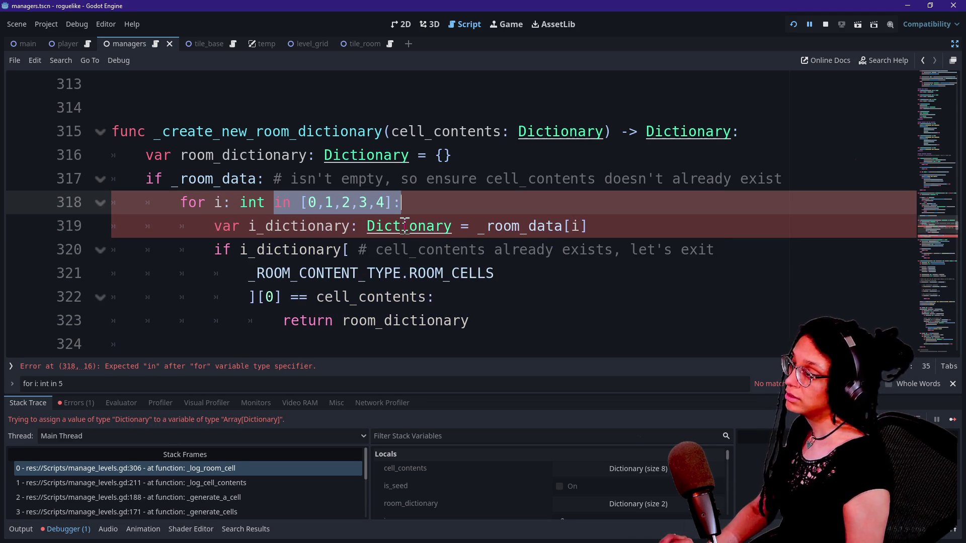
Step: Review the restored 'for i: int in [0,1,2,3,4]:' header and its loop body
{"action": "left_click", "coordinate": [342, 205]}
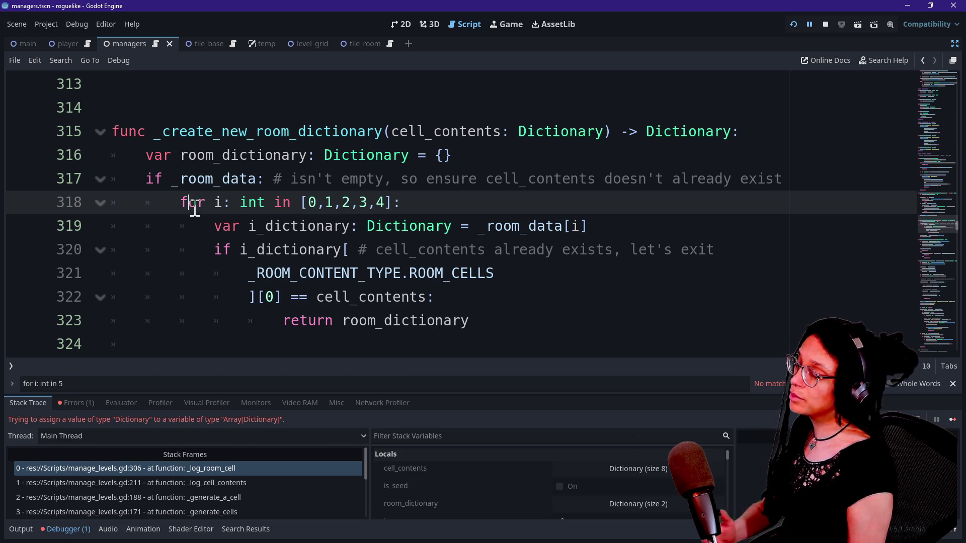
{"action": "left_click_drag", "start_coordinate": [257, 226], "coordinate": [307, 333]}
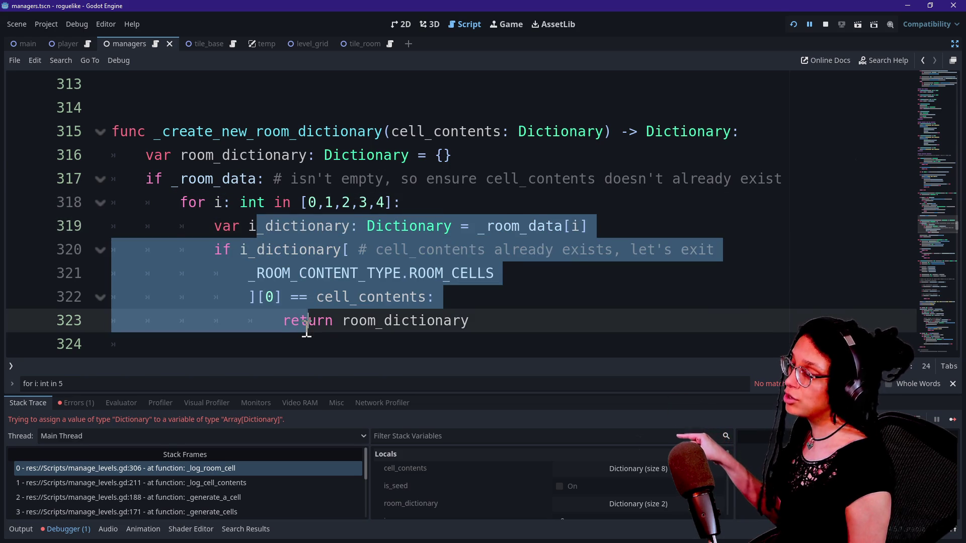
{"action": "left_click", "coordinate": [306, 330]}
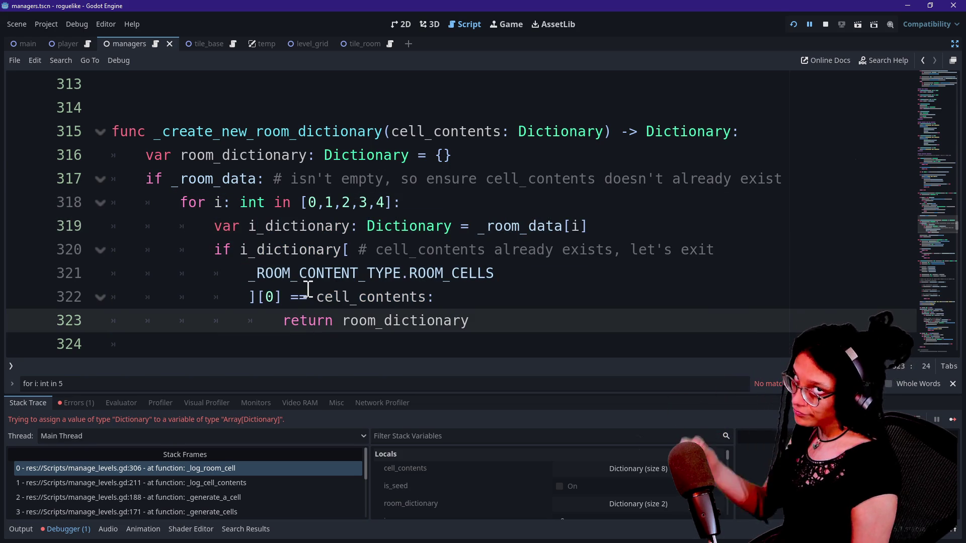
{"action": "mouse_move", "coordinate": [300, 202]}
{"action": "left_mouse_down"}
{"action": "mouse_move", "coordinate": [417, 205]}
{"action": "mouse_move", "coordinate": [396, 203]}
{"action": "left_mouse_up"}
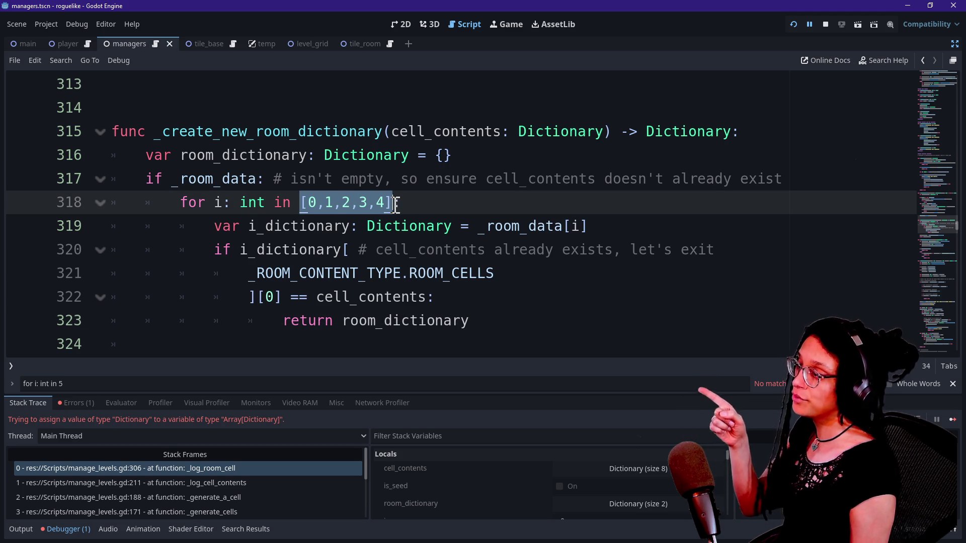
{"action": "left_click", "coordinate": [388, 204]}
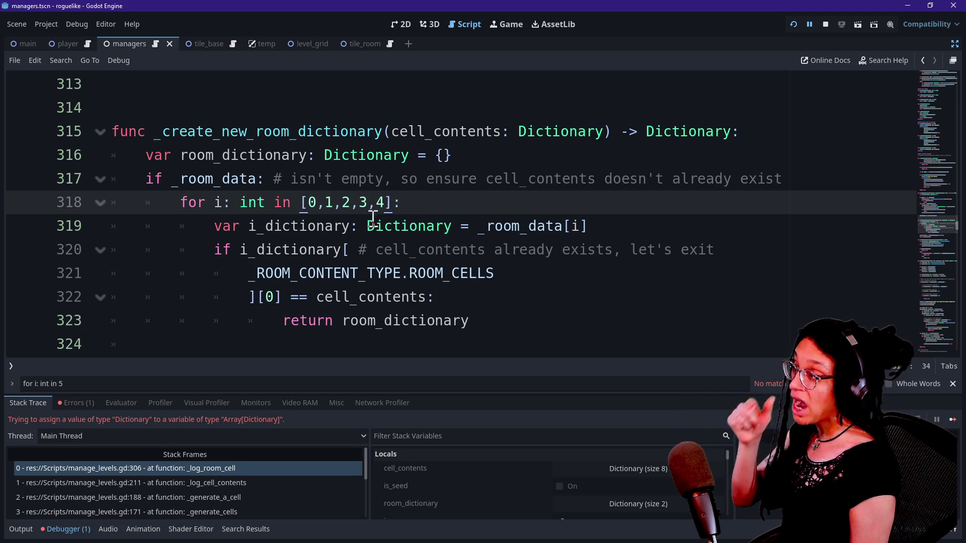
{"action": "left_click", "coordinate": [303, 204]}
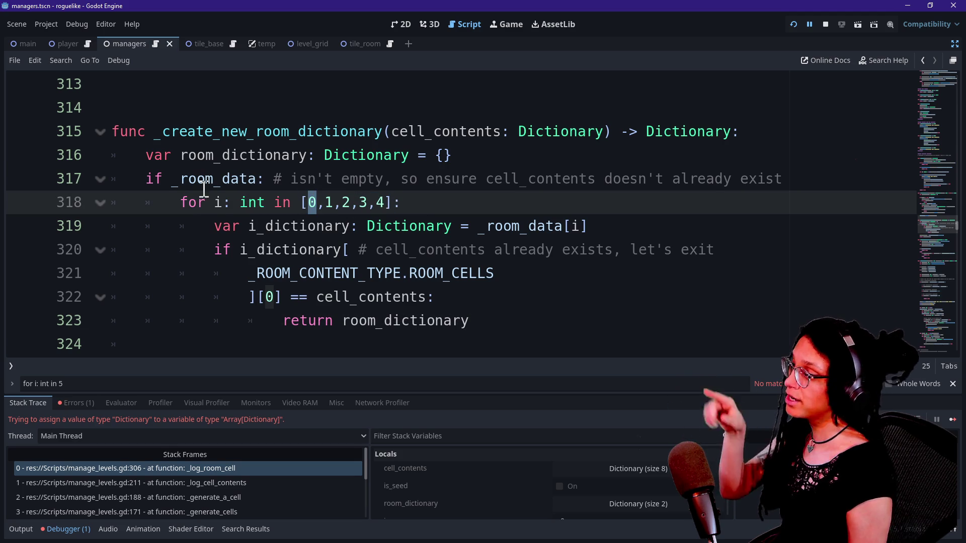
{"action": "left_click_drag", "start_coordinate": [204, 203], "coordinate": [216, 203]}
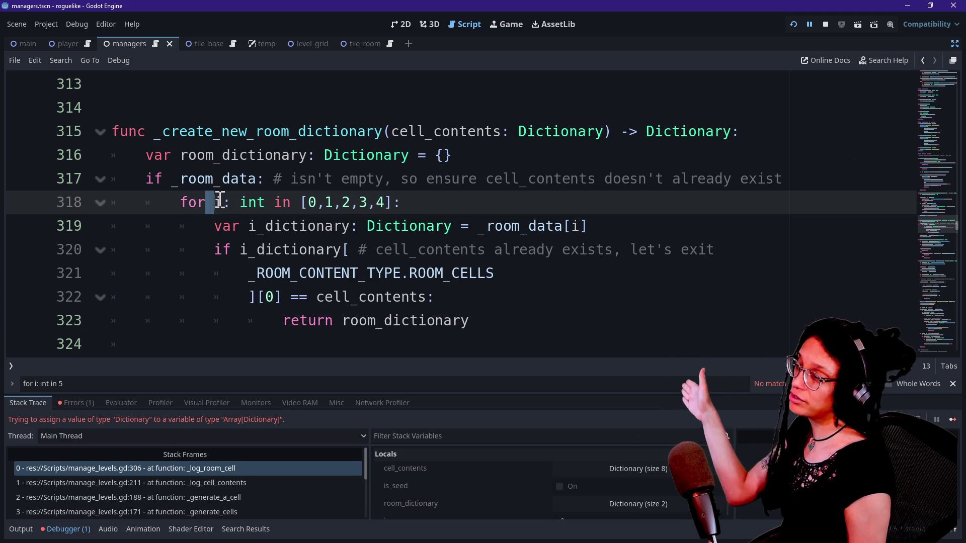
{"action": "double_click", "coordinate": [219, 202]}
{"action": "left_click", "coordinate": [224, 202]}
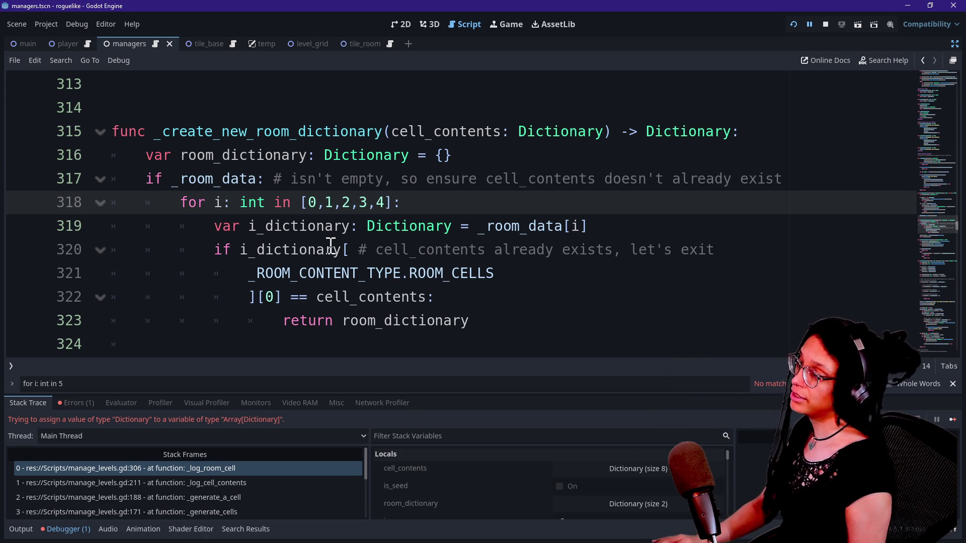
Step: Undo line 318 back to 'for i: int in _room_data.size():'
{"action": "key", "text": "ctrl+z"}
{"action": "key", "text": "ctrl+z"}
{"action": "key", "text": "ctrl+z"}
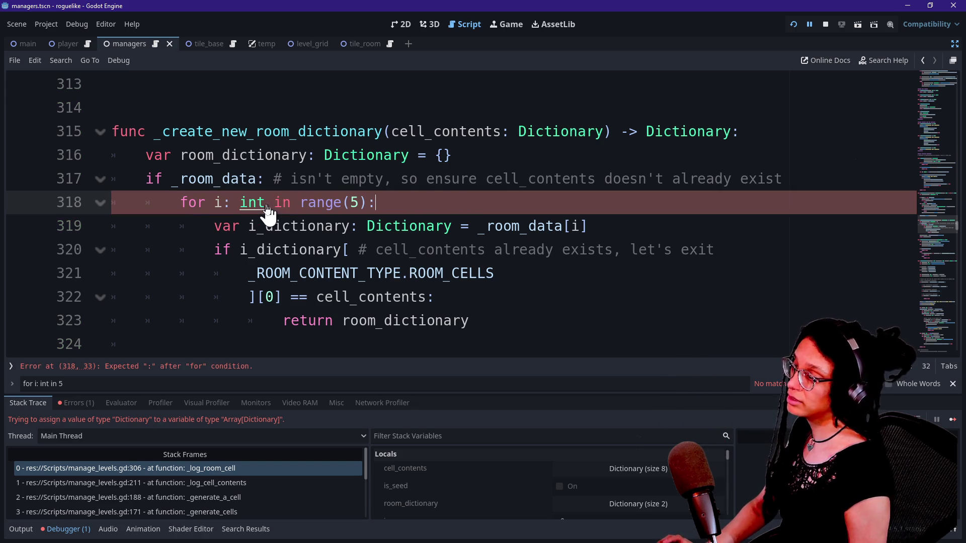
{"action": "key", "text": "ctrl+z"}
{"action": "key", "text": "ctrl+z"}
{"action": "key", "text": "ctrl+z"}
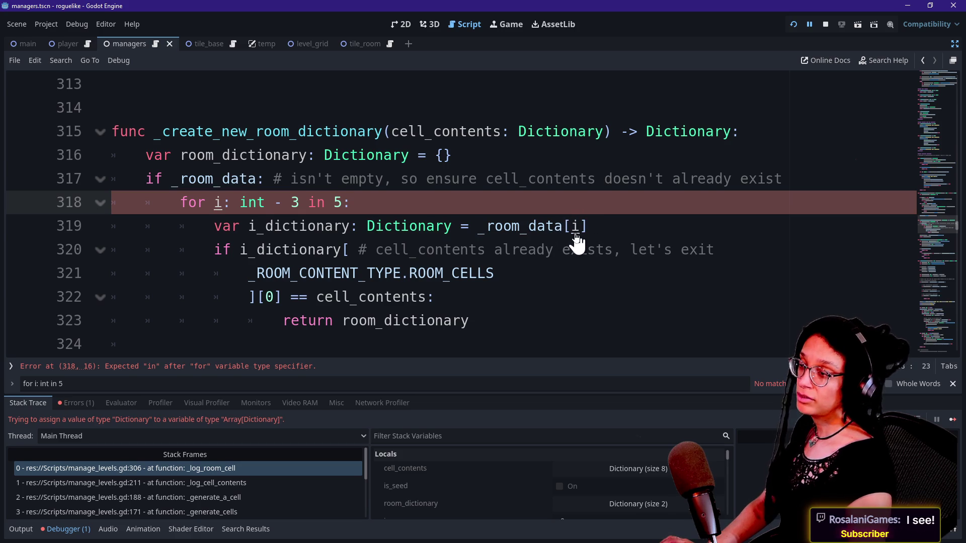
{"action": "key", "text": "ctrl+z"}
{"action": "key", "text": "ctrl+z"}
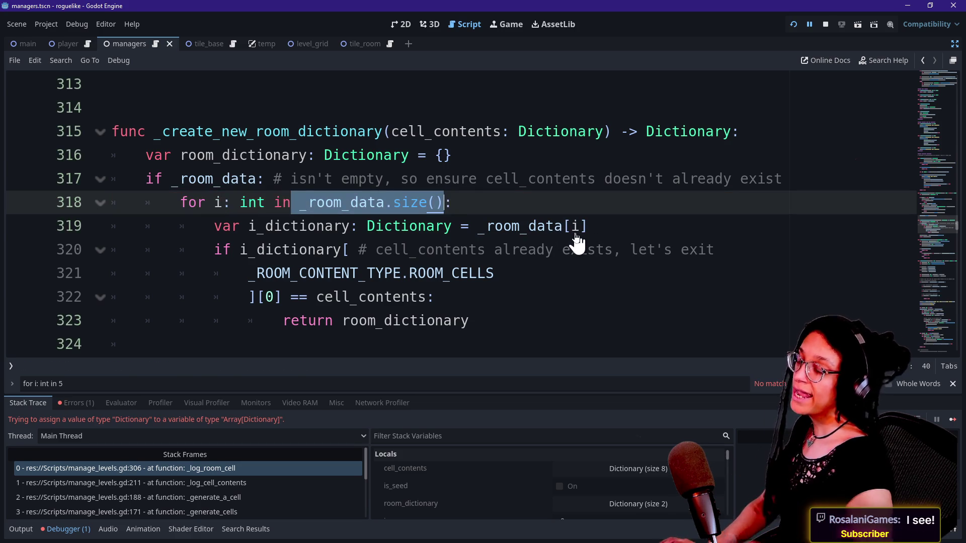
Step: Inspect lines 319–320, then scroll up to the _log_room_cell function
{"action": "left_click", "coordinate": [214, 201]}
{"action": "left_click", "coordinate": [334, 226]}
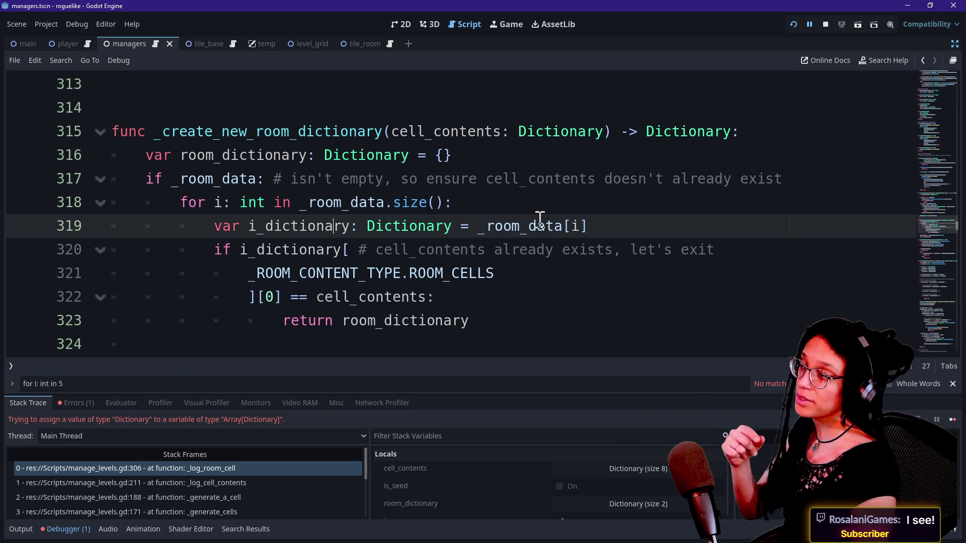
{"action": "left_click", "coordinate": [571, 249]}
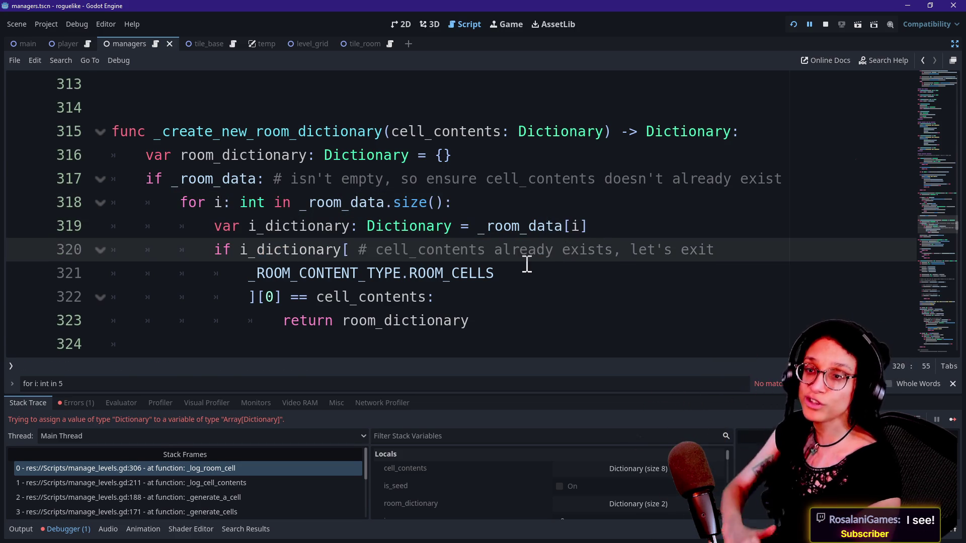
{"action": "scroll", "coordinate": [527, 264], "scroll_direction": "up", "scroll_amount": 6}
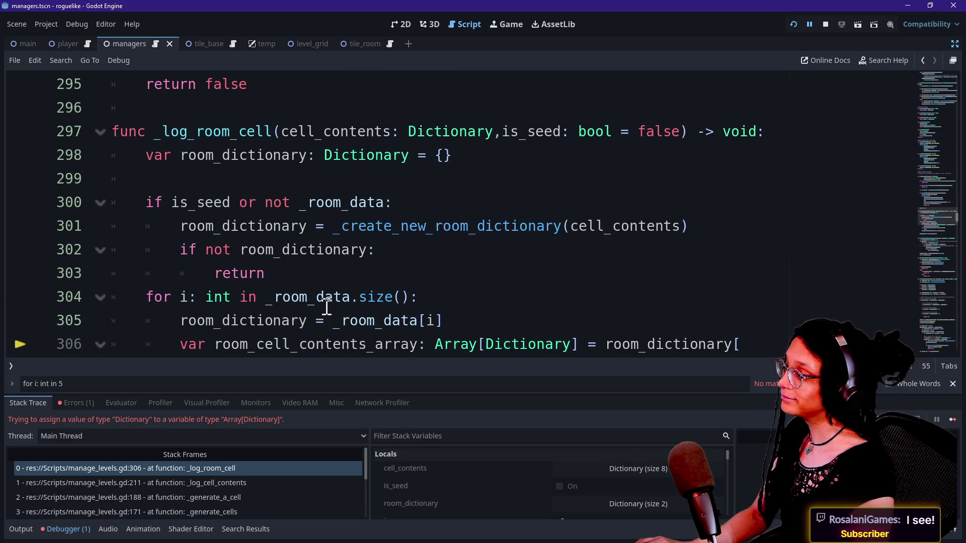
Step: Read the _room_data for loop on line 304, then switch to the Discord browser window
{"action": "left_click", "coordinate": [269, 297]}
{"action": "scroll", "coordinate": [269, 297], "scroll_direction": "down", "scroll_amount": 1}
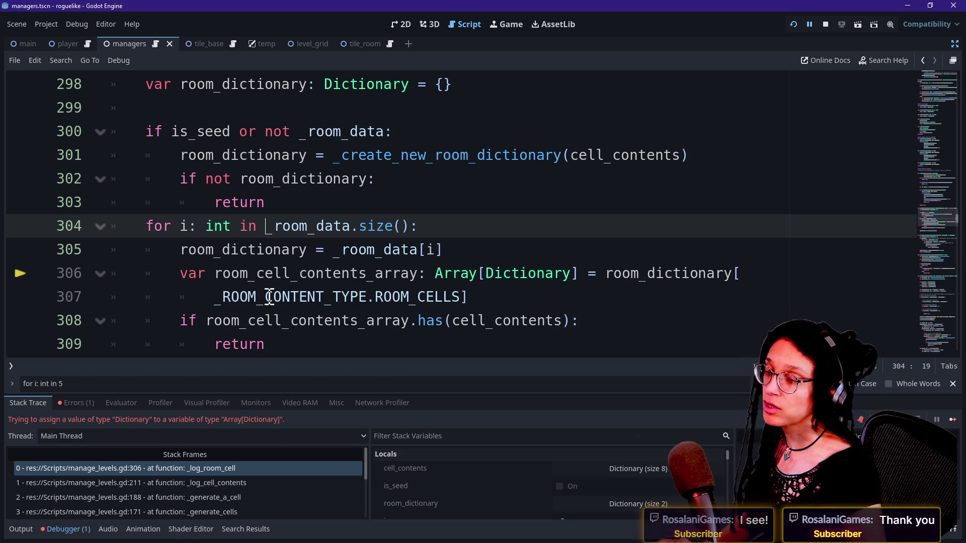
{"action": "key", "text": "alt+Tab"}
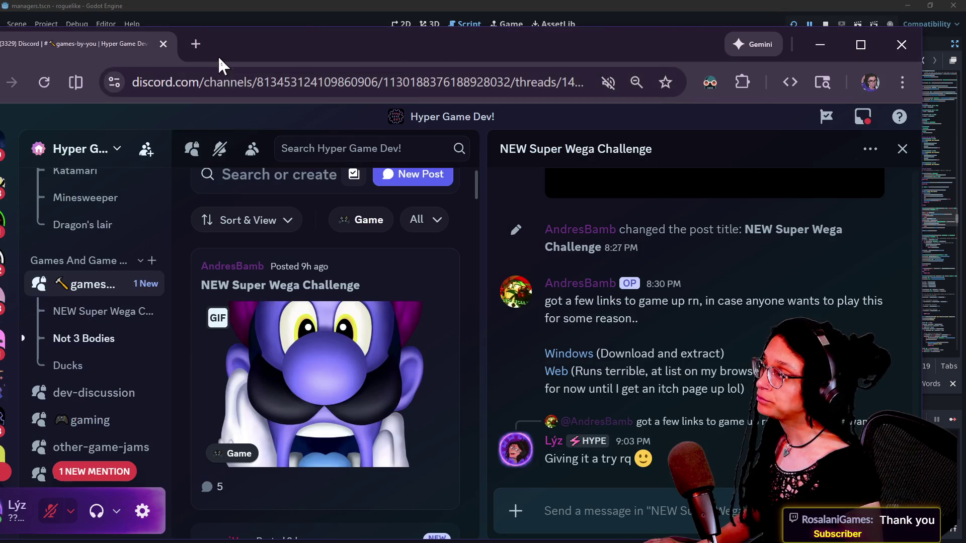
Step: Open the Notion bookmark in a new browser tab, then return to the Godot editor
{"action": "key", "text": "ctrl+t"}
{"action": "left_click", "coordinate": [335, 116]}
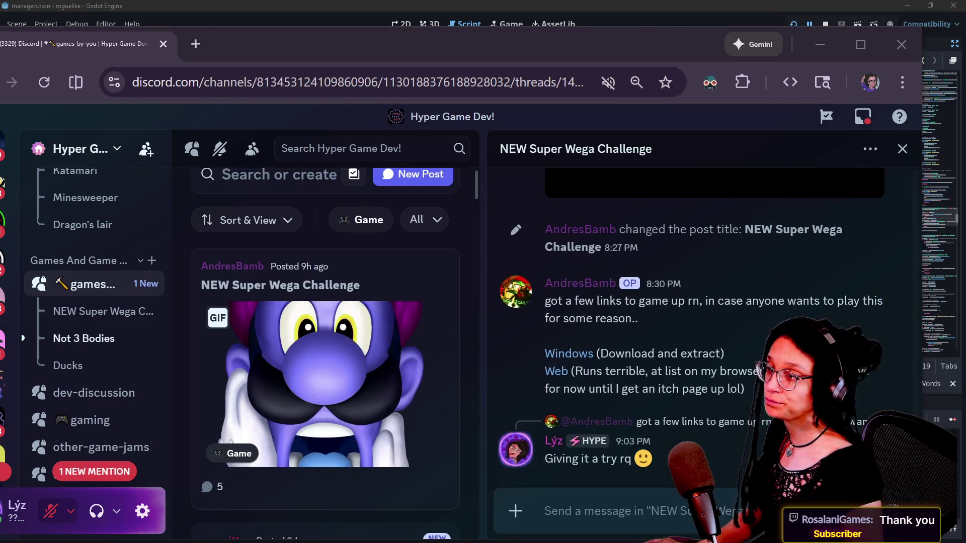
{"action": "left_click", "coordinate": [587, 6]}
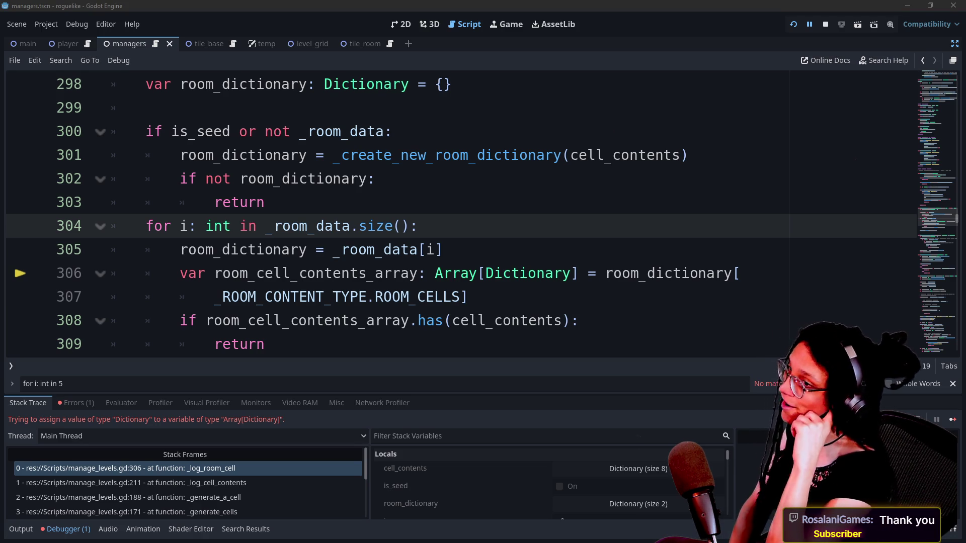
Step: Refocus line 304 in the editor and bring the Notion SHORTS window over its right side
{"action": "left_click", "coordinate": [548, 178]}
{"action": "left_click", "coordinate": [582, 227]}
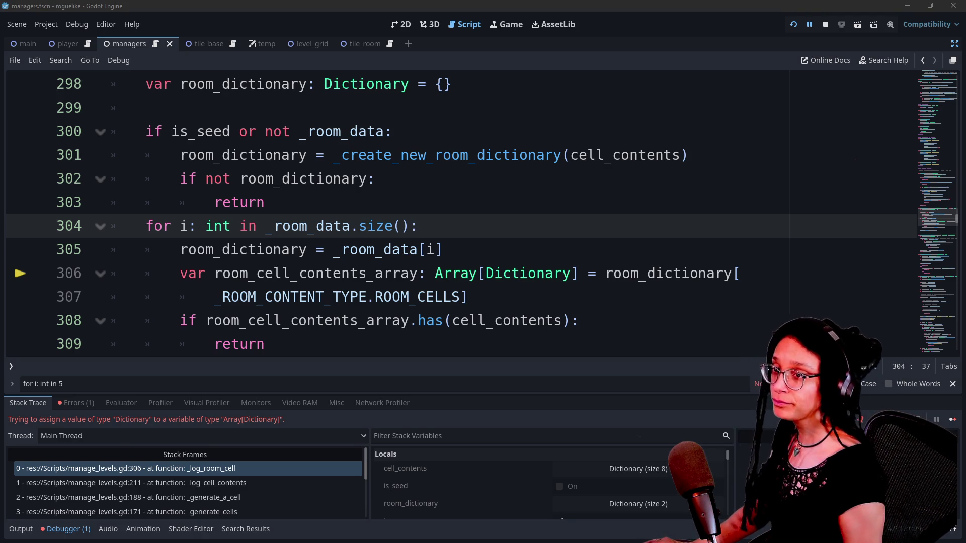
{"action": "left_click_drag", "start_coordinate": [965, 207], "coordinate": [885, 208]}
{"action": "left_click_drag", "start_coordinate": [254, 36], "coordinate": [252, 33]}
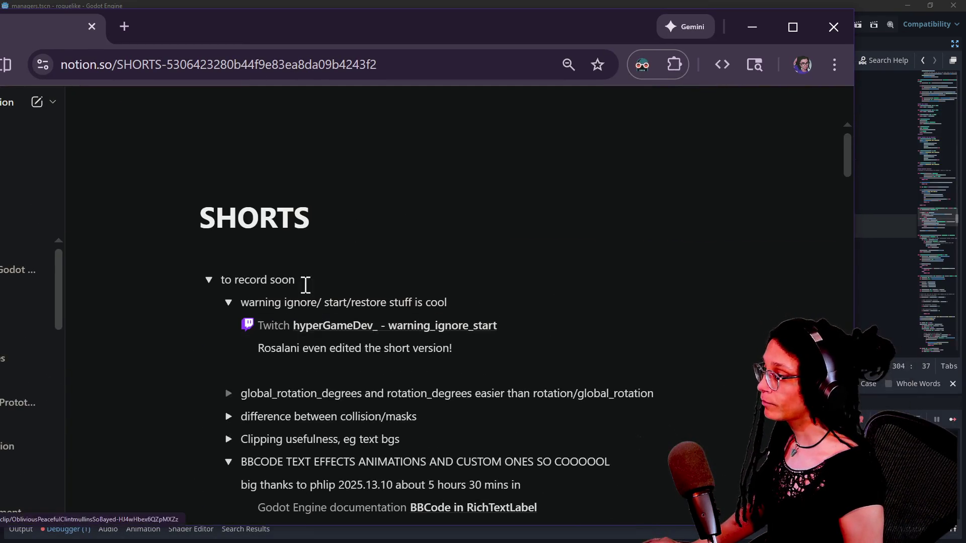
Step: Add a 'for loop explanation' toggle under 'to record soon' on the SHORTS page
{"action": "left_click", "coordinate": [332, 286]}
{"action": "key", "text": "Return"}
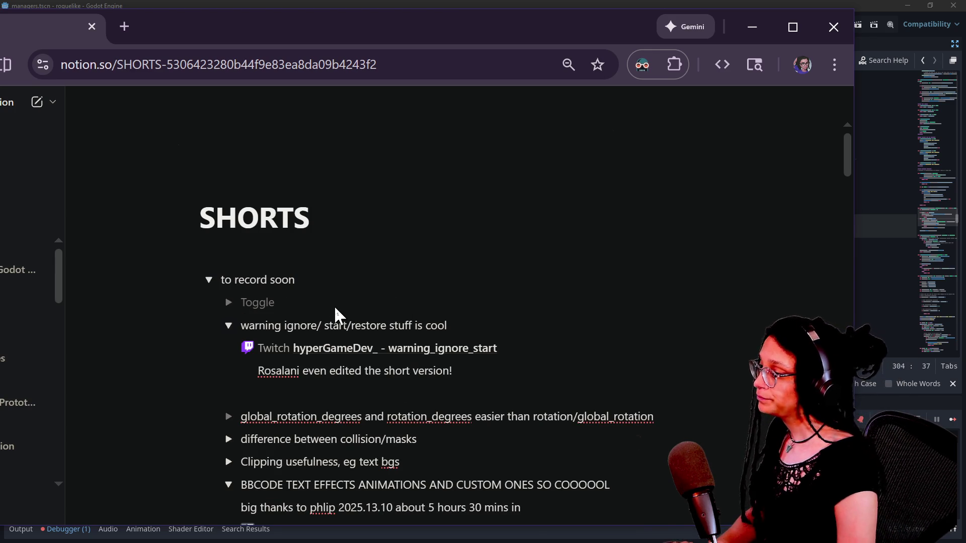
{"action": "type", "text": "f"}
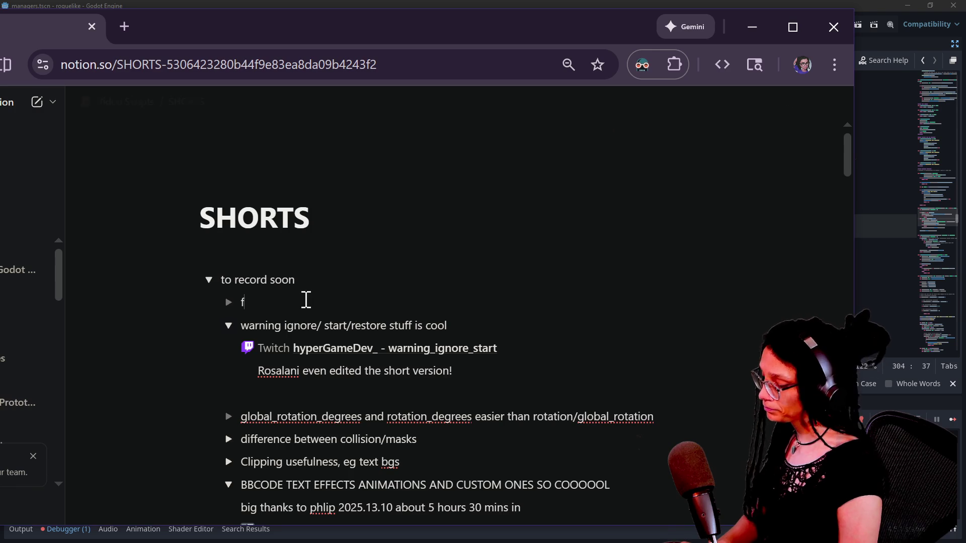
{"action": "key", "text": "BackSpace"}
{"action": "type", "text": "for loop explanation"}
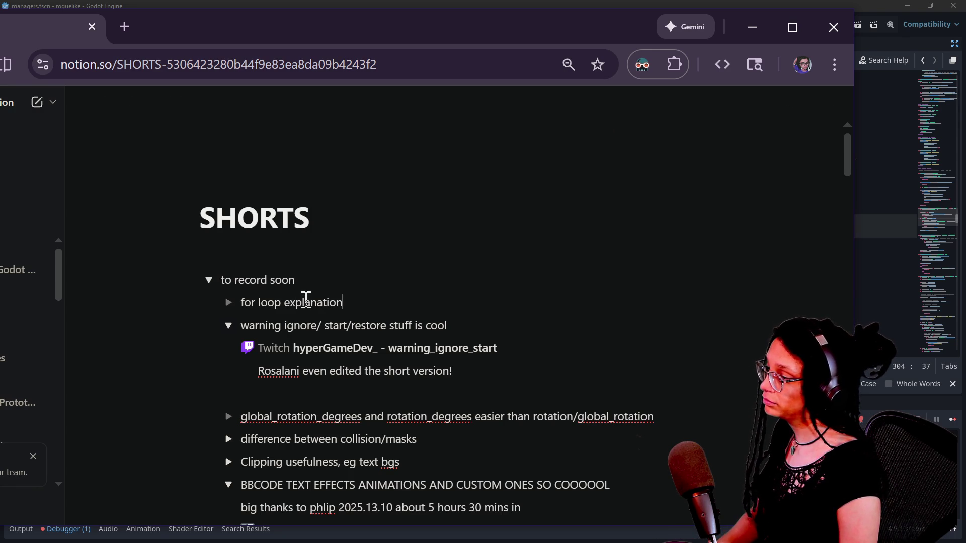
Step: Nest a timing note 'just under 3 hours in to the January 8th…' under it, then return to Godot
{"action": "key", "text": "Return"}
{"action": "key", "text": "Tab"}
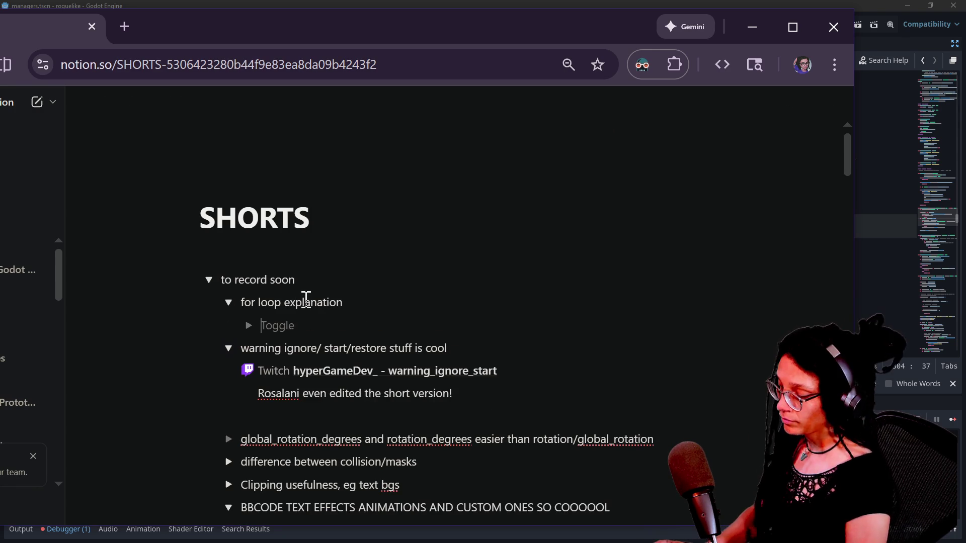
{"action": "type", "text": "just under "}
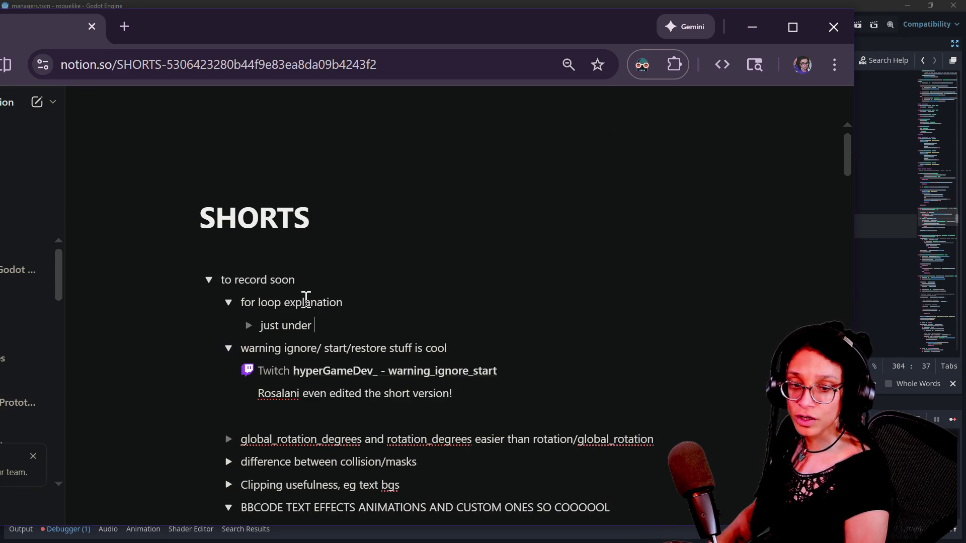
{"action": "type", "text": "3 hours in to the"}
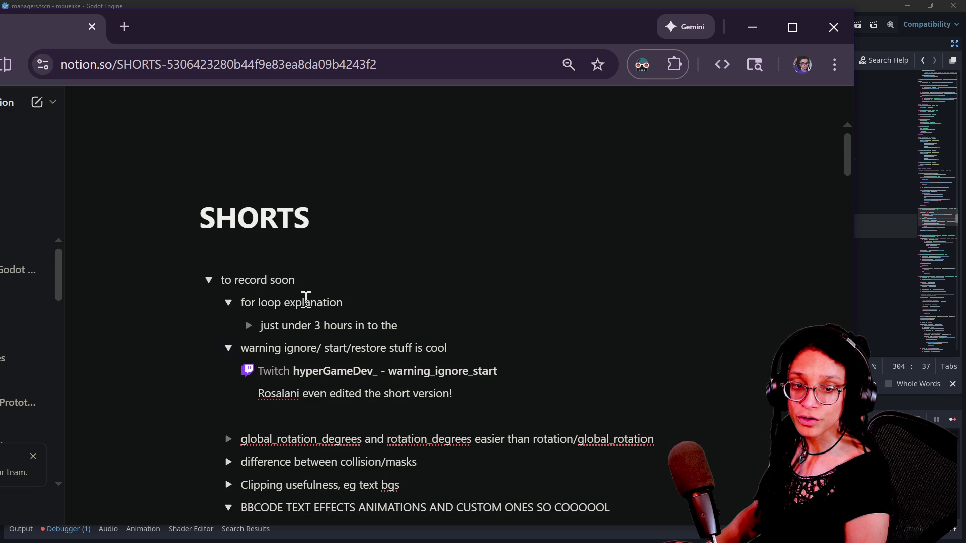
{"action": "type", "text": " January 8th 2026 s"}
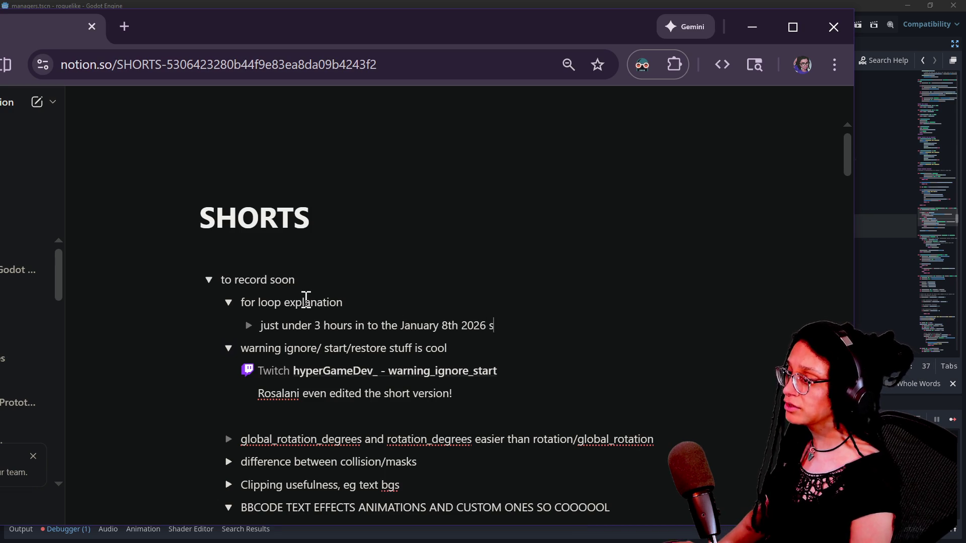
{"action": "left_click", "coordinate": [644, 5]}
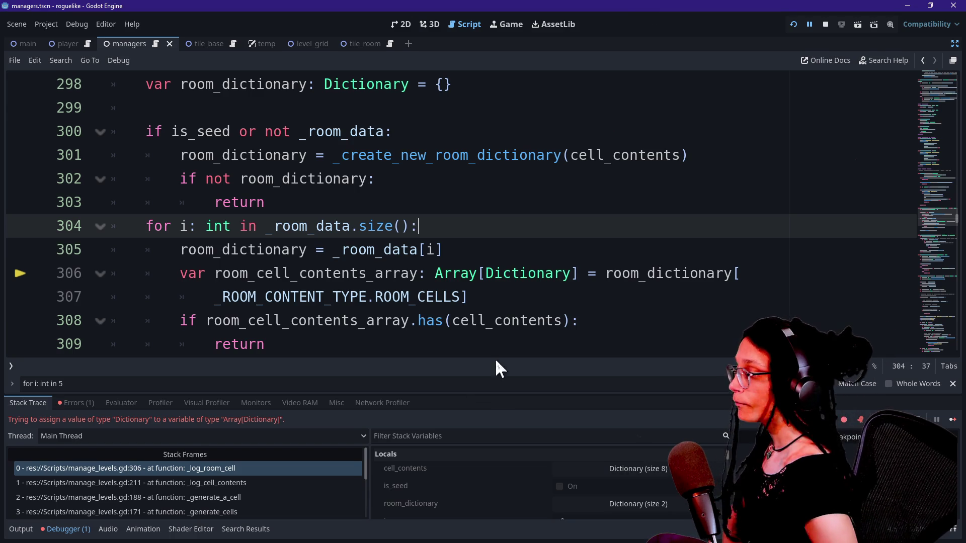
{"action": "left_click", "coordinate": [480, 298]}
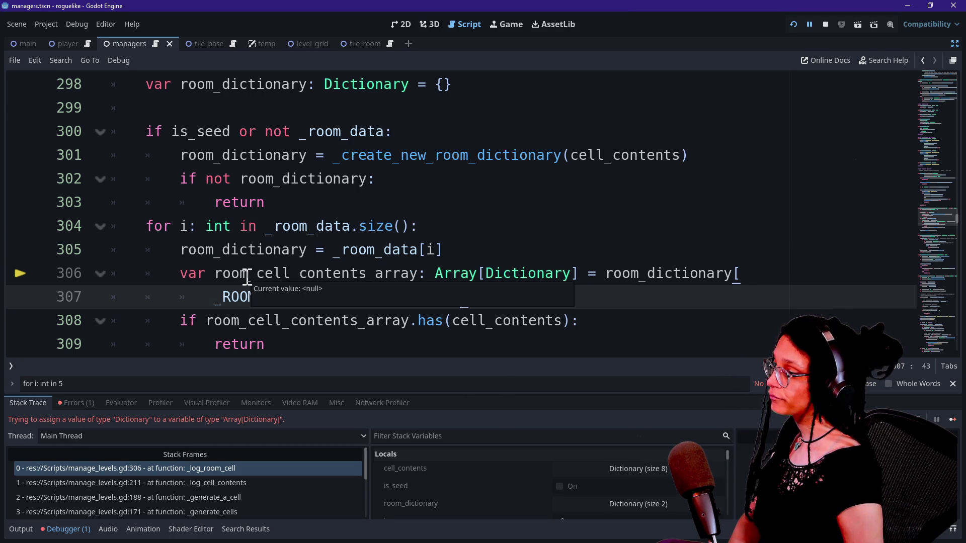
{"action": "left_click", "coordinate": [269, 324]}
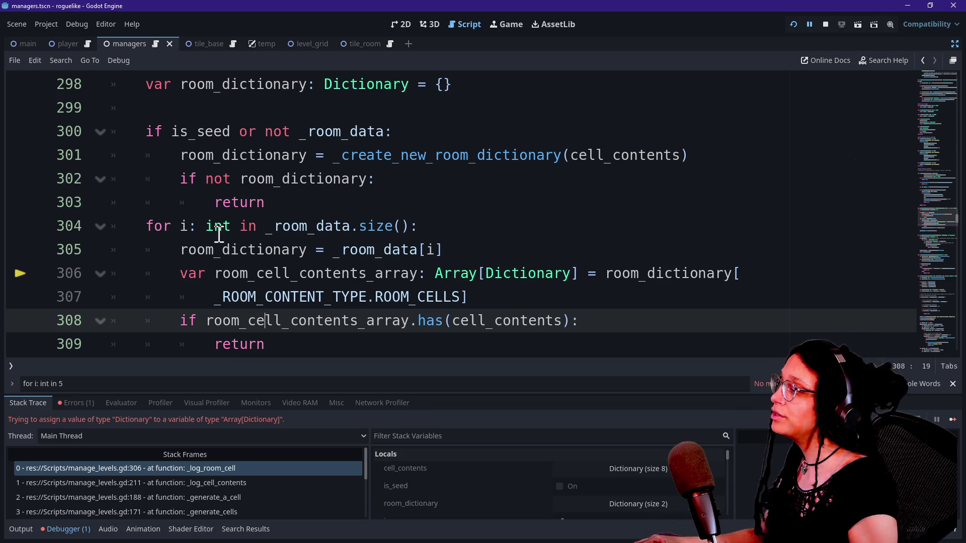
{"action": "mouse_move", "coordinate": [276, 226]}
{"action": "left_mouse_down"}
{"action": "mouse_move", "coordinate": [366, 226]}
{"action": "mouse_move", "coordinate": [345, 226]}
{"action": "left_mouse_up"}
{"action": "left_click", "coordinate": [278, 214]}
{"action": "left_click", "coordinate": [367, 224]}
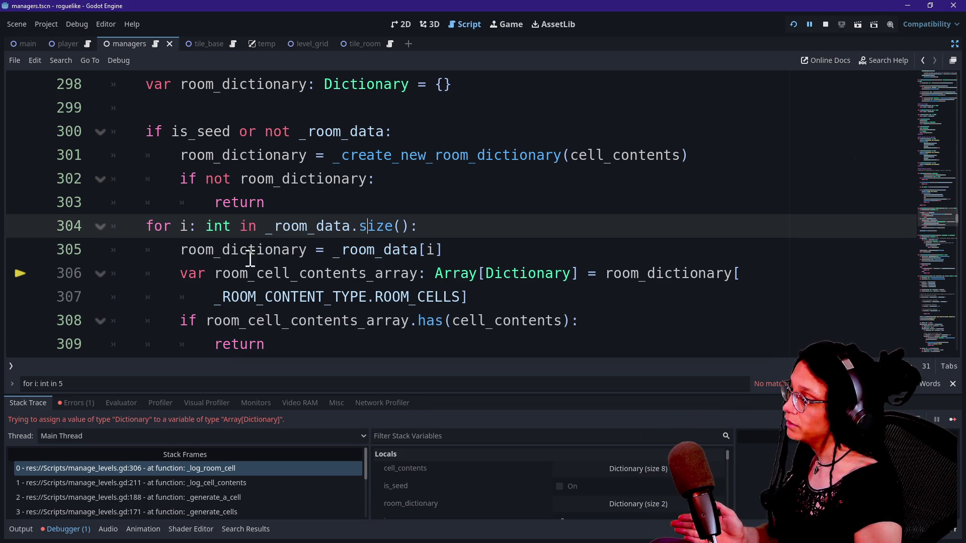
{"action": "double_click", "coordinate": [185, 226]}
{"action": "left_click", "coordinate": [187, 227]}
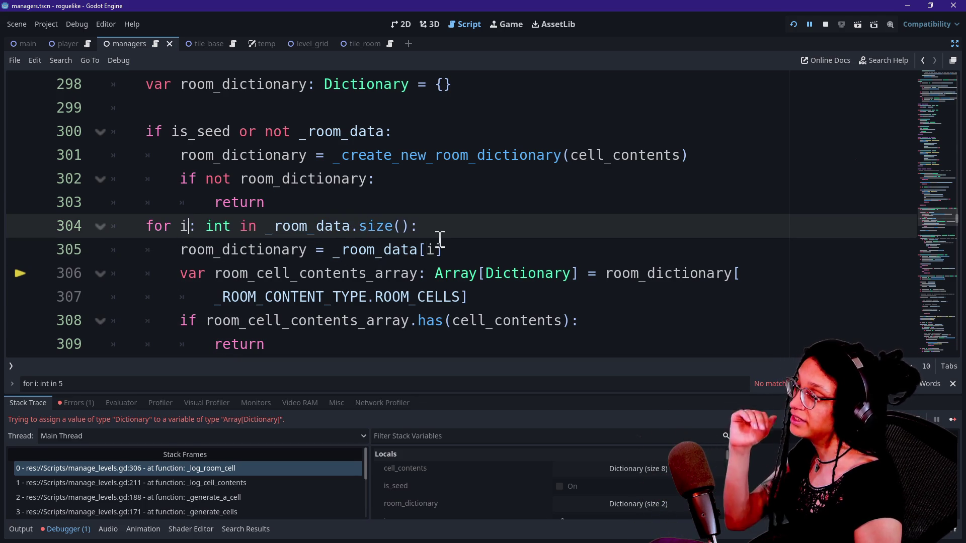
{"action": "left_click", "coordinate": [434, 250]}
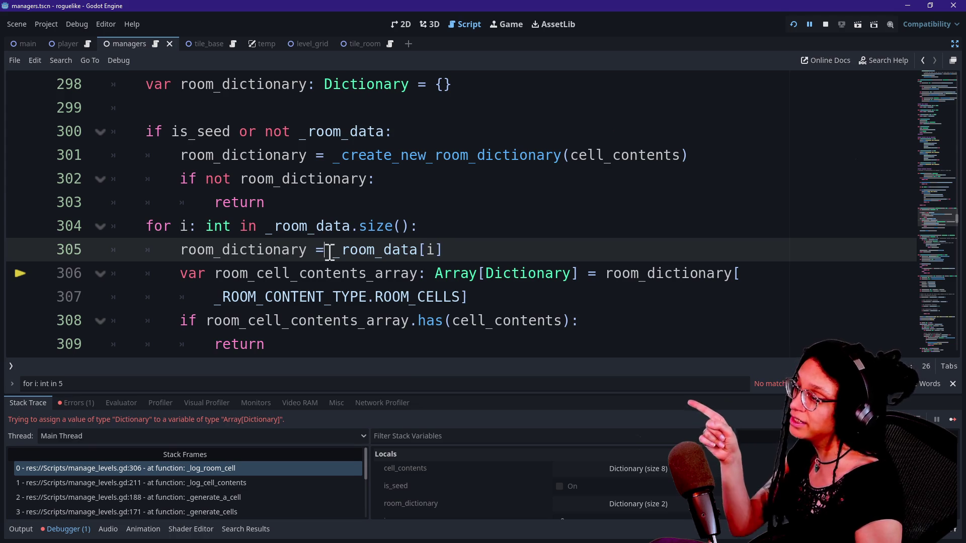
{"action": "left_click", "coordinate": [468, 250]}
{"action": "left_click_drag", "start_coordinate": [332, 251], "coordinate": [424, 254]}
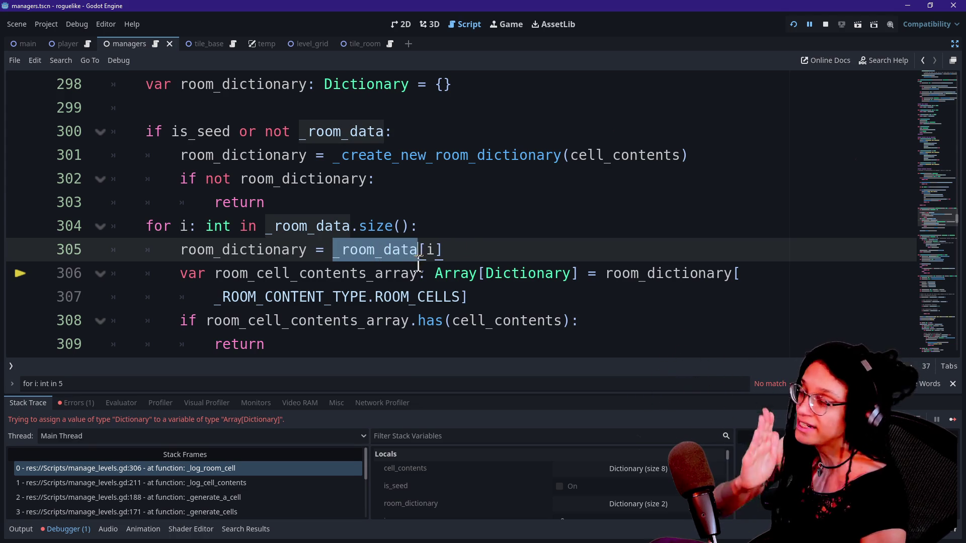
{"action": "mouse_move", "coordinate": [180, 250]}
{"action": "left_mouse_down"}
{"action": "mouse_move", "coordinate": [308, 250]}
{"action": "mouse_move", "coordinate": [317, 236]}
{"action": "left_mouse_up"}
{"action": "left_click", "coordinate": [317, 236]}
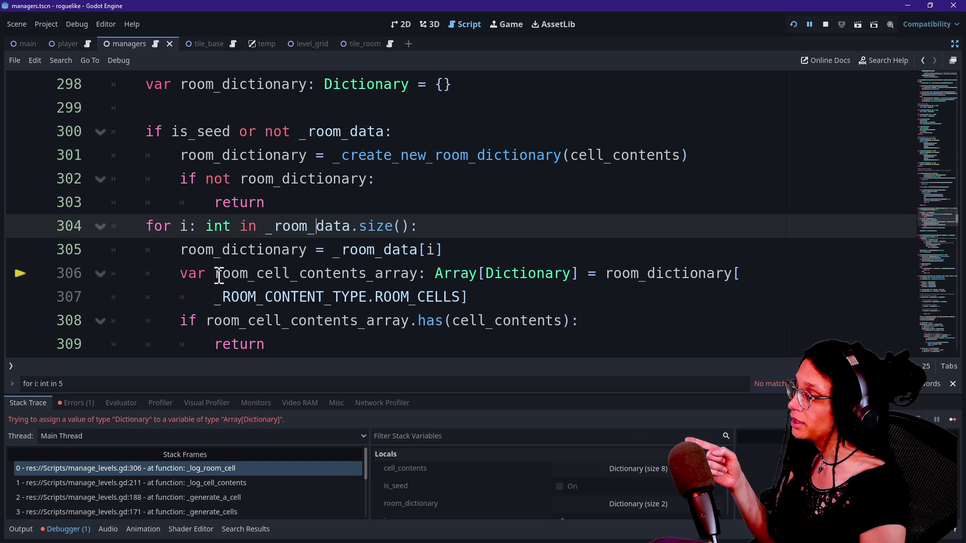
{"action": "left_click_drag", "start_coordinate": [215, 276], "coordinate": [300, 272]}
{"action": "left_click", "coordinate": [293, 272]}
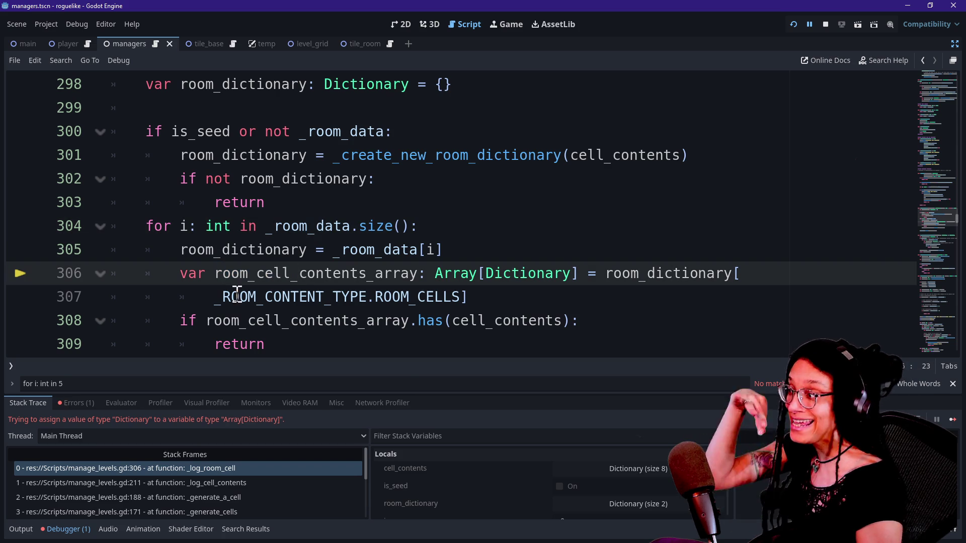
{"action": "left_click_drag", "start_coordinate": [217, 274], "coordinate": [367, 274]}
{"action": "left_click", "coordinate": [367, 274]}
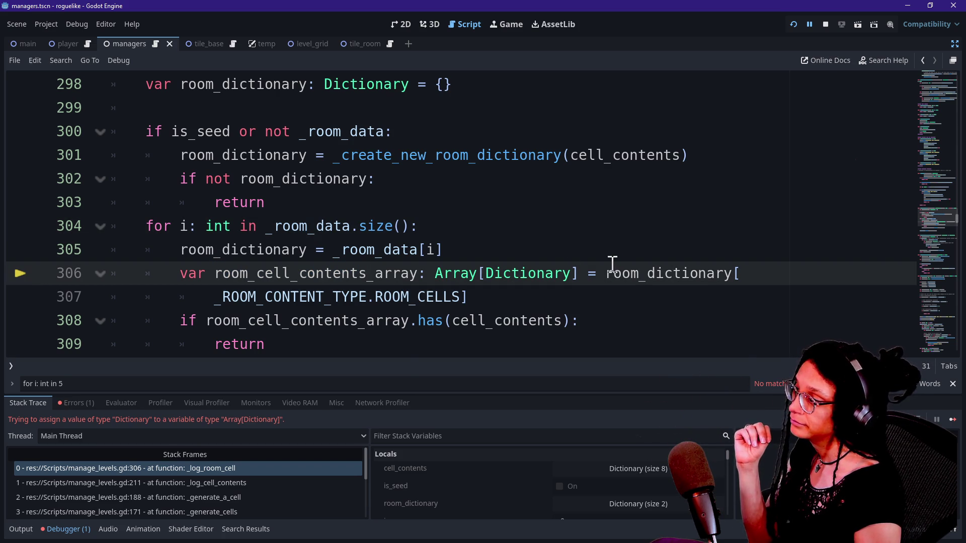
{"action": "left_click", "coordinate": [626, 299]}
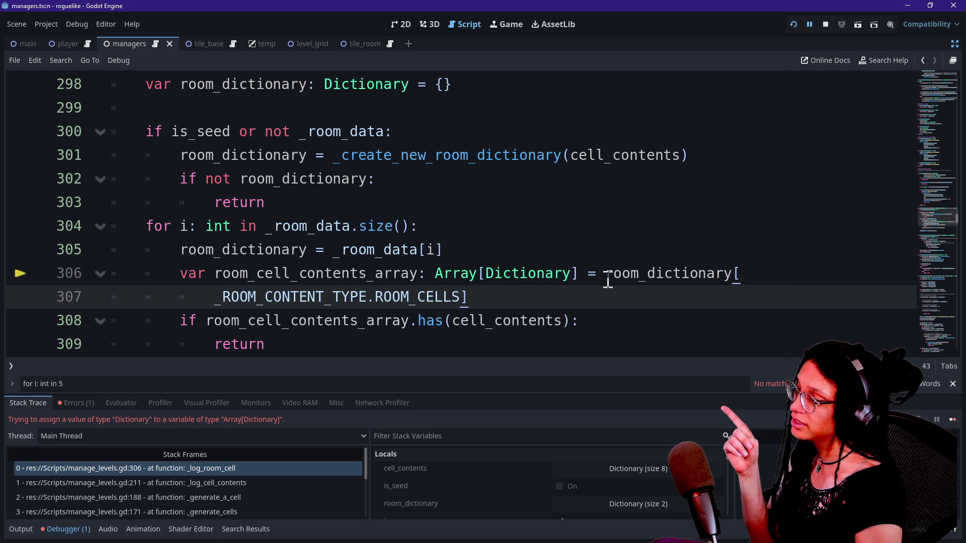
{"action": "left_click", "coordinate": [793, 25]}
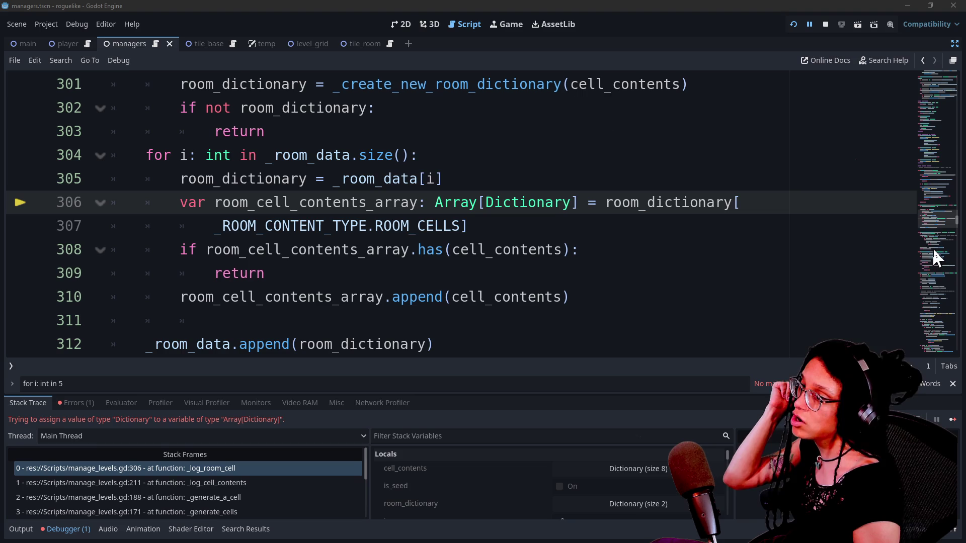
Step: Set the ROOM_CELLS value on line 55 to [{}]
{"action": "mouse_move", "coordinate": [926, 216]}
{"action": "left_mouse_down"}
{"action": "mouse_move", "coordinate": [943, 37]}
{"action": "mouse_move", "coordinate": [929, 97]}
{"action": "left_mouse_up"}
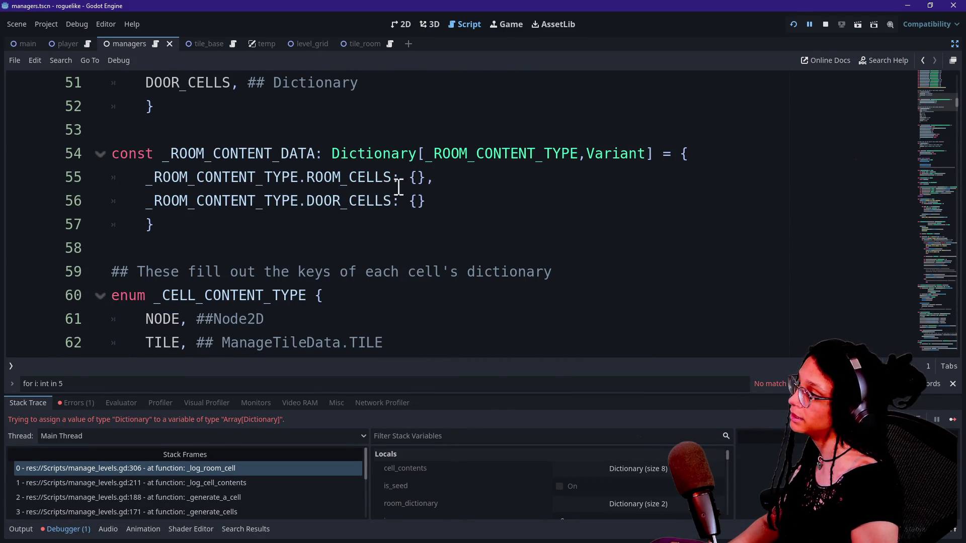
{"action": "left_click", "coordinate": [413, 177]}
{"action": "type", "text": "[{}"}
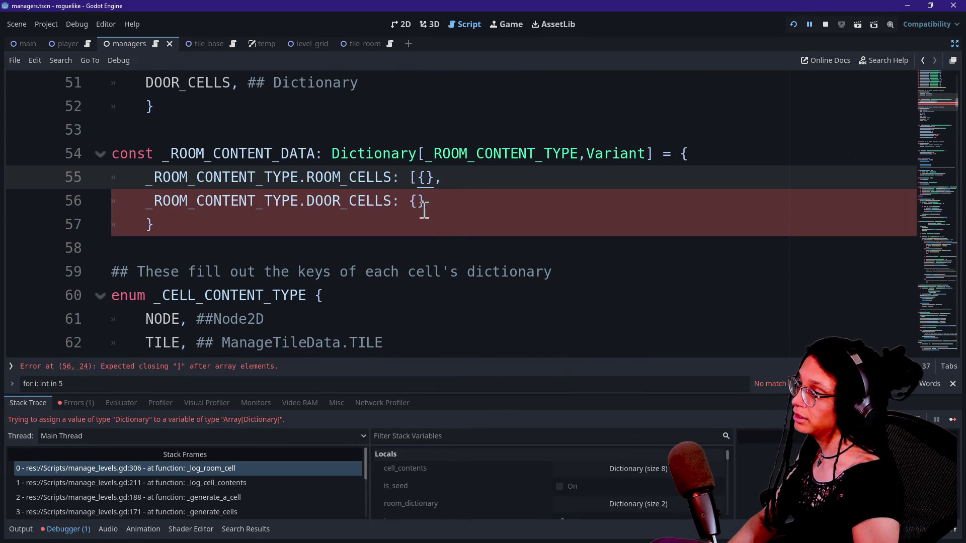
{"action": "type", "text": "]"}
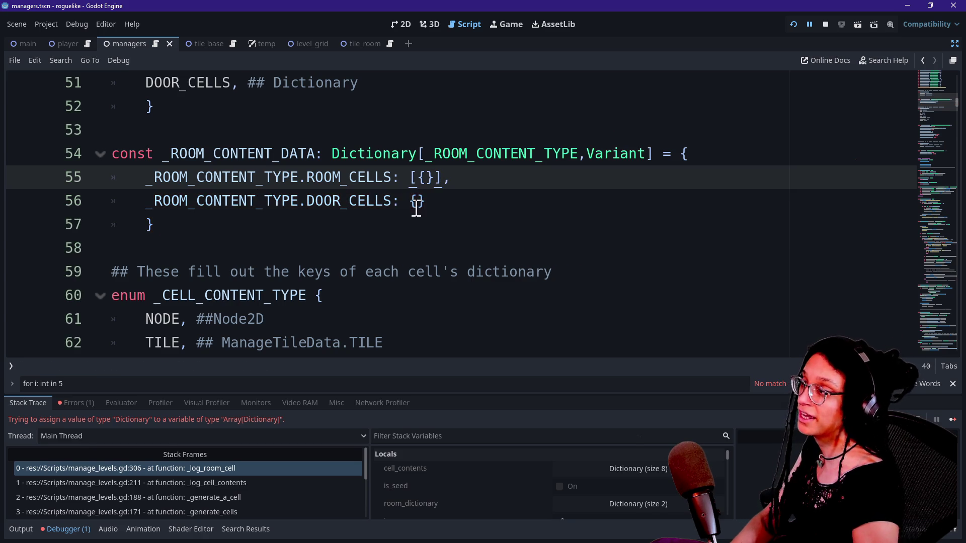
Step: Add a trailing comma after ROOM_CELLS' [{}], check DOOR_CELLS, then switch to the browser
{"action": "left_click", "coordinate": [410, 200]}
{"action": "type", "text": "[{}]"}
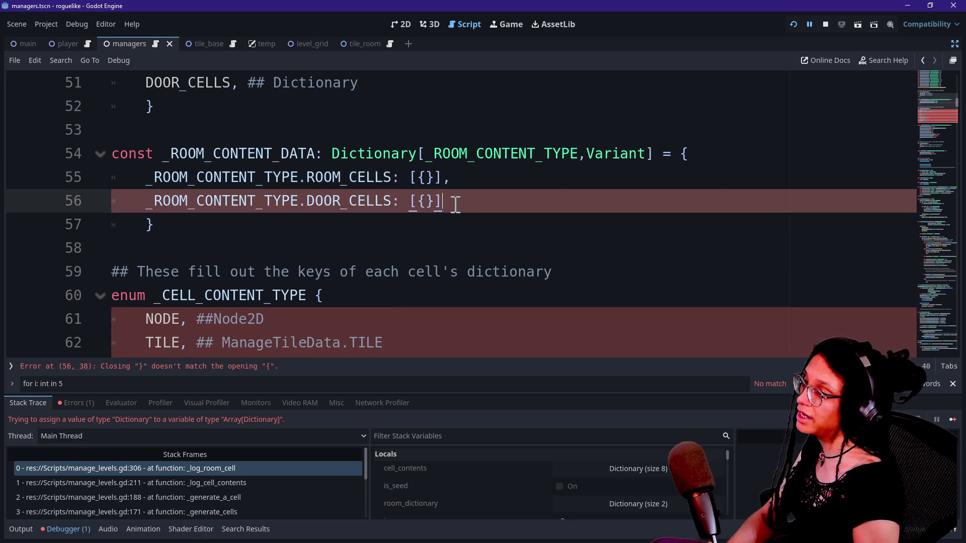
{"action": "mouse_move", "coordinate": [409, 177]}
{"action": "left_mouse_down"}
{"action": "mouse_move", "coordinate": [439, 178]}
{"action": "mouse_move", "coordinate": [412, 179]}
{"action": "left_mouse_up"}
{"action": "left_click", "coordinate": [440, 201]}
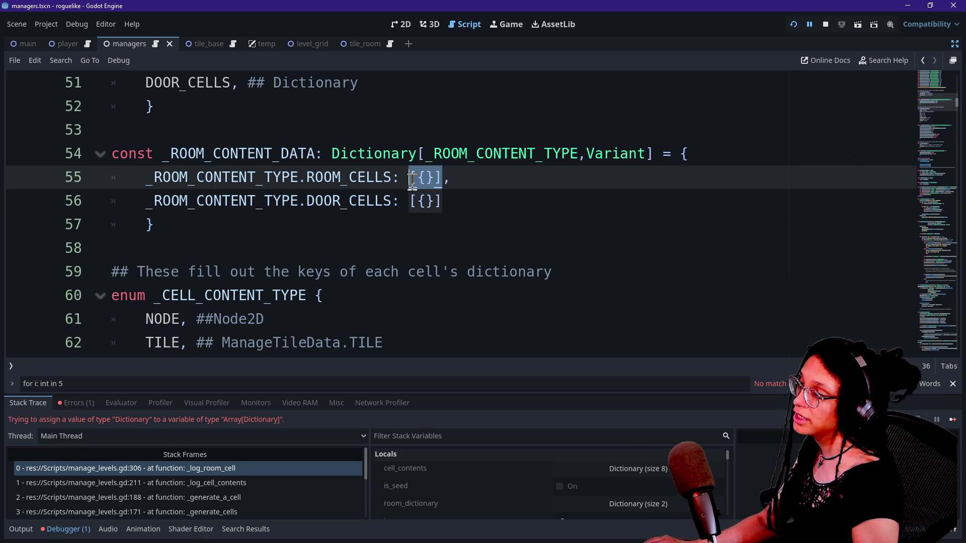
{"action": "left_click", "coordinate": [442, 201]}
{"action": "left_click", "coordinate": [423, 179]}
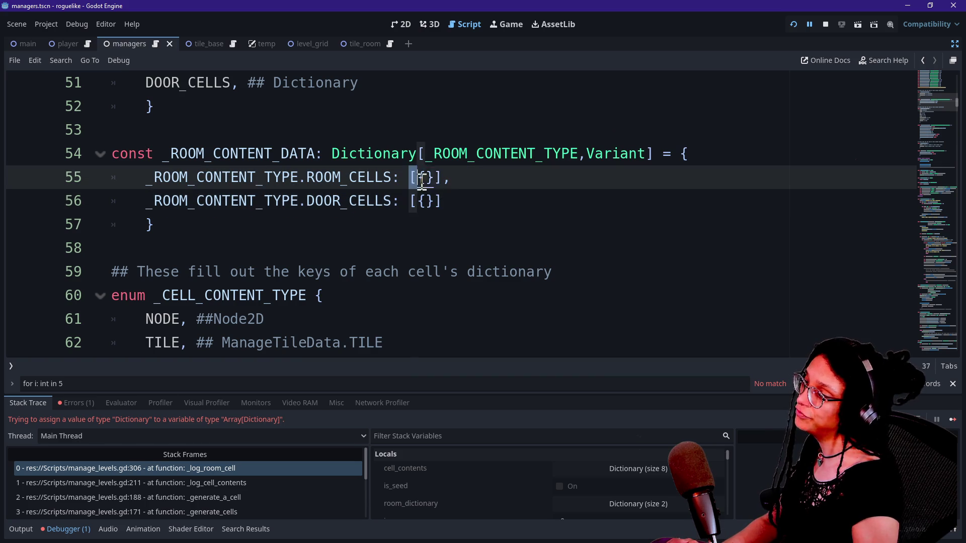
{"action": "left_click", "coordinate": [447, 179]}
{"action": "type", "text": ","}
{"action": "left_click", "coordinate": [428, 179]}
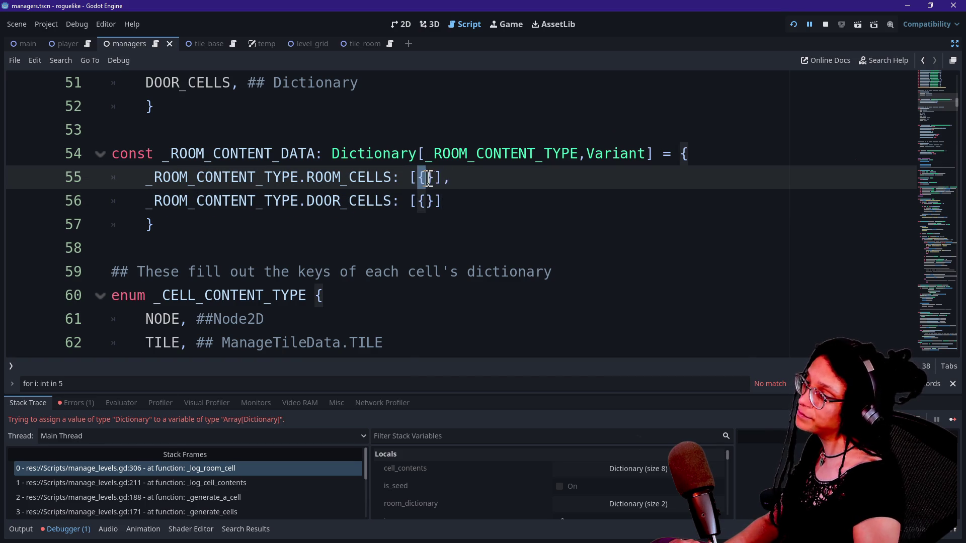
{"action": "left_click_drag", "start_coordinate": [442, 177], "coordinate": [421, 179]}
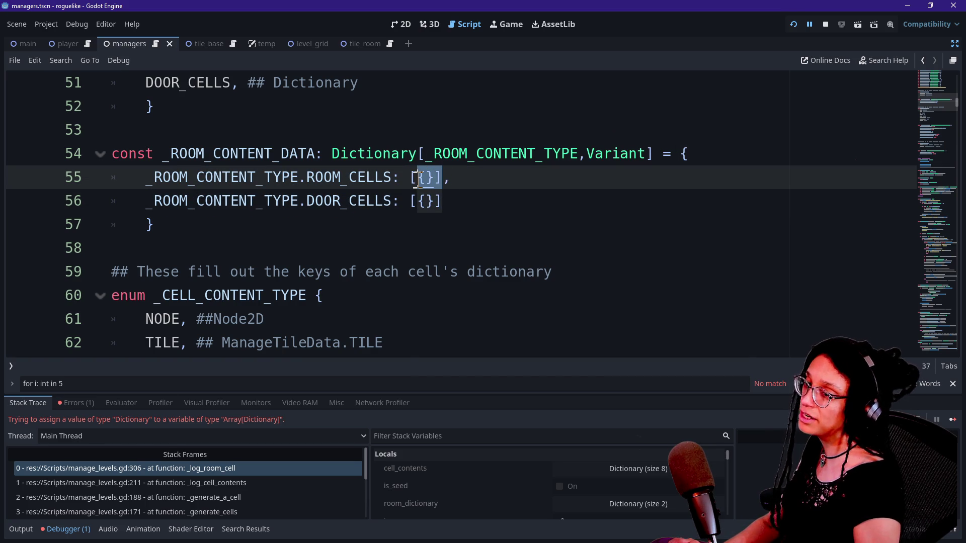
{"action": "key", "text": "alt+Tab"}
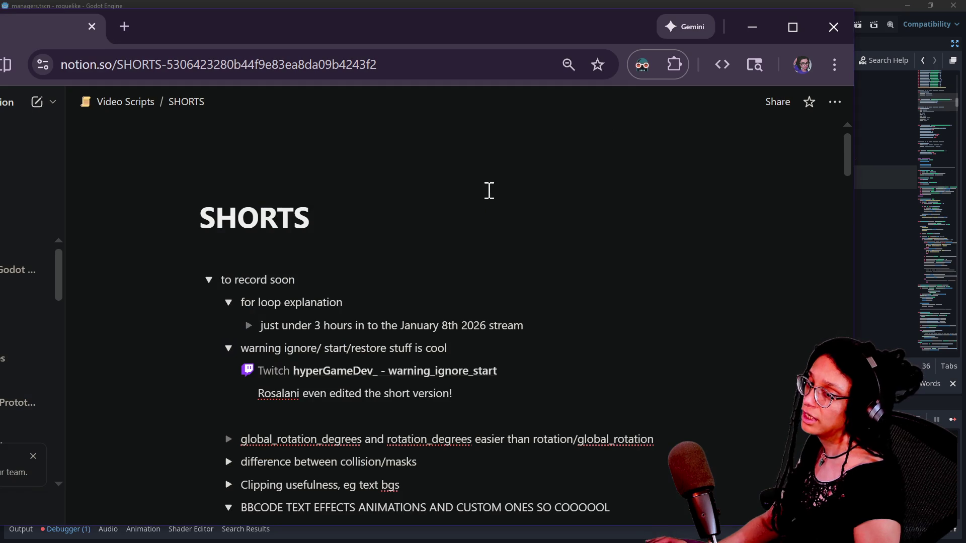
Step: In GDScript.Live, declare 'var something: Array[Dictionary]' at the top of the script
{"action": "left_click_drag", "start_coordinate": [261, 36], "coordinate": [312, 42]}
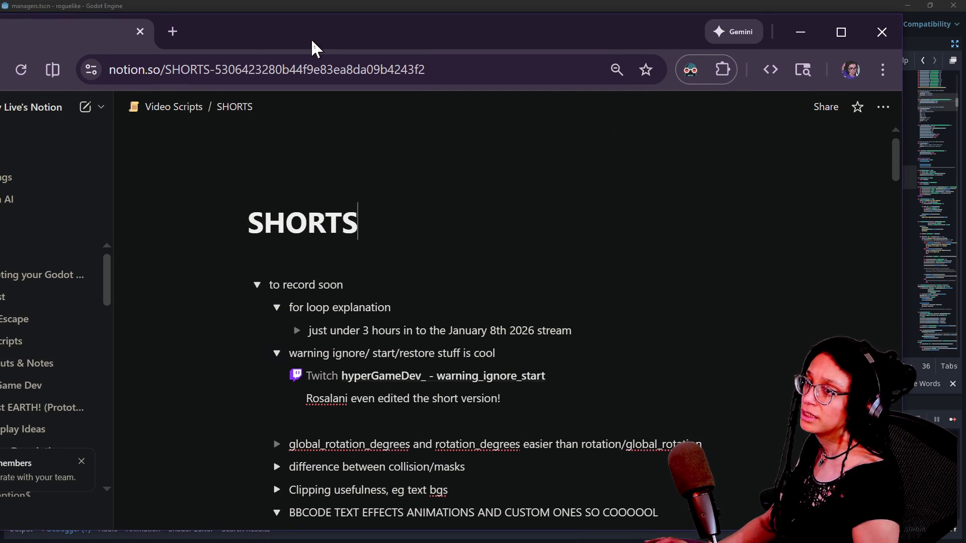
{"action": "key", "text": "alt+Tab"}
{"action": "left_click", "coordinate": [242, 44]}
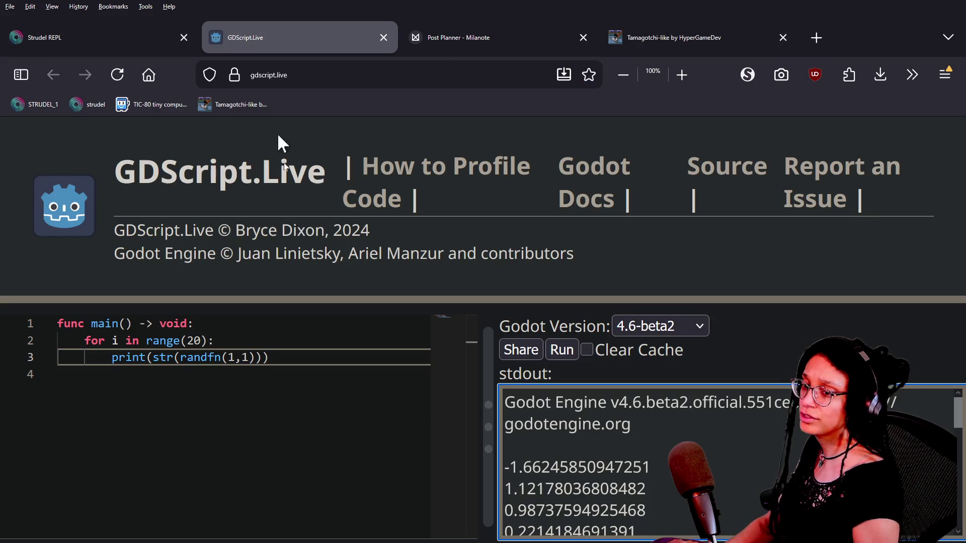
{"action": "left_click", "coordinate": [224, 328]}
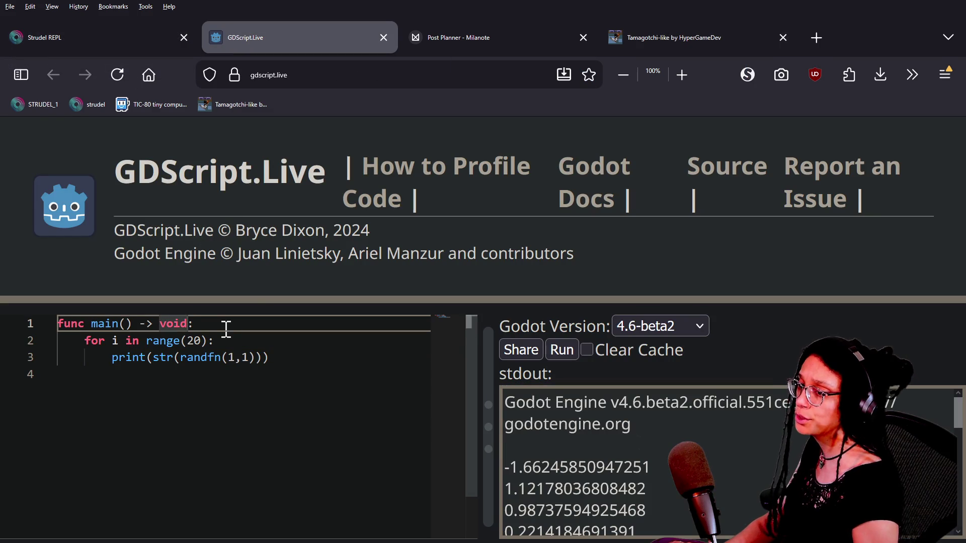
{"action": "key", "text": "Home"}
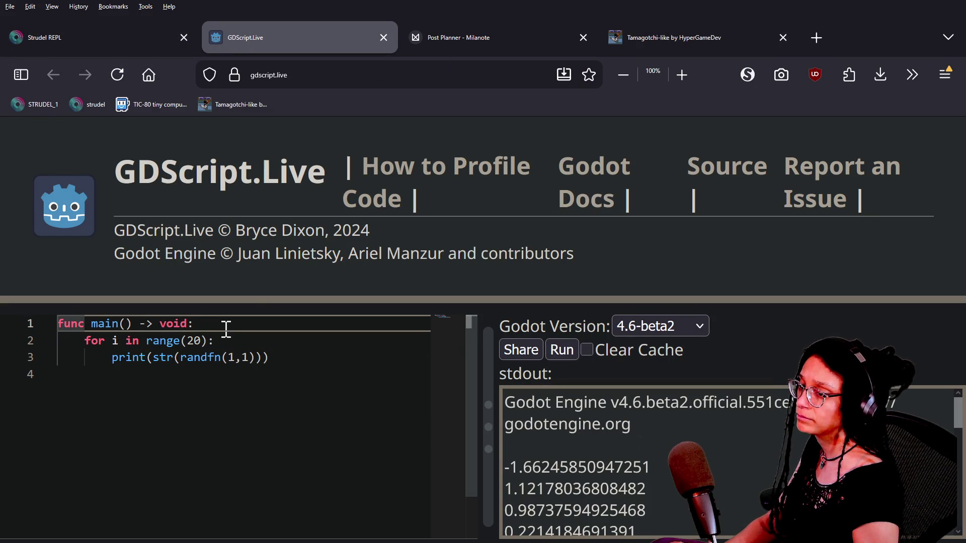
{"action": "key", "text": "Return"}
{"action": "key", "text": "Return"}
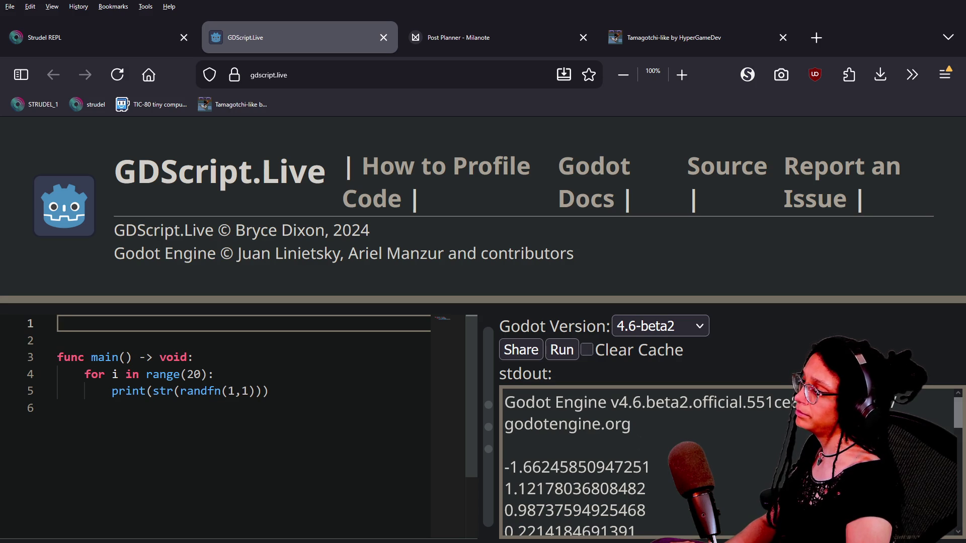
{"action": "type", "text": "var "}
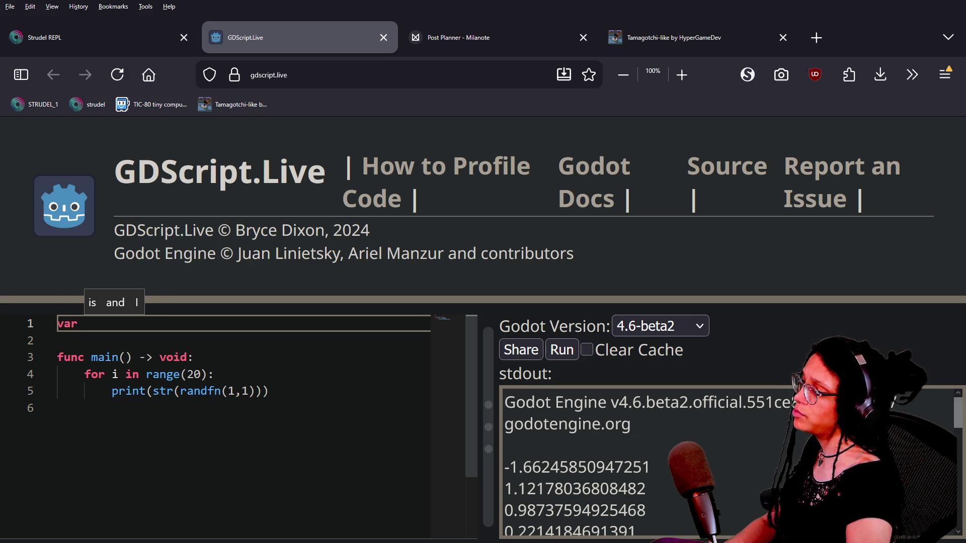
{"action": "type", "text": "something: A"}
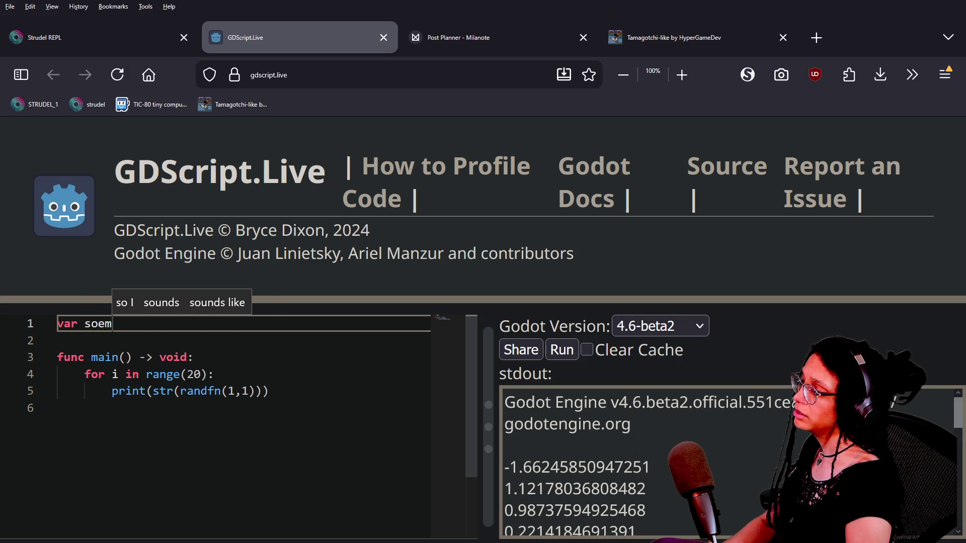
{"action": "type", "text": "rra"}
{"action": "key", "text": "BackSpace"}
{"action": "key", "text": "BackSpace"}
{"action": "key", "text": "BackSpace"}
{"action": "type", "text": "rray[Dictionary] = [{"}
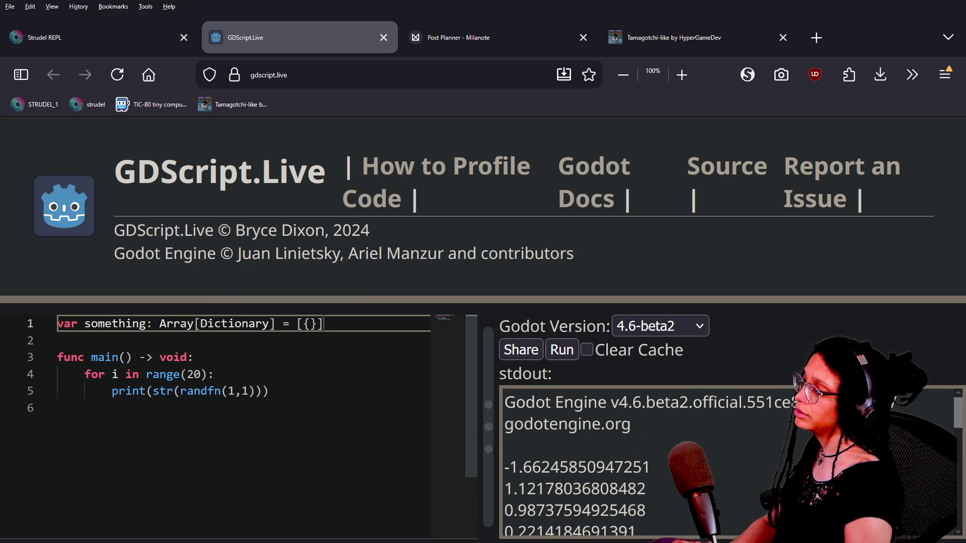
Step: Replace main's random-number loop with the start of an indented print( call
{"action": "mouse_move", "coordinate": [85, 374]}
{"action": "left_mouse_down"}
{"action": "mouse_move", "coordinate": [88, 387]}
{"action": "mouse_move", "coordinate": [307, 396]}
{"action": "left_mouse_up"}
{"action": "key", "text": "ctrl+x"}
{"action": "key", "text": "shift+Down"}
{"action": "key", "text": "shift+Down"}
{"action": "key", "text": "BackSpace"}
{"action": "type", "text": "pr"}
{"action": "key", "text": "BackSpace"}
{"action": "key", "text": "BackSpace"}
{"action": "key", "text": "Tab"}
{"action": "type", "text": "print("}
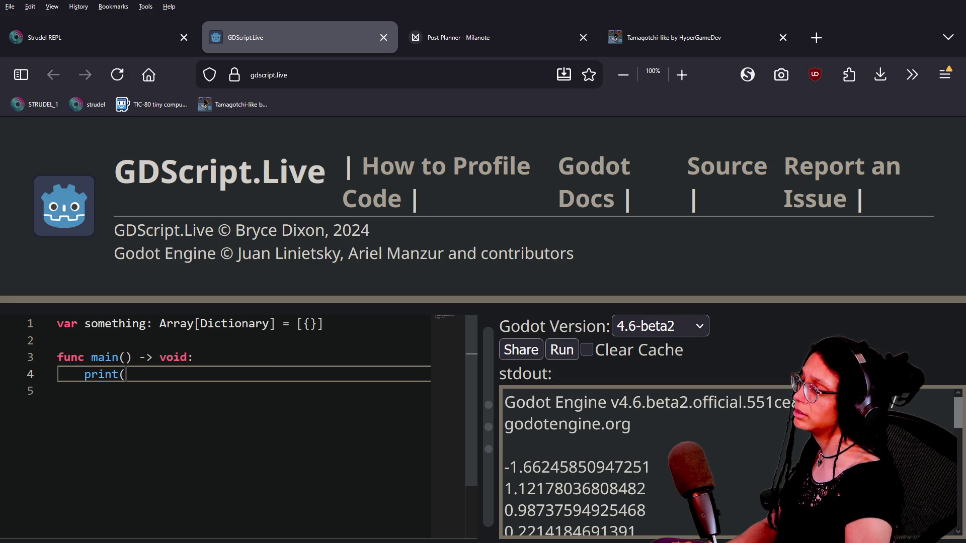
Step: Add an 'if something:' check in main with print(truthy) indented beneath it
{"action": "left_click_drag", "start_coordinate": [218, 370], "coordinate": [217, 365]}
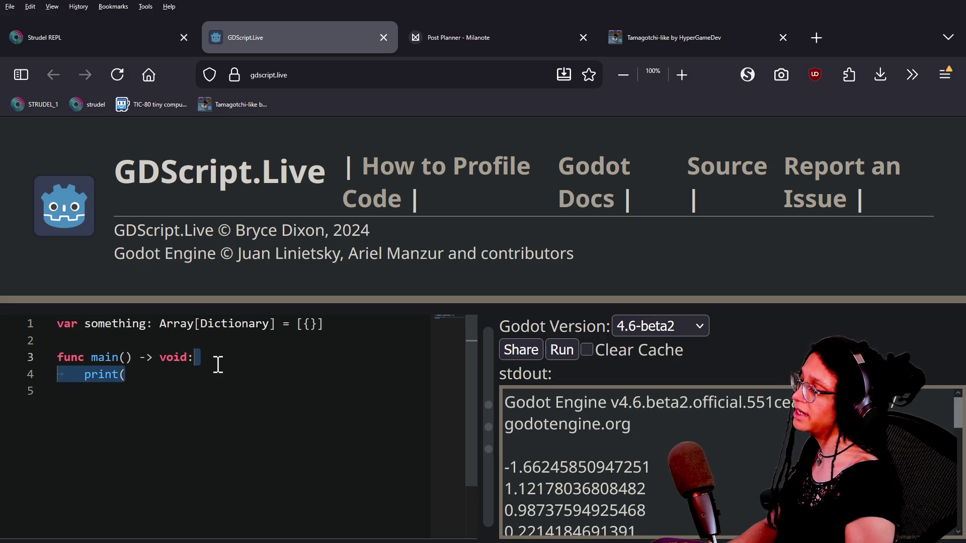
{"action": "left_click", "coordinate": [218, 366]}
{"action": "key", "text": "Return"}
{"action": "type", "text": "i"}
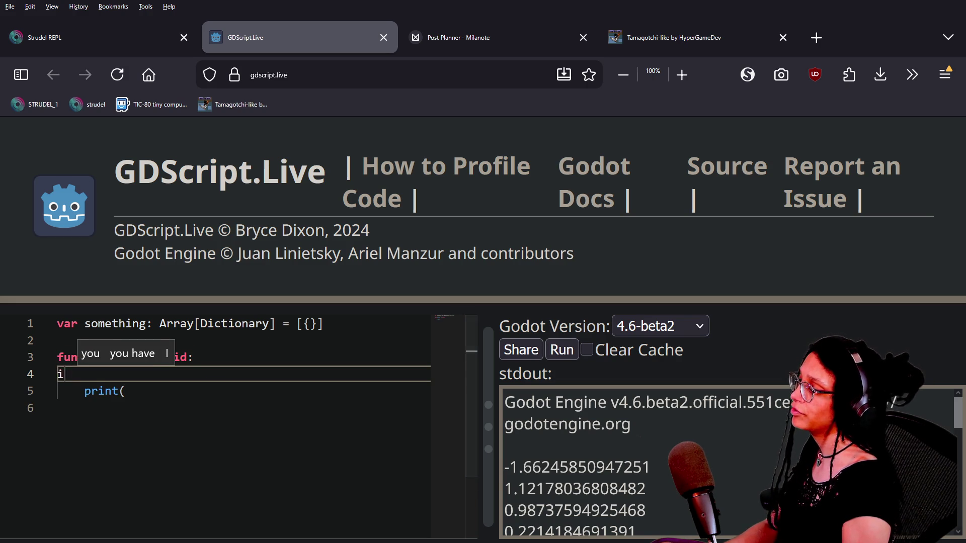
{"action": "type", "text": "f something:"}
{"action": "left_click", "coordinate": [85, 398]}
{"action": "key", "text": "Tab"}
{"action": "left_click", "coordinate": [211, 397]}
{"action": "type", "text": "y)"}
{"action": "key", "text": "Return"}
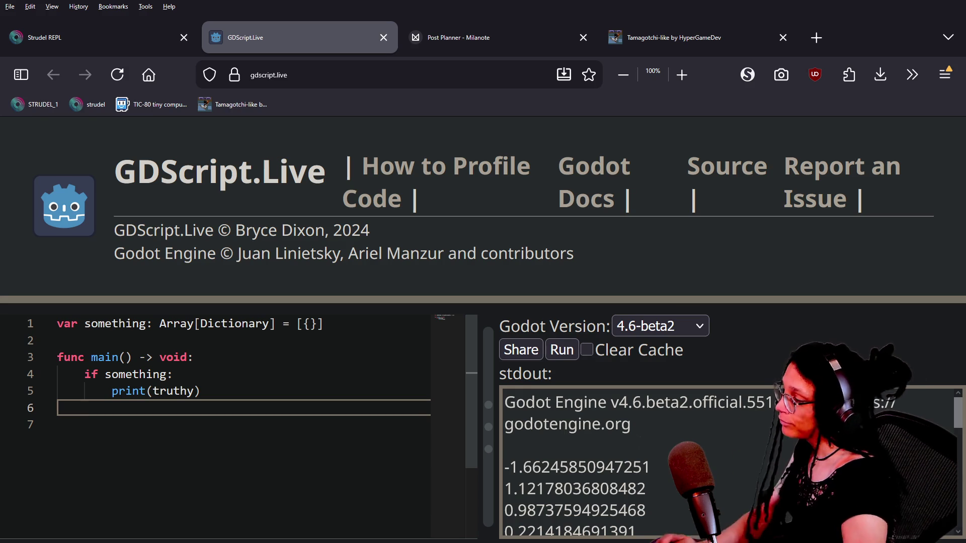
Step: Add an else branch whose indented line is print(falsy)
{"action": "type", "text": "else\""}
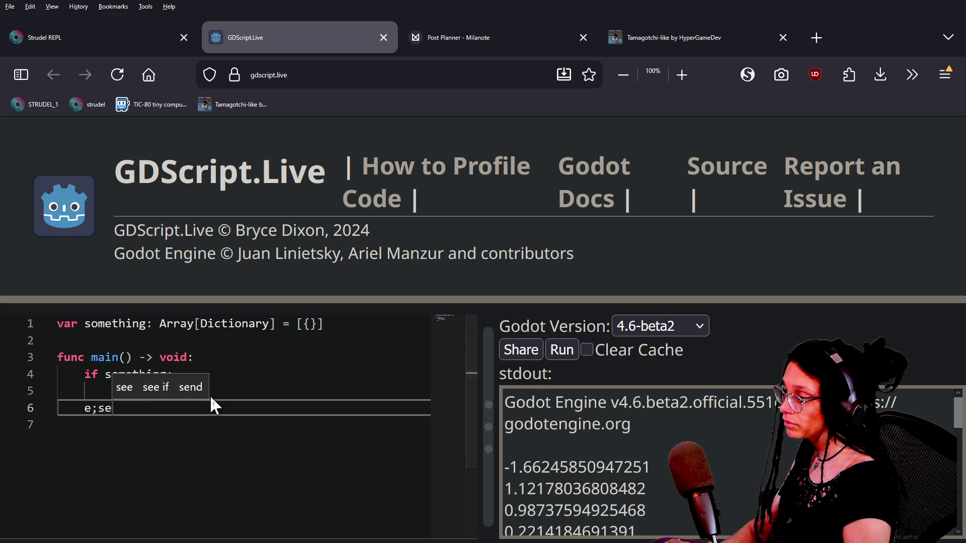
{"action": "key", "text": "BackSpace"}
{"action": "type", "text": ":"}
{"action": "key", "text": "Return"}
{"action": "type", "text": "pr"}
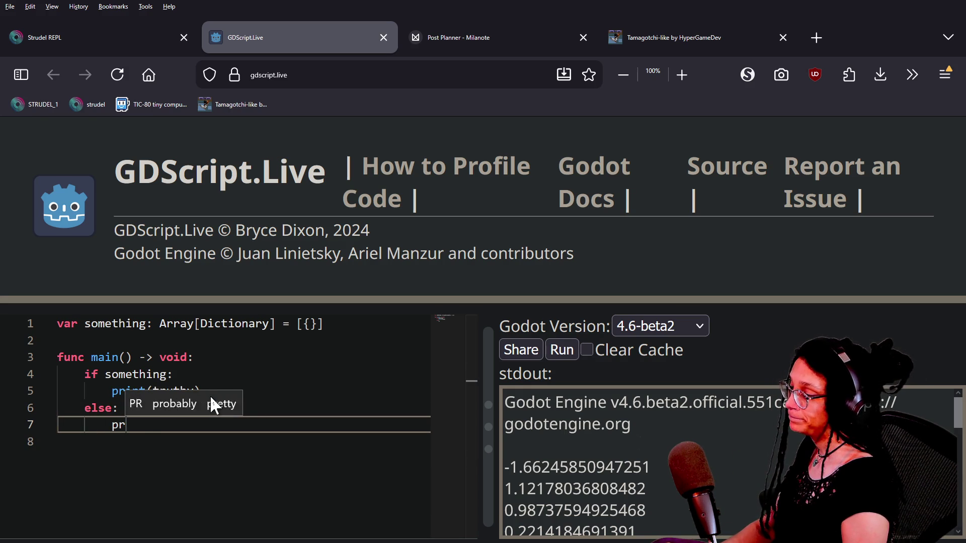
{"action": "type", "text": "int(falsy)"}
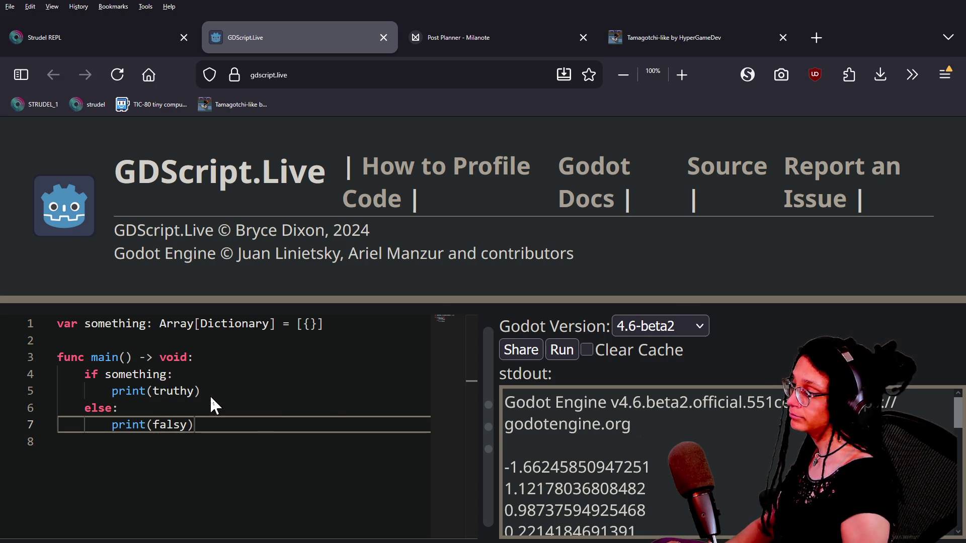
Step: Quote both truthy and falsy at once with a multi-cursor, then run the script
{"action": "double_click", "coordinate": [156, 392]}
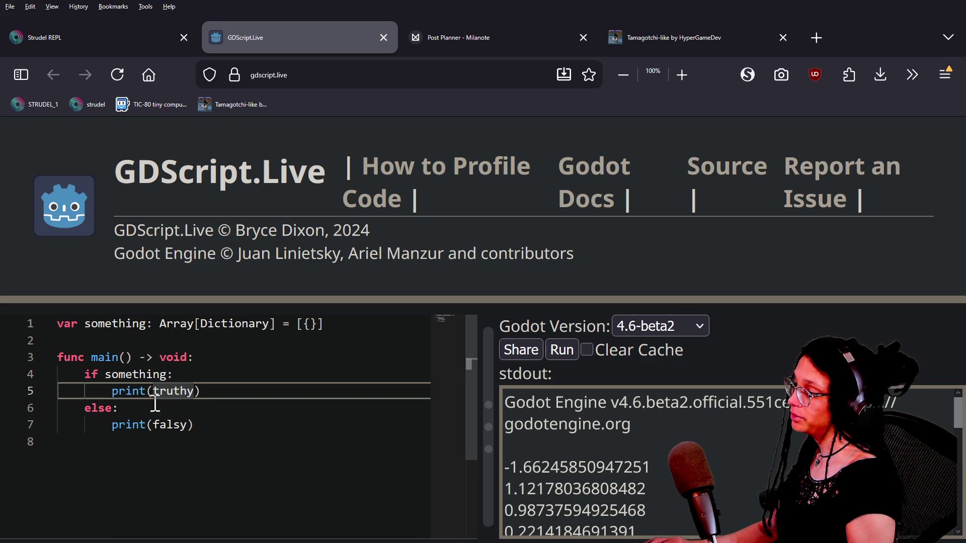
{"action": "double_click", "coordinate": [151, 424]}
{"action": "left_click", "coordinate": [151, 390], "text": "alt"}
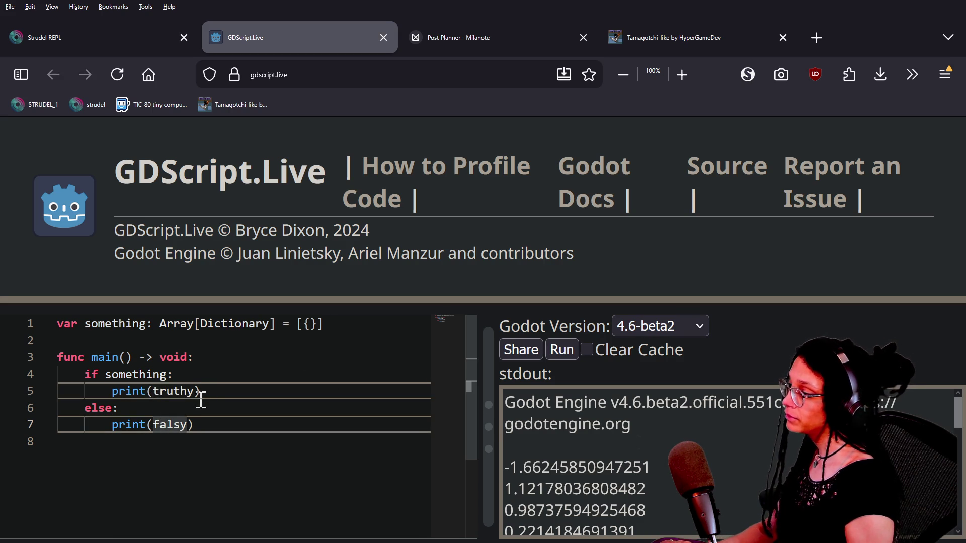
{"action": "type", "text": "\""}
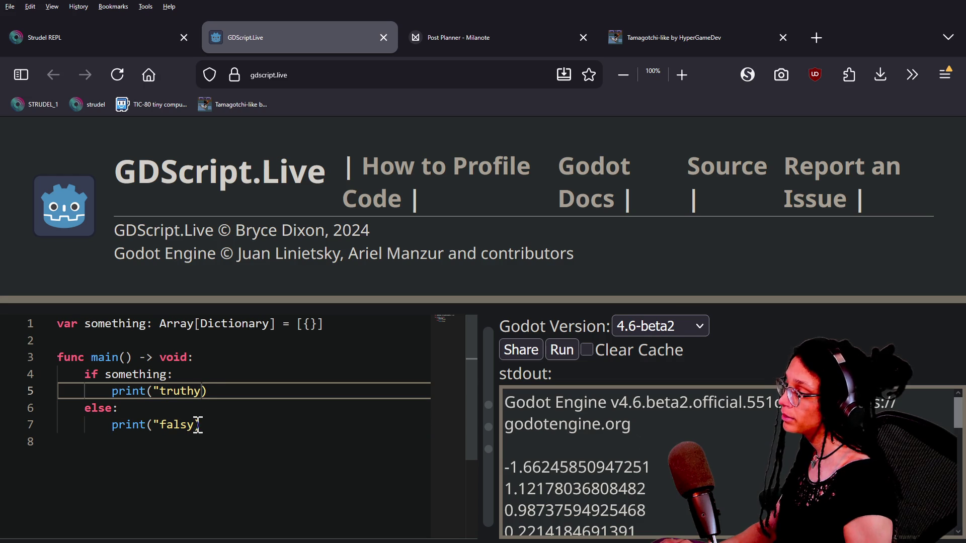
{"action": "type", "text": "\""}
{"action": "key", "text": "Escape"}
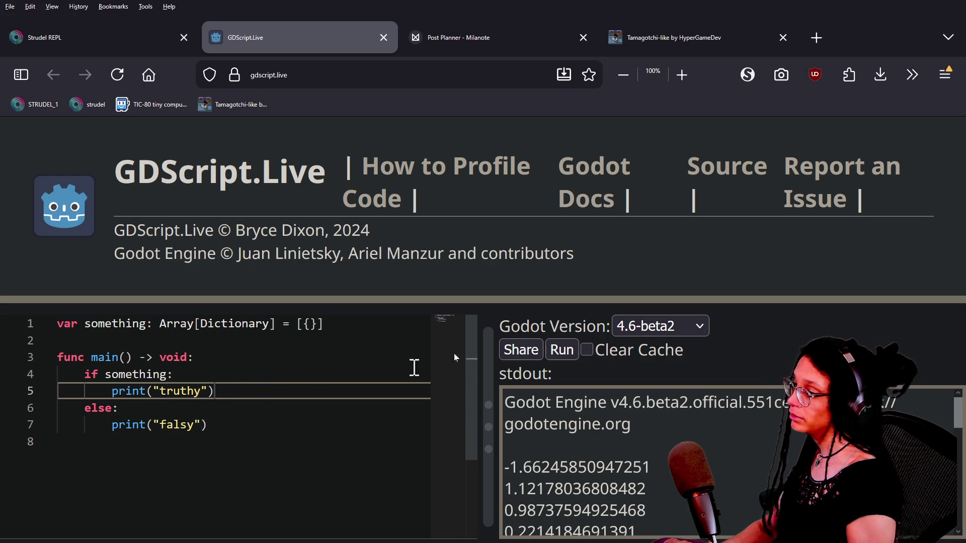
{"action": "left_click", "coordinate": [563, 351]}
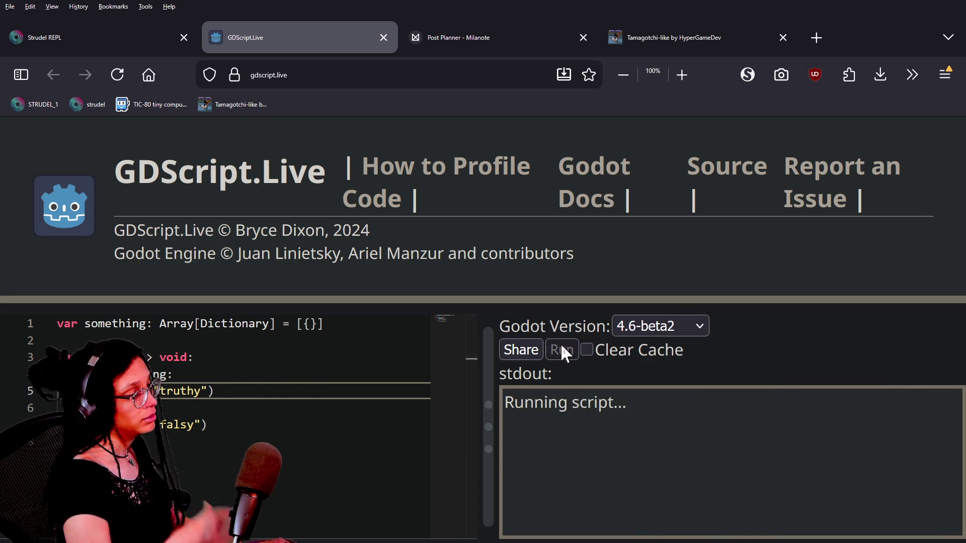
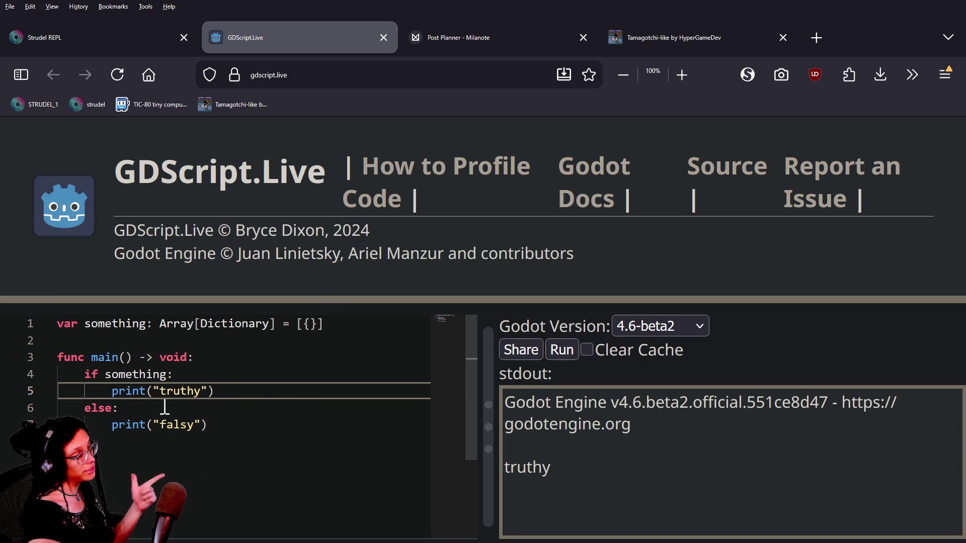
Step: In GDScript.Live, change the condition to if something[0] and run it, which prints falsy
{"action": "left_click", "coordinate": [172, 375]}
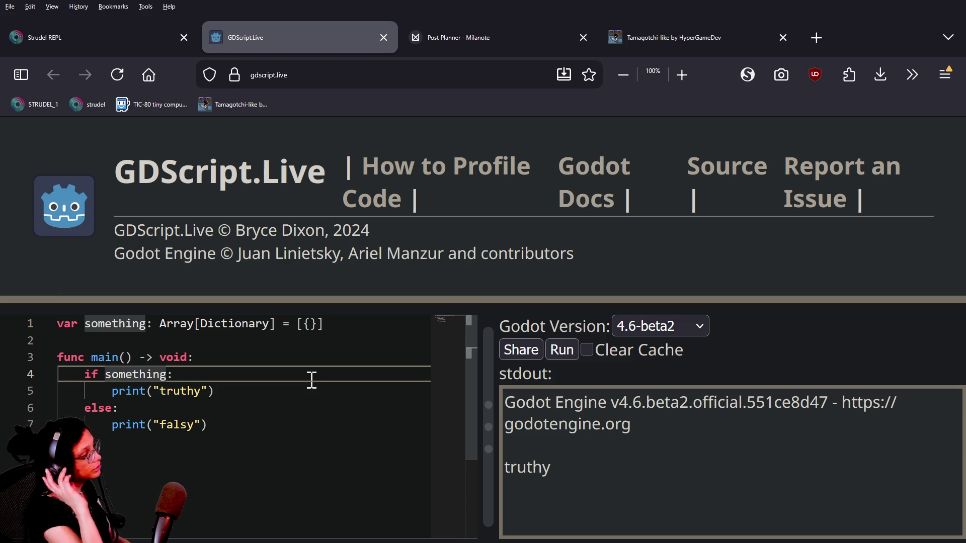
{"action": "type", "text": "[0]"}
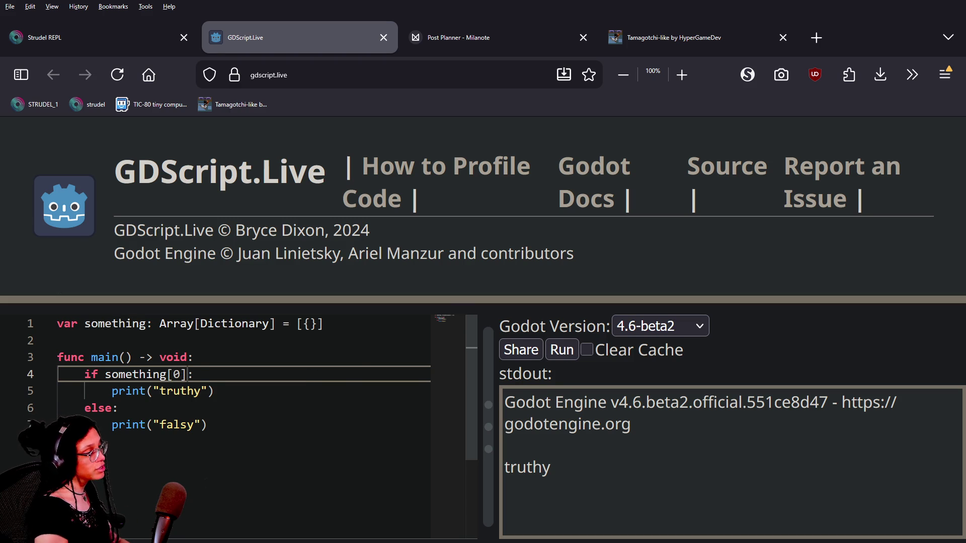
{"action": "left_click", "coordinate": [561, 351]}
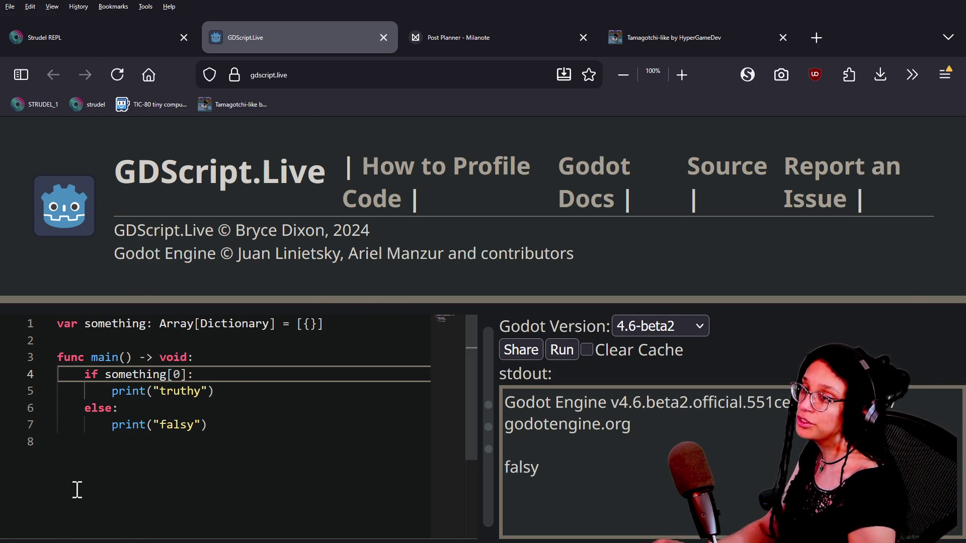
Step: Return to the Godot editor and clear the selection on line 55 of the managers script
{"action": "key", "text": "alt+Tab"}
{"action": "left_click", "coordinate": [212, 225]}
{"action": "left_click", "coordinate": [411, 180]}
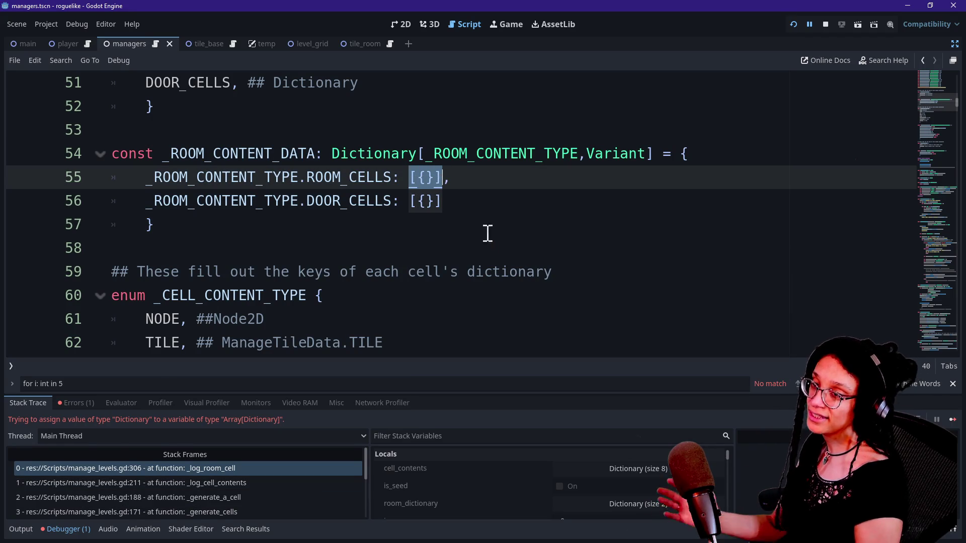
Step: Jump to the failing line 306 in manage_levels.gd from the stack frame
{"action": "left_click", "coordinate": [492, 249]}
{"action": "scroll", "coordinate": [573, 297], "scroll_direction": "down", "scroll_amount": 2}
{"action": "scroll", "coordinate": [573, 297], "scroll_direction": "down", "scroll_amount": 1}
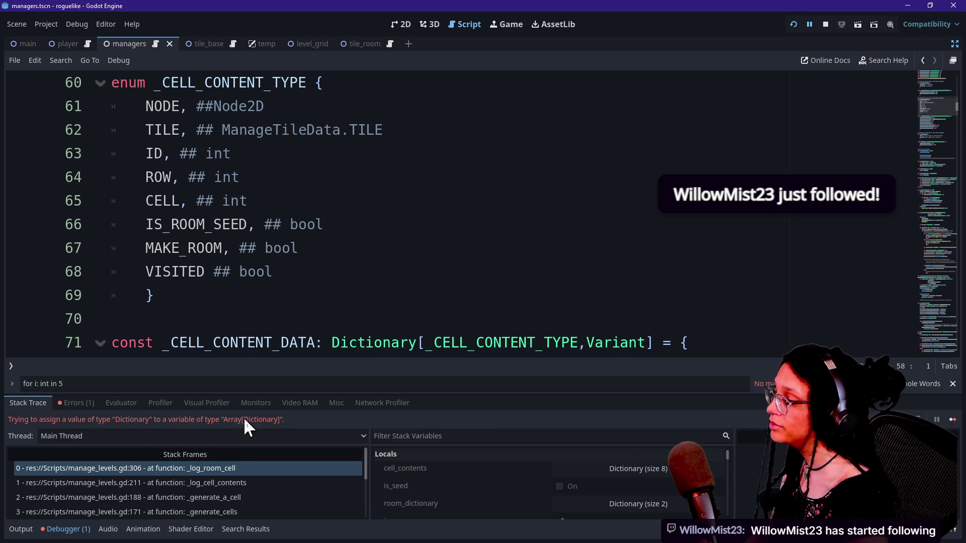
{"action": "left_click", "coordinate": [278, 468]}
{"action": "left_click", "coordinate": [594, 266]}
Step: Step through the loop from line 306 down to the _room_data append line
{"action": "key", "text": "Down"}
{"action": "key", "text": "Down"}
{"action": "key", "text": "Up"}
{"action": "key", "text": "Up"}
{"action": "key", "text": "Up"}
{"action": "key", "text": "Up"}
{"action": "key", "text": "Up"}
{"action": "key", "text": "Down"}
{"action": "key", "text": "Down"}
{"action": "key", "text": "Down"}
{"action": "key", "text": "Down"}
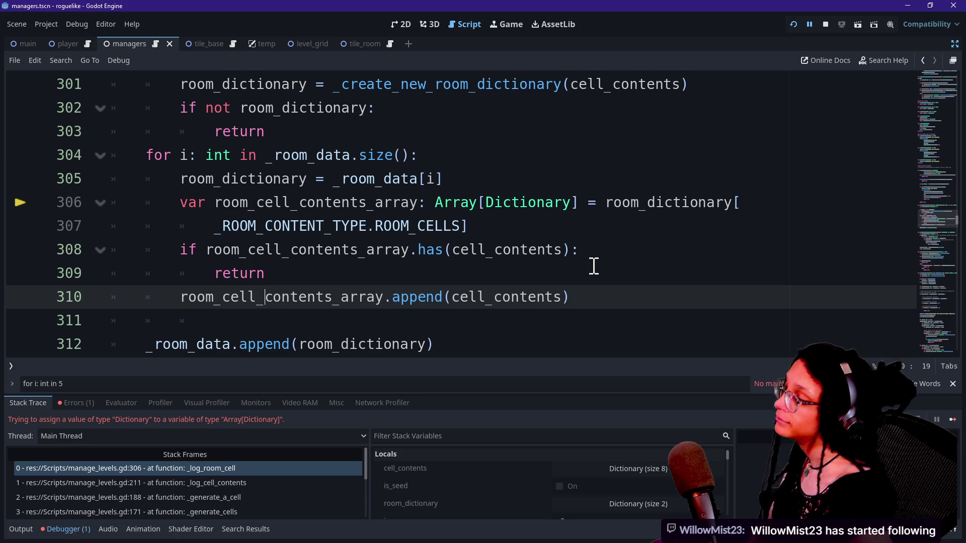
{"action": "key", "text": "Up"}
{"action": "key", "text": "Up"}
{"action": "key", "text": "Up"}
{"action": "key", "text": "Down"}
{"action": "key", "text": "Down"}
{"action": "key", "text": "Up"}
{"action": "key", "text": "Up"}
{"action": "key", "text": "Down"}
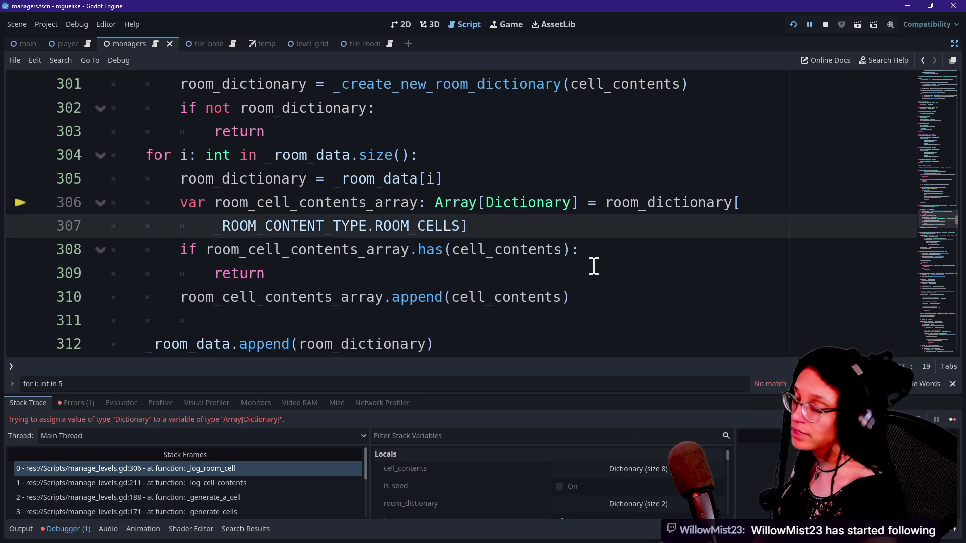
{"action": "key", "text": "Down"}
{"action": "key", "text": "Down"}
{"action": "key", "text": "Up"}
{"action": "key", "text": "Up"}
{"action": "key", "text": "Down"}
{"action": "key", "text": "Down"}
{"action": "key", "text": "Up"}
{"action": "key", "text": "Up"}
{"action": "key", "text": "Up"}
{"action": "key", "text": "Up"}
{"action": "key", "text": "Up"}
{"action": "key", "text": "Down"}
{"action": "key", "text": "Down"}
{"action": "key", "text": "Down"}
{"action": "key", "text": "Down"}
{"action": "key", "text": "Down"}
{"action": "key", "text": "Down"}
{"action": "key", "text": "Up"}
{"action": "key", "text": "Up"}
{"action": "key", "text": "Up"}
{"action": "key", "text": "Down"}
{"action": "key", "text": "Down"}
{"action": "key", "text": "Down"}
{"action": "key", "text": "Down"}
{"action": "key", "text": "Down"}
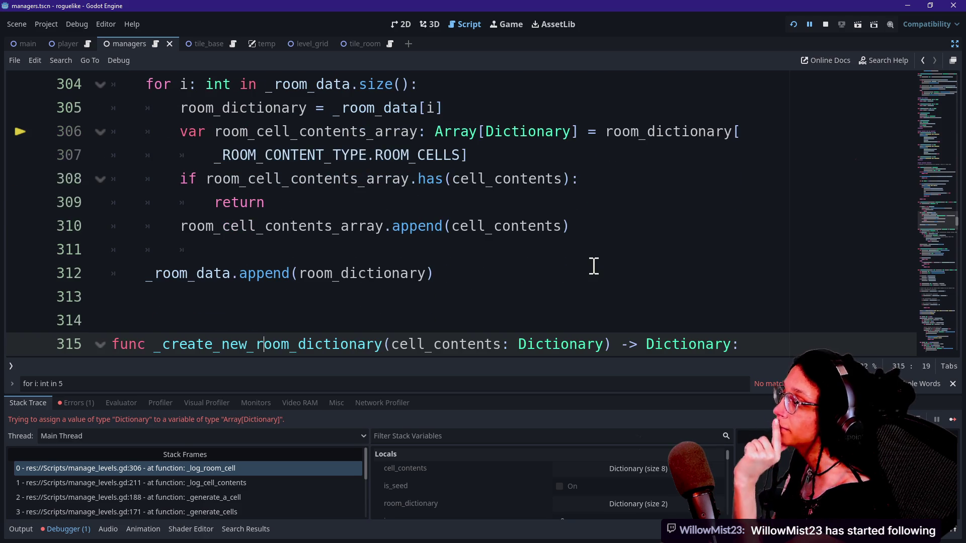
{"action": "key", "text": "Up"}
{"action": "key", "text": "Up"}
{"action": "key", "text": "Up"}
{"action": "key", "text": "Up"}
{"action": "key", "text": "Up"}
{"action": "key", "text": "Up"}
{"action": "key", "text": "Up"}
{"action": "key", "text": "Down"}
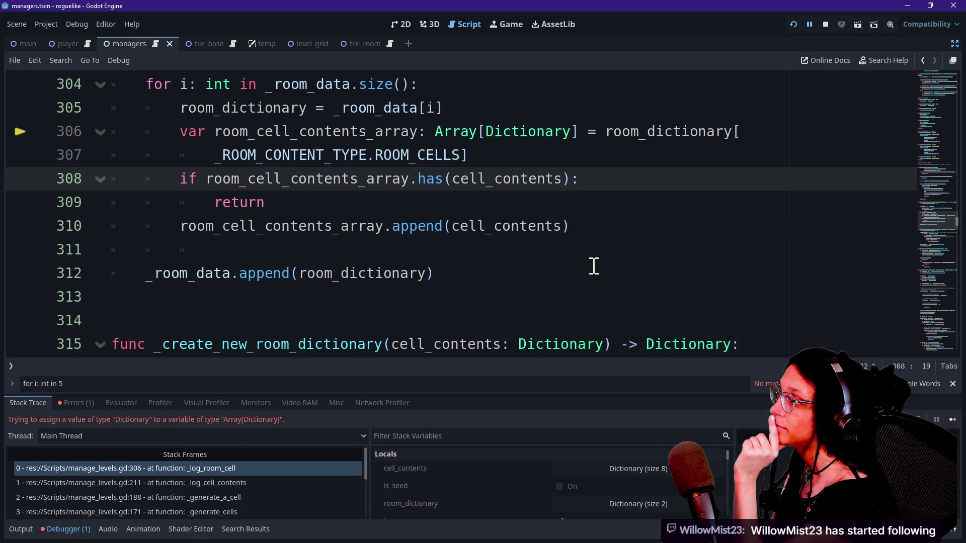
{"action": "key", "text": "Down"}
{"action": "key", "text": "Up"}
{"action": "key", "text": "Down"}
{"action": "key", "text": "Down"}
{"action": "key", "text": "Down"}
{"action": "key", "text": "Down"}
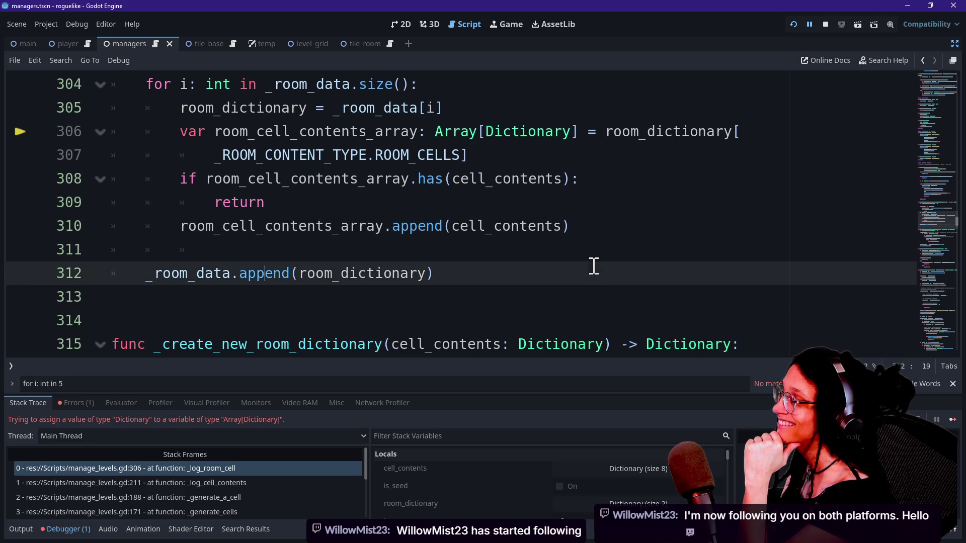
{"action": "key", "text": "Down"}
{"action": "key", "text": "Down"}
{"action": "key", "text": "Down"}
Step: Review the duplicate-check lines 308–309, then rerun the game to reproduce the error
{"action": "left_click", "coordinate": [473, 270]}
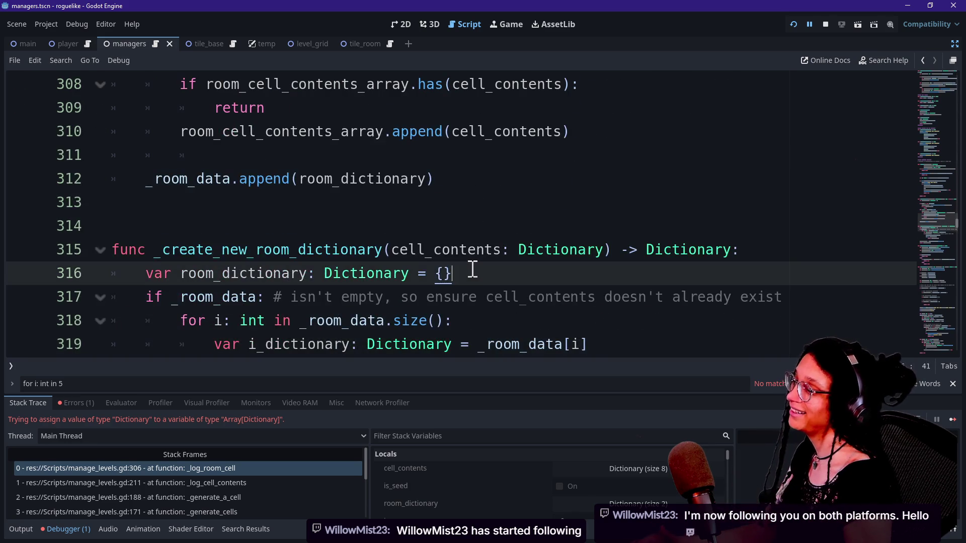
{"action": "scroll", "coordinate": [473, 271], "scroll_direction": "up", "scroll_amount": 2}
{"action": "mouse_move", "coordinate": [473, 270]}
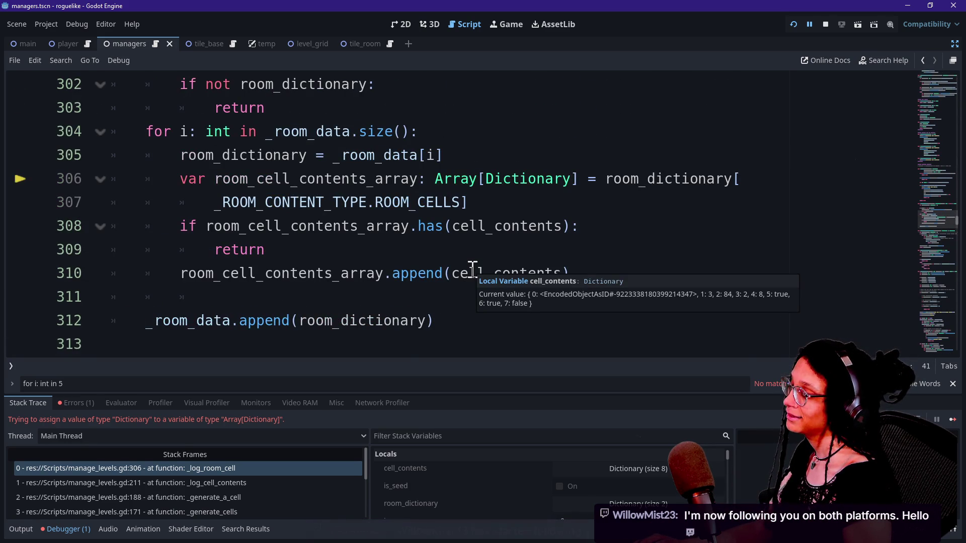
{"action": "left_click_drag", "start_coordinate": [242, 224], "coordinate": [334, 251]}
{"action": "left_click", "coordinate": [402, 248]}
{"action": "key", "text": "Down"}
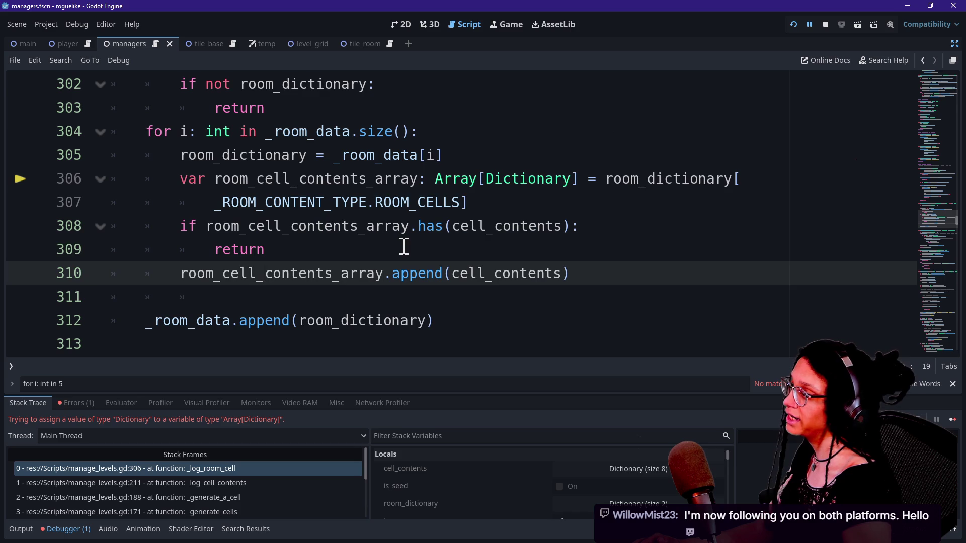
{"action": "key", "text": "Down"}
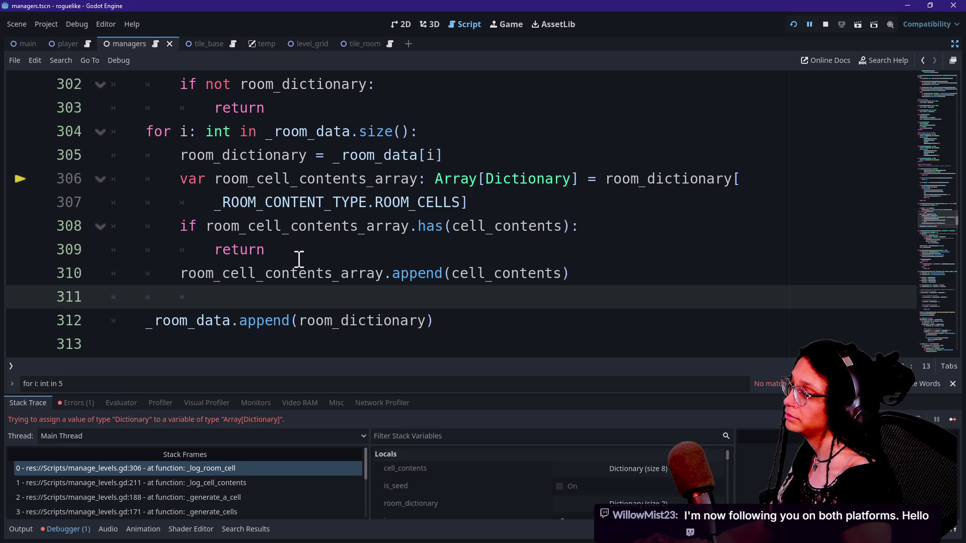
{"action": "double_click", "coordinate": [220, 258]}
{"action": "left_click", "coordinate": [291, 250]}
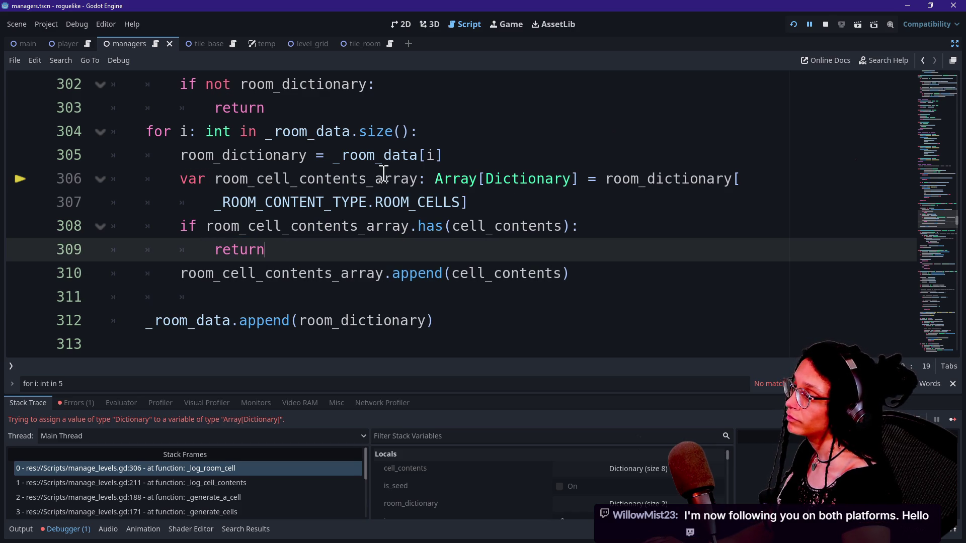
{"action": "left_click", "coordinate": [793, 28]}
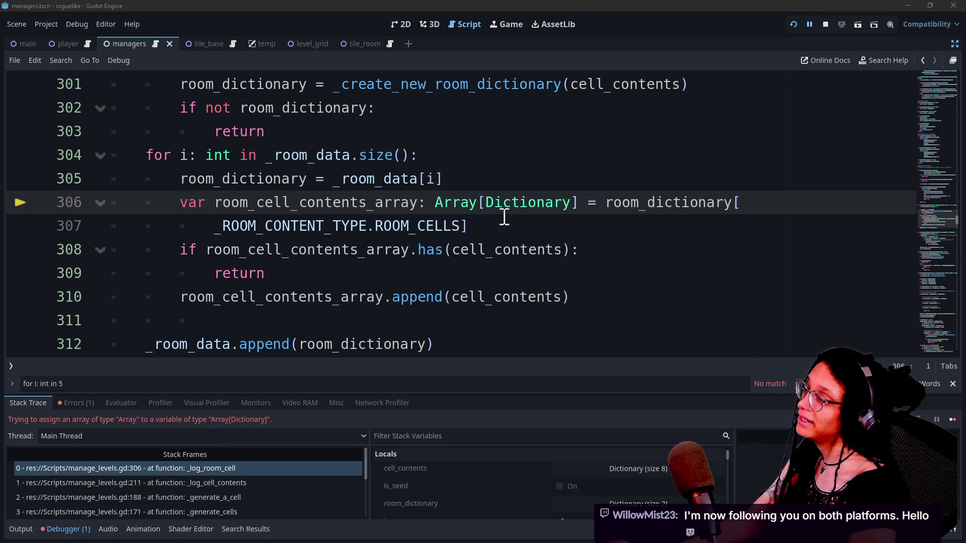
Step: Enlarge the debugger panel, shrink it partly, and scroll up to the Array[Dictionary] declarations
{"action": "left_click", "coordinate": [436, 225]}
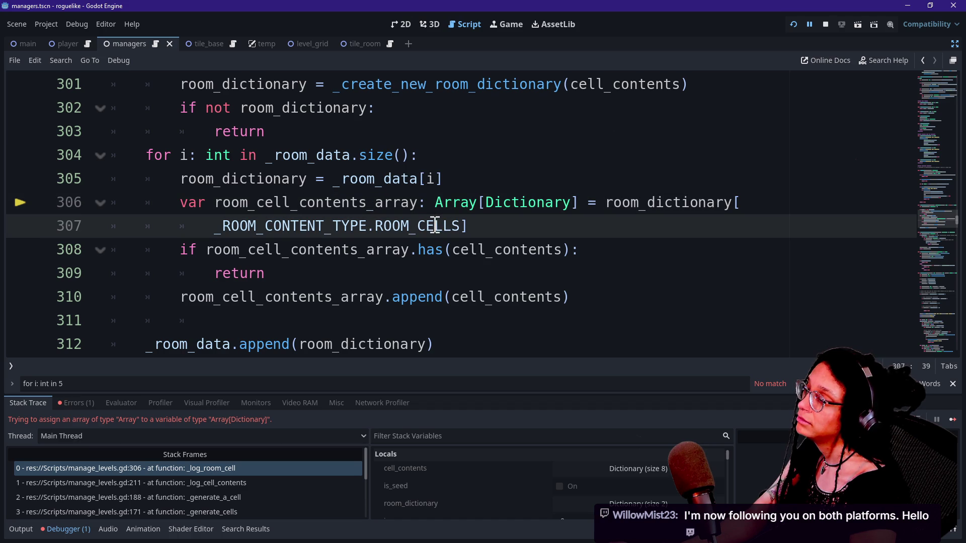
{"action": "mouse_move", "coordinate": [488, 395]}
{"action": "left_mouse_down"}
{"action": "mouse_move", "coordinate": [506, 239]}
{"action": "mouse_move", "coordinate": [510, 282]}
{"action": "mouse_move", "coordinate": [504, 228]}
{"action": "left_mouse_up"}
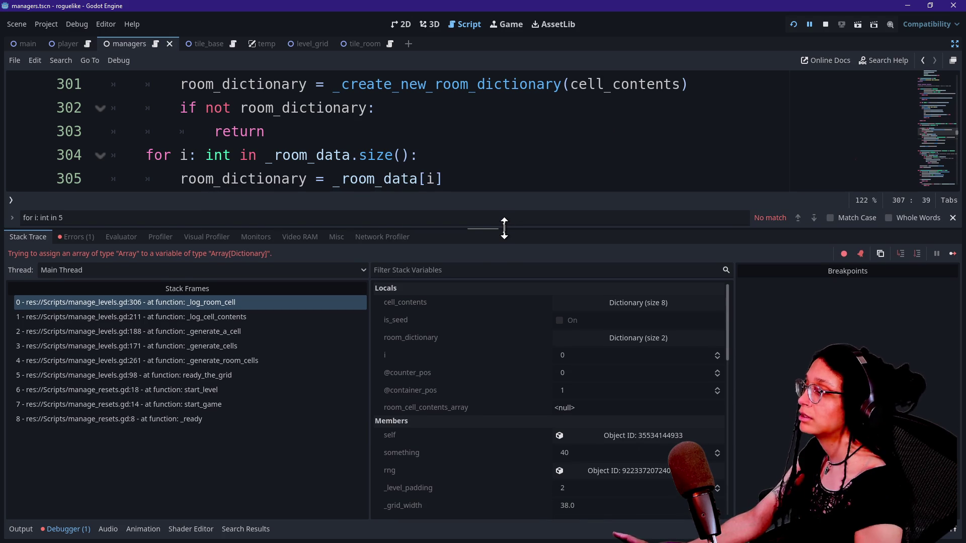
{"action": "mouse_move", "coordinate": [493, 229]}
{"action": "left_mouse_down"}
{"action": "mouse_move", "coordinate": [492, 403]}
{"action": "mouse_move", "coordinate": [481, 334]}
{"action": "left_mouse_up"}
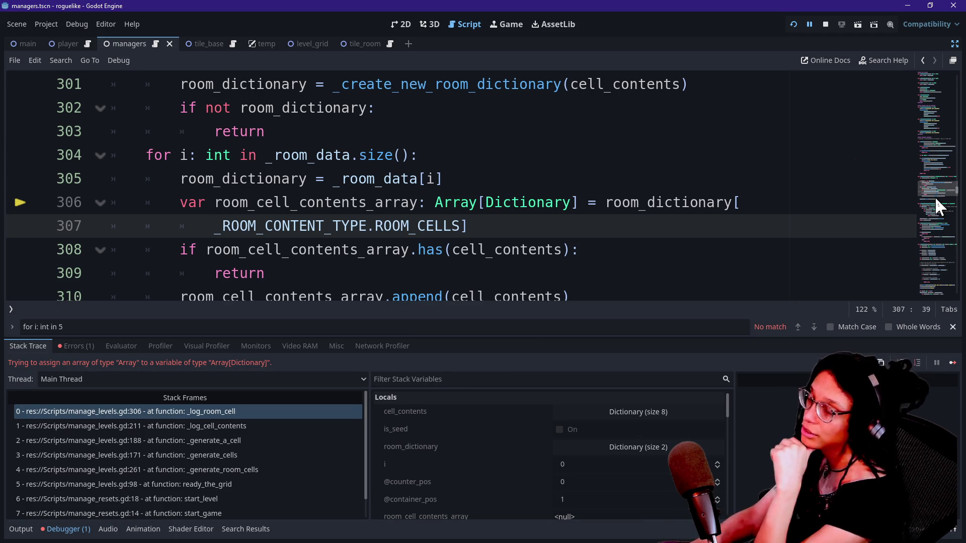
{"action": "left_click_drag", "start_coordinate": [934, 192], "coordinate": [942, 97]}
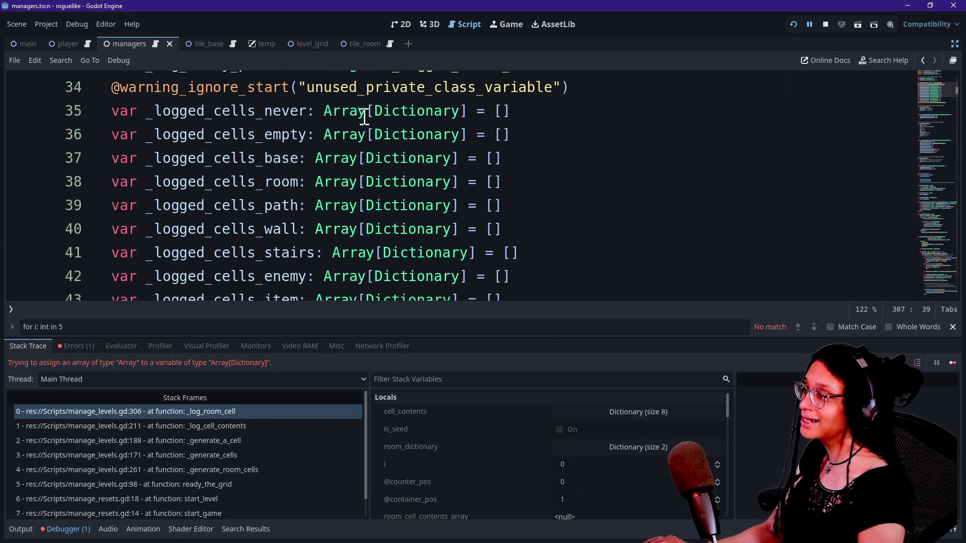
{"action": "mouse_move", "coordinate": [375, 112]}
{"action": "left_mouse_down"}
{"action": "mouse_move", "coordinate": [453, 121]}
{"action": "mouse_move", "coordinate": [392, 114]}
{"action": "left_mouse_up"}
{"action": "double_click", "coordinate": [340, 113]}
{"action": "double_click", "coordinate": [443, 112]}
{"action": "left_click", "coordinate": [463, 111]}
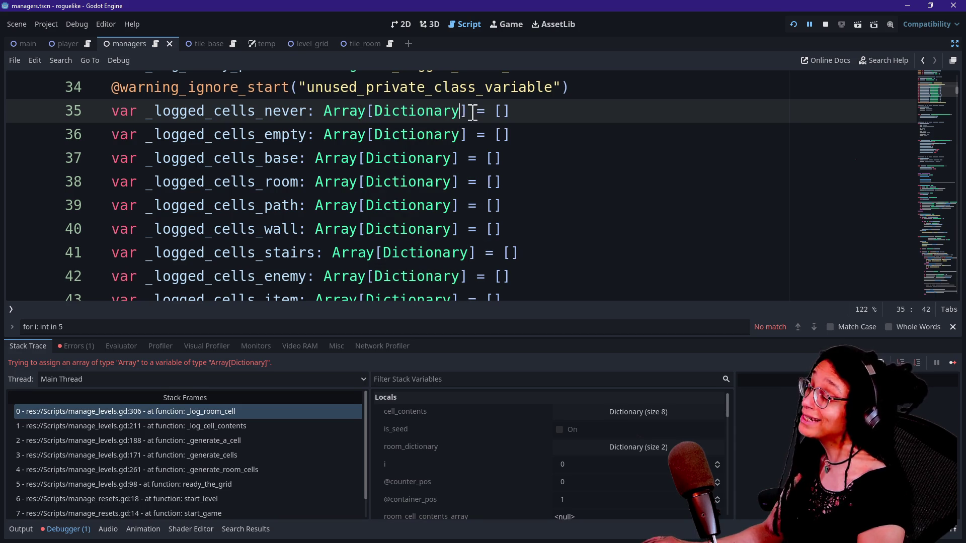
{"action": "scroll", "coordinate": [440, 139], "scroll_direction": "up", "scroll_amount": 2}
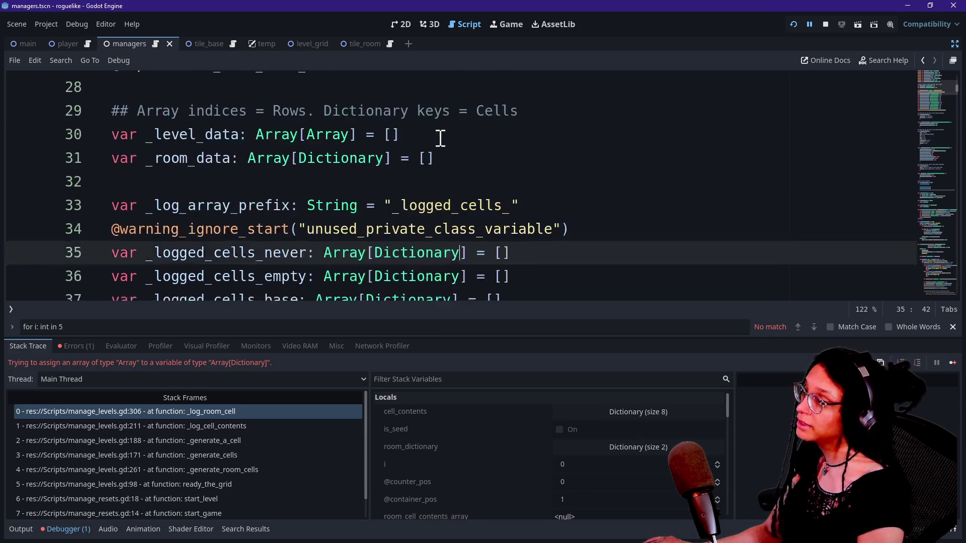
{"action": "left_click", "coordinate": [472, 152]}
{"action": "left_click", "coordinate": [246, 136]}
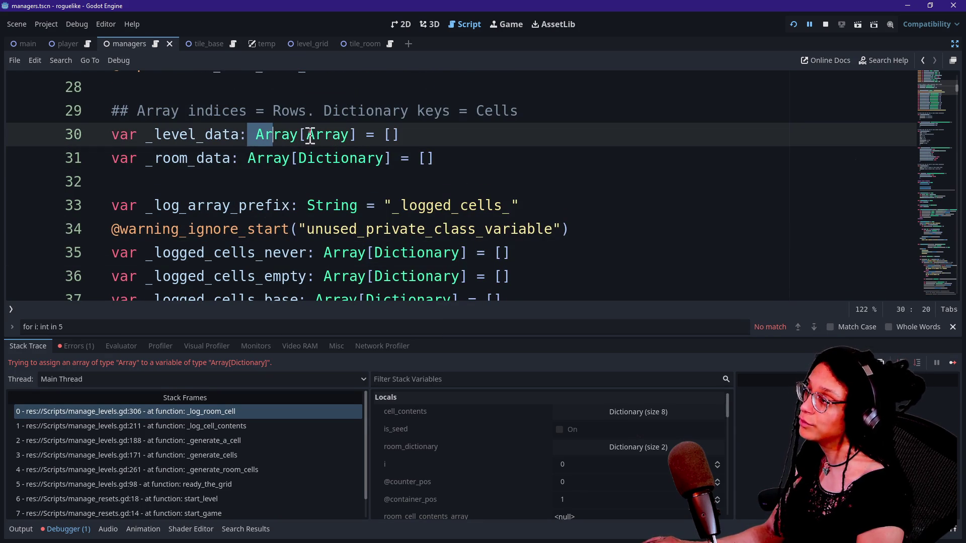
{"action": "left_click", "coordinate": [356, 135]}
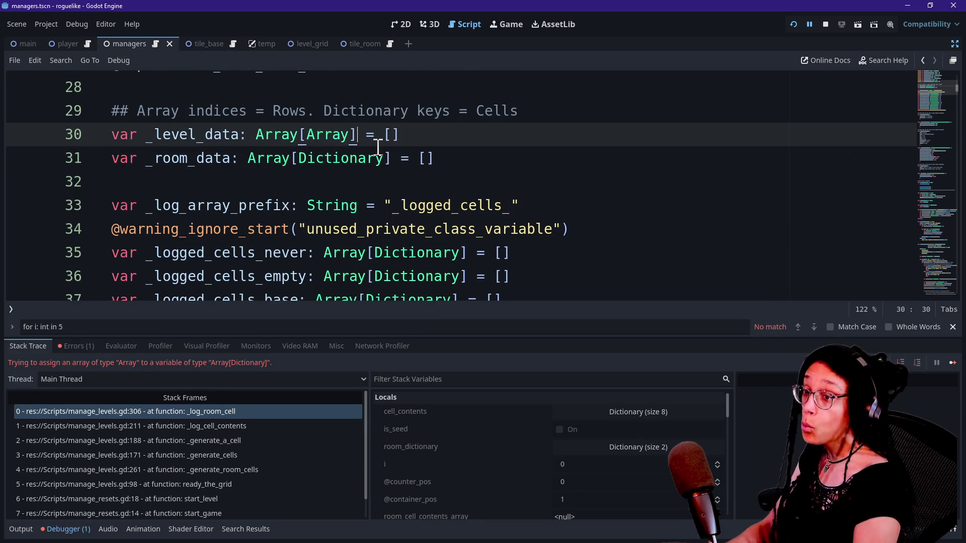
{"action": "type", "text": "["}
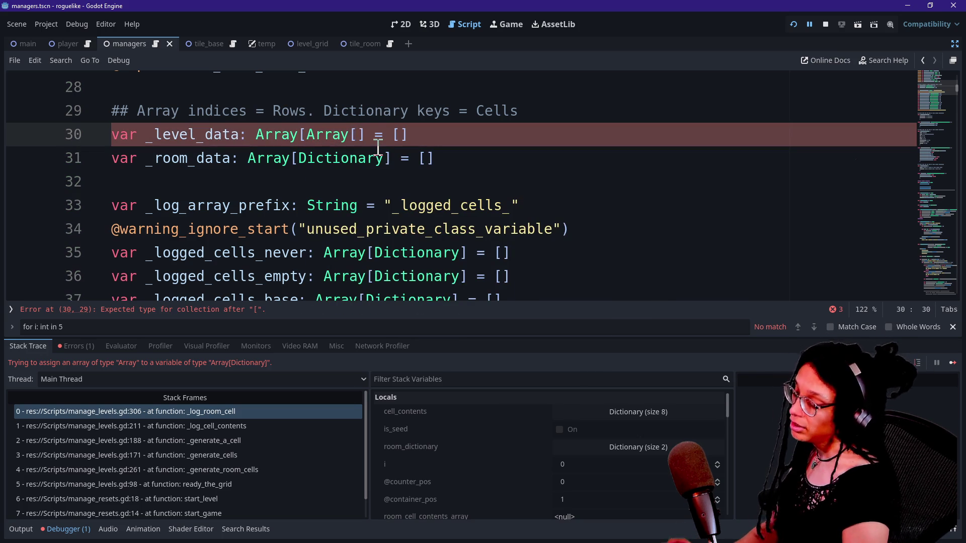
{"action": "type", "text": "Node2]D"}
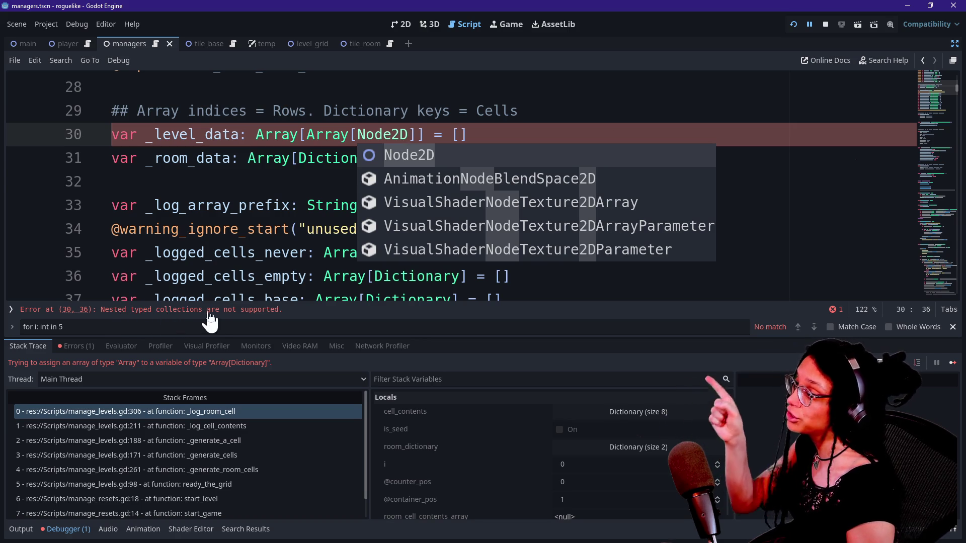
{"action": "left_click", "coordinate": [344, 184]}
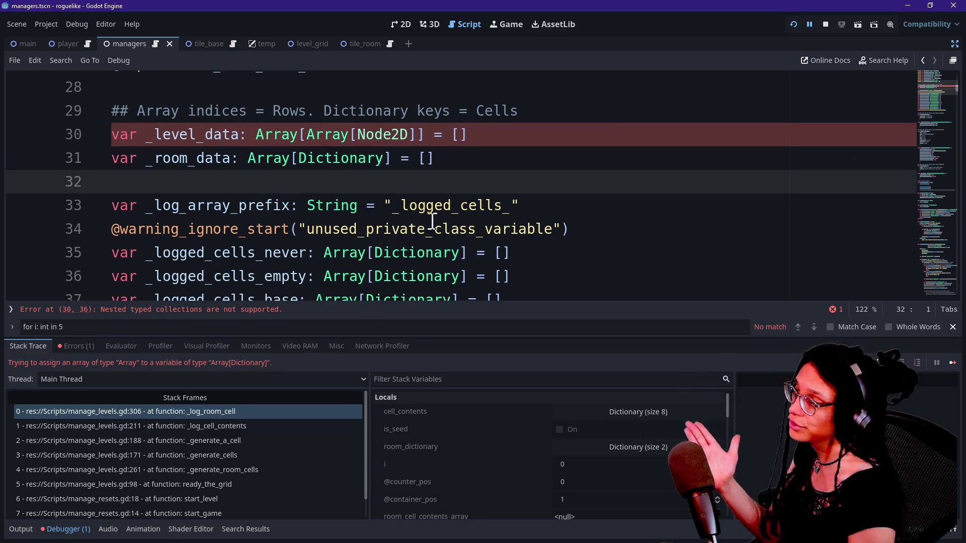
{"action": "left_click", "coordinate": [464, 203]}
{"action": "left_click_drag", "start_coordinate": [351, 135], "coordinate": [413, 137]}
{"action": "key", "text": "BackSpace"}
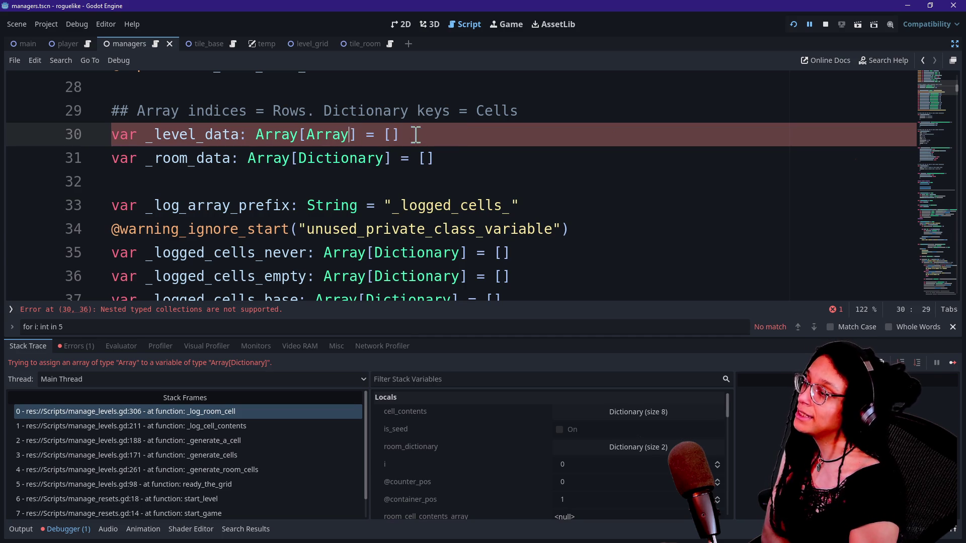
{"action": "scroll", "coordinate": [354, 182], "scroll_direction": "down", "scroll_amount": 5}
{"action": "scroll", "coordinate": [354, 181], "scroll_direction": "down", "scroll_amount": 3}
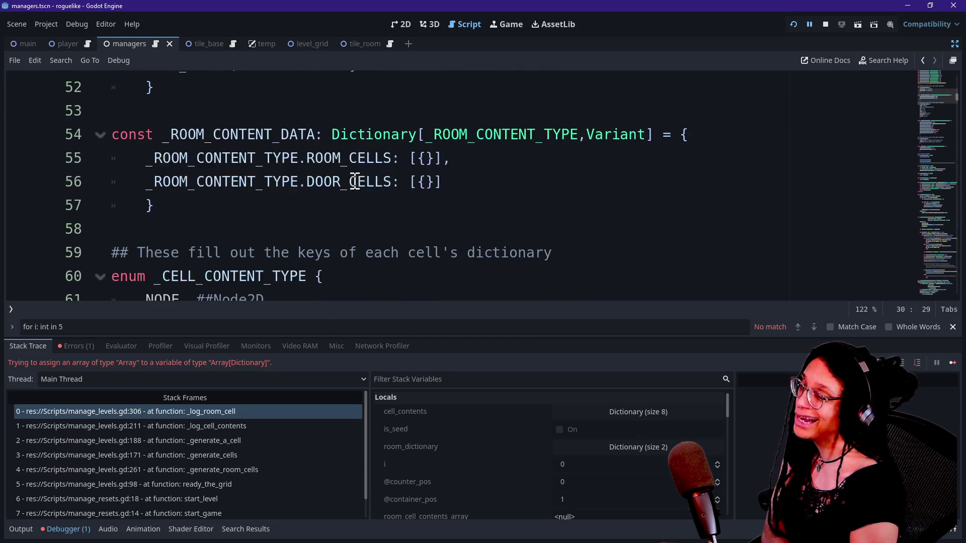
Step: Search the managers script for '[{' to find typed dictionary declarations
{"action": "scroll", "coordinate": [355, 181], "scroll_direction": "down", "scroll_amount": 5}
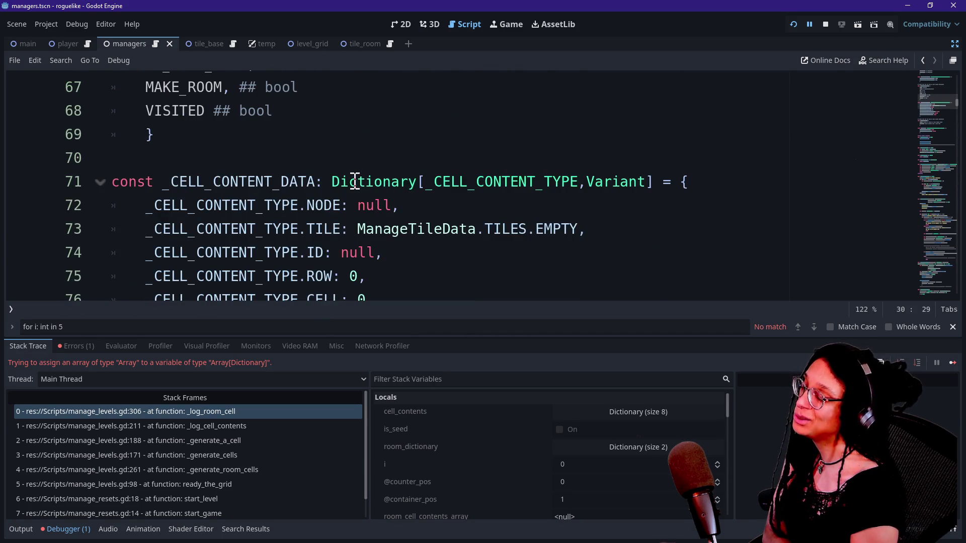
{"action": "scroll", "coordinate": [355, 181], "scroll_direction": "down", "scroll_amount": 4}
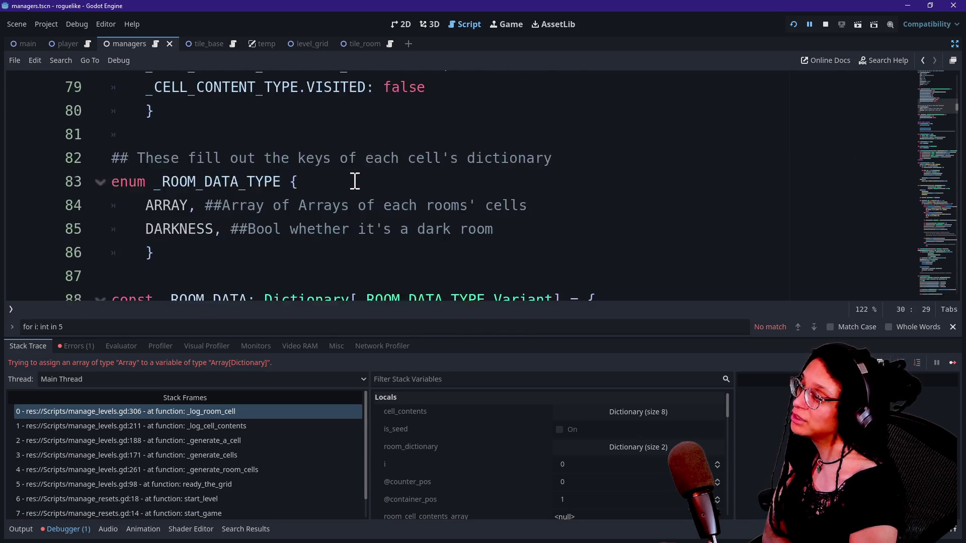
{"action": "scroll", "coordinate": [355, 181], "scroll_direction": "up", "scroll_amount": 5}
{"action": "scroll", "coordinate": [355, 181], "scroll_direction": "down", "scroll_amount": 2}
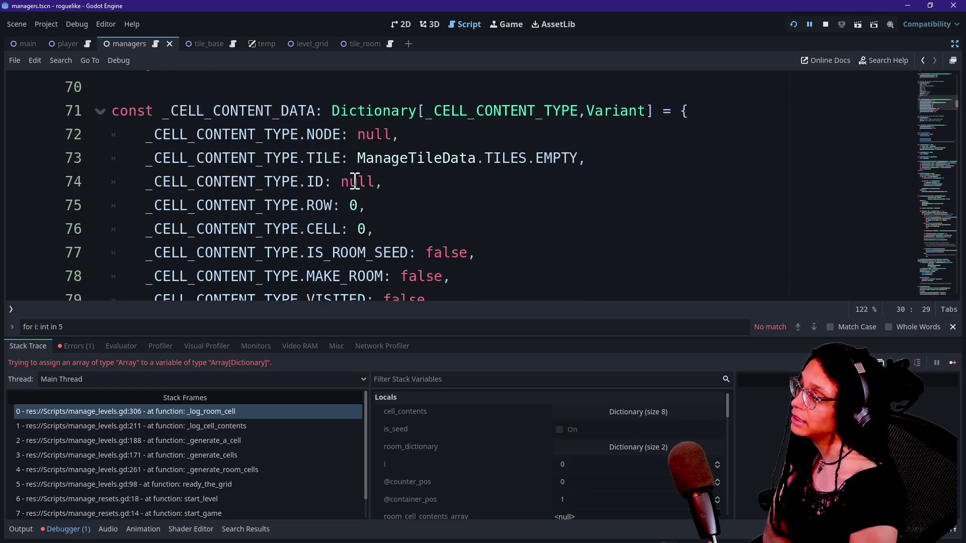
{"action": "scroll", "coordinate": [354, 181], "scroll_direction": "down", "scroll_amount": 5}
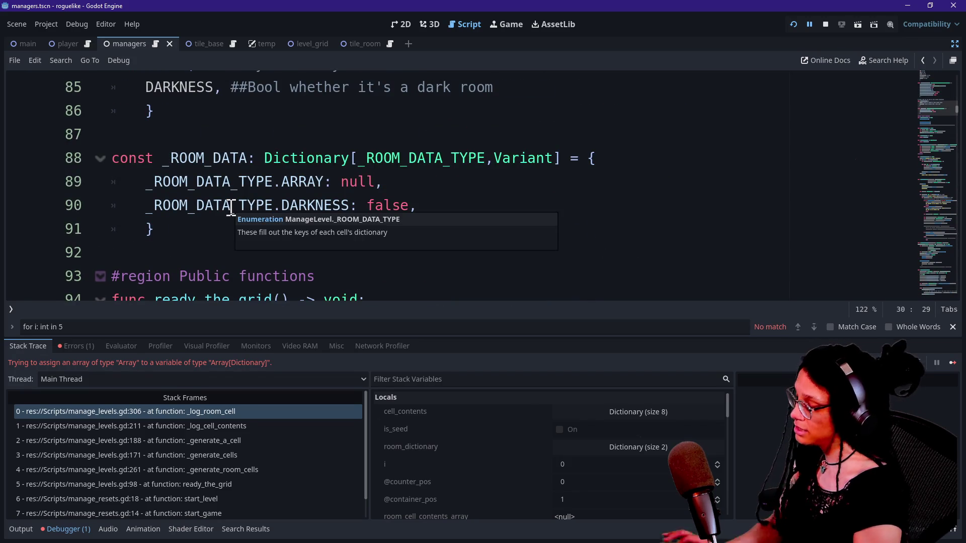
{"action": "key", "text": "ctrl+f"}
{"action": "type", "text": "[{"}
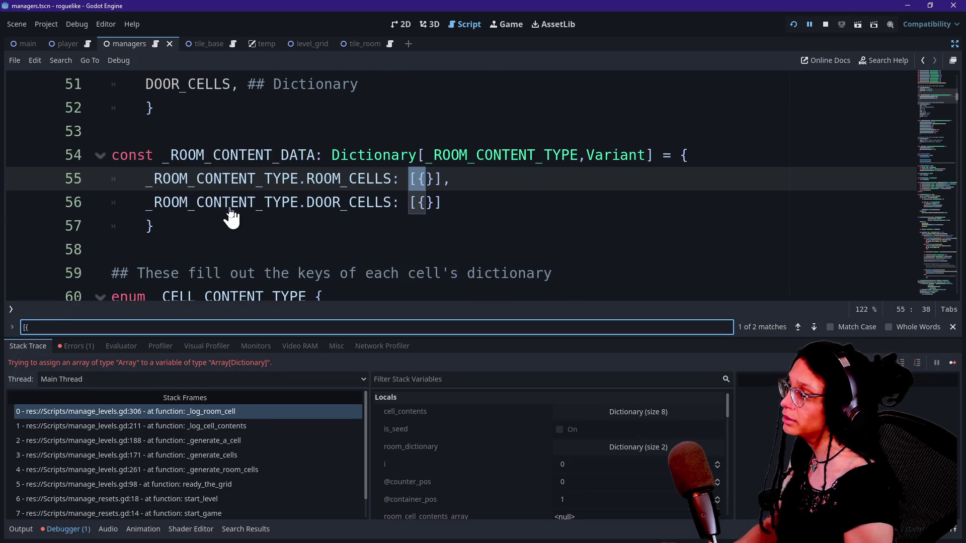
{"action": "left_click", "coordinate": [464, 190]}
Step: Experiment with the Dictionary type hints on lines 54–55, leaving line 54's value type as Variant
{"action": "left_click_drag", "start_coordinate": [328, 155], "coordinate": [647, 156]}
{"action": "left_click", "coordinate": [424, 156]}
{"action": "left_click", "coordinate": [646, 156]}
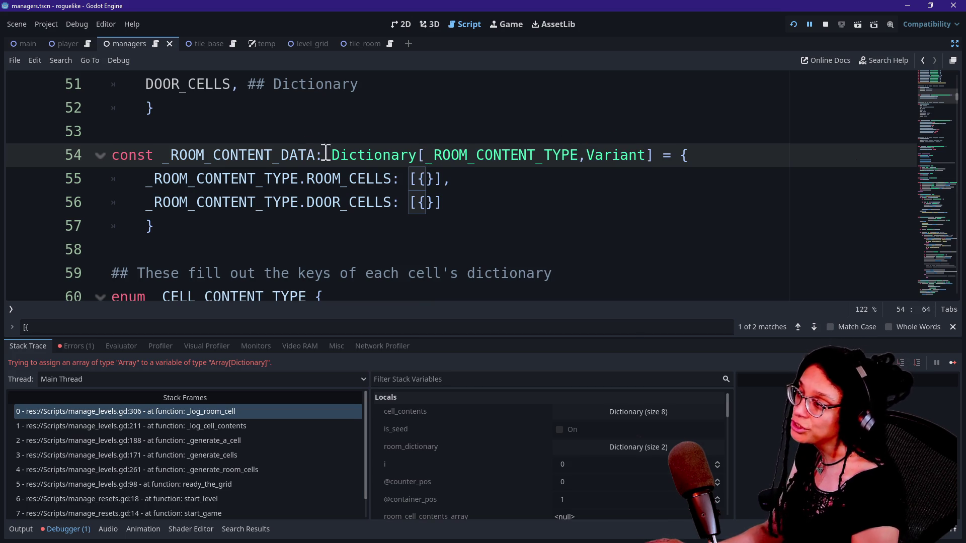
{"action": "left_click", "coordinate": [429, 156]}
{"action": "left_click_drag", "start_coordinate": [432, 156], "coordinate": [651, 156]}
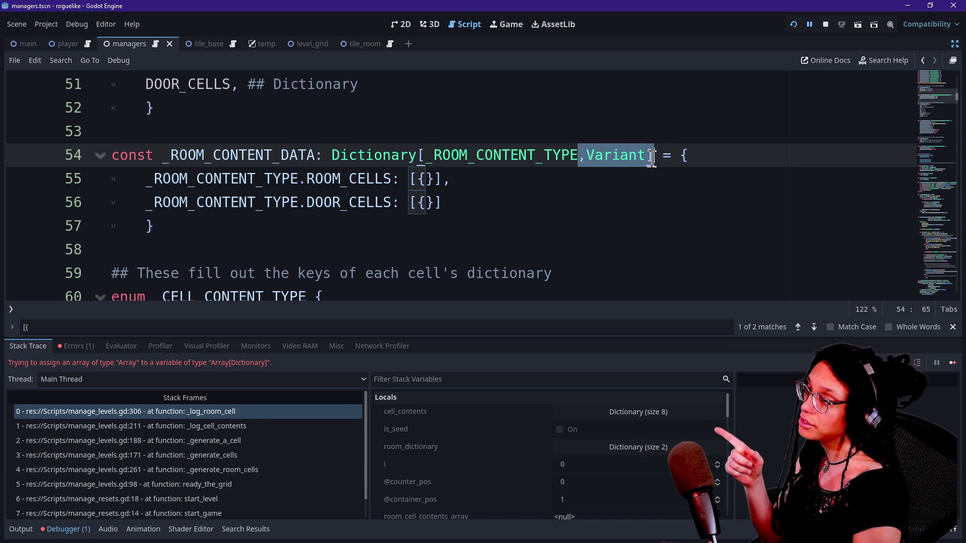
{"action": "left_click", "coordinate": [430, 156]}
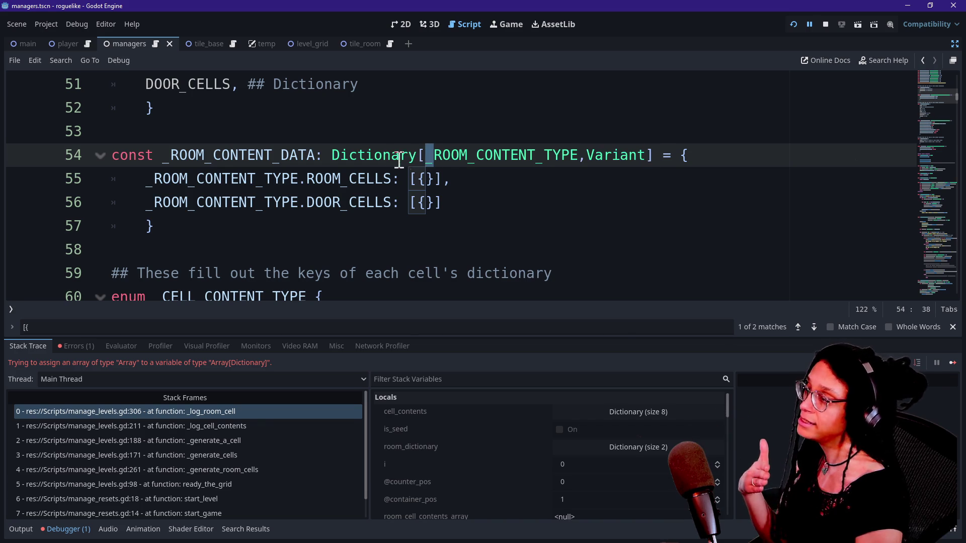
{"action": "key", "text": "ctrl+z"}
{"action": "left_click", "coordinate": [409, 179]}
{"action": "type", "text": "Array[Dic"}
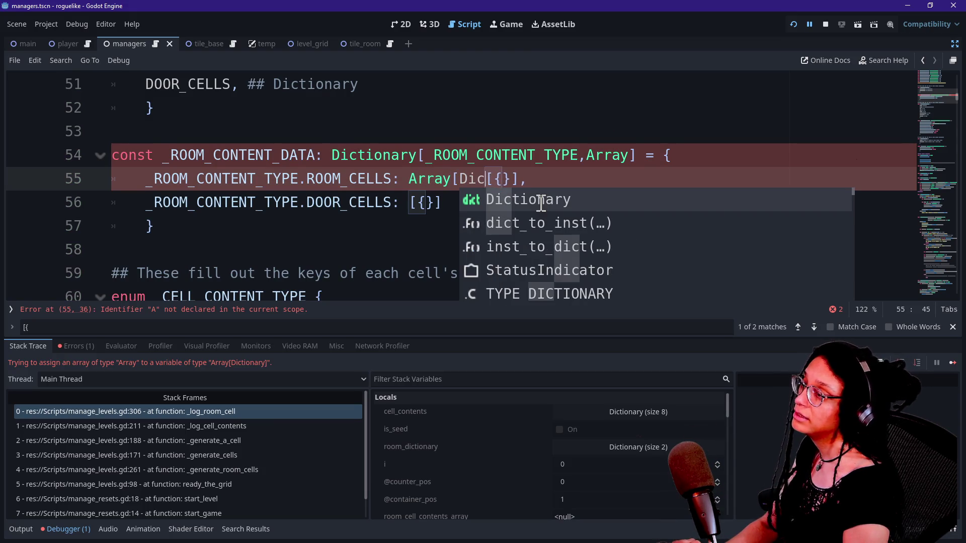
{"action": "type", "text": "tionary] ="}
{"action": "left_click", "coordinate": [456, 201]}
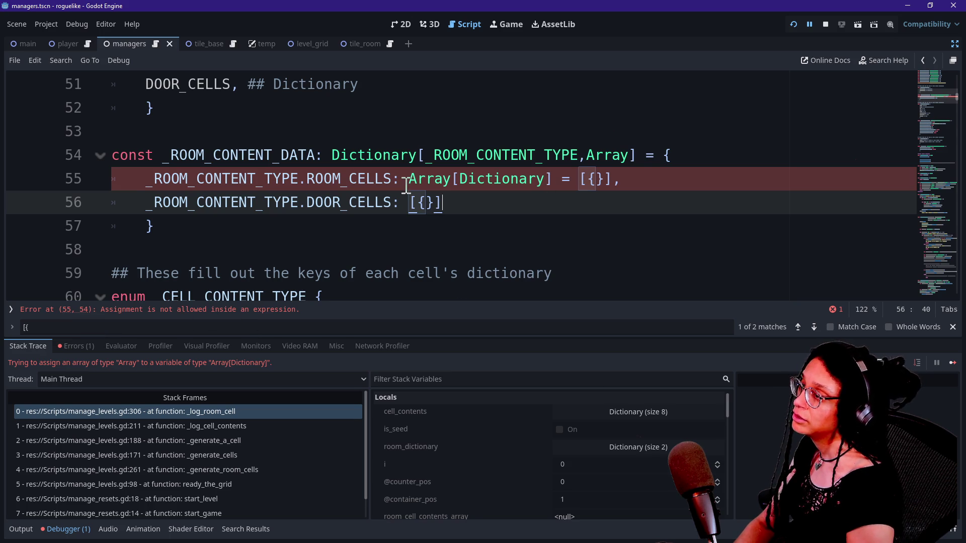
{"action": "left_click_drag", "start_coordinate": [405, 186], "coordinate": [579, 179]}
{"action": "key", "text": "BackSpace"}
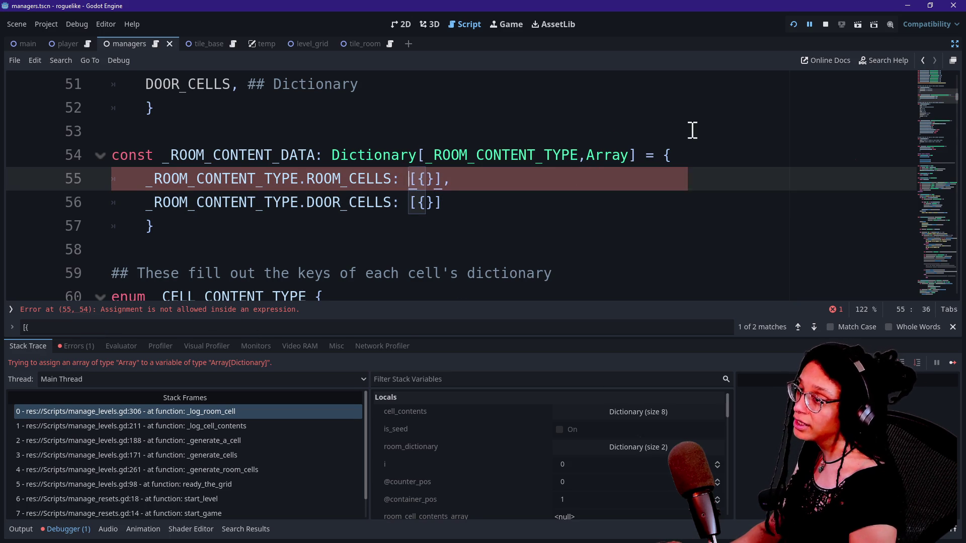
{"action": "double_click", "coordinate": [604, 157]}
{"action": "type", "text": "Variant"}
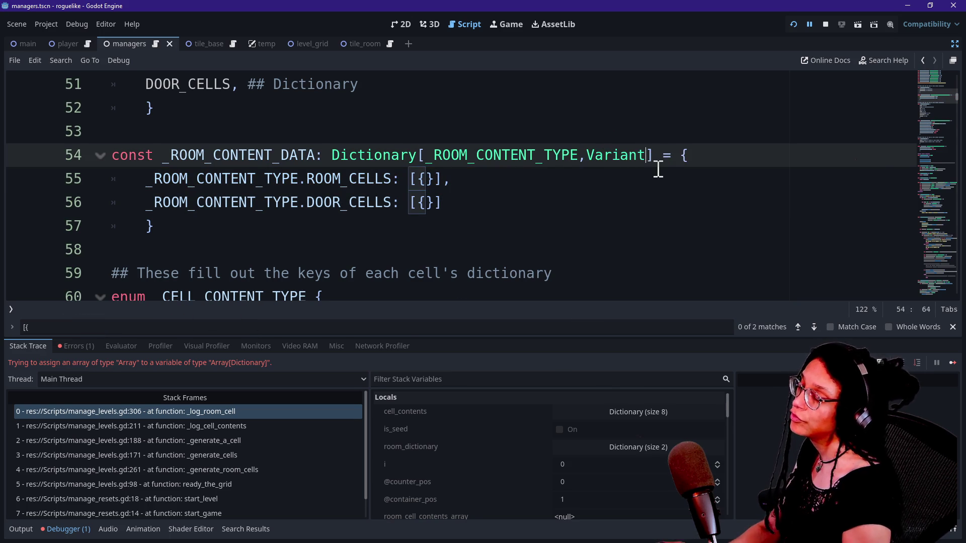
{"action": "key", "text": "Down"}
{"action": "key", "text": "Down"}
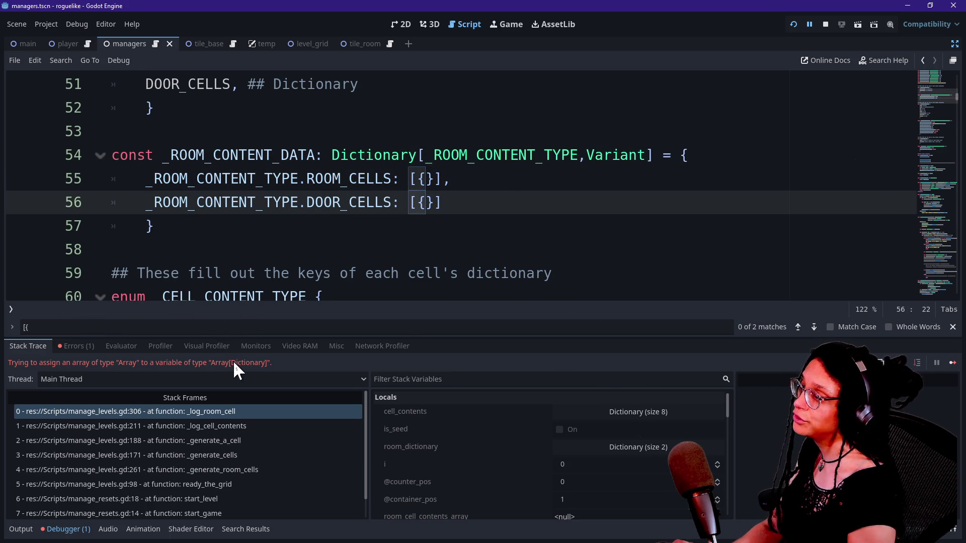
Step: Go to the failing line 306 from the first stack frame
{"action": "left_click", "coordinate": [928, 162]}
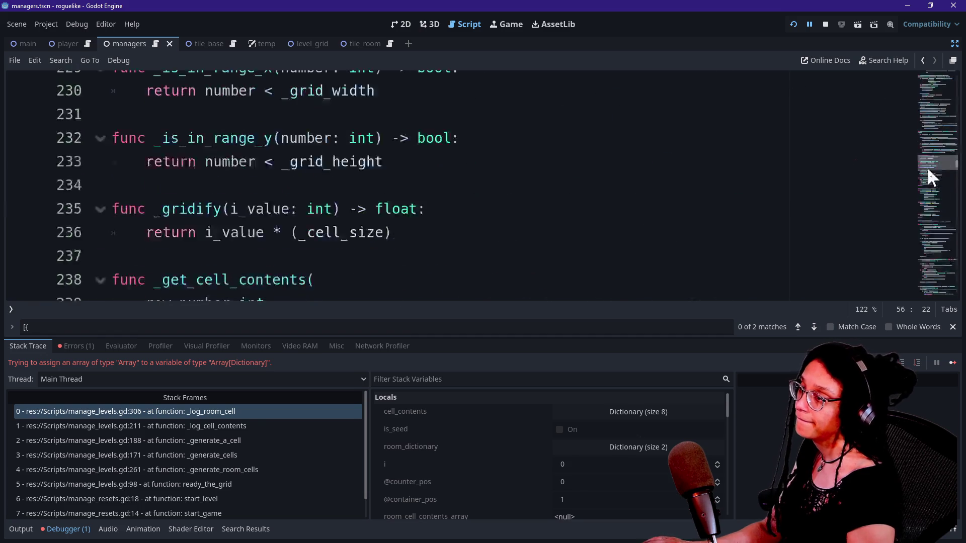
{"action": "left_click", "coordinate": [751, 226]}
{"action": "key", "text": "ctrl+f"}
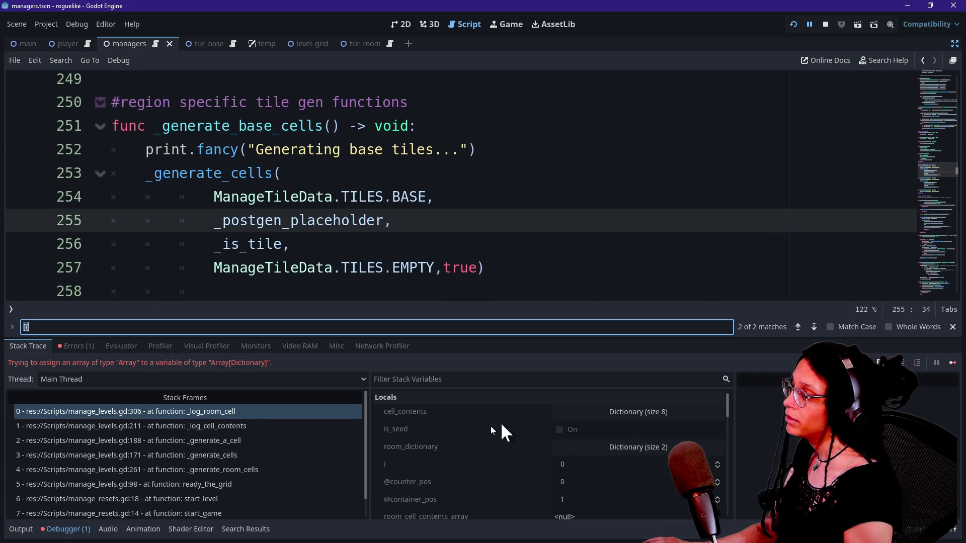
{"action": "left_click", "coordinate": [353, 411]}
Step: Try an 'as Array[Dictionary]' cast on the line 307 ROOM_CELLS lookup and rerun the project
{"action": "left_click_drag", "start_coordinate": [478, 179], "coordinate": [573, 179]}
{"action": "key", "text": "BackSpace"}
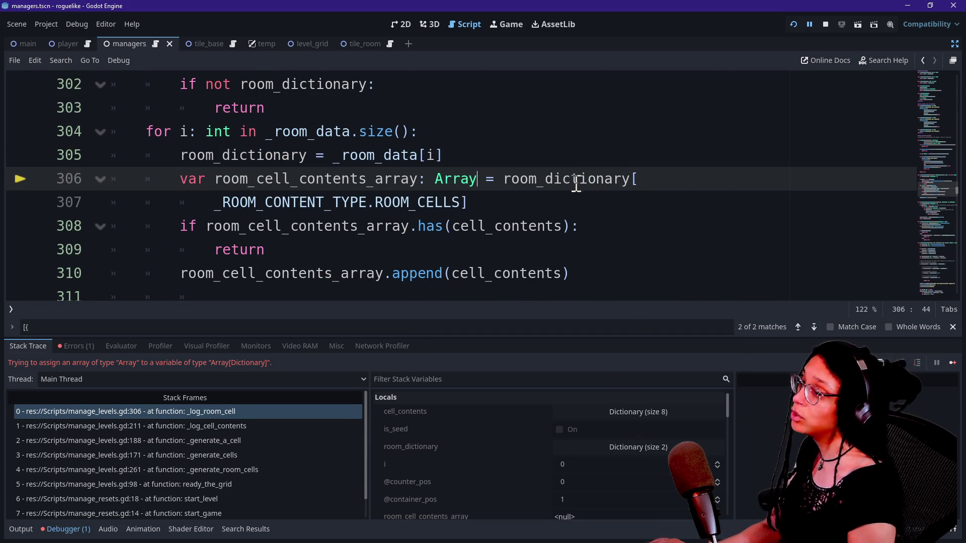
{"action": "left_click", "coordinate": [519, 204]}
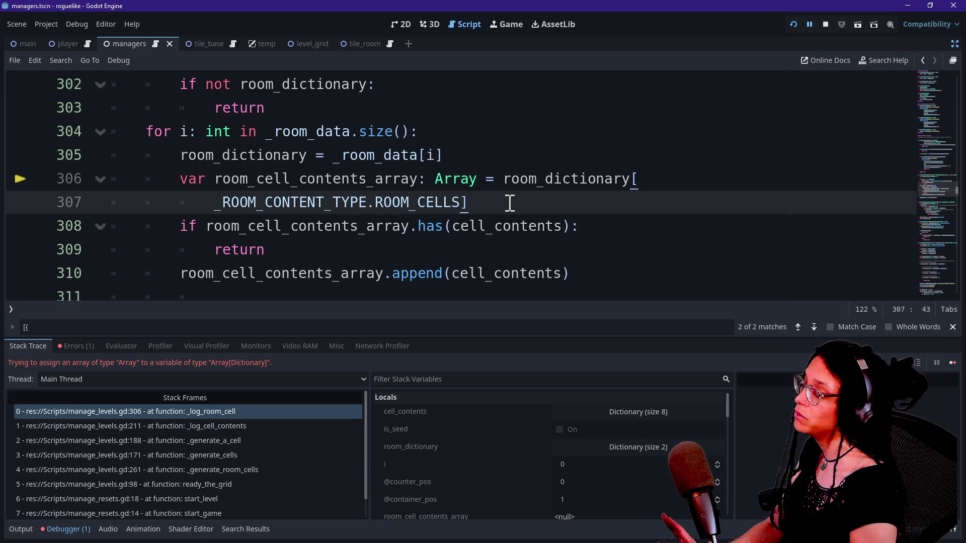
{"action": "key", "text": "ctrl+z"}
{"action": "left_click", "coordinate": [515, 200]}
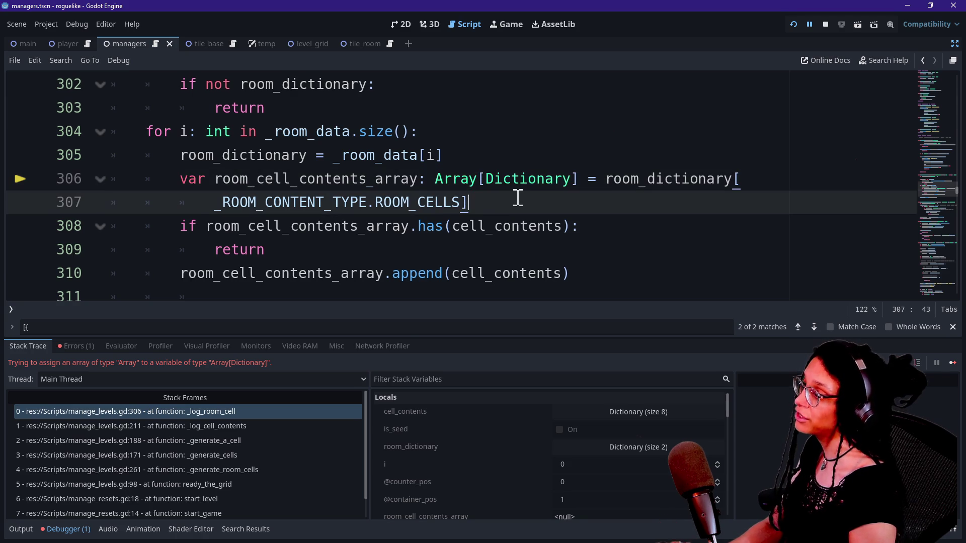
{"action": "type", "text": "as"}
{"action": "key", "text": "BackSpace"}
{"action": "type", "text": "y[Dictionary]"}
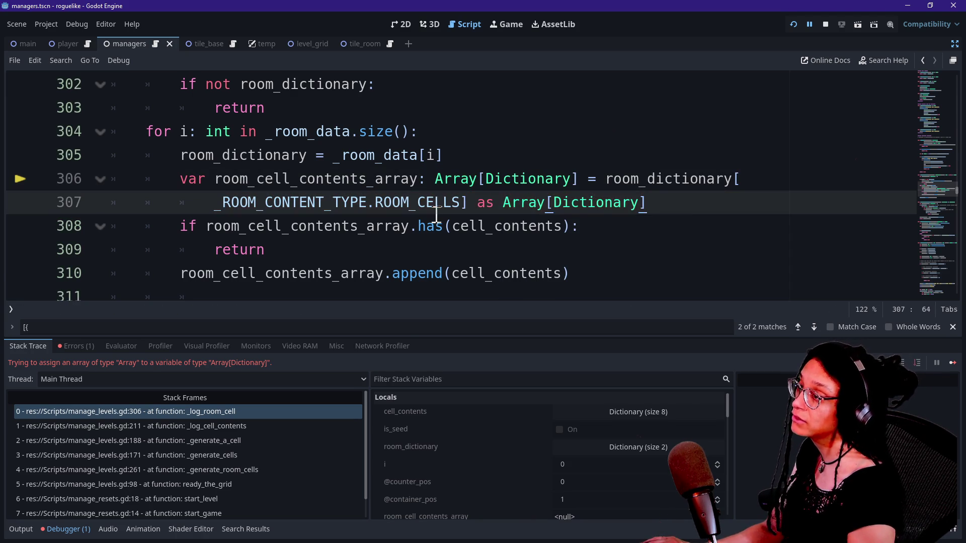
{"action": "left_click_drag", "start_coordinate": [503, 202], "coordinate": [679, 204]}
{"action": "left_click", "coordinate": [680, 204]}
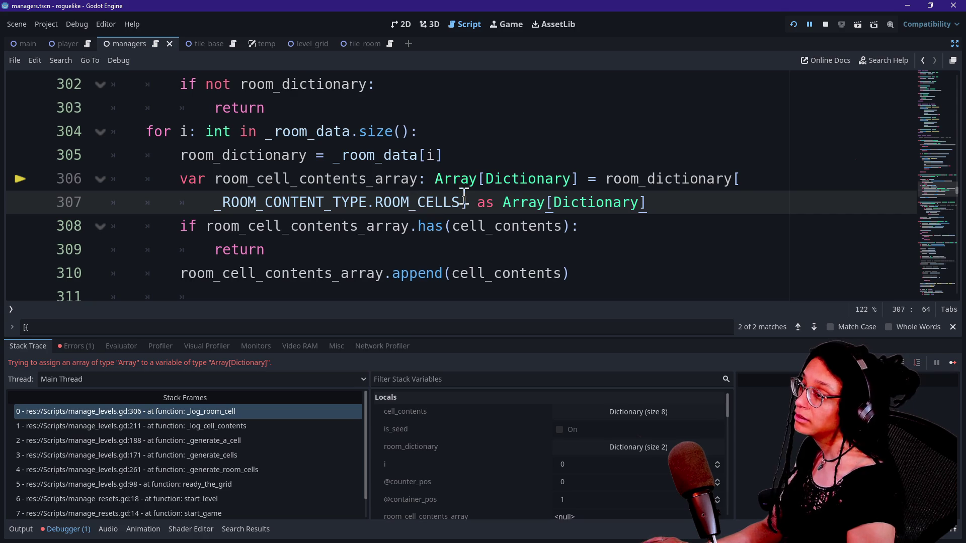
{"action": "left_click_drag", "start_coordinate": [601, 182], "coordinate": [464, 202]}
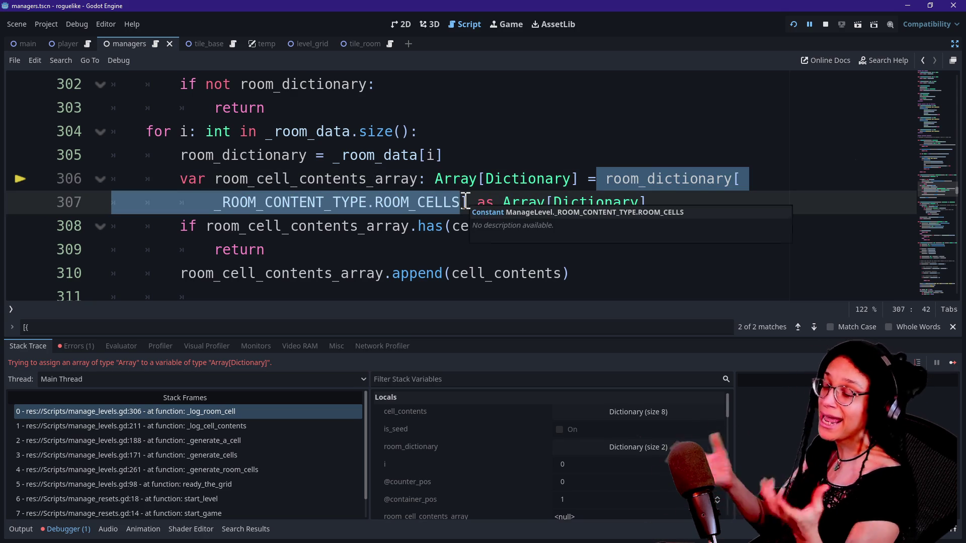
{"action": "left_click", "coordinate": [477, 180]}
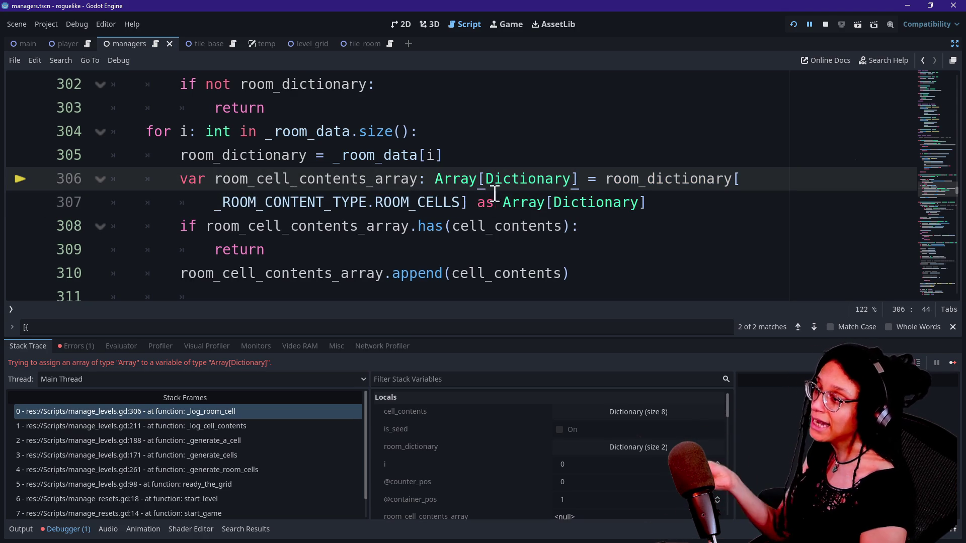
{"action": "left_click_drag", "start_coordinate": [433, 182], "coordinate": [563, 174]}
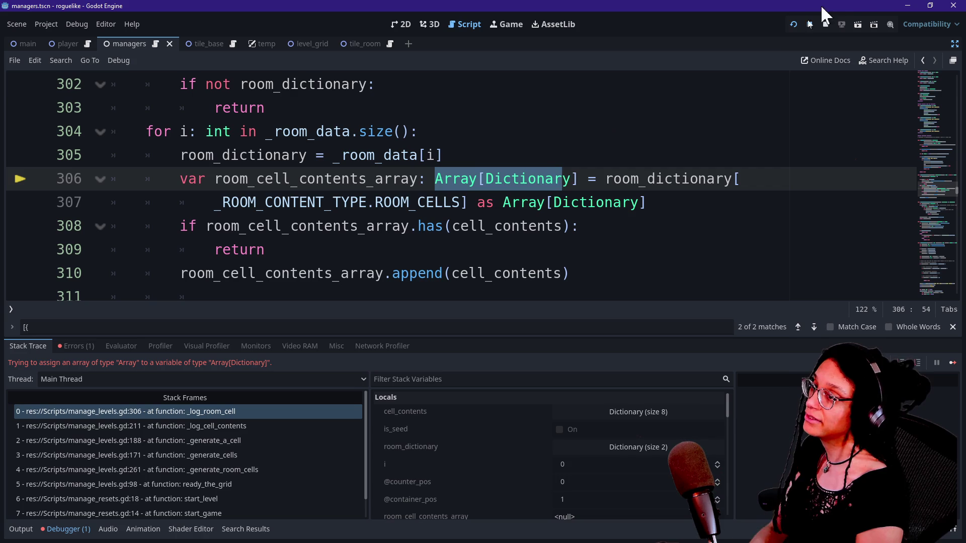
{"action": "left_click", "coordinate": [790, 27]}
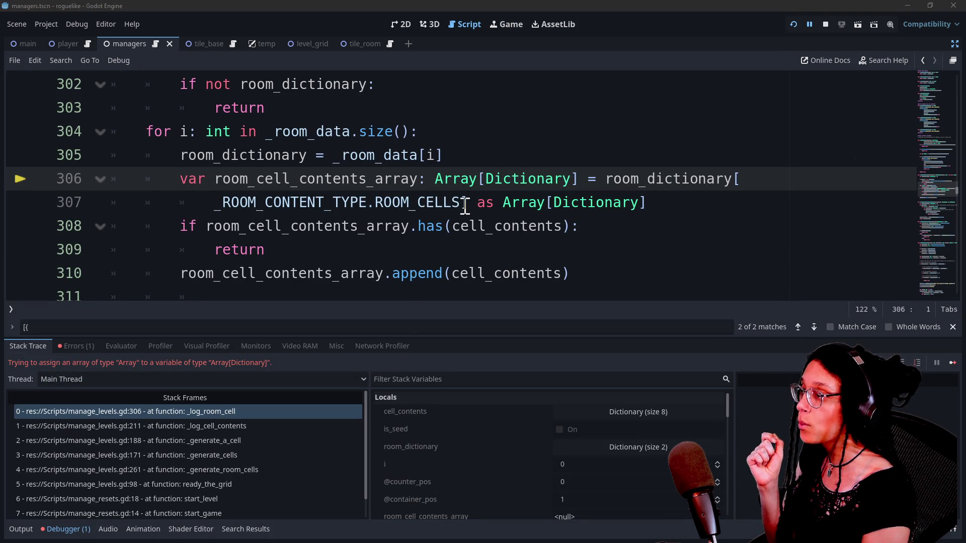
Step: Remove [Dictionary] from line 306's type hint and delete the cast on line 307
{"action": "left_click_drag", "start_coordinate": [468, 206], "coordinate": [643, 206]}
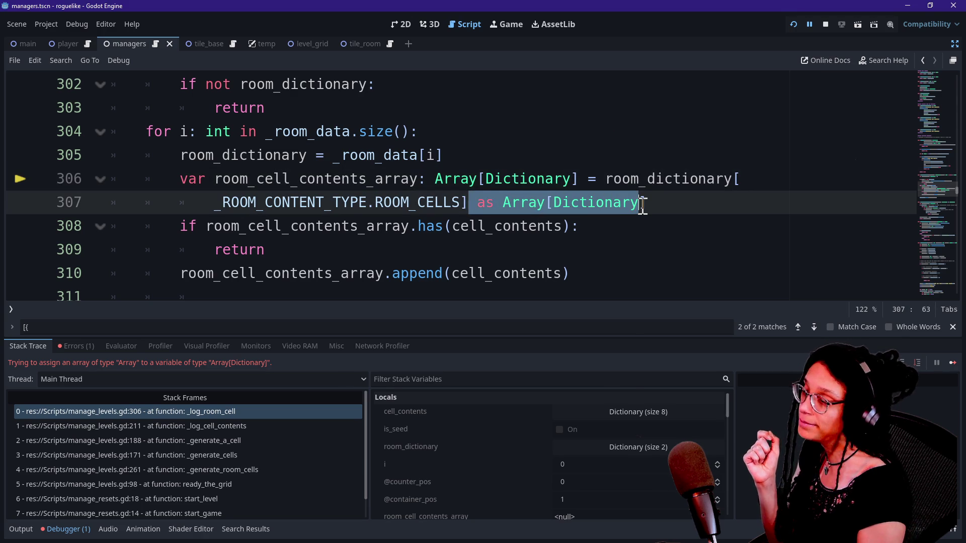
{"action": "left_click_drag", "start_coordinate": [477, 178], "coordinate": [571, 178]}
{"action": "key", "text": "BackSpace"}
{"action": "key", "text": "Delete"}
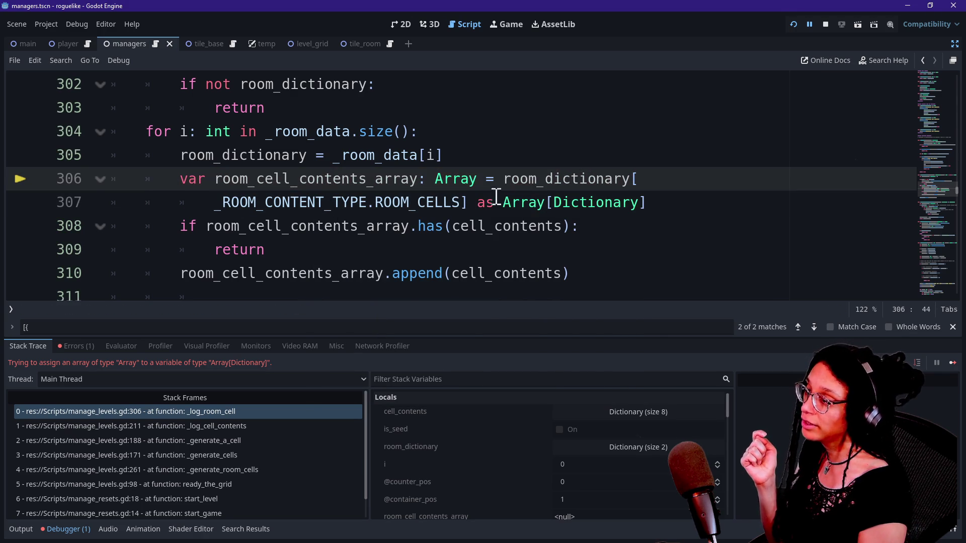
{"action": "left_click_drag", "start_coordinate": [485, 203], "coordinate": [661, 194]}
{"action": "key", "text": "BackSpace"}
{"action": "key", "text": "BackSpace"}
{"action": "key", "text": "BackSpace"}
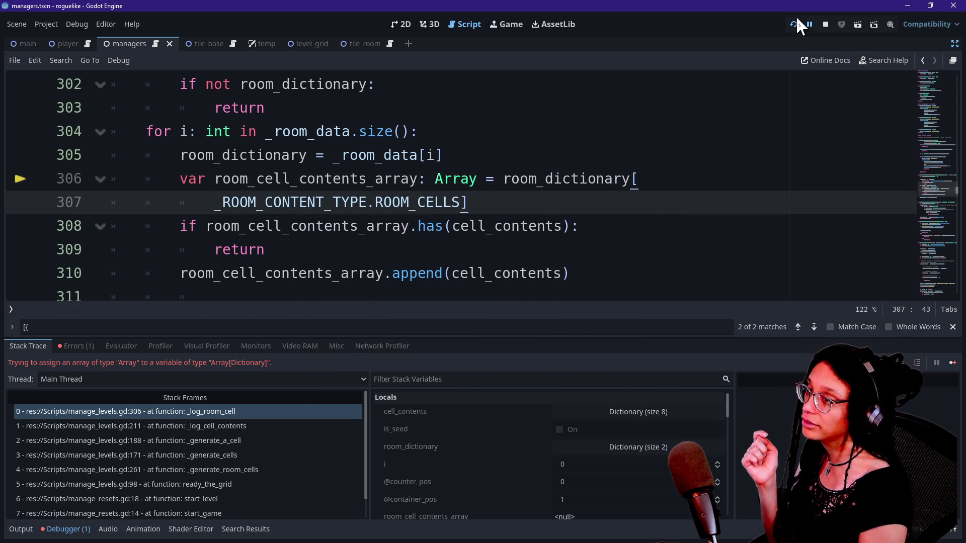
Step: Restart the project, then open the Errors list and jump to the read-only array error at line 310
{"action": "left_click", "coordinate": [797, 22]}
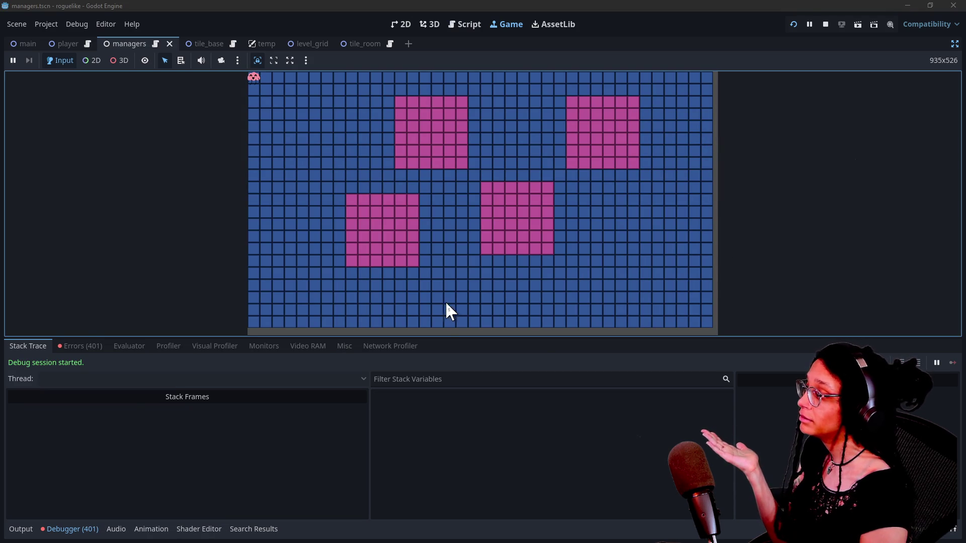
{"action": "left_click", "coordinate": [65, 531]}
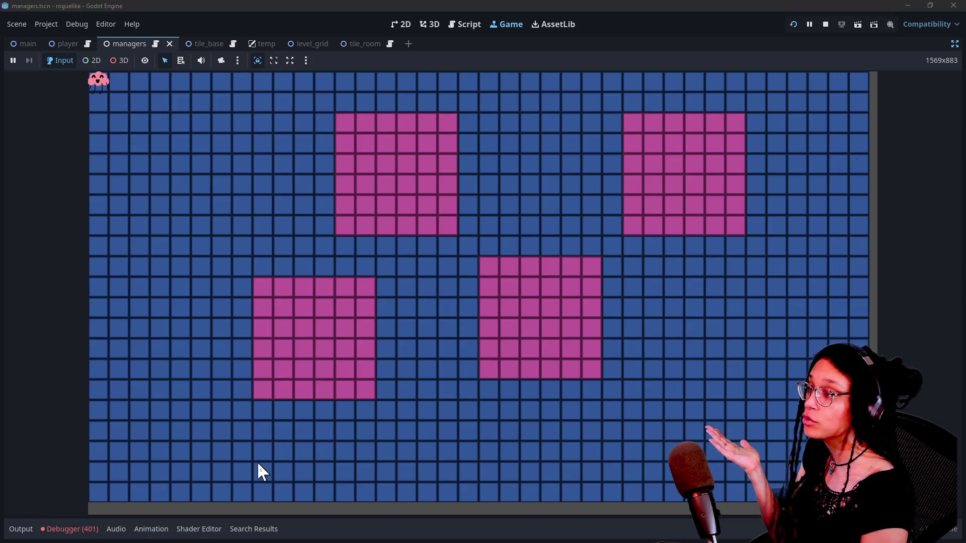
{"action": "left_click", "coordinate": [93, 532]}
{"action": "left_click", "coordinate": [86, 345]}
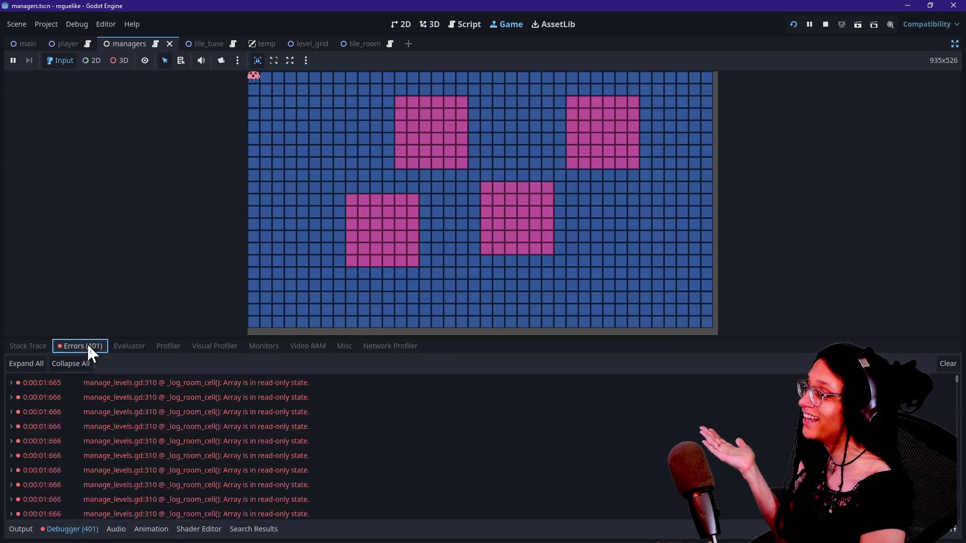
{"action": "double_click", "coordinate": [272, 383]}
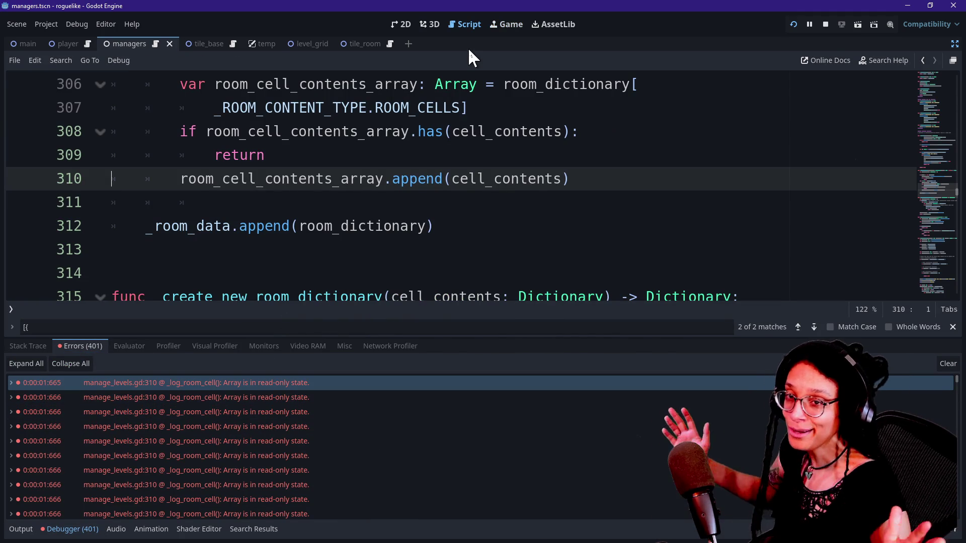
Step: Refocus the running game, return to the script, and expand a read-only-array error to see its push_back trace
{"action": "left_click", "coordinate": [497, 24]}
{"action": "left_click", "coordinate": [448, 195]}
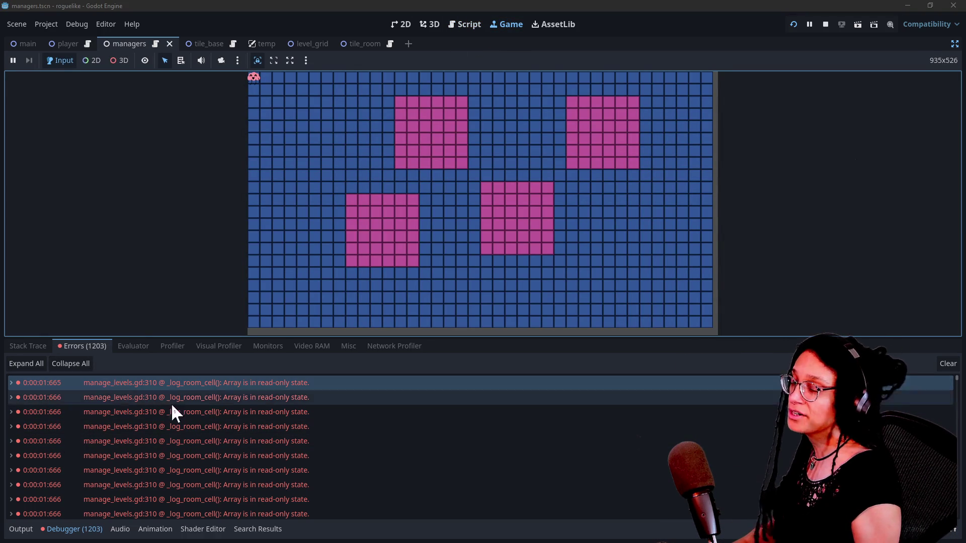
{"action": "left_click", "coordinate": [950, 398]}
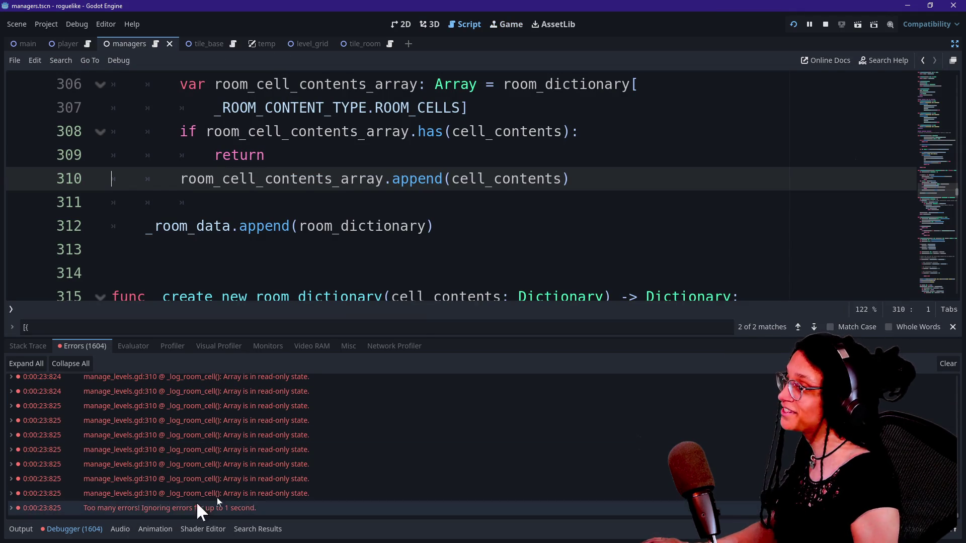
{"action": "double_click", "coordinate": [341, 458]}
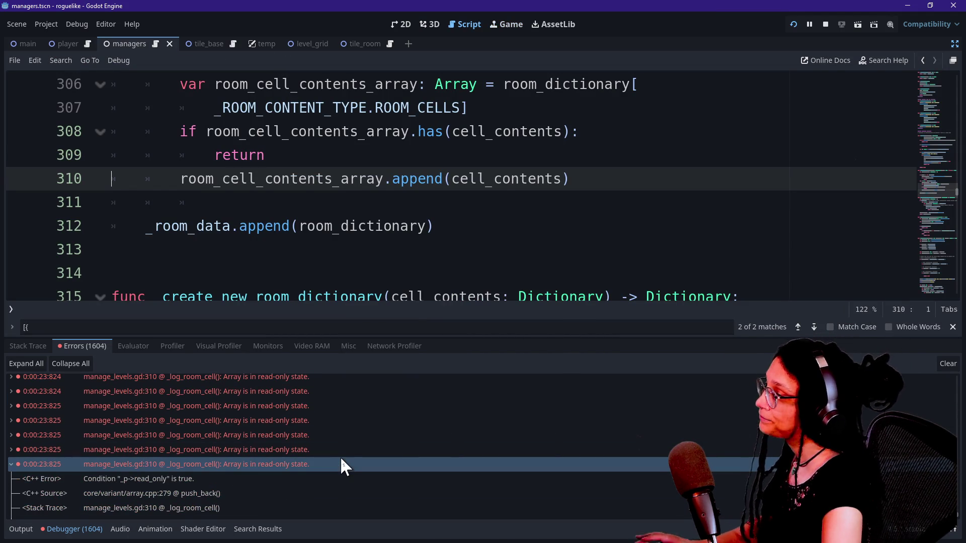
{"action": "left_click", "coordinate": [309, 446]}
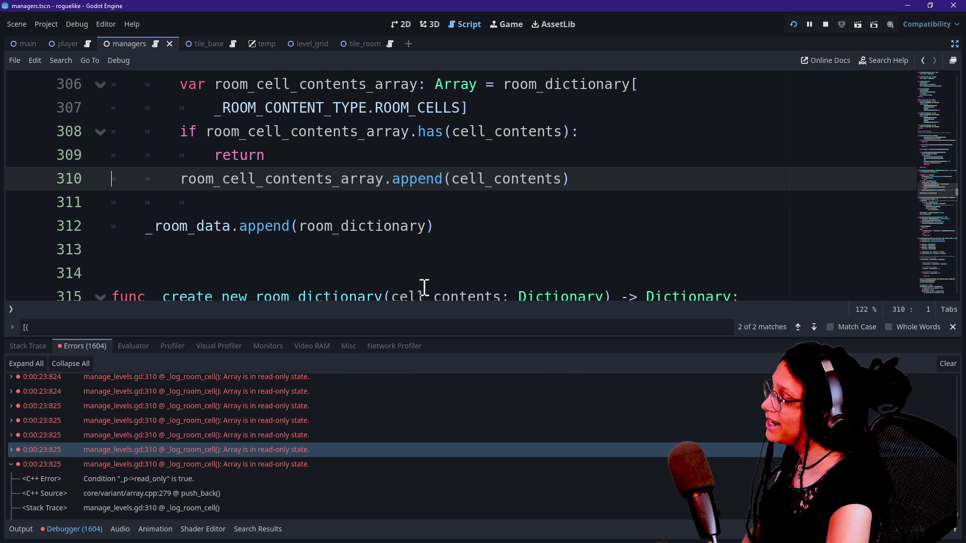
{"action": "left_click", "coordinate": [347, 173]}
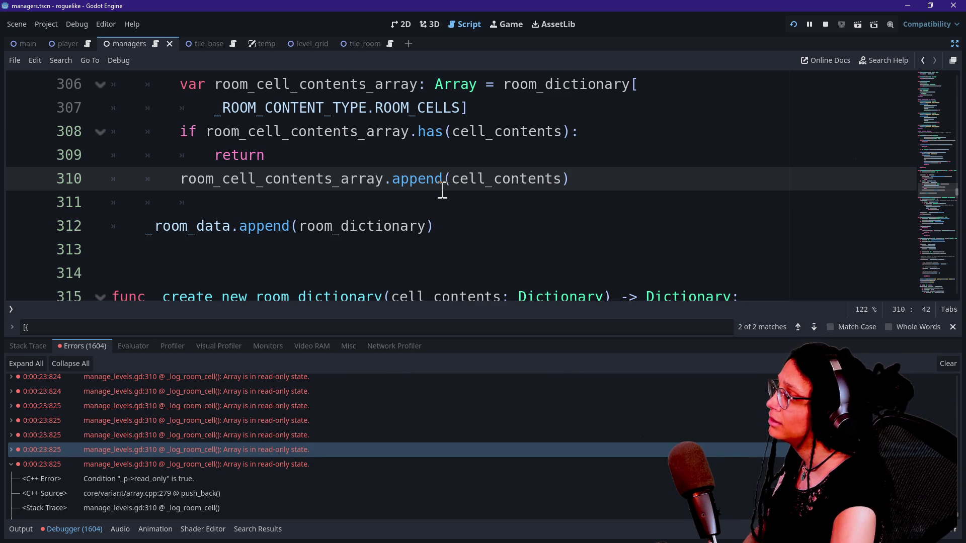
{"action": "scroll", "coordinate": [443, 190], "scroll_direction": "up", "scroll_amount": 1}
{"action": "left_click", "coordinate": [241, 207]}
{"action": "left_click_drag", "start_coordinate": [241, 206], "coordinate": [402, 201]}
{"action": "left_click", "coordinate": [403, 202]}
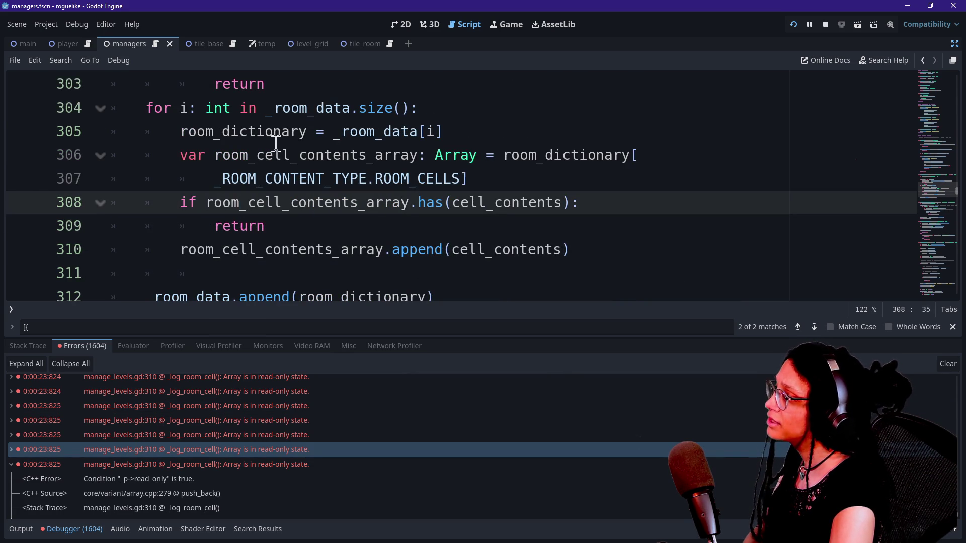
{"action": "left_click", "coordinate": [264, 155]}
{"action": "left_click", "coordinate": [446, 162]}
{"action": "left_click", "coordinate": [467, 158]}
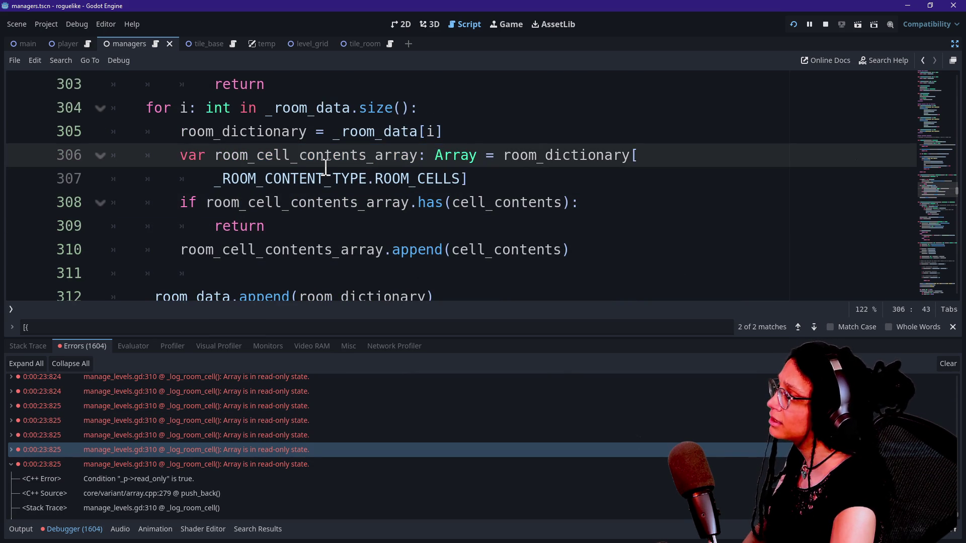
{"action": "scroll", "coordinate": [326, 168], "scroll_direction": "up", "scroll_amount": 2}
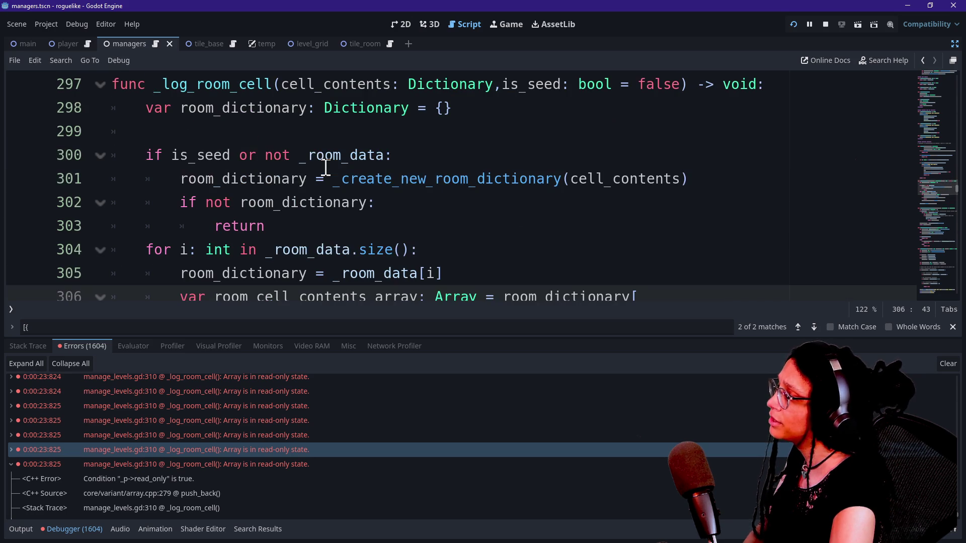
{"action": "key", "text": "Down"}
{"action": "key", "text": "Down"}
{"action": "key", "text": "Down"}
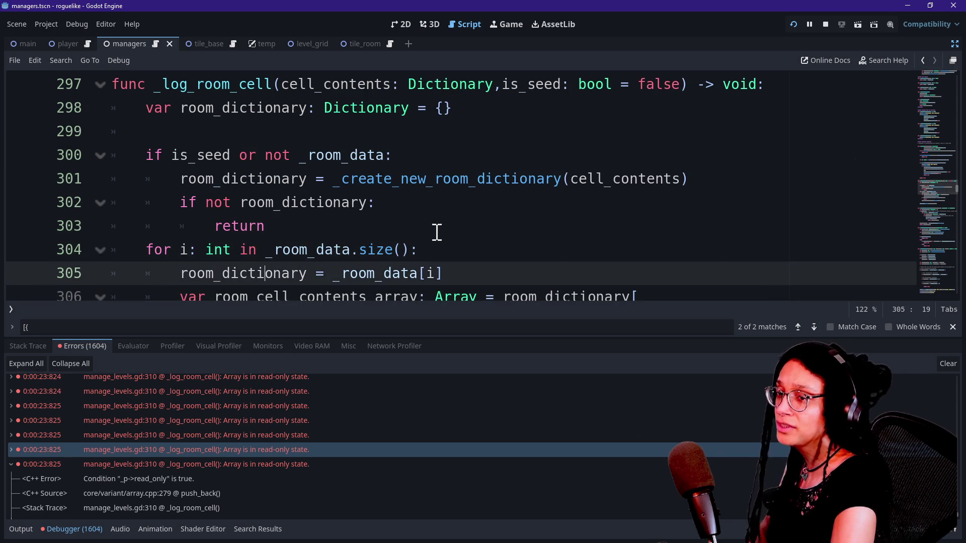
{"action": "key", "text": "Up"}
{"action": "key", "text": "Up"}
{"action": "key", "text": "Up"}
{"action": "key", "text": "Down"}
{"action": "key", "text": "Up"}
{"action": "key", "text": "Up"}
{"action": "key", "text": "Down"}
{"action": "key", "text": "Down"}
{"action": "key", "text": "Up"}
{"action": "key", "text": "Up"}
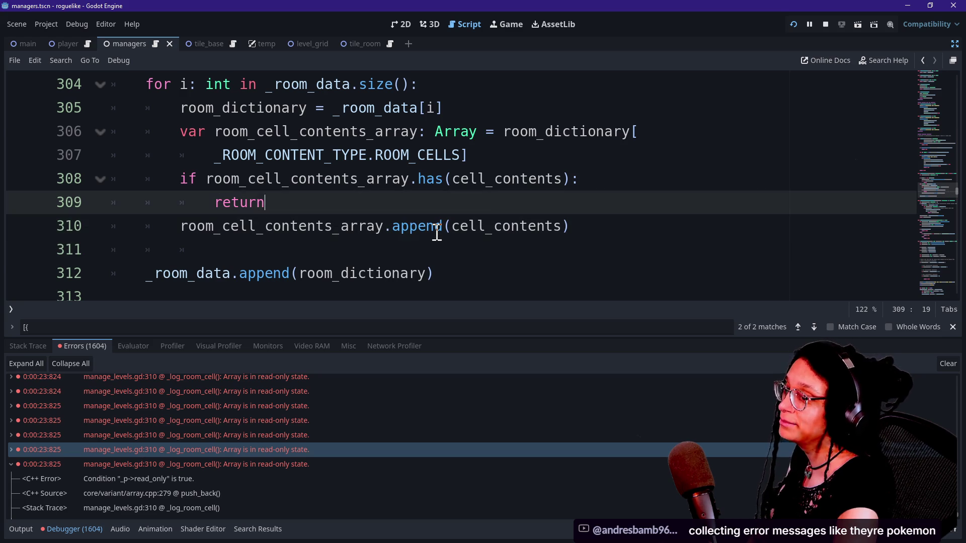
{"action": "key", "text": "Up"}
{"action": "key", "text": "Down"}
{"action": "key", "text": "Up"}
{"action": "key", "text": "Up"}
{"action": "key", "text": "Down"}
{"action": "key", "text": "Up"}
{"action": "key", "text": "Up"}
{"action": "key", "text": "Up"}
{"action": "key", "text": "Up"}
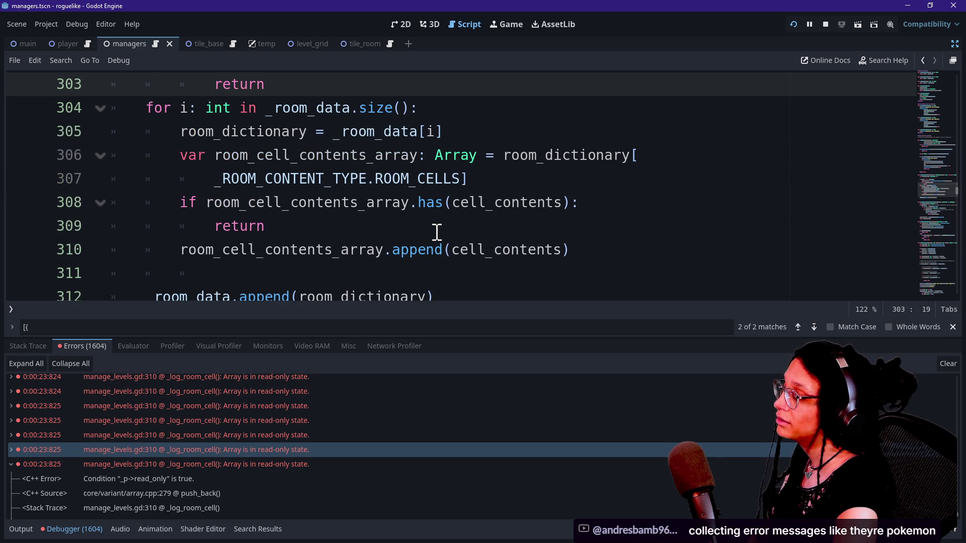
{"action": "key", "text": "Down"}
{"action": "key", "text": "Down"}
{"action": "key", "text": "Down"}
{"action": "key", "text": "Up"}
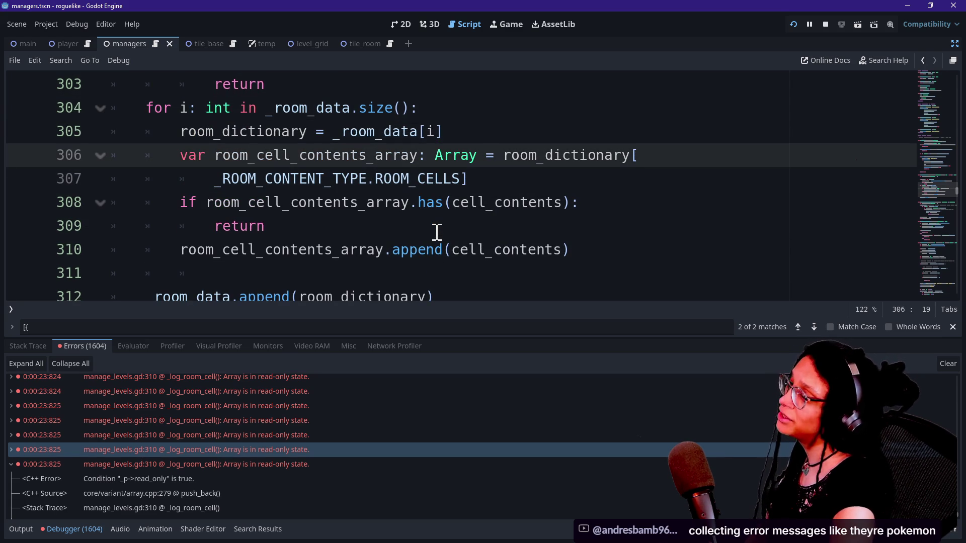
{"action": "left_click", "coordinate": [495, 160]}
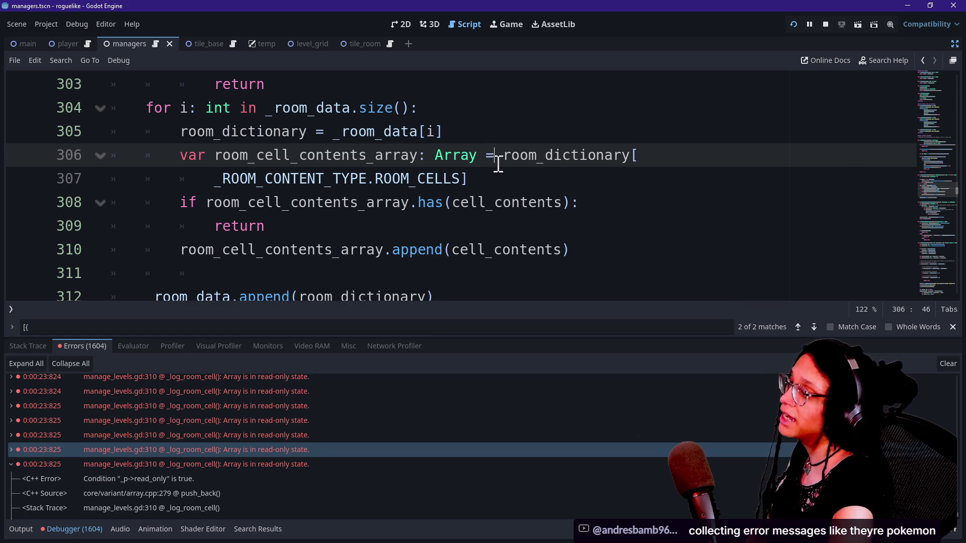
{"action": "key", "text": "shift+Down"}
{"action": "left_click_drag", "start_coordinate": [497, 164], "coordinate": [513, 183]}
{"action": "key", "text": "Down"}
{"action": "key", "text": "Up"}
{"action": "key", "text": "Up"}
{"action": "key", "text": "Down"}
{"action": "key", "text": "Up"}
{"action": "key", "text": "Up"}
{"action": "key", "text": "Down"}
{"action": "key", "text": "Down"}
{"action": "key", "text": "Down"}
{"action": "key", "text": "Up"}
{"action": "key", "text": "Down"}
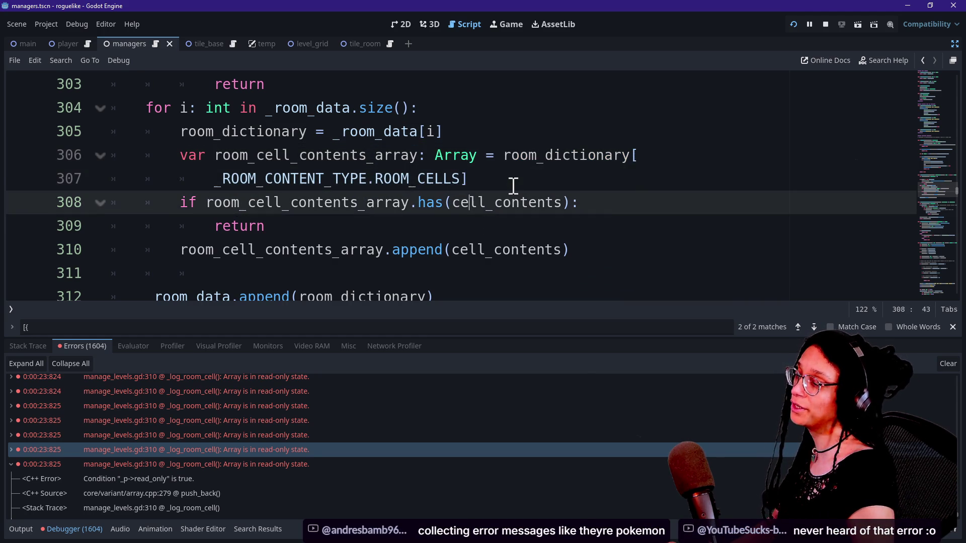
{"action": "key", "text": "Up"}
{"action": "key", "text": "Down"}
{"action": "key", "text": "Up"}
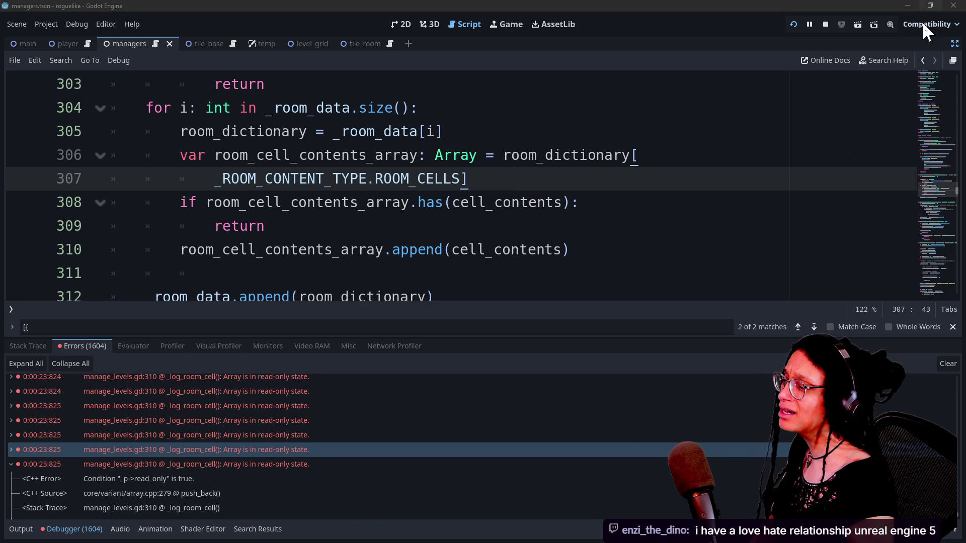
{"action": "left_click", "coordinate": [498, 191]}
{"action": "key", "text": "Up"}
{"action": "key", "text": "Down"}
{"action": "key", "text": "Down"}
{"action": "key", "text": "Up"}
{"action": "key", "text": "Up"}
{"action": "key", "text": "Down"}
{"action": "key", "text": "Down"}
{"action": "key", "text": "Up"}
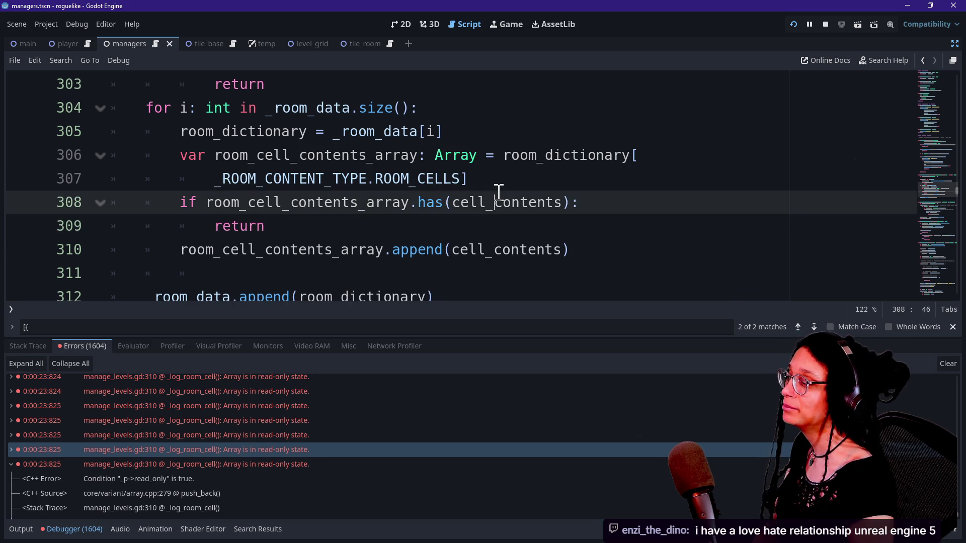
{"action": "key", "text": "Down"}
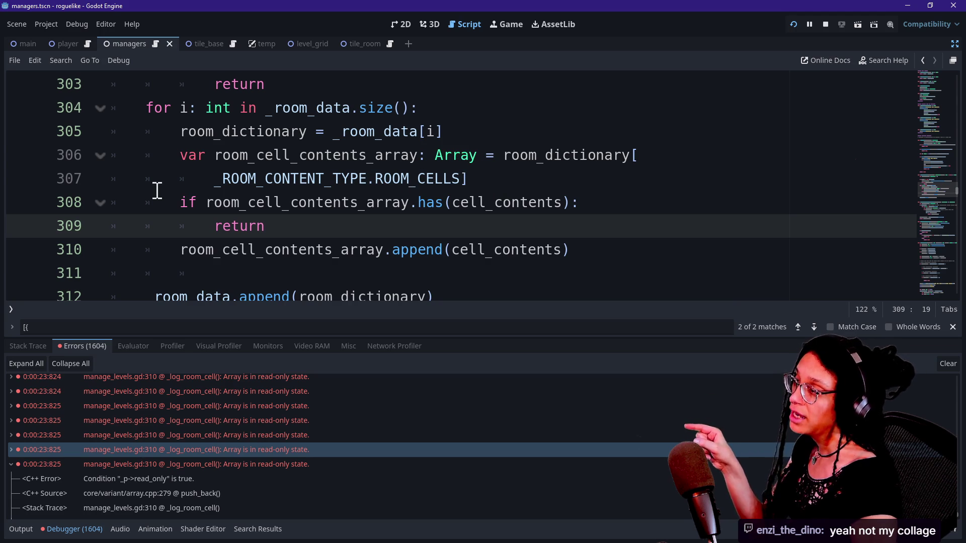
Step: Append .duplicate() to the room_dictionary ROOM_CELLS lookup on line 307
{"action": "left_click_drag", "start_coordinate": [517, 176], "coordinate": [504, 155]}
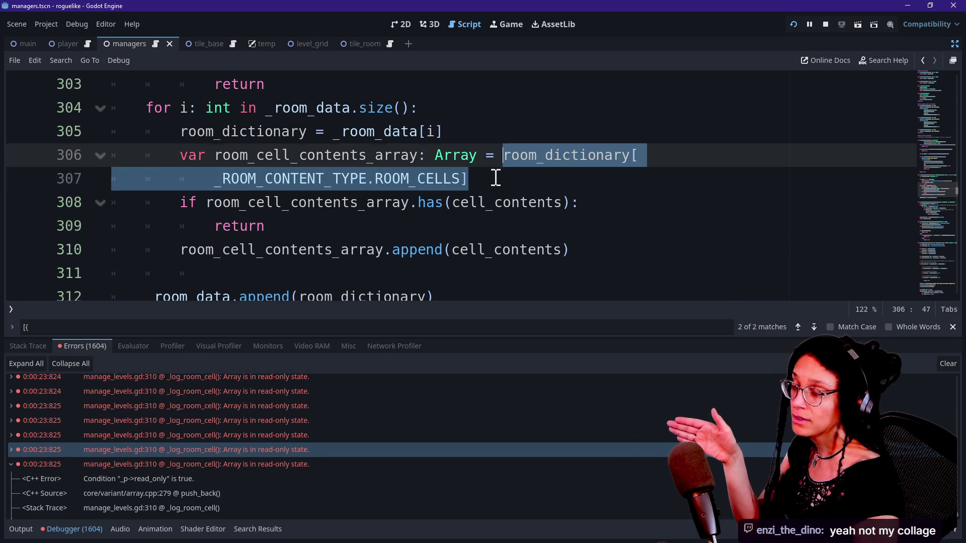
{"action": "left_click", "coordinate": [496, 176]}
{"action": "left_click_drag", "start_coordinate": [206, 156], "coordinate": [437, 156]}
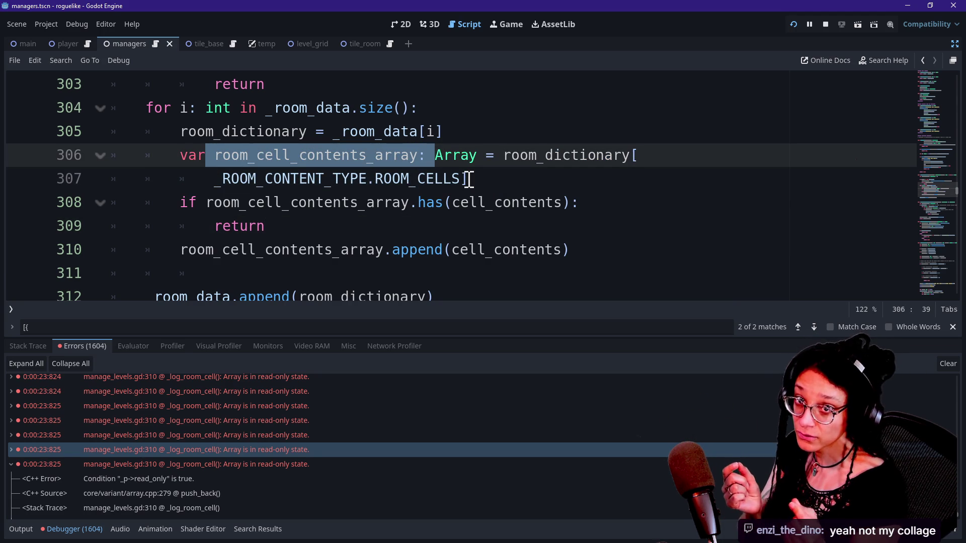
{"action": "left_click", "coordinate": [502, 176]}
{"action": "mouse_move", "coordinate": [502, 176]}
{"action": "left_mouse_down"}
{"action": "mouse_move", "coordinate": [503, 155]}
{"action": "mouse_move", "coordinate": [500, 175]}
{"action": "left_mouse_up"}
{"action": "left_click", "coordinate": [509, 180]}
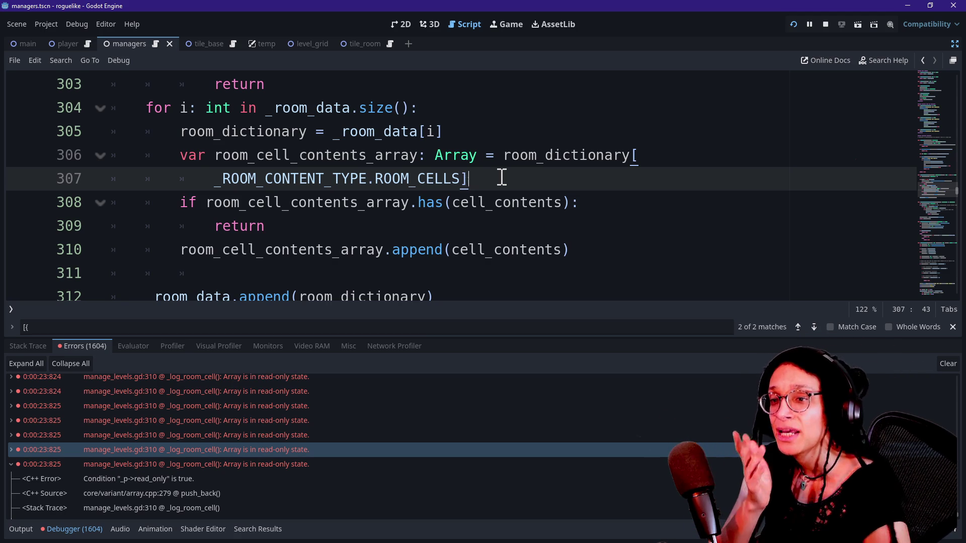
{"action": "type", "text": ".dip"}
{"action": "key", "text": "BackSpace"}
{"action": "key", "text": "BackSpace"}
{"action": "type", "text": "uplicate()"}
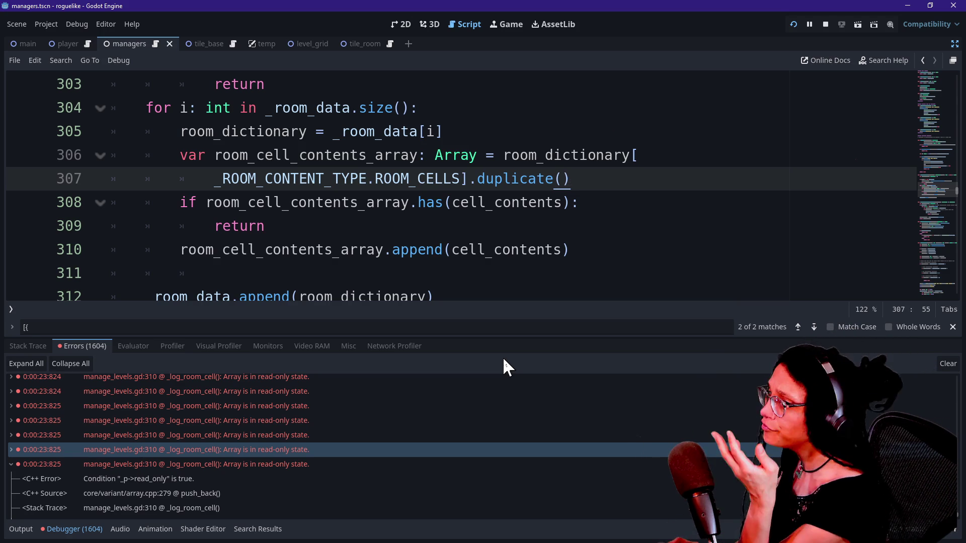
Step: Remove the duplicate() call again so line 307 ends at ], and open a new Firefox tab
{"action": "key", "text": "BackSpace"}
{"action": "key", "text": "BackSpace"}
{"action": "key", "text": "BackSpace"}
{"action": "type", "text": "ipl"}
{"action": "key", "text": "BackSpace"}
{"action": "key", "text": "BackSpace"}
{"action": "key", "text": "BackSpace"}
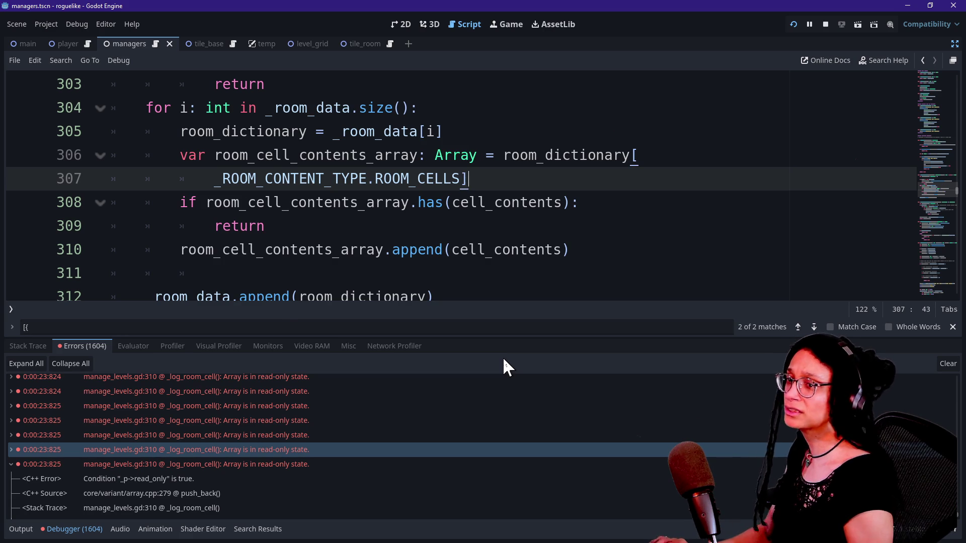
{"action": "key", "text": "alt+Tab"}
{"action": "left_click", "coordinate": [805, 47]}
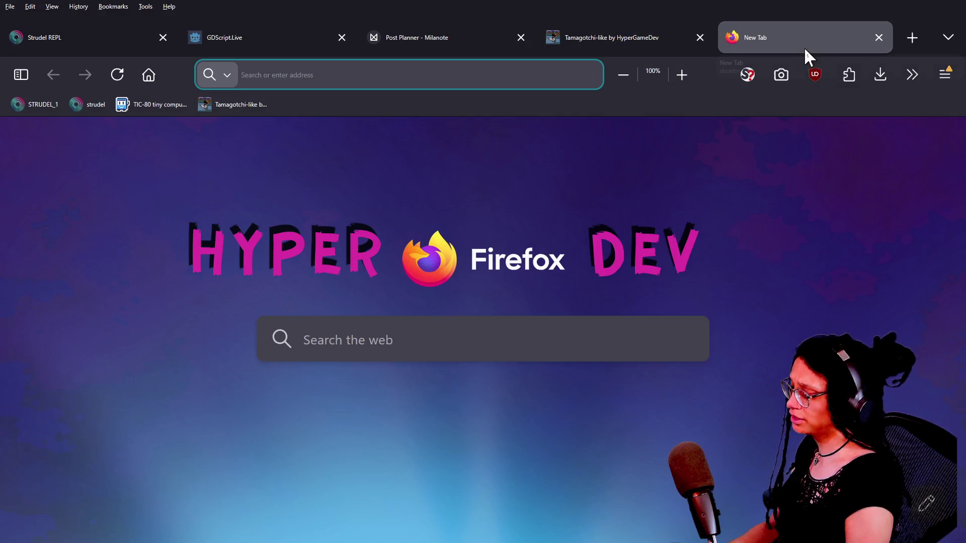
Step: Search Startpage for the error text "array is in a read-only state", including as an exact phrase
{"action": "type", "text": "\"array is in a read"}
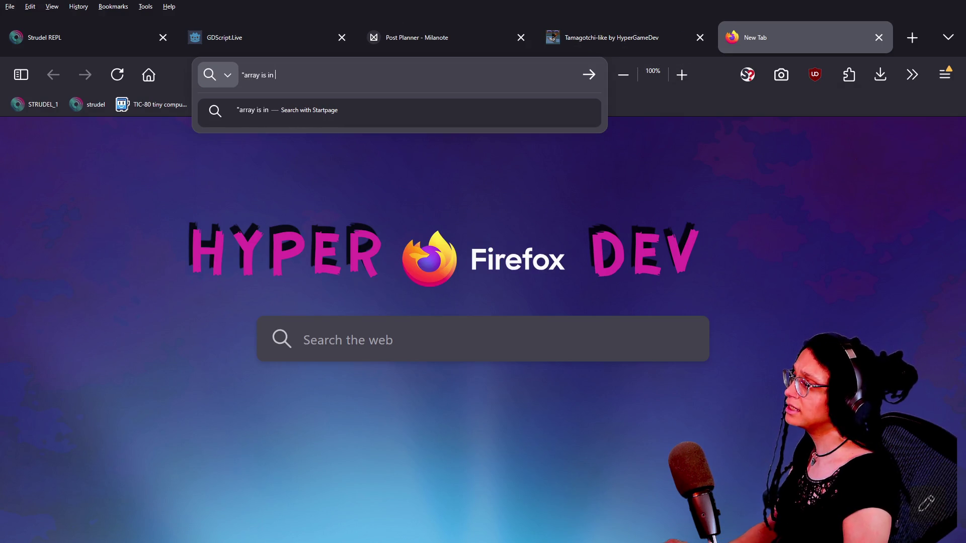
{"action": "type", "text": "-only stat"}
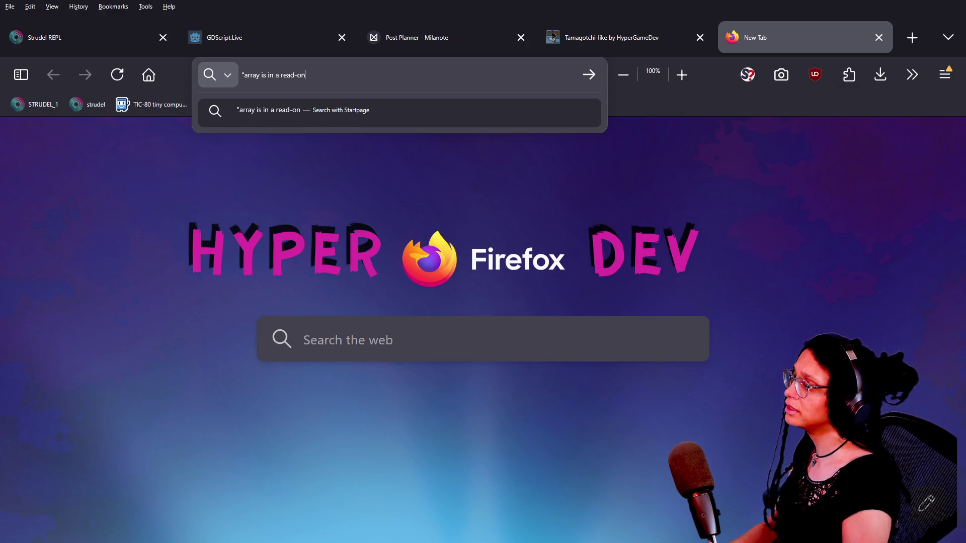
{"action": "key", "text": "Return"}
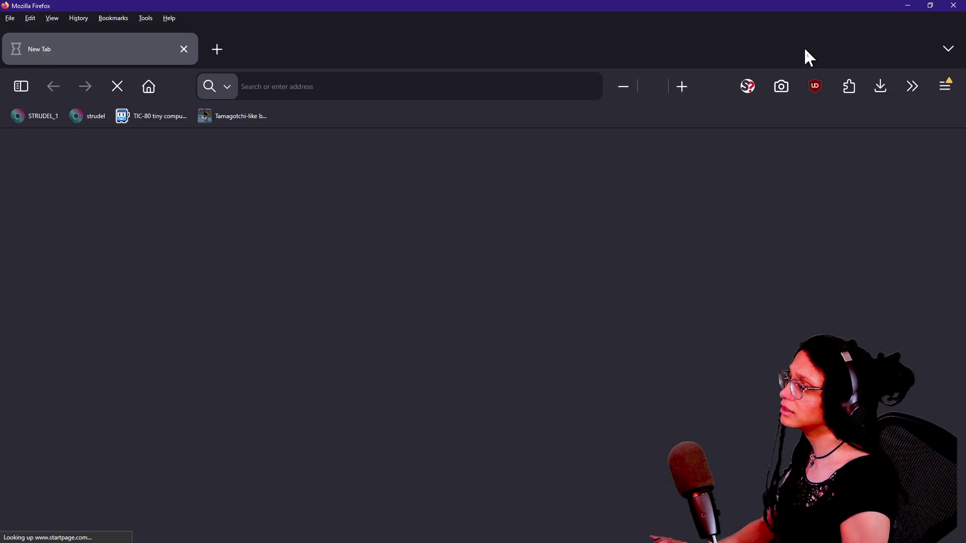
{"action": "key", "text": "alt+Tab"}
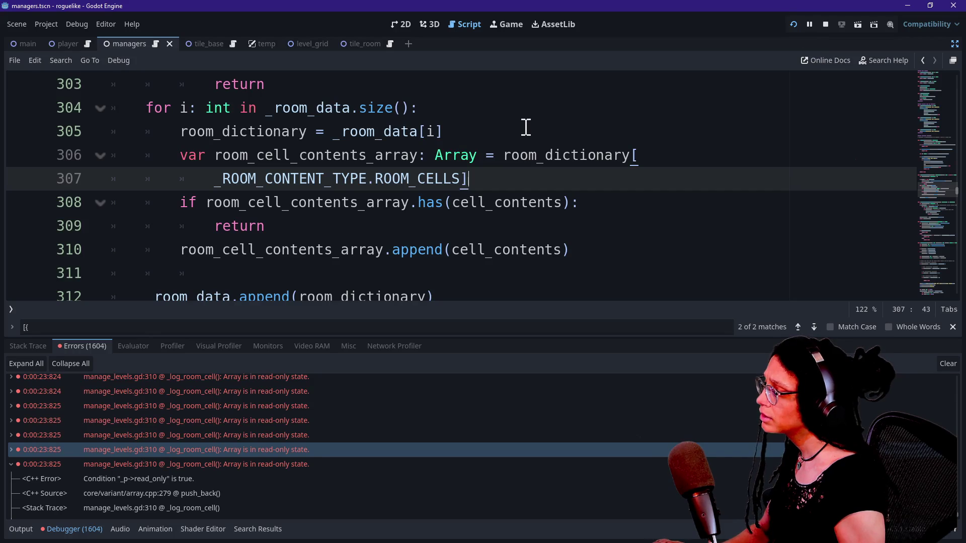
{"action": "key", "text": "alt+Tab"}
{"action": "key", "text": "alt+Tab"}
{"action": "key", "text": "alt+Tab"}
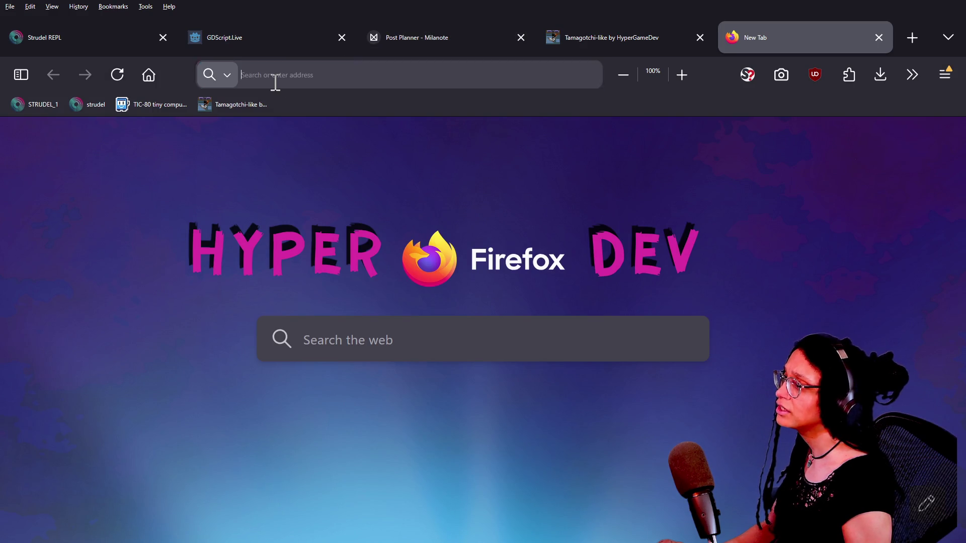
{"action": "left_click", "coordinate": [275, 82]}
{"action": "key", "text": "ctrl+v"}
{"action": "key", "text": "shift+Return"}
{"action": "type", "text": "\""}
{"action": "key", "text": "Return"}
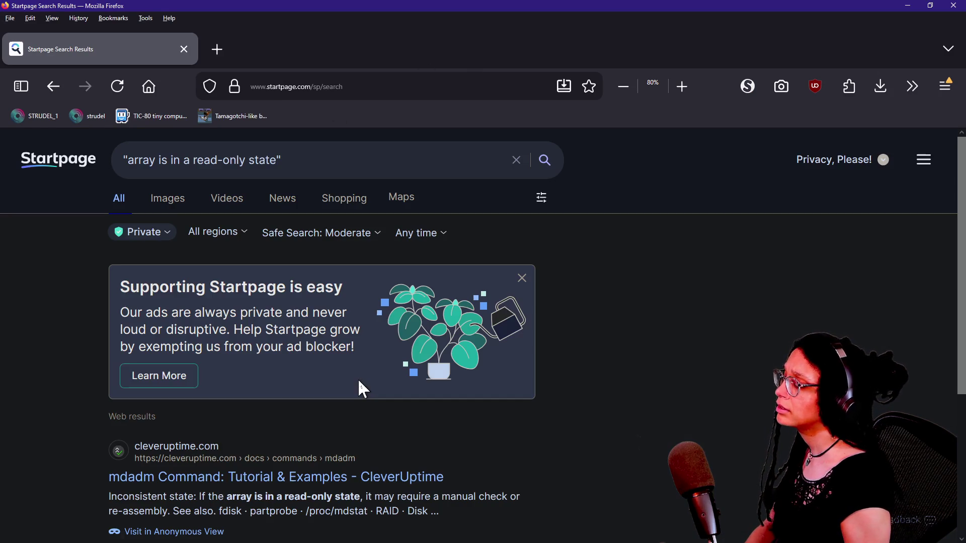
Step: Go back to the broader results and open the Godot Forum thread "Need help erasing from an array"
{"action": "scroll", "coordinate": [215, 452], "scroll_direction": "down", "scroll_amount": 4}
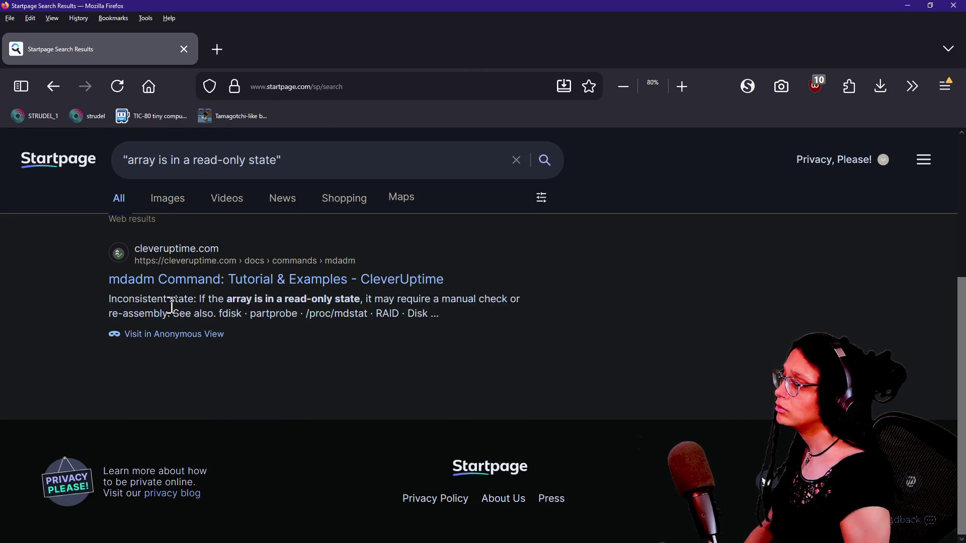
{"action": "left_click", "coordinate": [46, 90]}
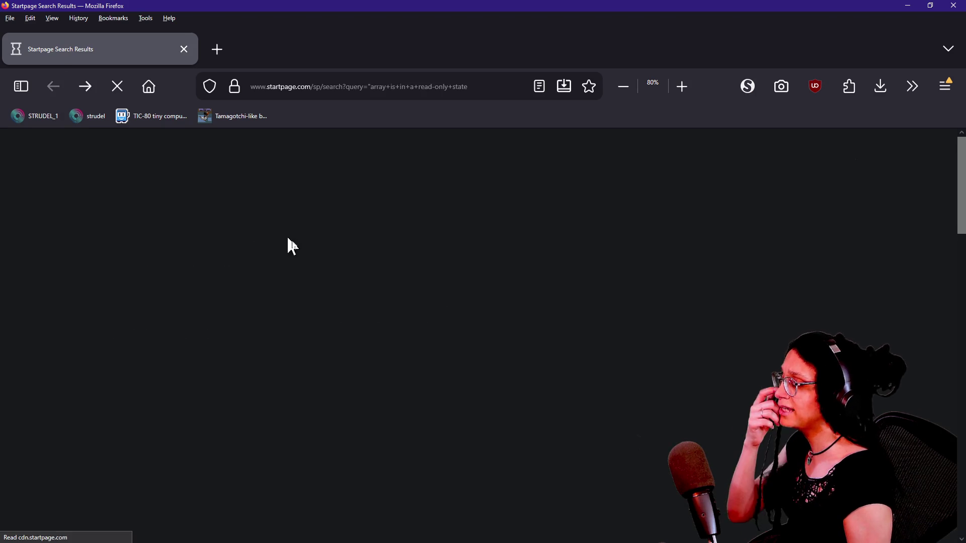
{"action": "scroll", "coordinate": [263, 417], "scroll_direction": "down", "scroll_amount": 2}
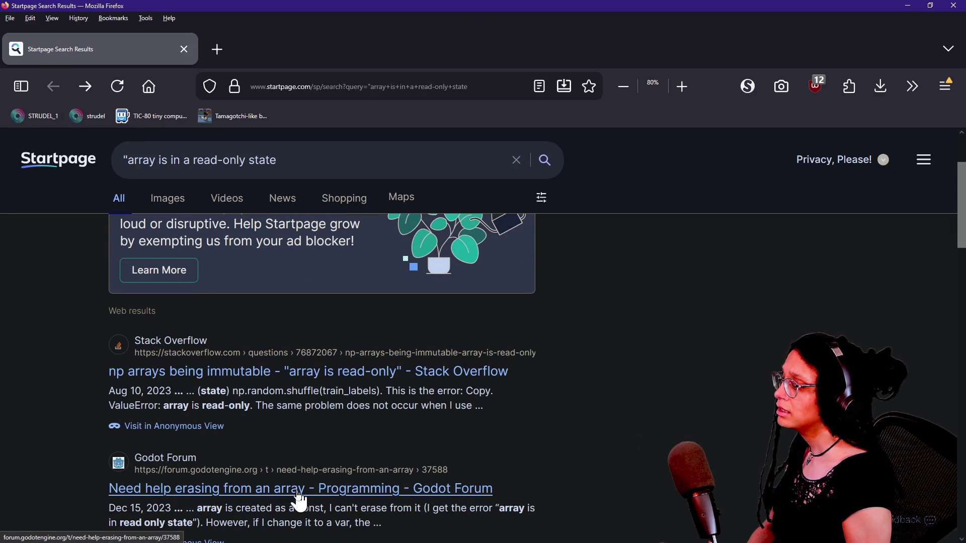
{"action": "scroll", "coordinate": [323, 496], "scroll_direction": "down", "scroll_amount": 2}
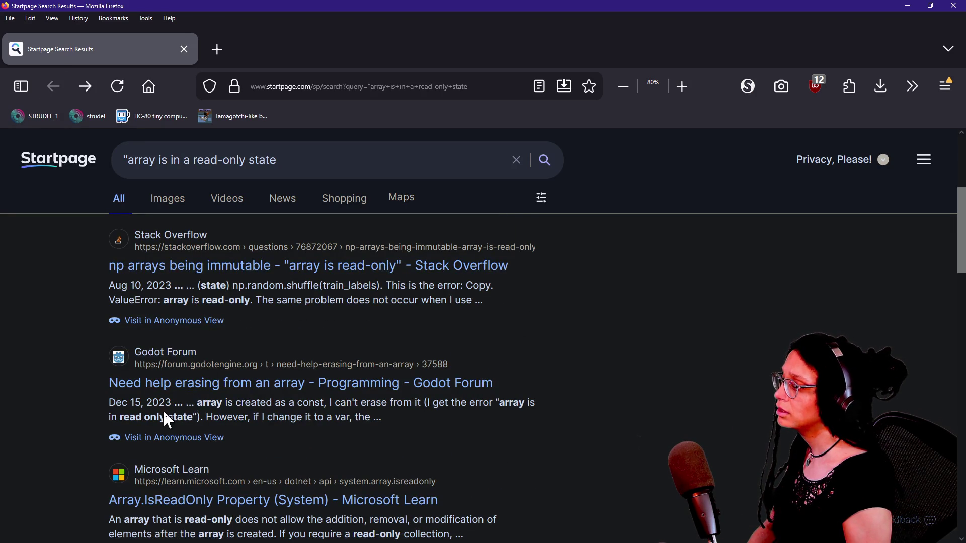
{"action": "left_click", "coordinate": [258, 389]}
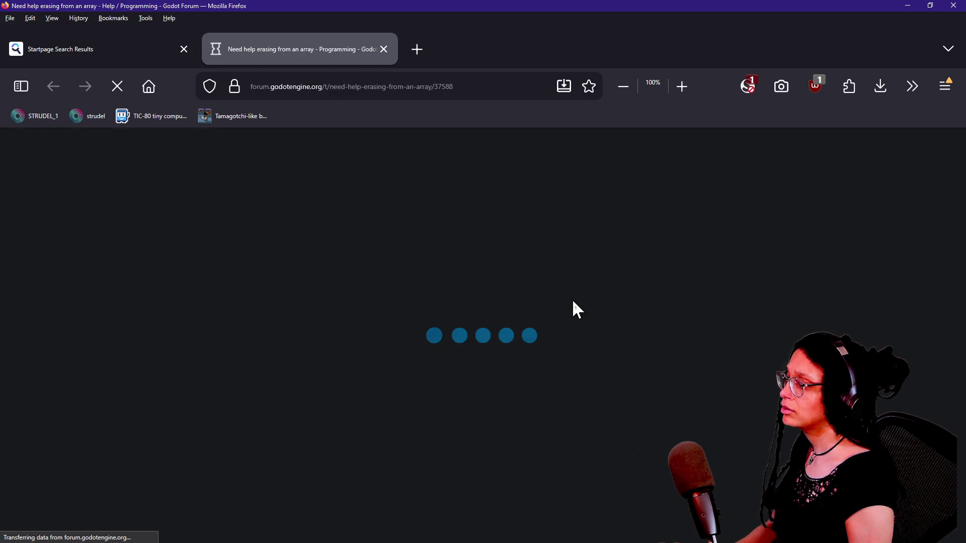
Step: Find 'array is in' in the forum thread and expand the solved answer post
{"action": "key", "text": "ctrl+f"}
{"action": "type", "text": "array is in"}
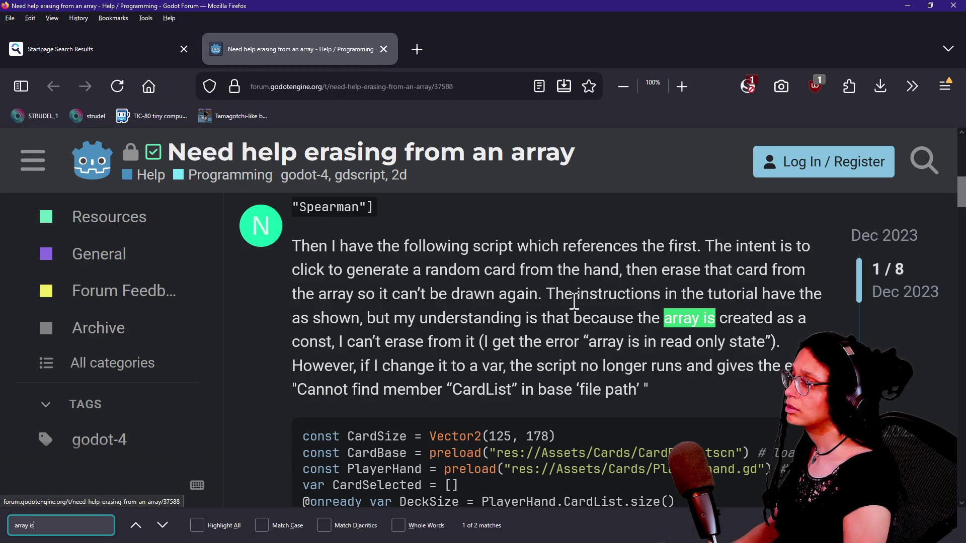
{"action": "left_click", "coordinate": [480, 371]}
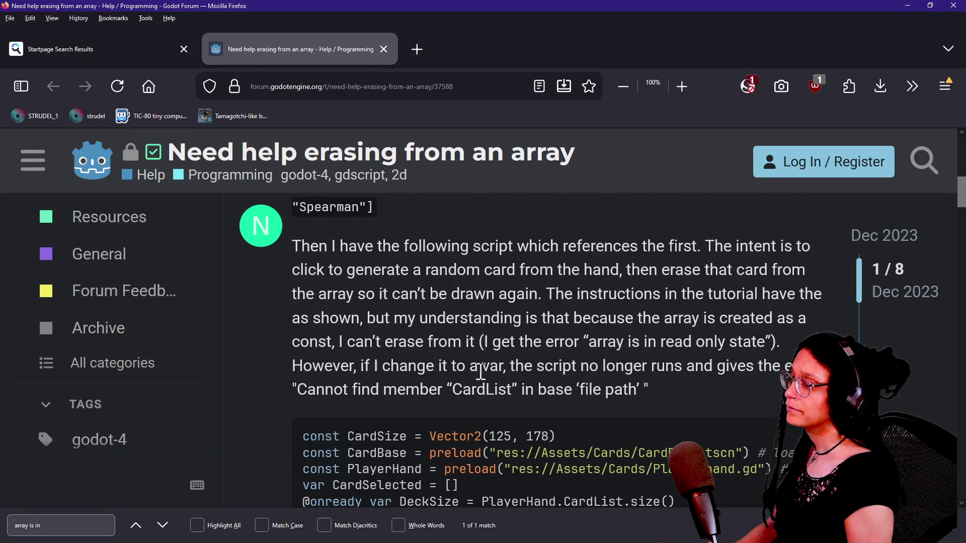
{"action": "scroll", "coordinate": [481, 371], "scroll_direction": "down", "scroll_amount": 8}
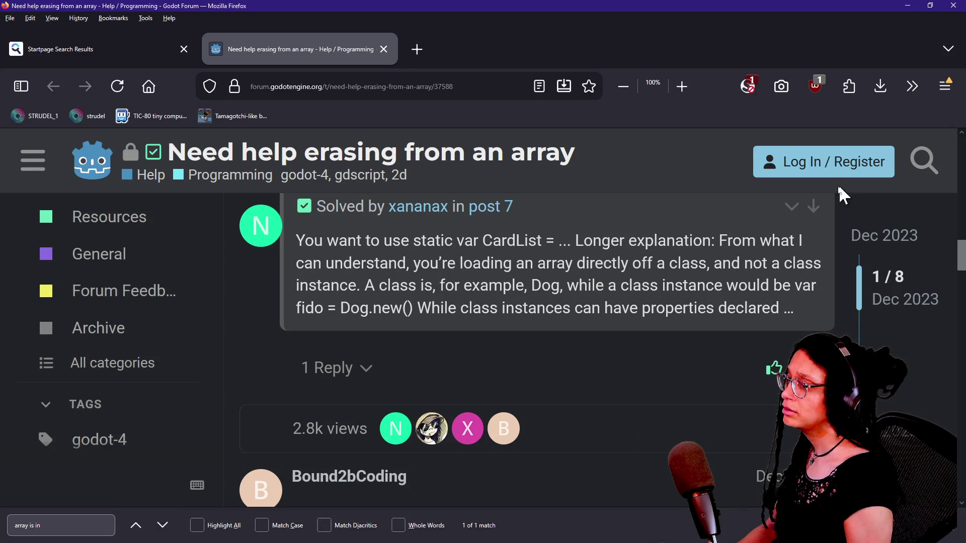
{"action": "left_click", "coordinate": [791, 207]}
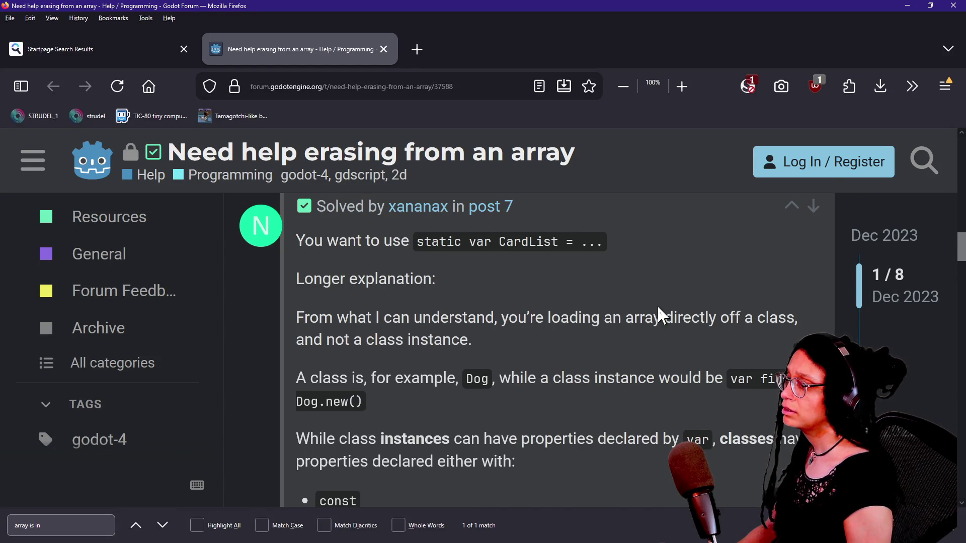
Step: Read the answer's passages about what classes are allowed to declare
{"action": "scroll", "coordinate": [660, 314], "scroll_direction": "down", "scroll_amount": 1}
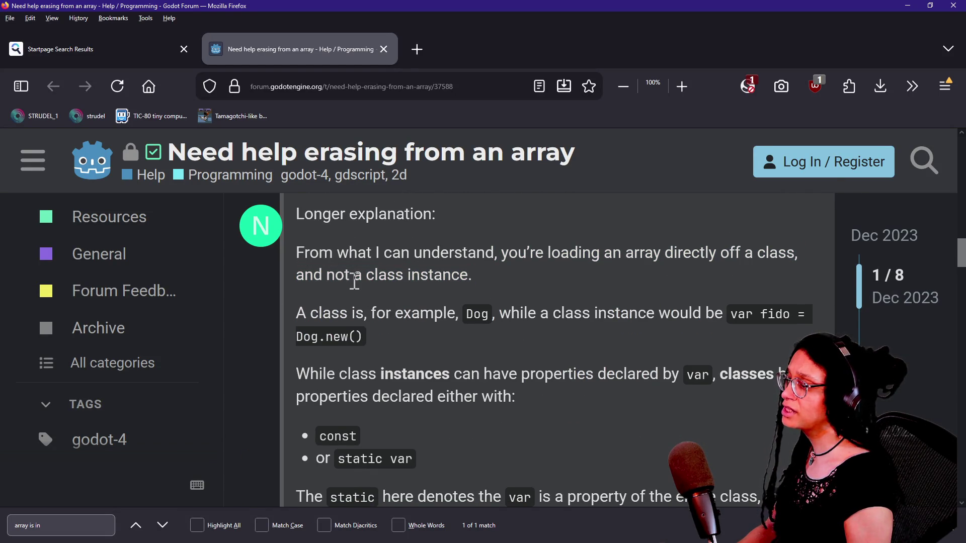
{"action": "scroll", "coordinate": [416, 327], "scroll_direction": "down", "scroll_amount": 2}
{"action": "left_click_drag", "start_coordinate": [397, 243], "coordinate": [619, 276]}
{"action": "left_click", "coordinate": [619, 276]}
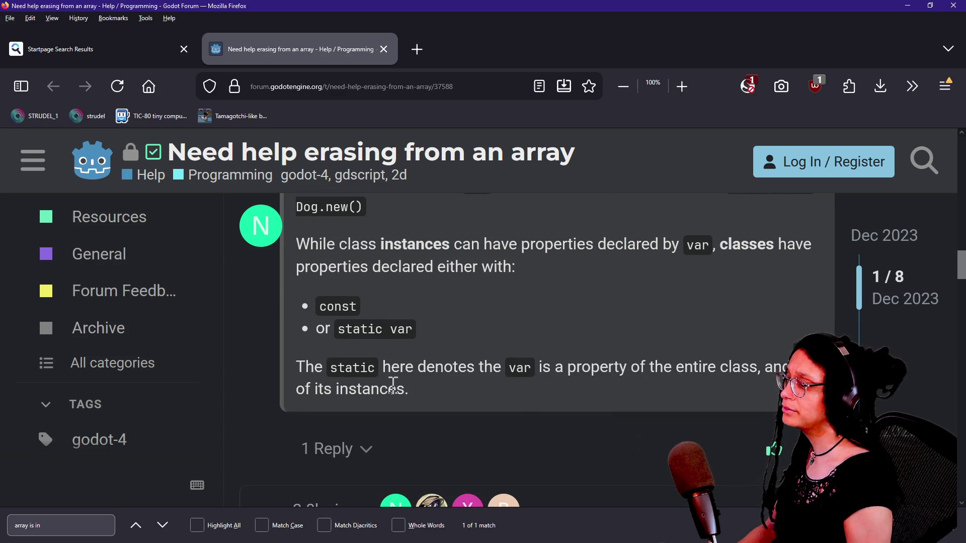
{"action": "left_click_drag", "start_coordinate": [381, 366], "coordinate": [427, 389]}
{"action": "left_click", "coordinate": [428, 388]}
{"action": "scroll", "coordinate": [427, 387], "scroll_direction": "down", "scroll_amount": 2}
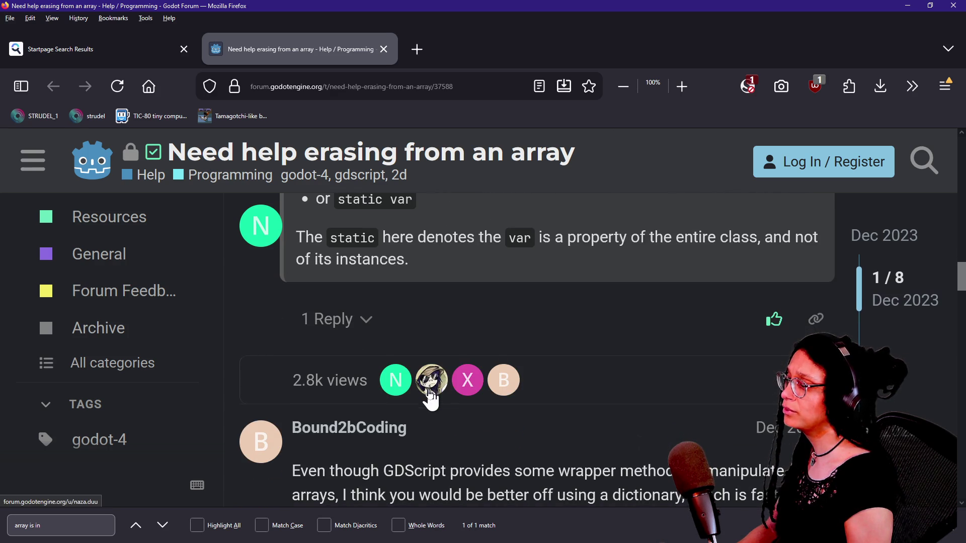
{"action": "scroll", "coordinate": [428, 388], "scroll_direction": "down", "scroll_amount": 3}
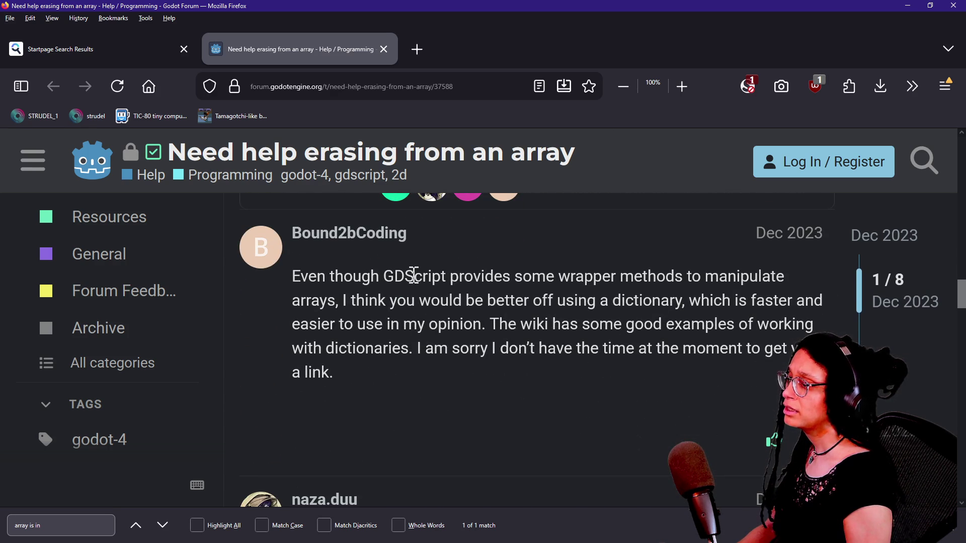
{"action": "left_click_drag", "start_coordinate": [419, 280], "coordinate": [428, 326]}
{"action": "left_click", "coordinate": [429, 305]}
Step: Read the rest of the thread to its static var solution and return to the Startpage results
{"action": "scroll", "coordinate": [440, 347], "scroll_direction": "down", "scroll_amount": 3}
{"action": "scroll", "coordinate": [441, 347], "scroll_direction": "down", "scroll_amount": 2}
{"action": "left_click_drag", "start_coordinate": [320, 281], "coordinate": [518, 342]}
{"action": "scroll", "coordinate": [521, 337], "scroll_direction": "down", "scroll_amount": 3}
{"action": "scroll", "coordinate": [518, 335], "scroll_direction": "down", "scroll_amount": 3}
{"action": "scroll", "coordinate": [370, 276], "scroll_direction": "down", "scroll_amount": 3}
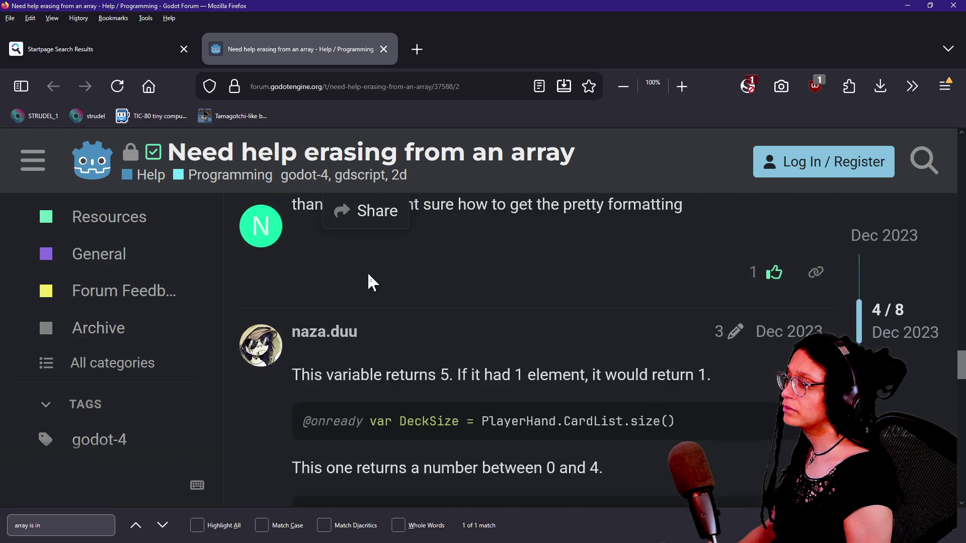
{"action": "scroll", "coordinate": [331, 312], "scroll_direction": "down", "scroll_amount": 5}
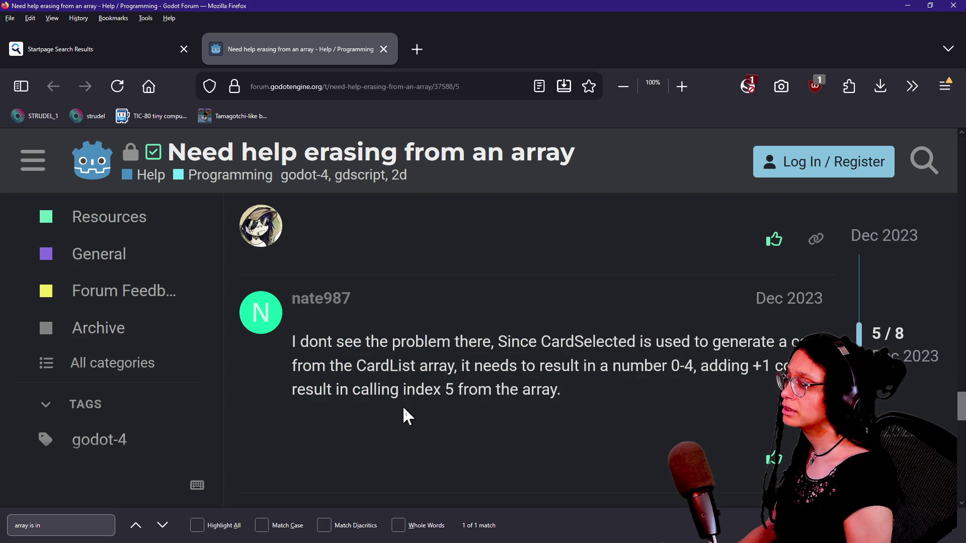
{"action": "scroll", "coordinate": [404, 410], "scroll_direction": "down", "scroll_amount": 5}
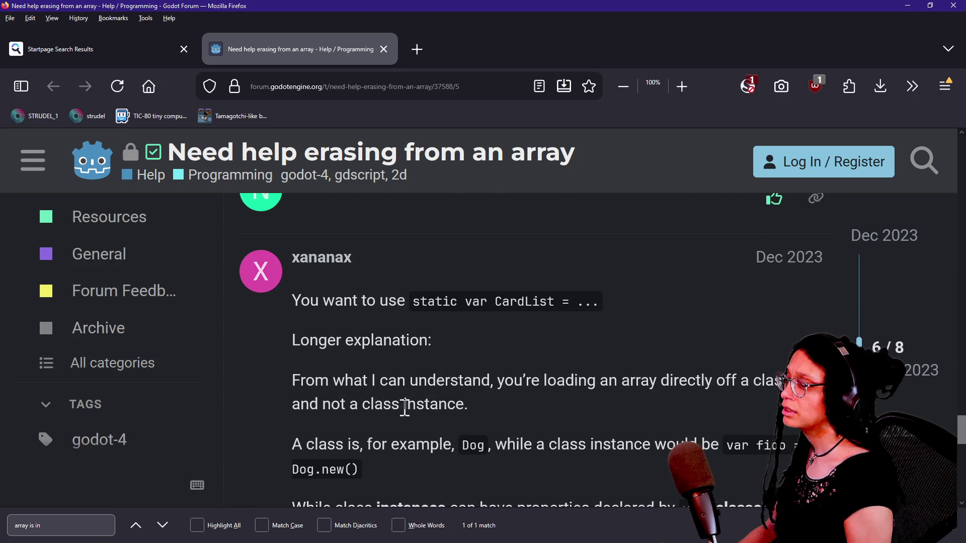
{"action": "scroll", "coordinate": [404, 413], "scroll_direction": "down", "scroll_amount": 1}
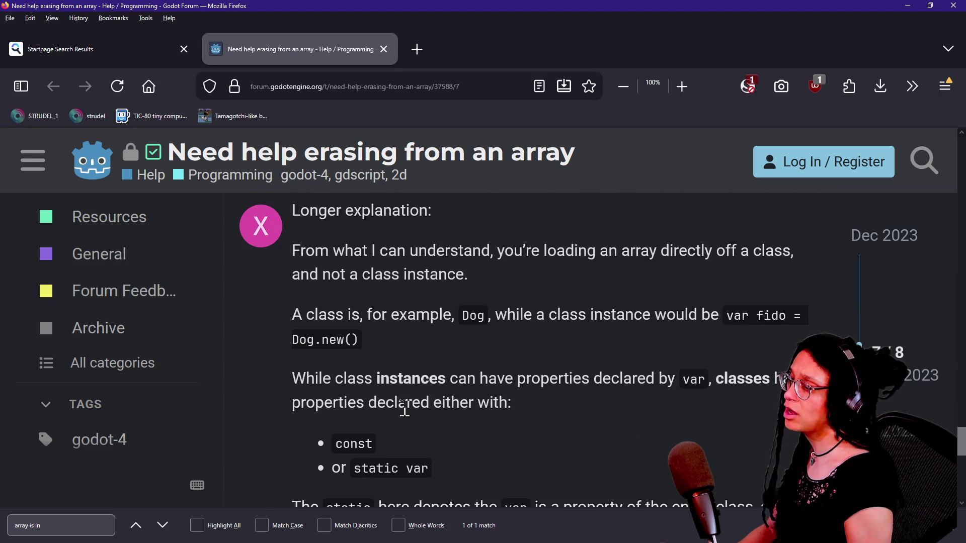
{"action": "scroll", "coordinate": [404, 410], "scroll_direction": "down", "scroll_amount": 6}
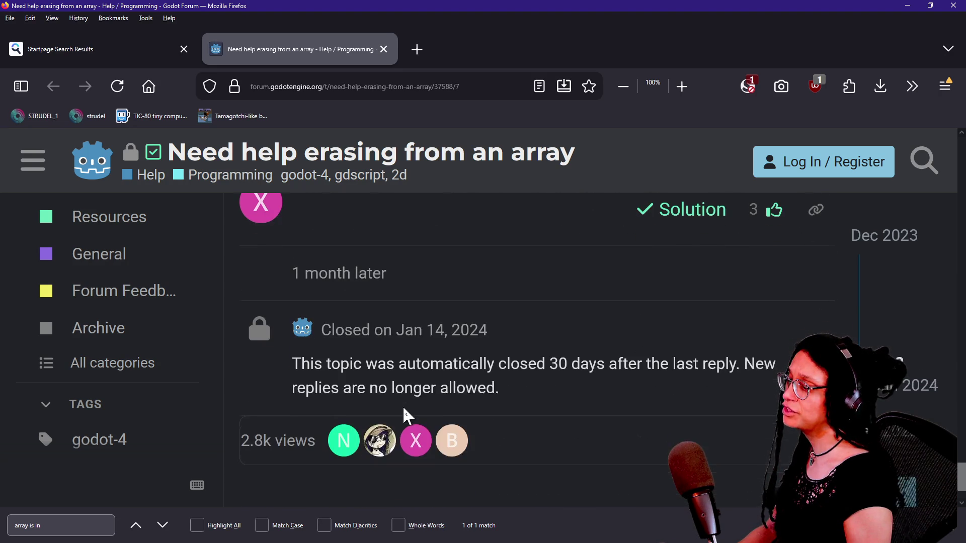
{"action": "left_click", "coordinate": [76, 49]}
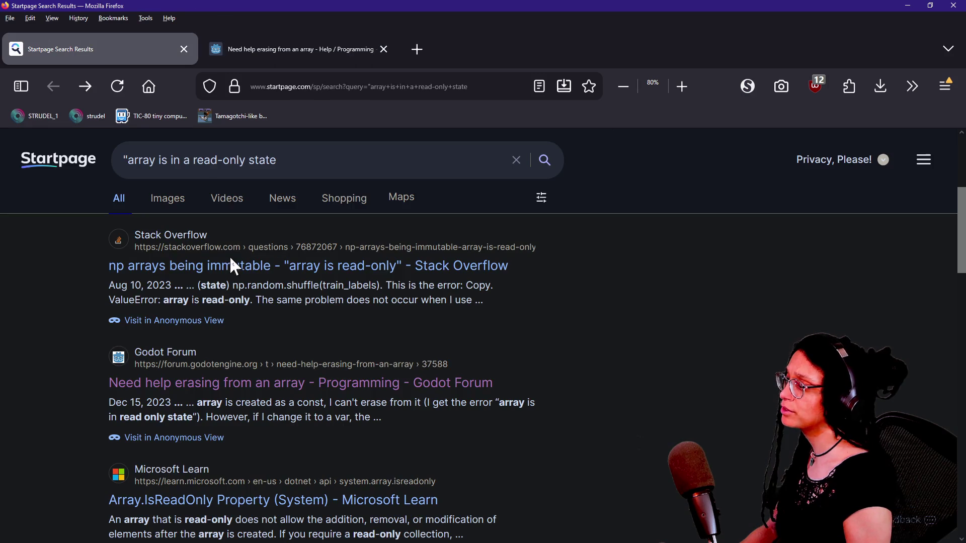
Step: Narrow the search to Godot and open the Godot Array documentation in a new tab
{"action": "scroll", "coordinate": [321, 374], "scroll_direction": "down", "scroll_amount": 2}
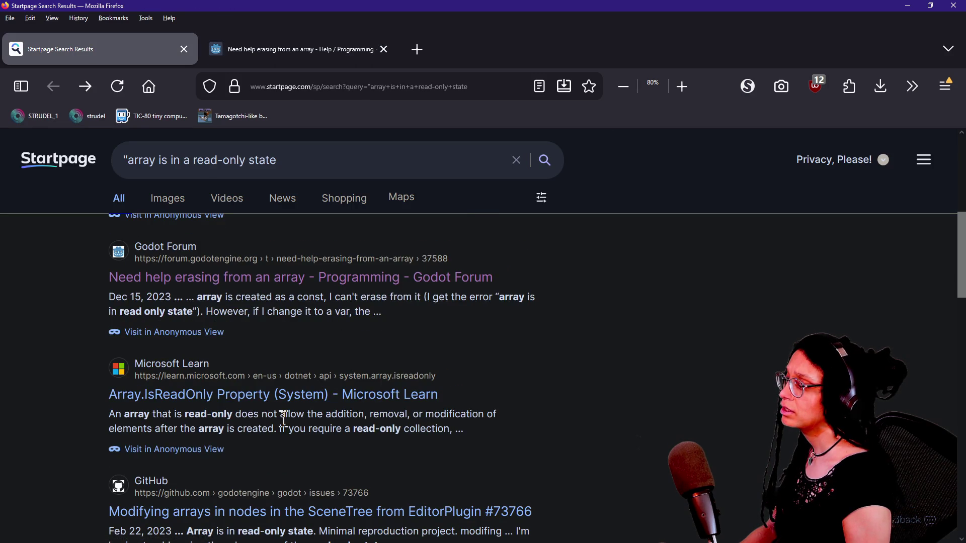
{"action": "scroll", "coordinate": [285, 426], "scroll_direction": "down", "scroll_amount": 2}
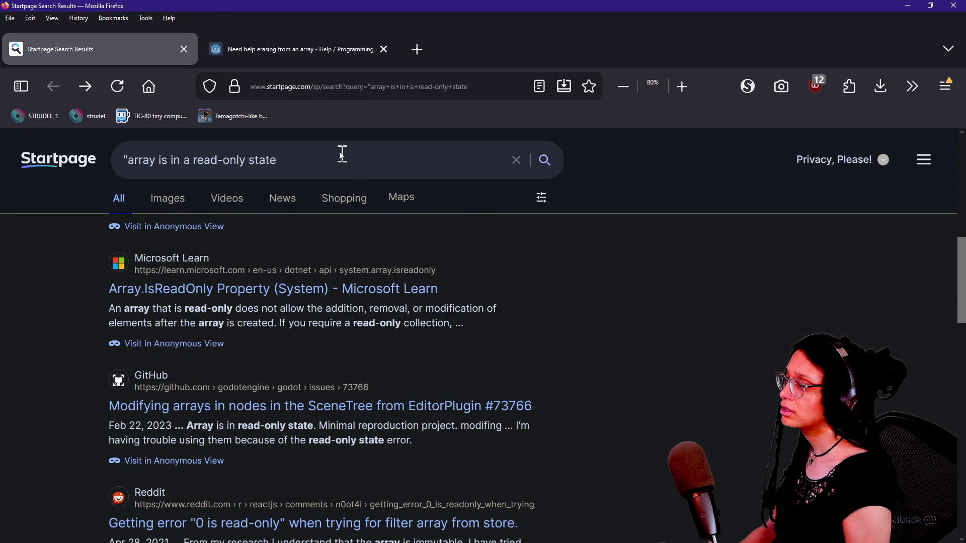
{"action": "type", "text": "go"}
{"action": "key", "text": "BackSpace"}
{"action": "key", "text": "BackSpace"}
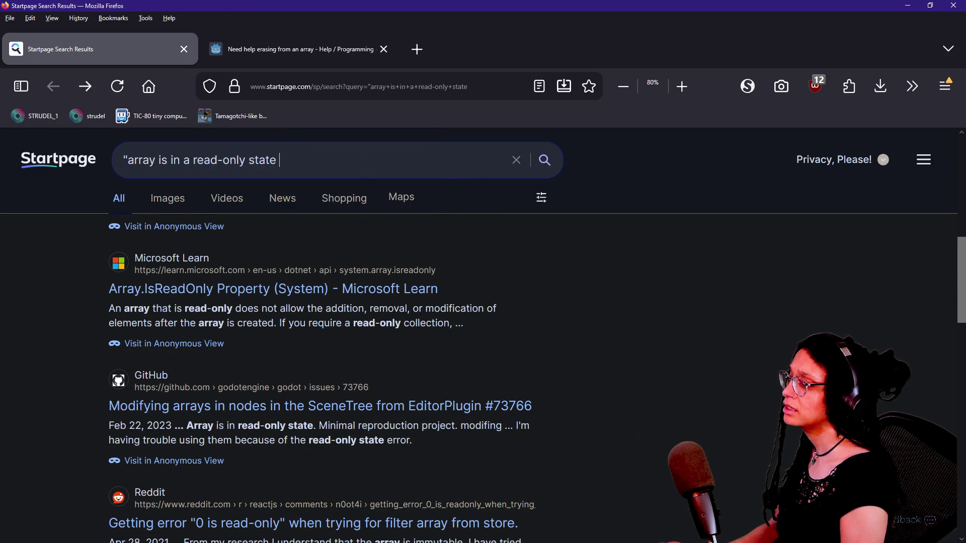
{"action": "type", "text": "\"godot\""}
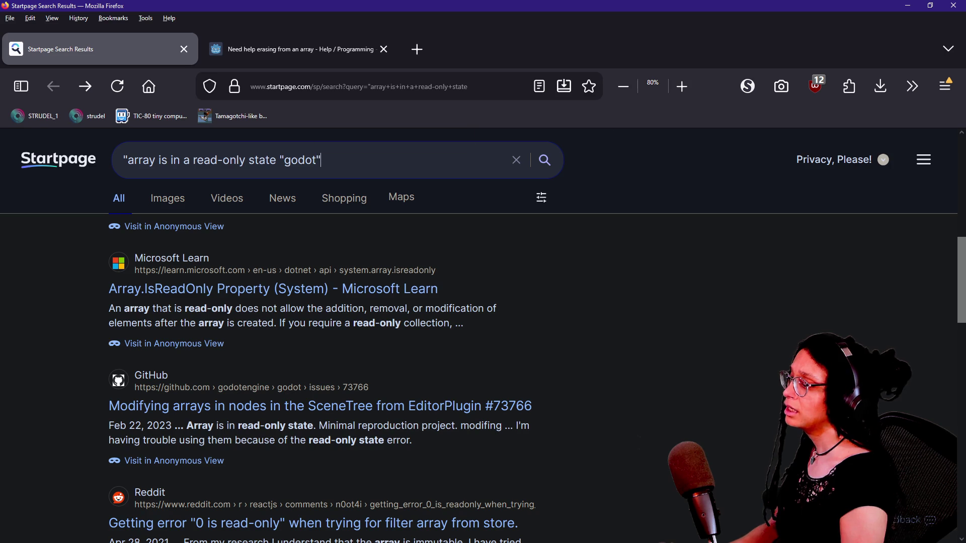
{"action": "key", "text": "Return"}
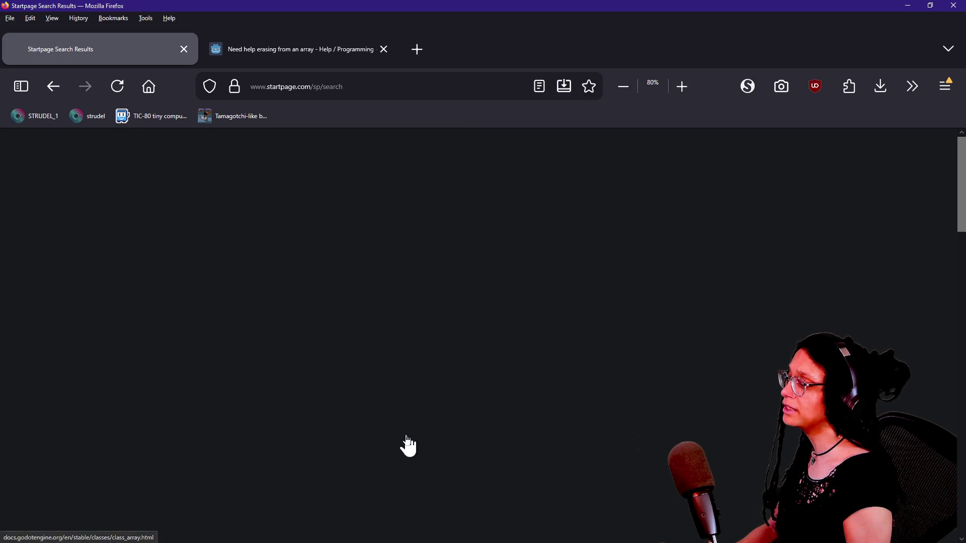
{"action": "scroll", "coordinate": [408, 435], "scroll_direction": "down", "scroll_amount": 2}
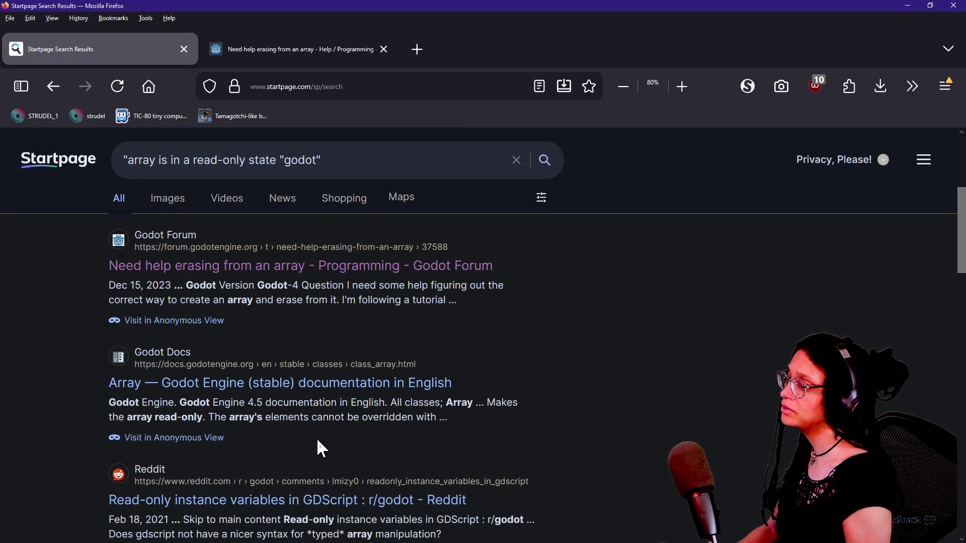
{"action": "left_click", "coordinate": [150, 382]}
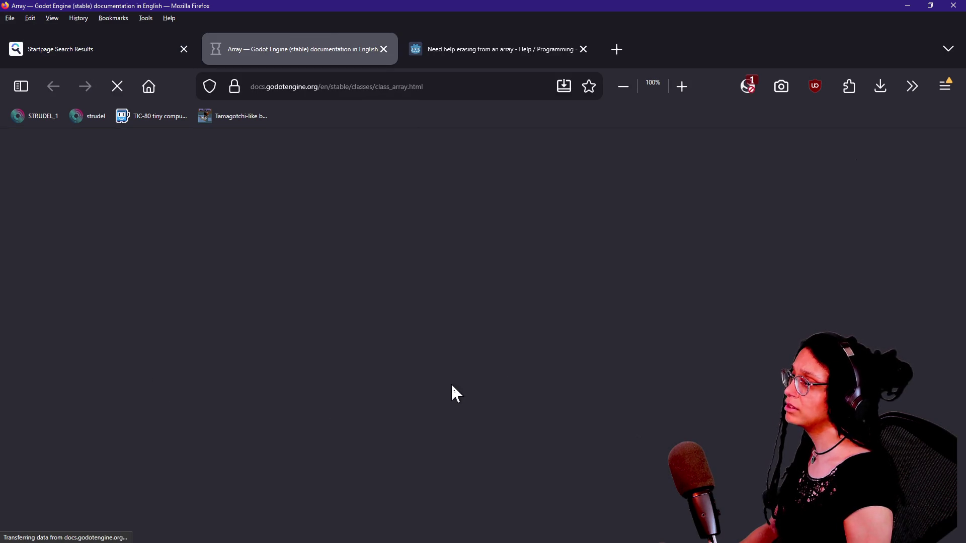
Step: Find is_read_only on the Array page, read that const arrays are read-only, and return to Godot
{"action": "key", "text": "ctrl+f"}
{"action": "type", "text": "re"}
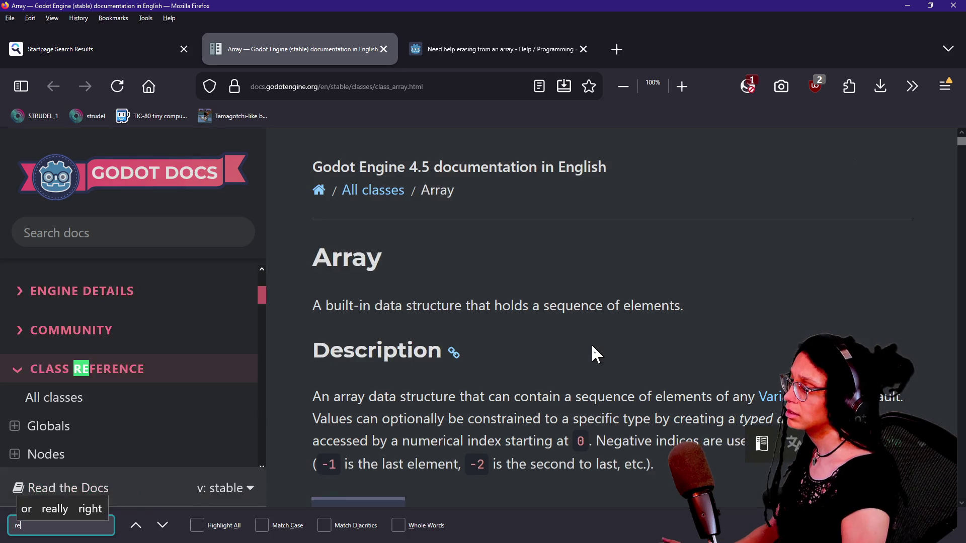
{"action": "type", "text": "ad-onl"}
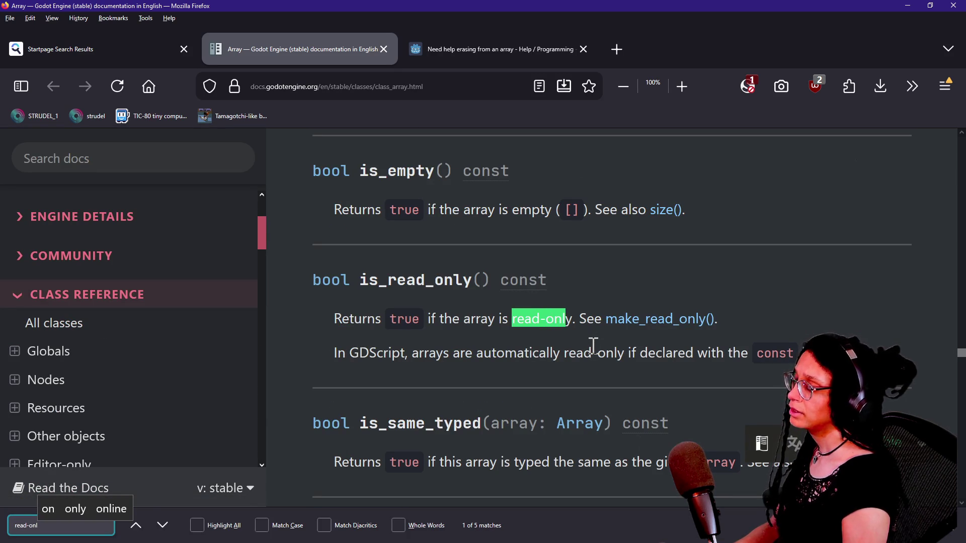
{"action": "left_click", "coordinate": [458, 337]}
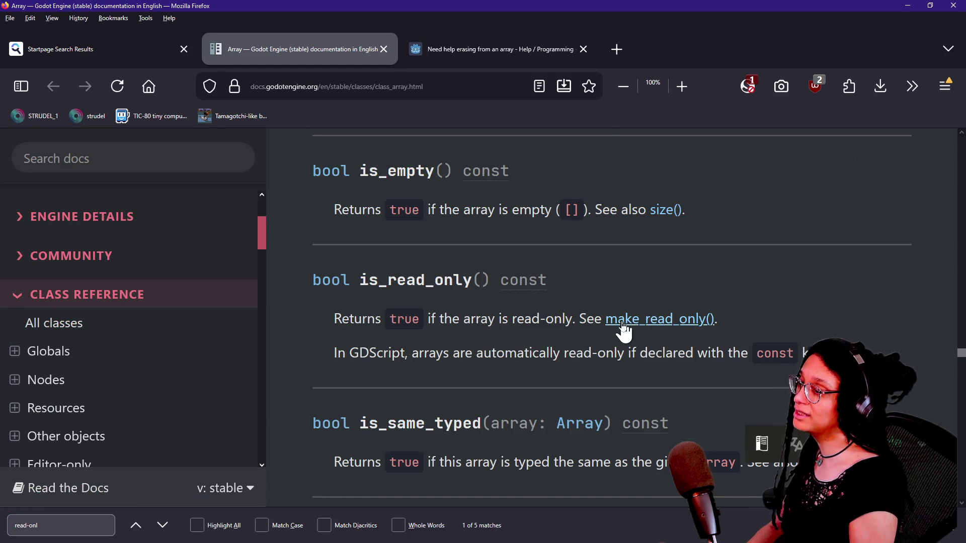
{"action": "left_click_drag", "start_coordinate": [336, 381], "coordinate": [492, 360]}
{"action": "left_click", "coordinate": [491, 361]}
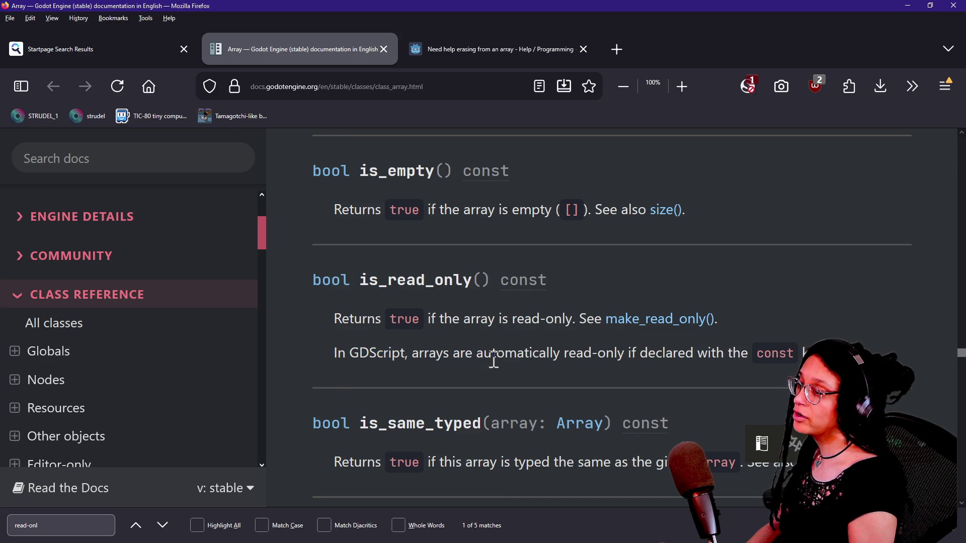
{"action": "scroll", "coordinate": [499, 357], "scroll_direction": "down", "scroll_amount": 3}
{"action": "left_click_drag", "start_coordinate": [550, 221], "coordinate": [862, 239]}
{"action": "left_click", "coordinate": [859, 224]}
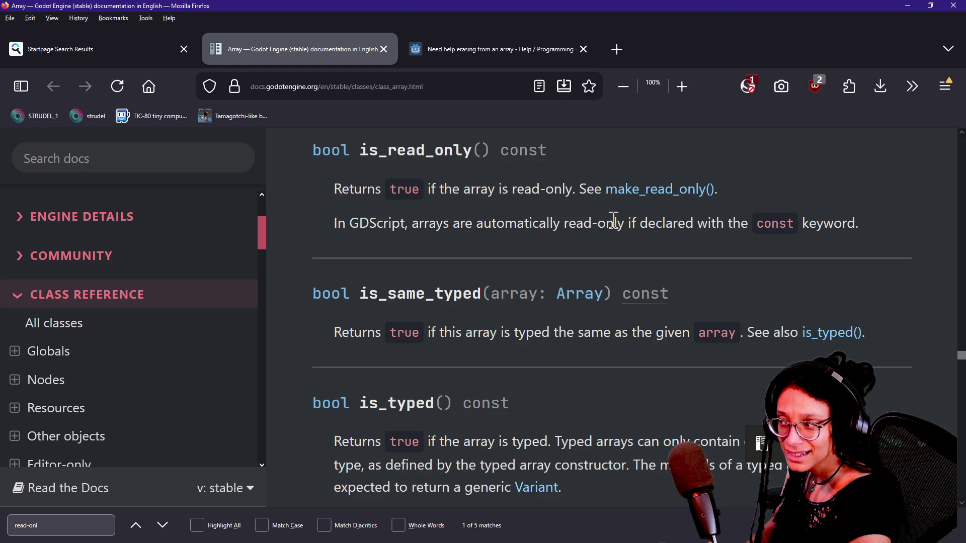
{"action": "key", "text": "alt+Tab"}
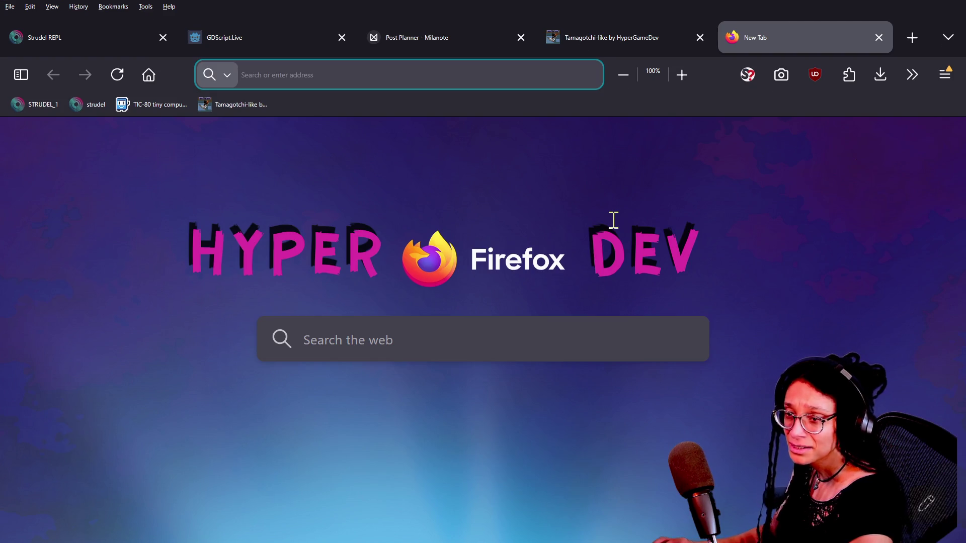
{"action": "key", "text": "alt+Tab"}
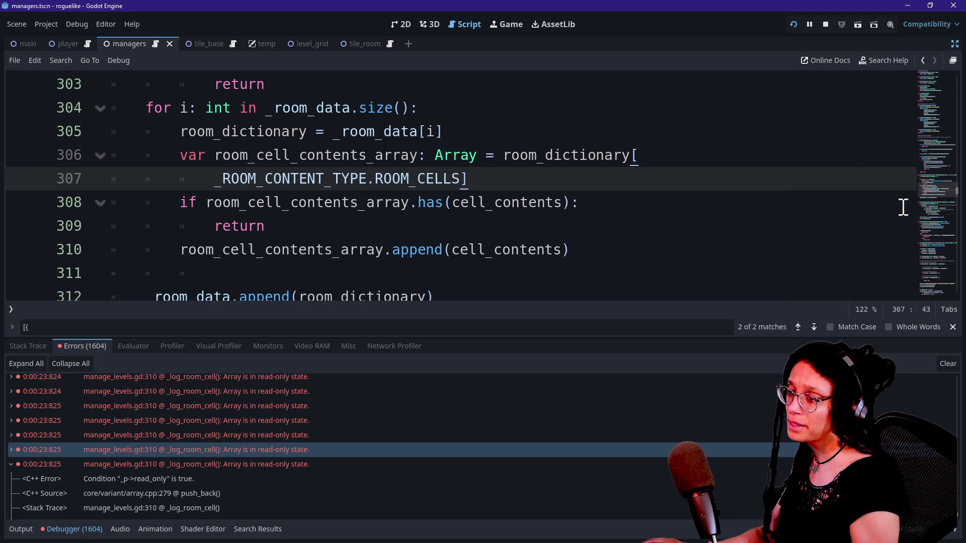
Step: Scroll the managers script to line 54 and examine the const _ROOM_CONTENT_DATA declaration
{"action": "left_click_drag", "start_coordinate": [932, 192], "coordinate": [945, 8]}
{"action": "left_click_drag", "start_coordinate": [938, 63], "coordinate": [929, 92]}
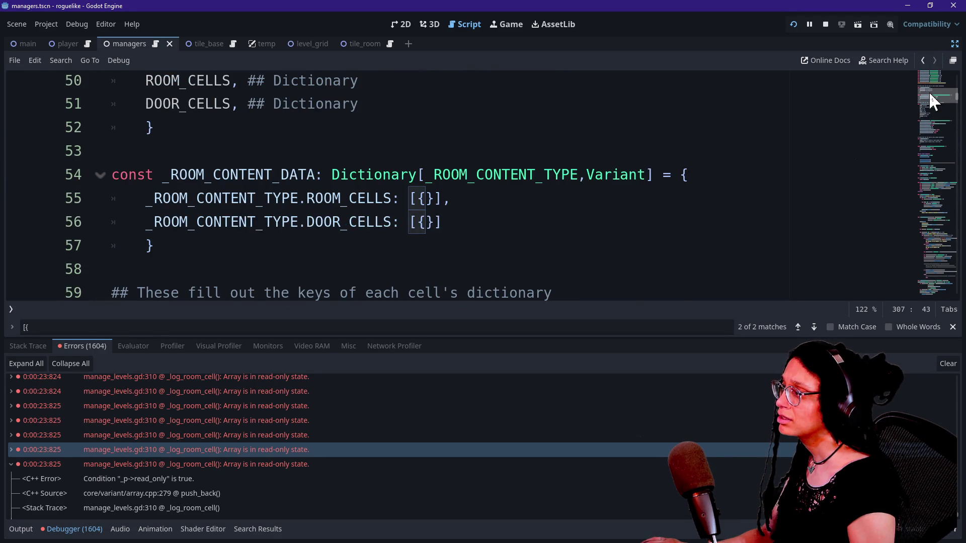
{"action": "scroll", "coordinate": [929, 92], "scroll_direction": "down", "scroll_amount": 1}
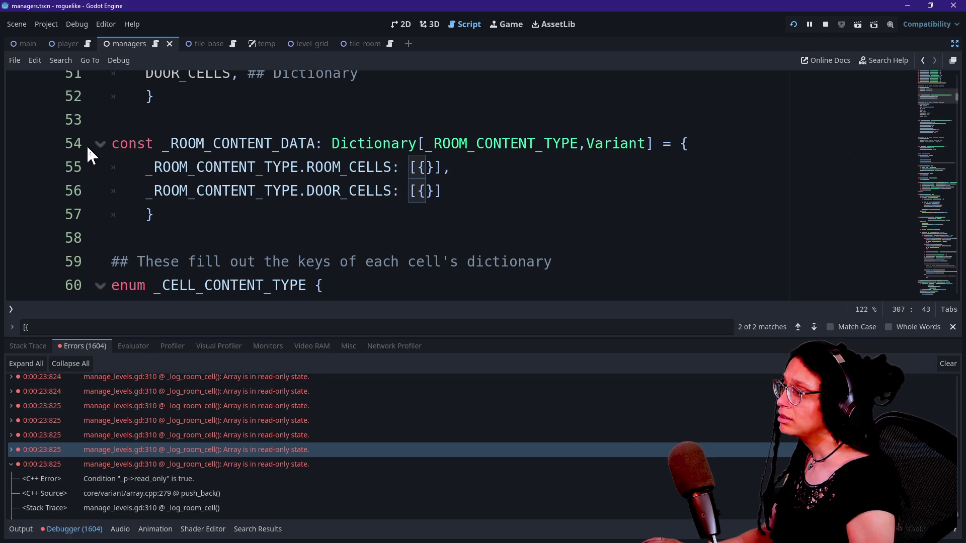
{"action": "mouse_move", "coordinate": [121, 147]}
{"action": "left_mouse_down"}
{"action": "mouse_move", "coordinate": [150, 147]}
{"action": "mouse_move", "coordinate": [111, 147]}
{"action": "mouse_move", "coordinate": [265, 204]}
{"action": "left_mouse_up"}
{"action": "left_click", "coordinate": [150, 147]}
{"action": "left_click", "coordinate": [165, 147]}
{"action": "scroll", "coordinate": [265, 206], "scroll_direction": "down", "scroll_amount": 5}
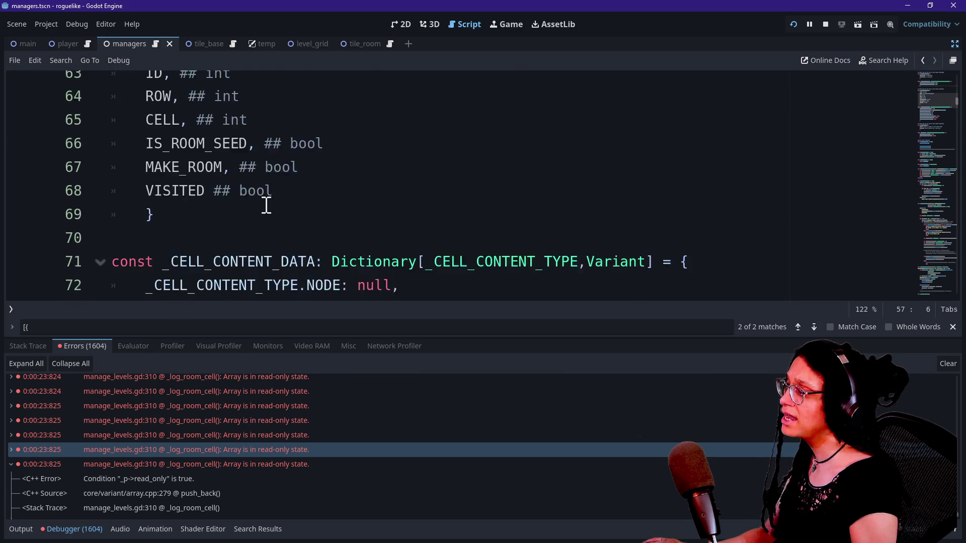
{"action": "scroll", "coordinate": [266, 205], "scroll_direction": "up", "scroll_amount": 4}
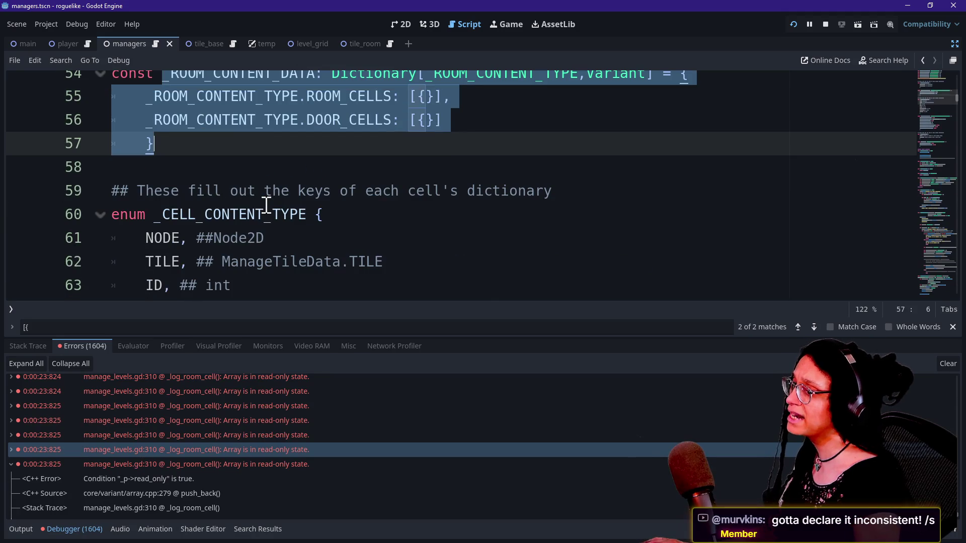
{"action": "left_click", "coordinate": [255, 190]}
{"action": "key", "text": "Up"}
{"action": "key", "text": "Up"}
{"action": "key", "text": "Up"}
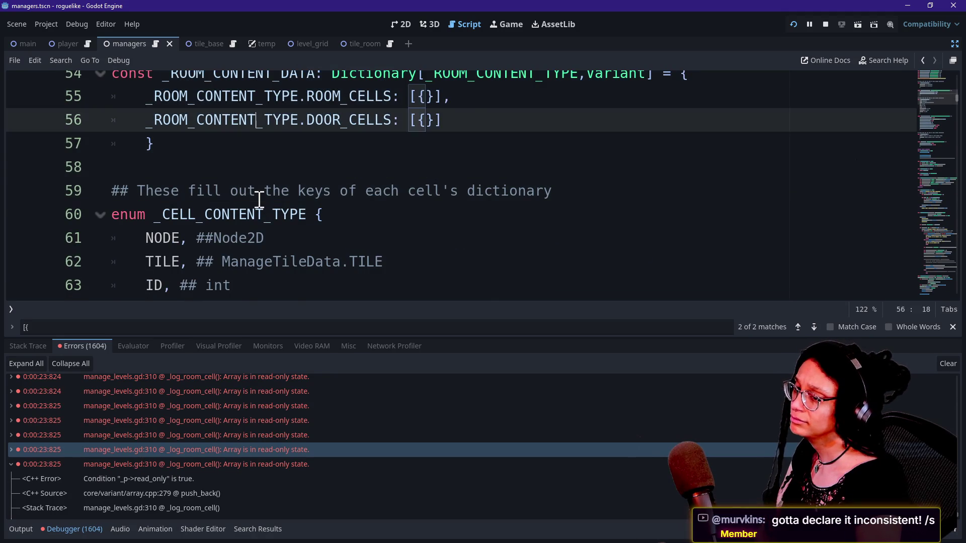
{"action": "key", "text": "Down"}
{"action": "key", "text": "Down"}
{"action": "key", "text": "Down"}
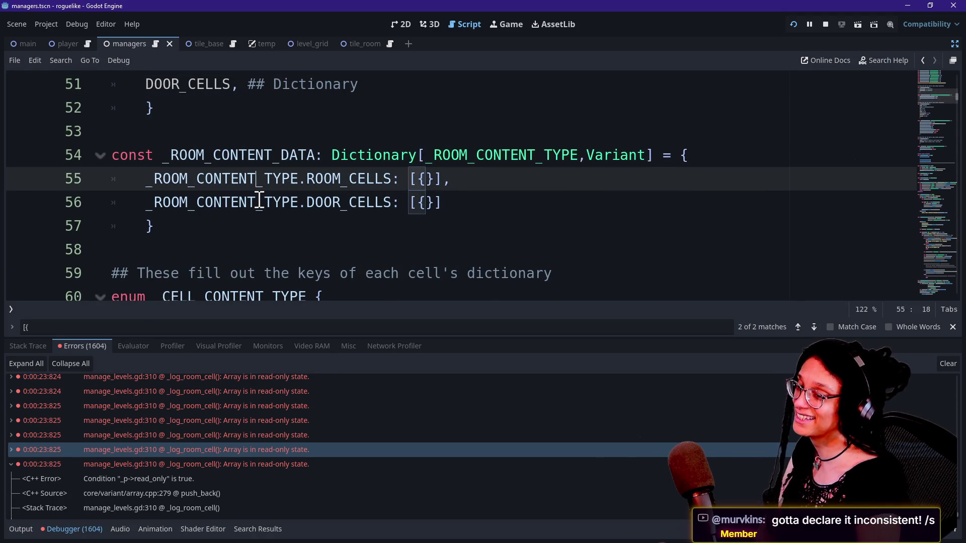
{"action": "key", "text": "Up"}
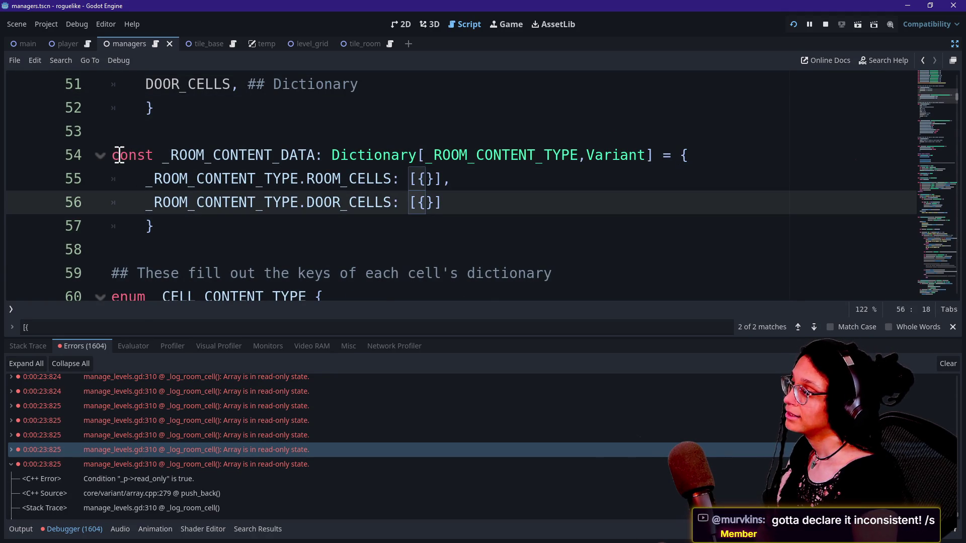
Step: Check the [{}] value ending line 55's ROOM_CELLS entry and hide the debugger panel with Ctrl+J
{"action": "left_click", "coordinate": [106, 147], "text": "shift"}
{"action": "left_click", "coordinate": [222, 180]}
{"action": "left_click", "coordinate": [292, 202]}
{"action": "left_click", "coordinate": [299, 229]}
{"action": "scroll", "coordinate": [288, 224], "scroll_direction": "down", "scroll_amount": 1}
{"action": "scroll", "coordinate": [288, 224], "scroll_direction": "down", "scroll_amount": 2}
{"action": "scroll", "coordinate": [288, 224], "scroll_direction": "up", "scroll_amount": 2}
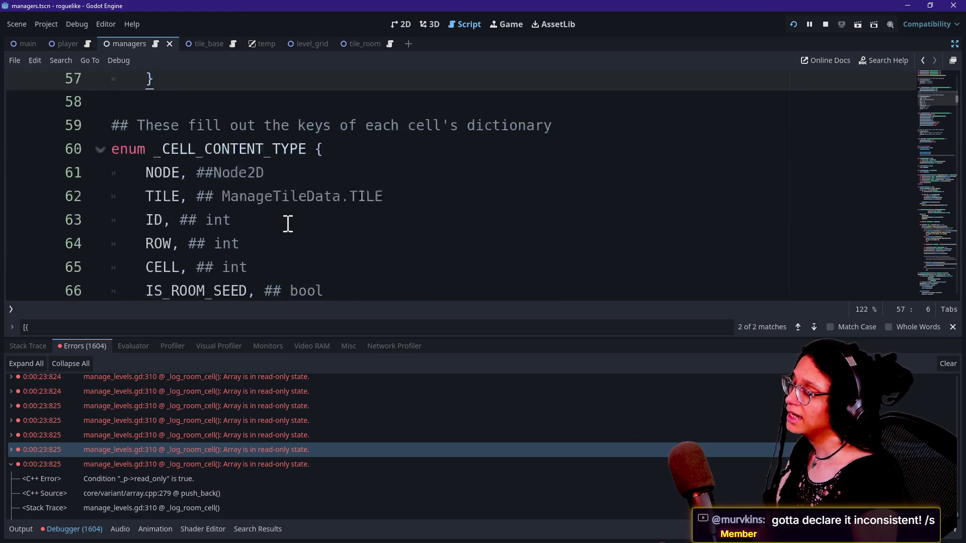
{"action": "left_click_drag", "start_coordinate": [409, 107], "coordinate": [466, 113]}
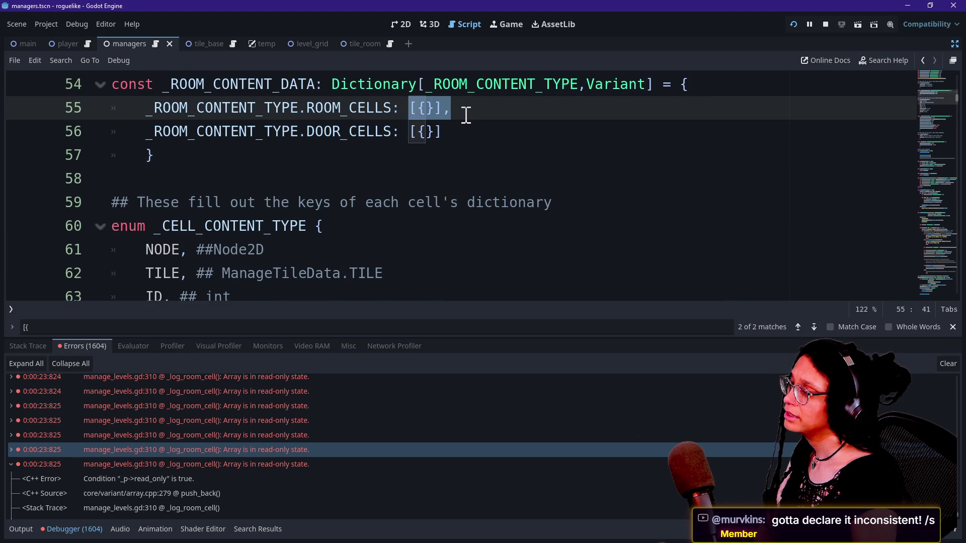
{"action": "left_click", "coordinate": [465, 115]}
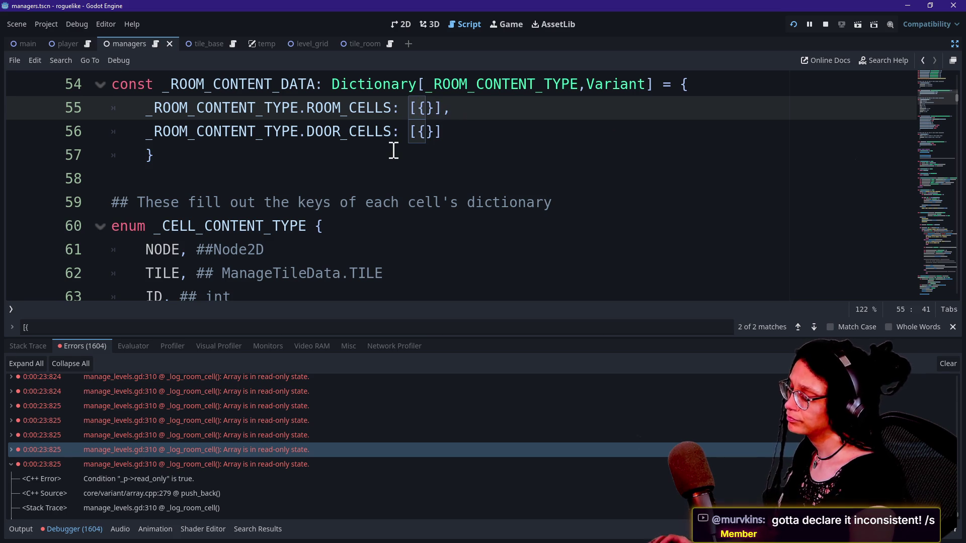
{"action": "key", "text": "ctrl+j"}
{"action": "scroll", "coordinate": [302, 220], "scroll_direction": "down", "scroll_amount": 1}
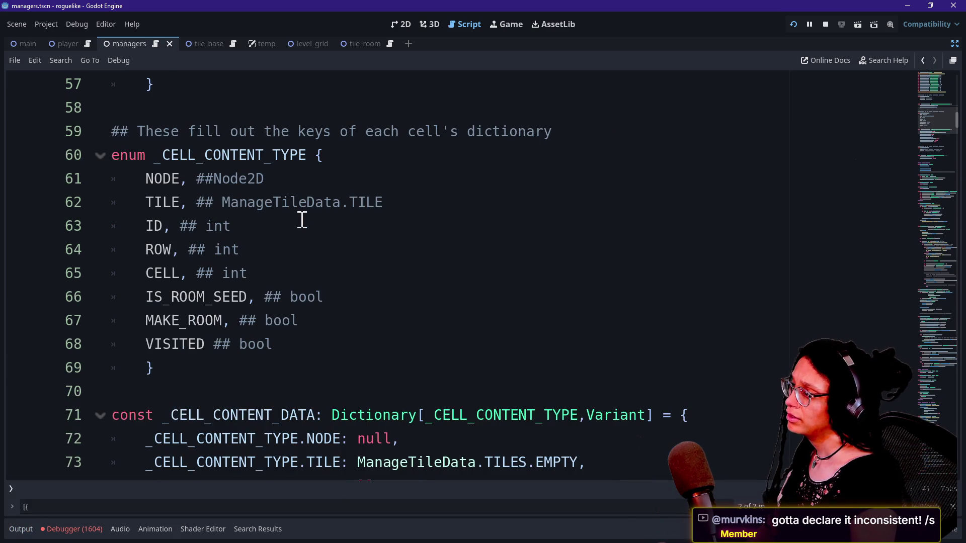
Step: Look over the _CELL_CONTENT_TYPE enum comments for TILE and ID
{"action": "scroll", "coordinate": [302, 221], "scroll_direction": "up", "scroll_amount": 2}
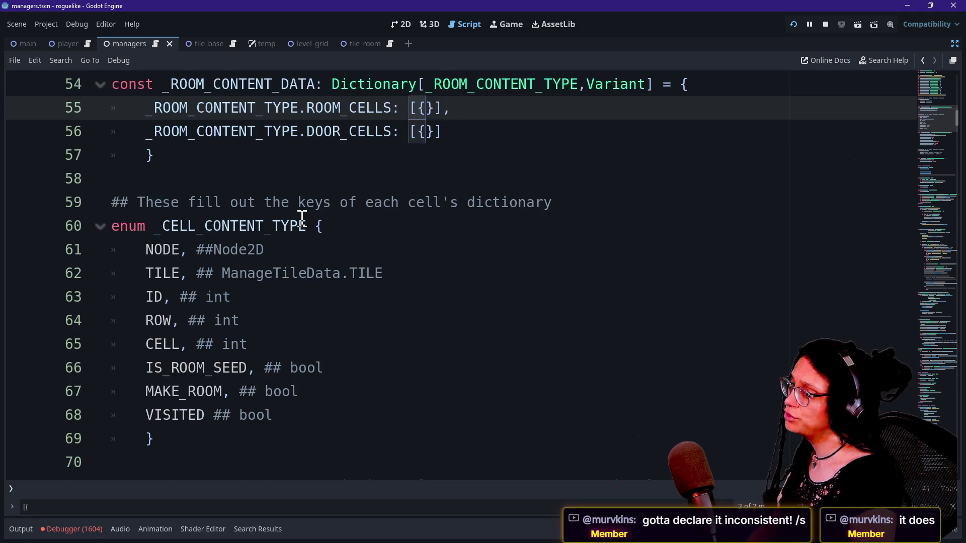
{"action": "left_click", "coordinate": [442, 179]}
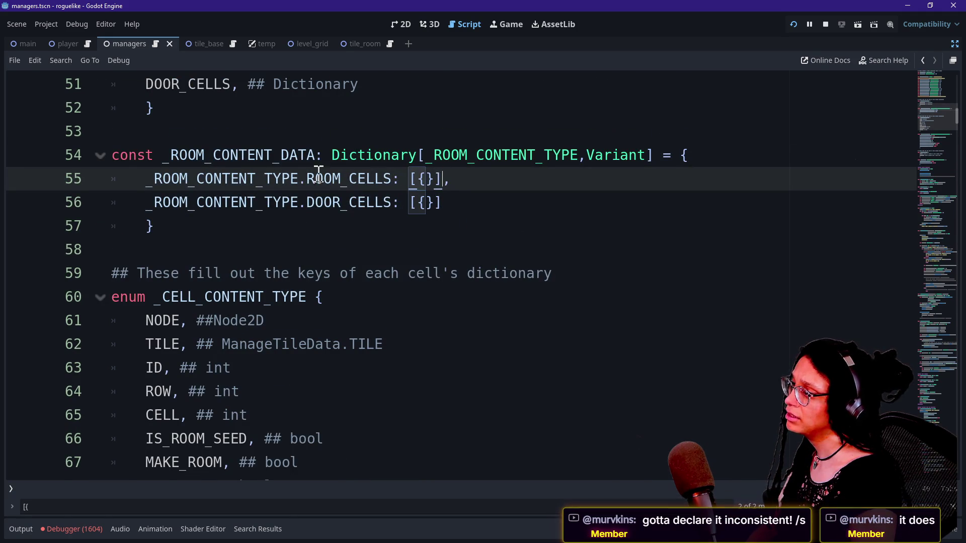
{"action": "scroll", "coordinate": [179, 273], "scroll_direction": "down", "scroll_amount": 1}
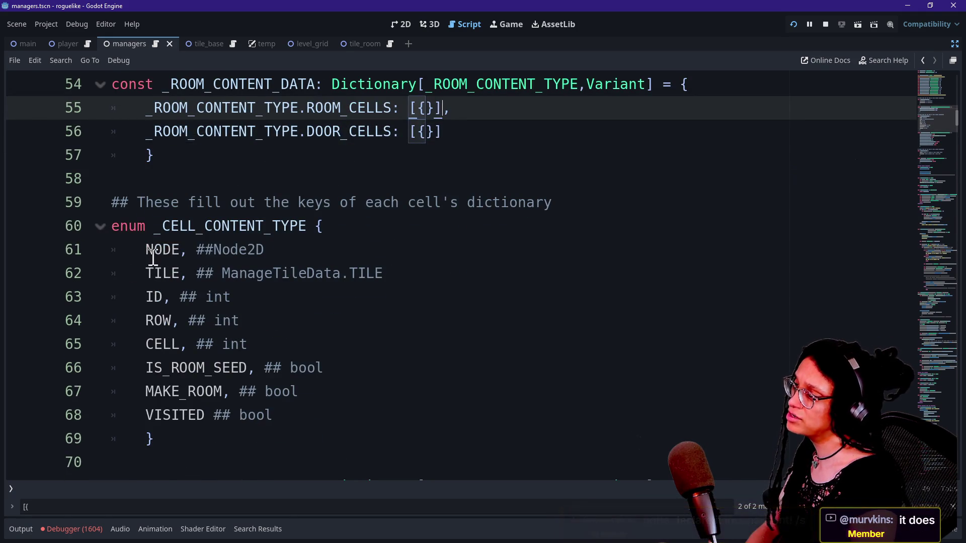
{"action": "scroll", "coordinate": [194, 260], "scroll_direction": "down", "scroll_amount": 4}
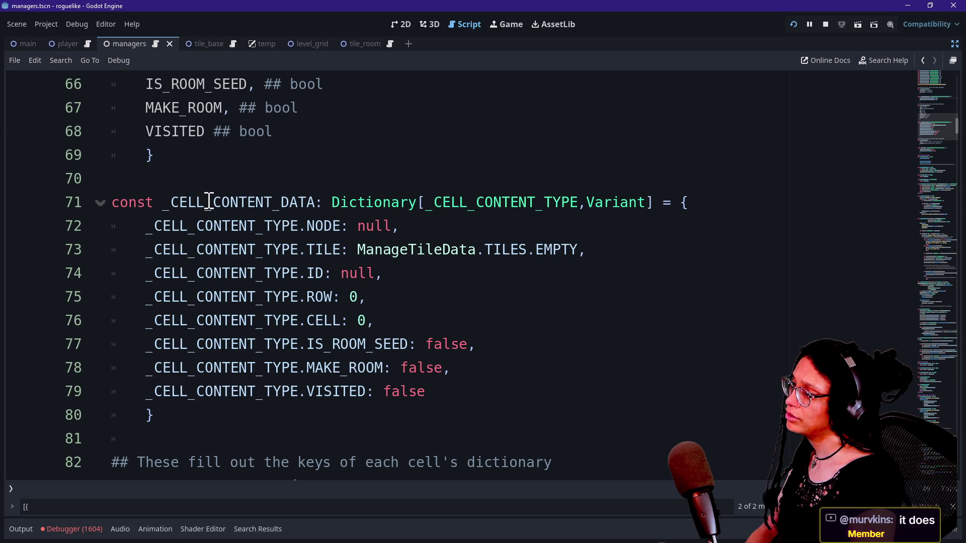
{"action": "scroll", "coordinate": [209, 202], "scroll_direction": "up", "scroll_amount": 1}
{"action": "left_click_drag", "start_coordinate": [248, 132], "coordinate": [281, 165]}
{"action": "scroll", "coordinate": [280, 166], "scroll_direction": "up", "scroll_amount": 2}
{"action": "left_click", "coordinate": [218, 186]}
{"action": "left_click", "coordinate": [306, 198]}
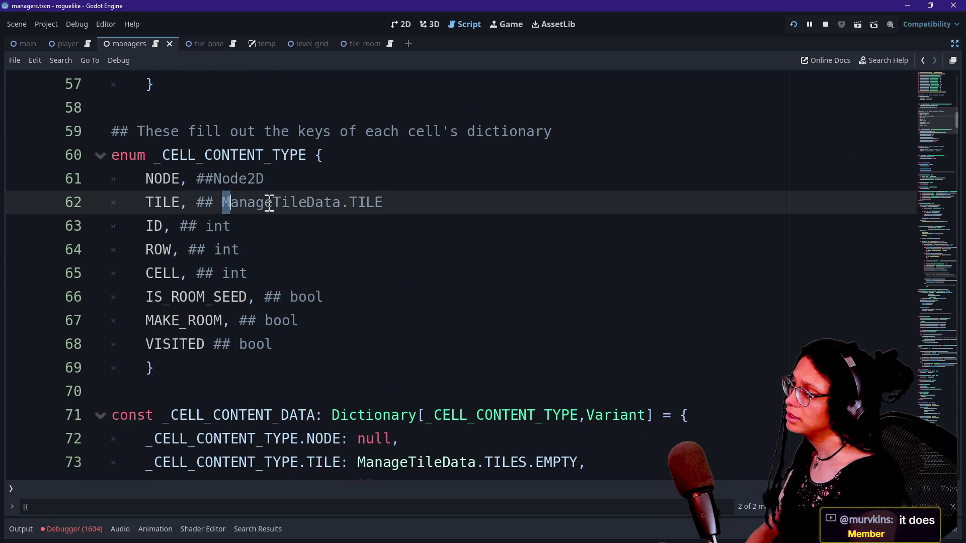
{"action": "double_click", "coordinate": [154, 226]}
Step: Add a space after ## so the NODE comment reads '## Node2D'
{"action": "left_click", "coordinate": [215, 179]}
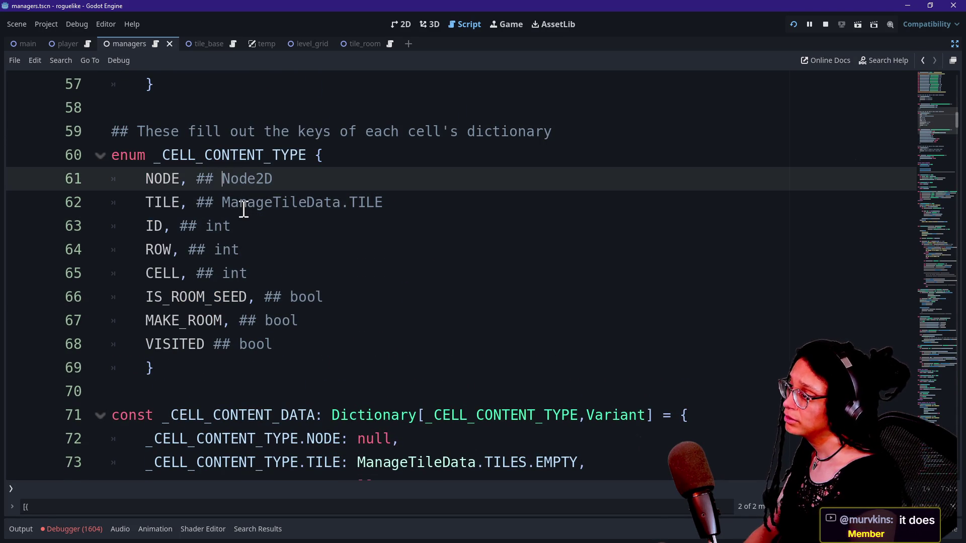
{"action": "scroll", "coordinate": [251, 221], "scroll_direction": "down", "scroll_amount": 3}
{"action": "left_click", "coordinate": [362, 226]}
{"action": "left_click", "coordinate": [427, 391]}
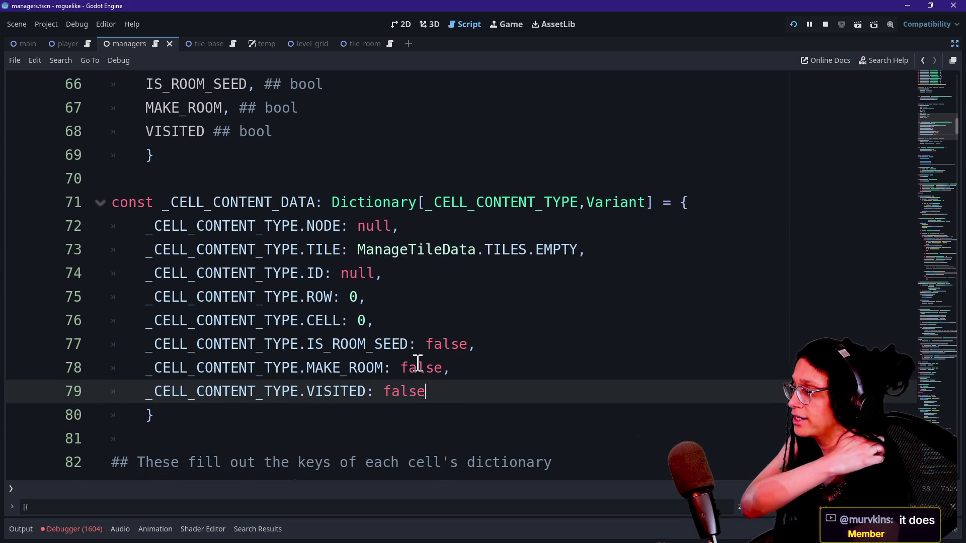
{"action": "scroll", "coordinate": [417, 362], "scroll_direction": "up", "scroll_amount": 2}
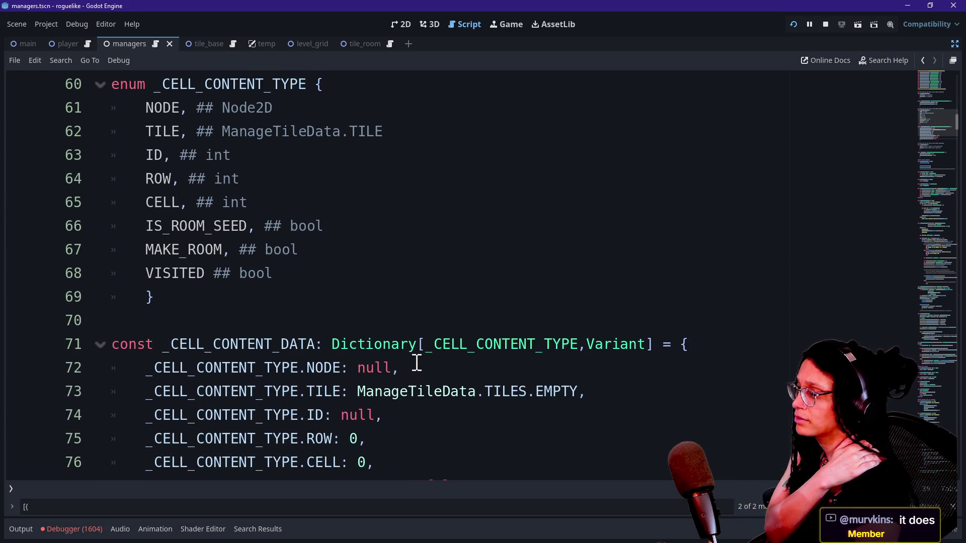
Step: Change line 54's const to var and start renaming the dictionary to room_content_data
{"action": "scroll", "coordinate": [417, 363], "scroll_direction": "up", "scroll_amount": 5}
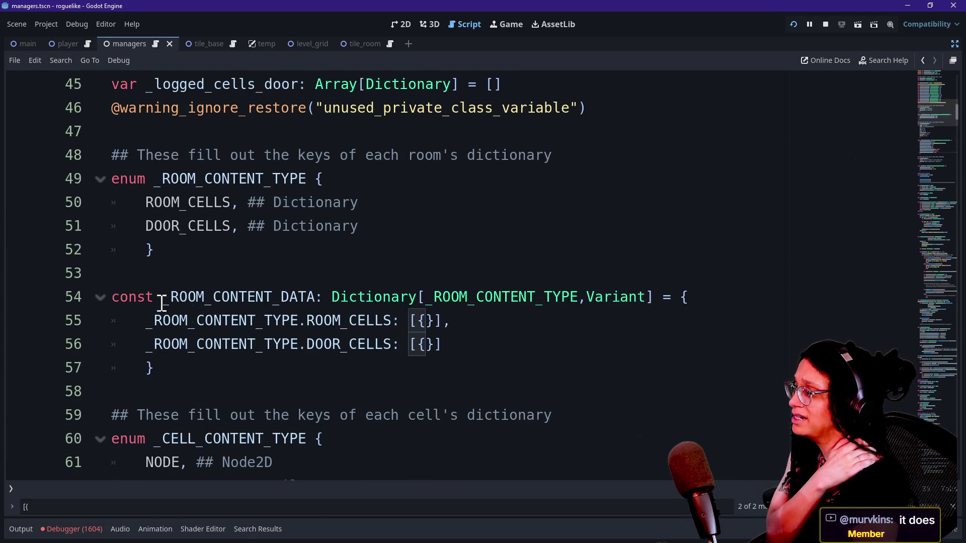
{"action": "double_click", "coordinate": [146, 297]}
{"action": "type", "text": "var"}
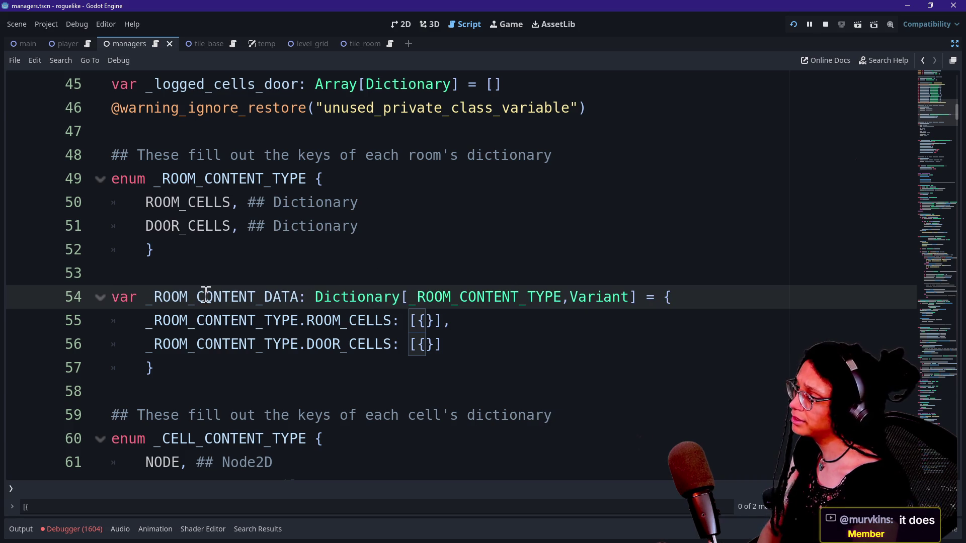
{"action": "left_click_drag", "start_coordinate": [154, 297], "coordinate": [299, 297]}
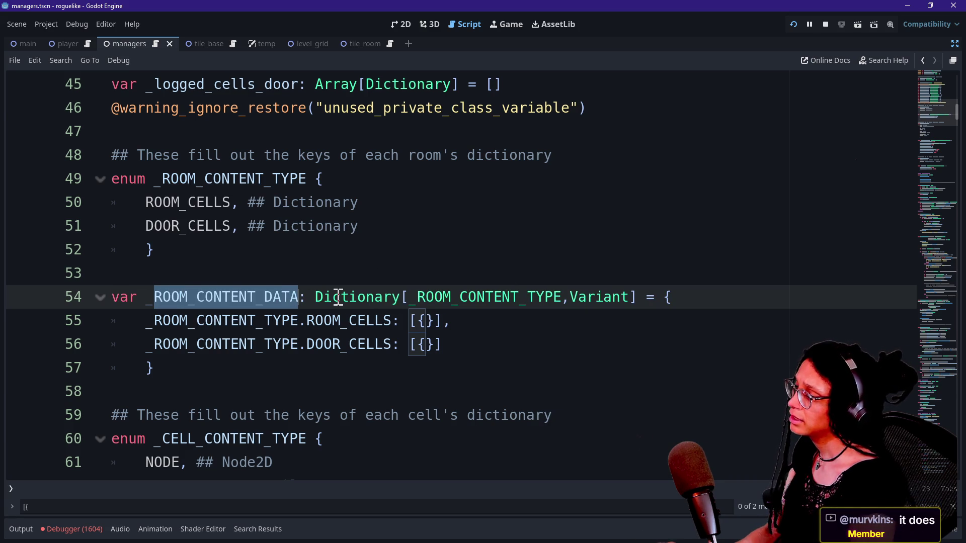
{"action": "type", "text": "room_content_data"}
{"action": "left_click_drag", "start_coordinate": [154, 302], "coordinate": [302, 301]}
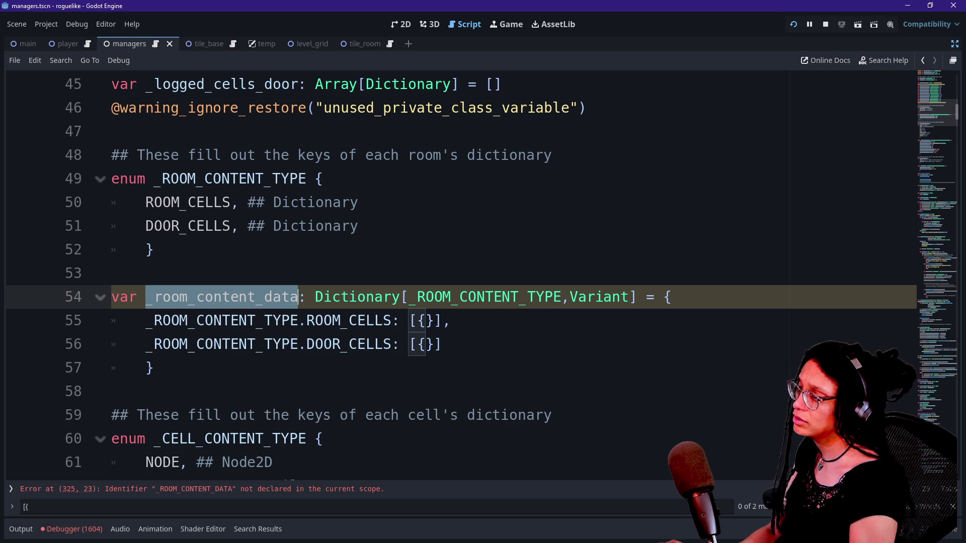
{"action": "left_click", "coordinate": [264, 371]}
{"action": "left_click", "coordinate": [123, 297]}
Step: Rename both _ROOM_CONTENT_DATA occurrences to _room_content_data with Ctrl+D, then run the project
{"action": "key", "text": "ctrl+z"}
{"action": "left_click", "coordinate": [149, 302]}
{"action": "left_click_drag", "start_coordinate": [149, 302], "coordinate": [304, 300]}
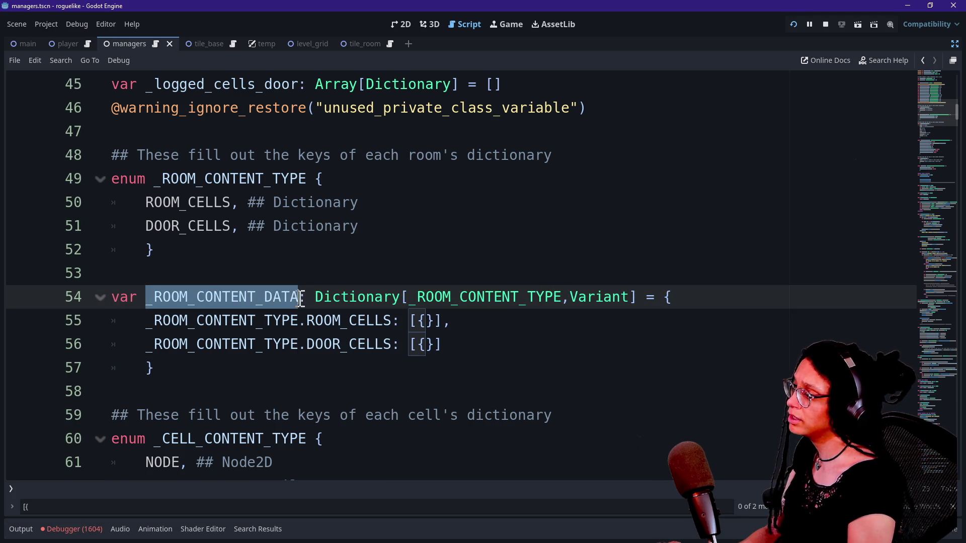
{"action": "key", "text": "ctrl+d"}
{"action": "scroll", "coordinate": [392, 351], "scroll_direction": "down", "scroll_amount": 2}
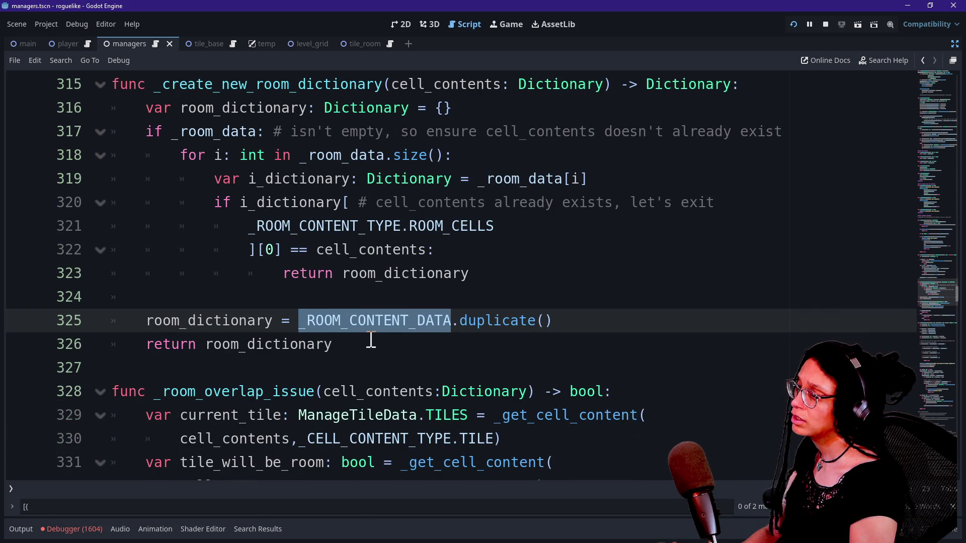
{"action": "type", "text": "_room_conte"}
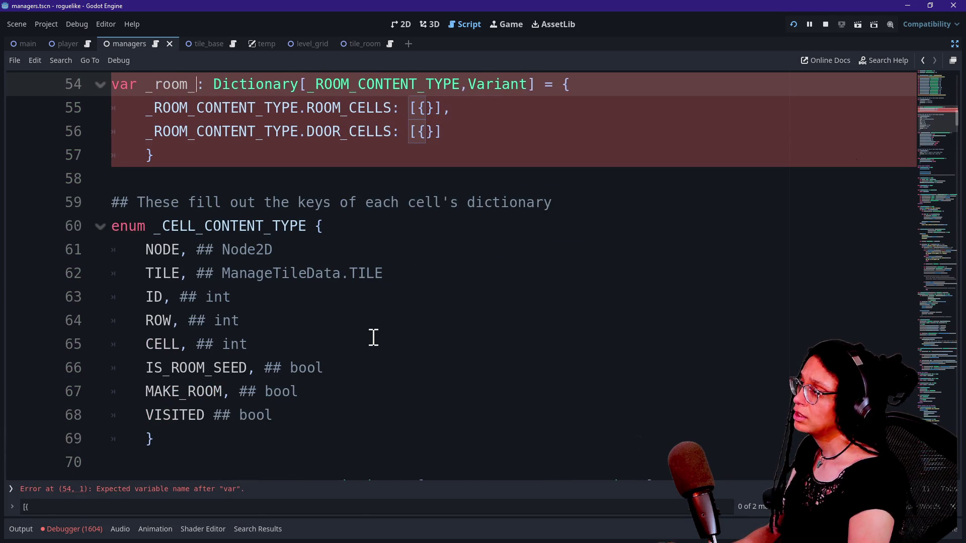
{"action": "type", "text": "nt_data"}
{"action": "left_click", "coordinate": [261, 250]}
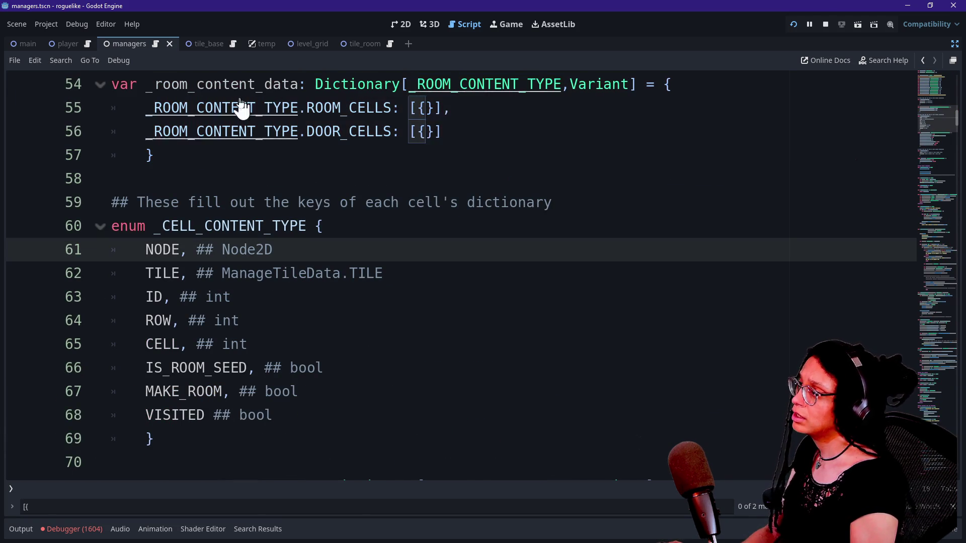
{"action": "scroll", "coordinate": [319, 152], "scroll_direction": "up", "scroll_amount": 1}
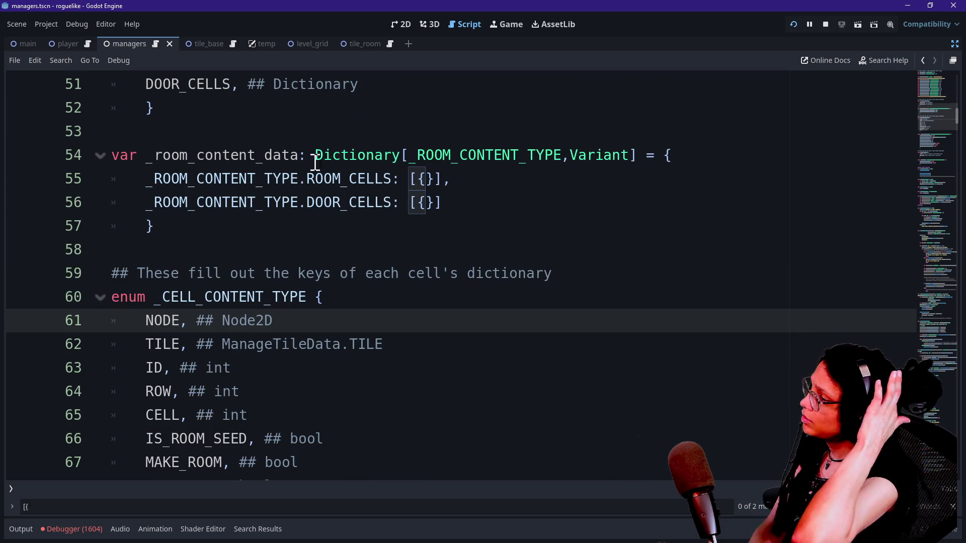
{"action": "left_click", "coordinate": [793, 26]}
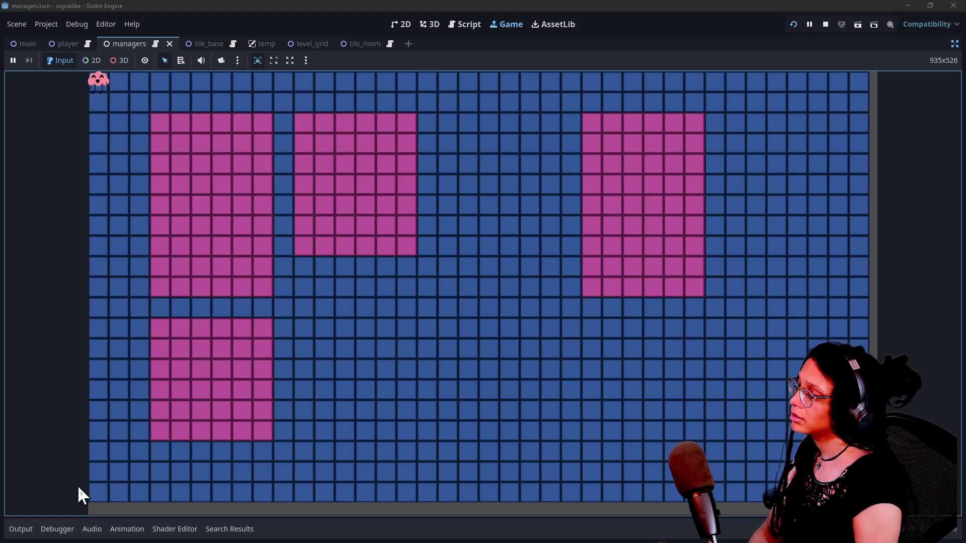
Step: Back in the script, inspect the dictionary's room entries and the _ROOM_CONTENT_TYPE tooltip
{"action": "left_click", "coordinate": [453, 24]}
{"action": "left_click", "coordinate": [229, 135]}
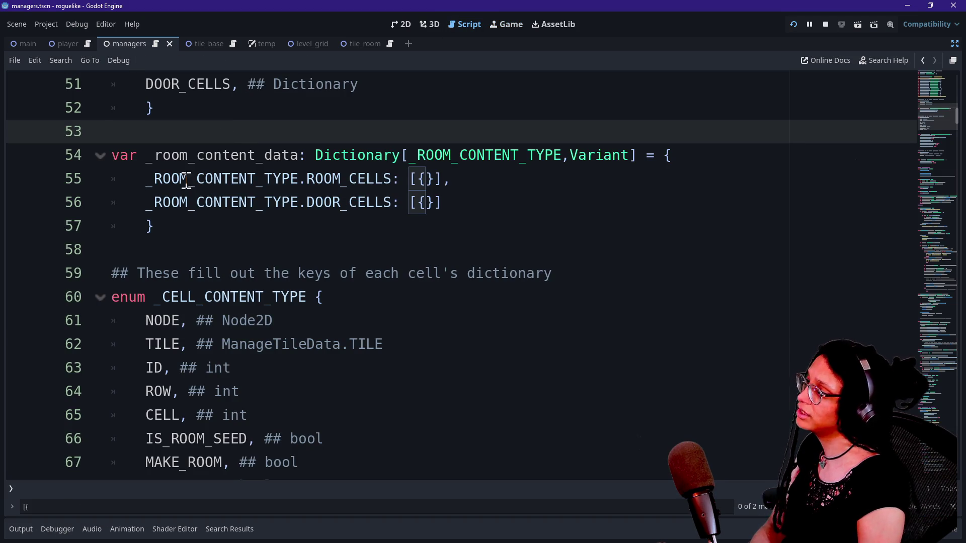
{"action": "left_click_drag", "start_coordinate": [412, 181], "coordinate": [443, 180]}
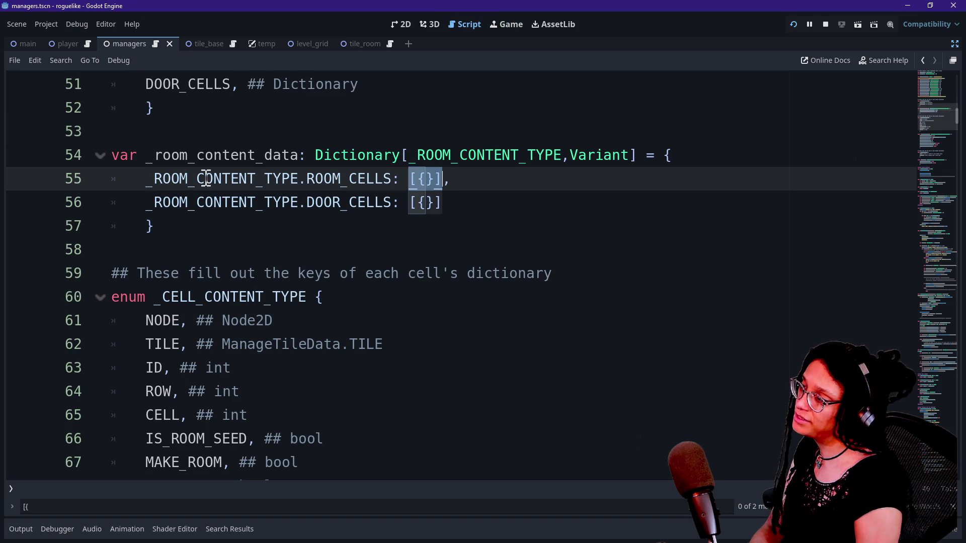
{"action": "left_click", "coordinate": [174, 177]}
{"action": "mouse_move", "coordinate": [166, 163]}
{"action": "left_mouse_down"}
{"action": "mouse_move", "coordinate": [243, 244]}
{"action": "mouse_move", "coordinate": [216, 144]}
{"action": "left_mouse_up"}
{"action": "left_click", "coordinate": [216, 136]}
{"action": "left_click", "coordinate": [230, 178]}
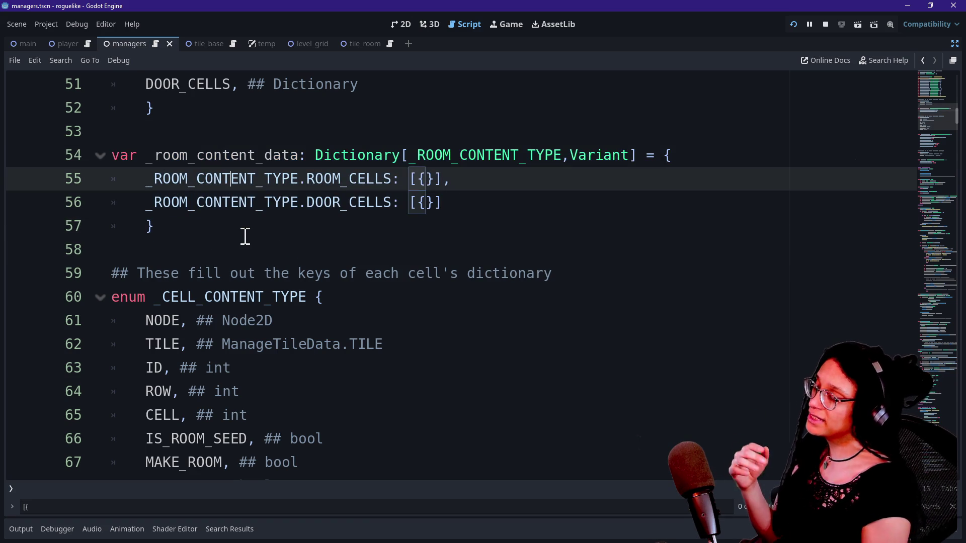
{"action": "mouse_move", "coordinate": [204, 179]}
{"action": "left_mouse_down"}
{"action": "mouse_move", "coordinate": [222, 212]}
{"action": "mouse_move", "coordinate": [222, 168]}
{"action": "left_mouse_up"}
{"action": "left_click", "coordinate": [221, 168]}
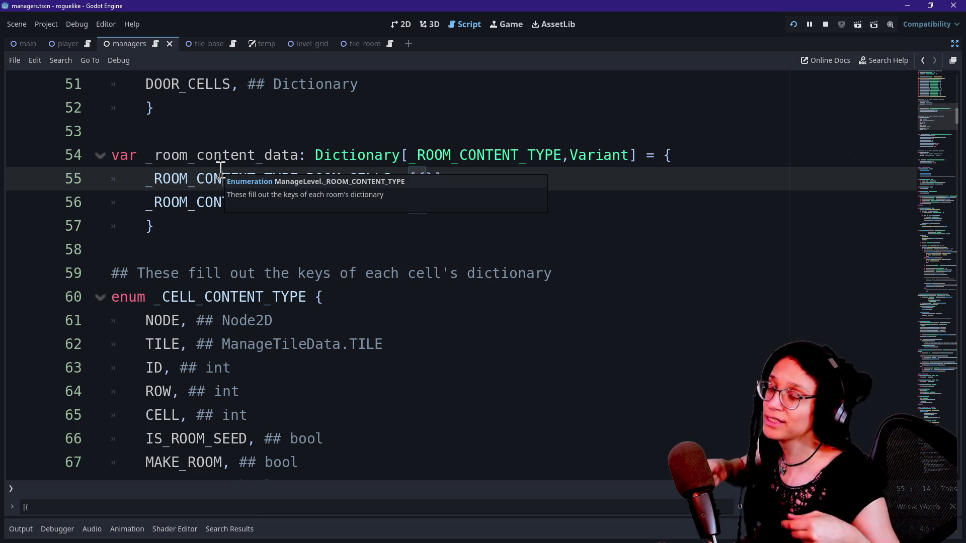
{"action": "left_click", "coordinate": [203, 209]}
{"action": "left_click", "coordinate": [200, 223]}
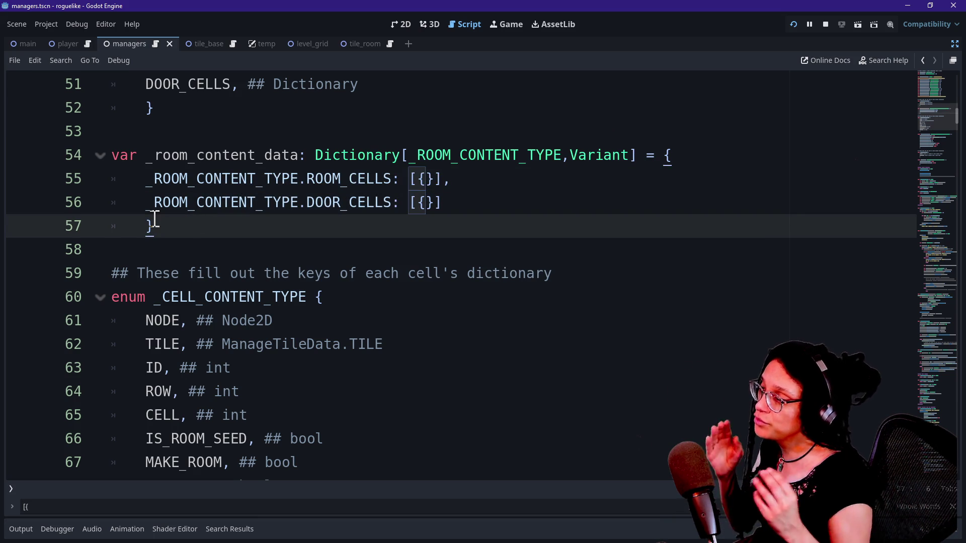
Step: Highlight the whole _room_content_data dictionary block while explaining its entries
{"action": "left_click_drag", "start_coordinate": [160, 158], "coordinate": [177, 224]}
{"action": "left_click", "coordinate": [180, 228]}
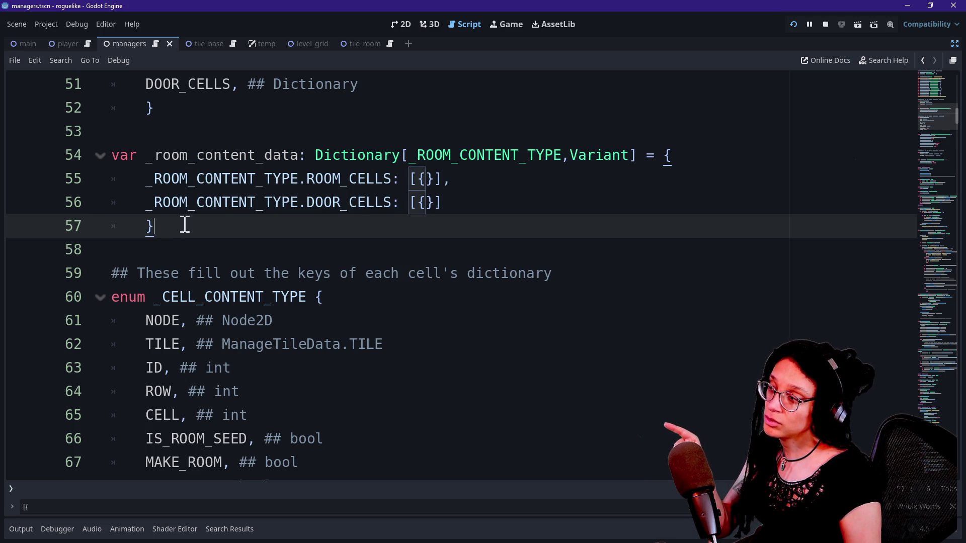
{"action": "left_click_drag", "start_coordinate": [195, 155], "coordinate": [196, 228]}
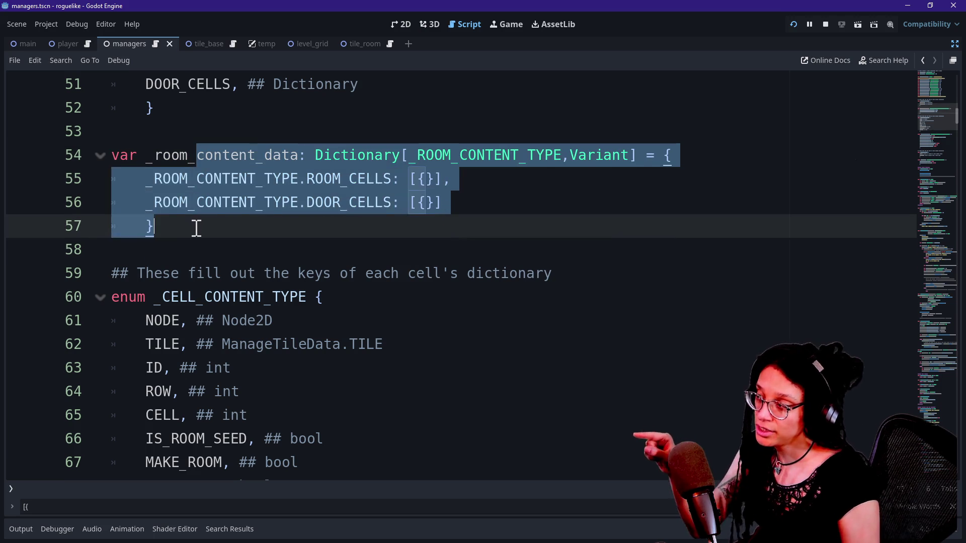
{"action": "left_click", "coordinate": [197, 227]}
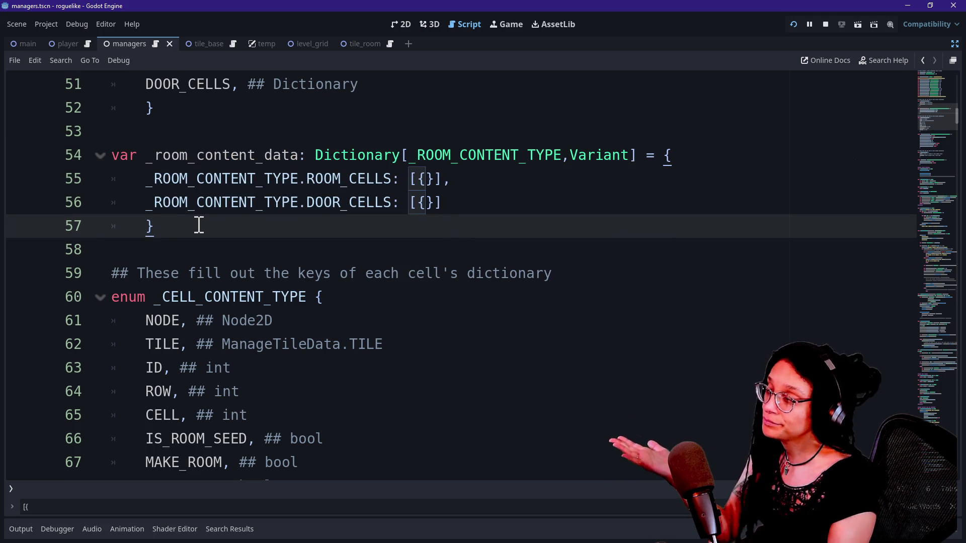
{"action": "mouse_move", "coordinate": [198, 225]}
{"action": "left_mouse_down"}
{"action": "mouse_move", "coordinate": [204, 180]}
{"action": "mouse_move", "coordinate": [206, 219]}
{"action": "left_mouse_up"}
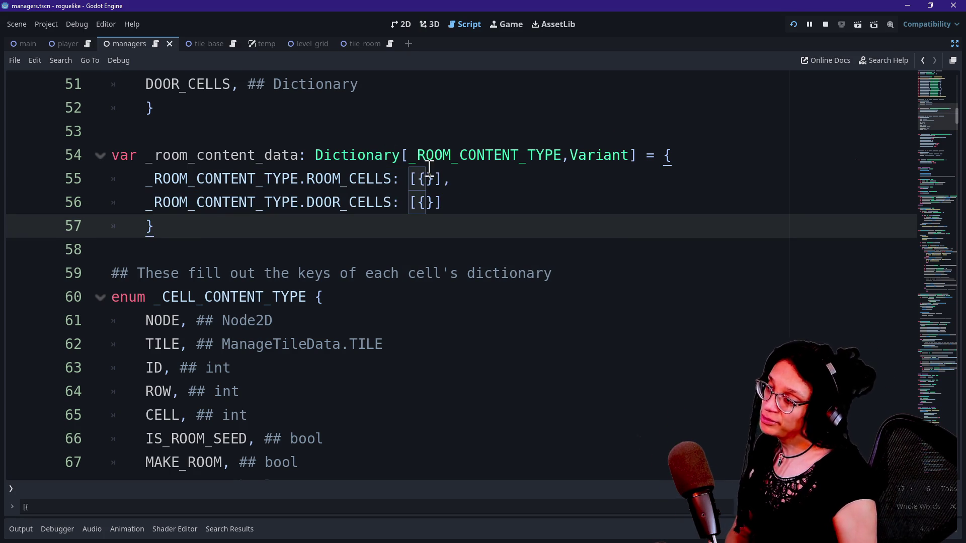
Step: Revisit line 55's room cells list, then delete var to declare the dictionary const again
{"action": "left_click", "coordinate": [441, 178]}
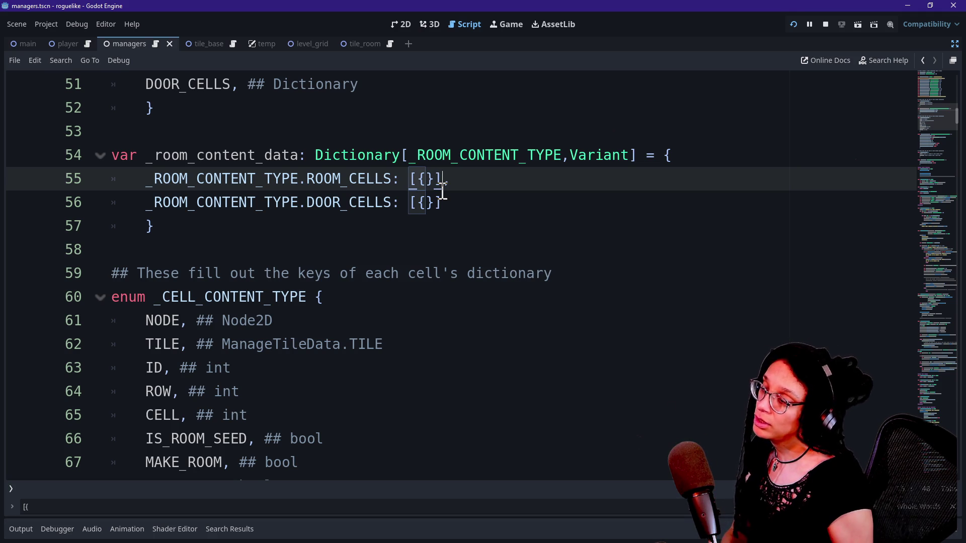
{"action": "type", "text": ","}
{"action": "left_click_drag", "start_coordinate": [403, 179], "coordinate": [451, 181]}
{"action": "left_click", "coordinate": [454, 183]}
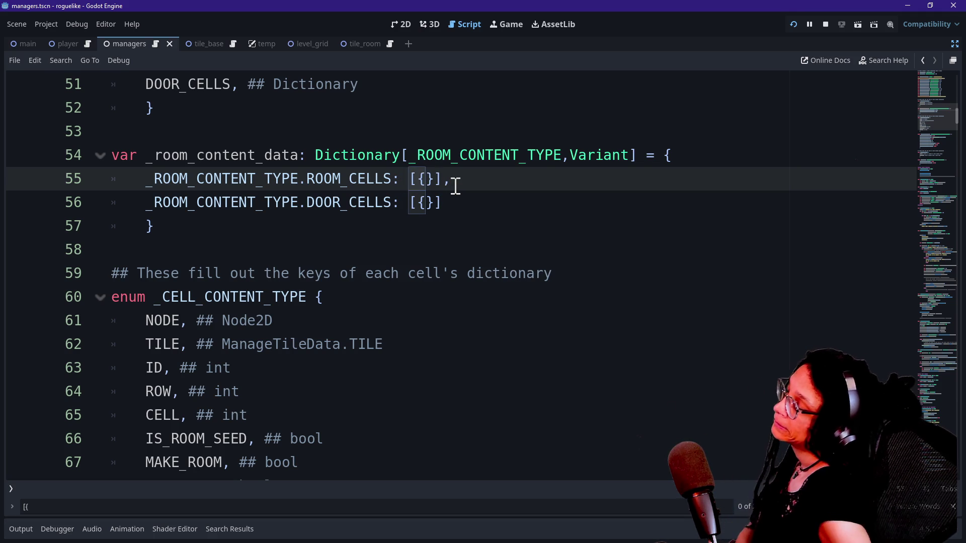
{"action": "left_click", "coordinate": [126, 151]}
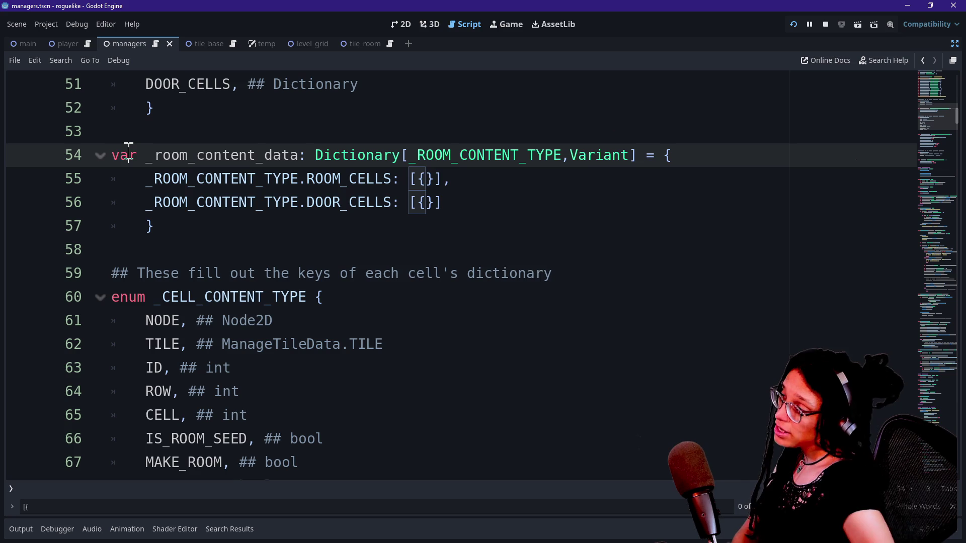
{"action": "key", "text": "Delete"}
{"action": "key", "text": "BackSpace"}
{"action": "key", "text": "BackSpace"}
Step: Make _ROOM_CONTENT_DATA a const, try changing it to var, then undo back to const
{"action": "type", "text": "const"}
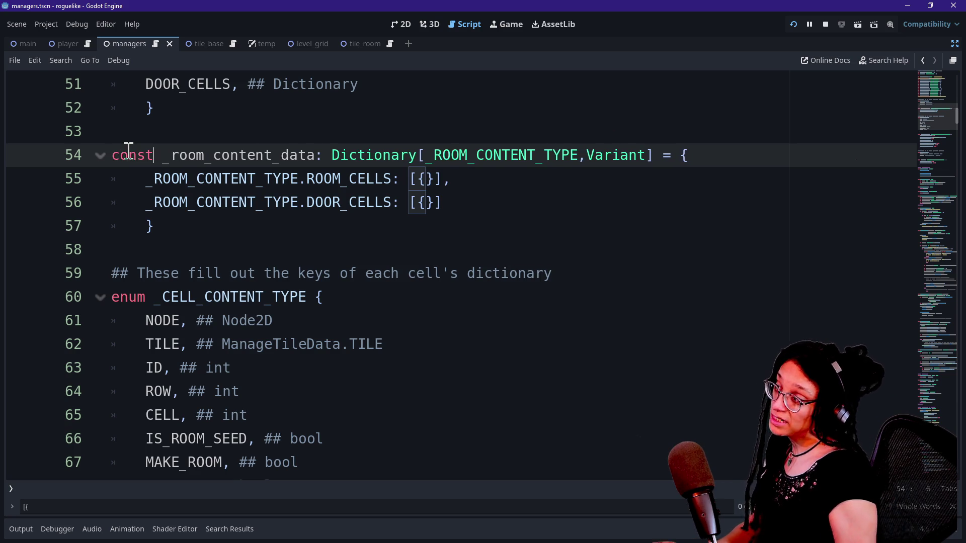
{"action": "left_click", "coordinate": [289, 250]}
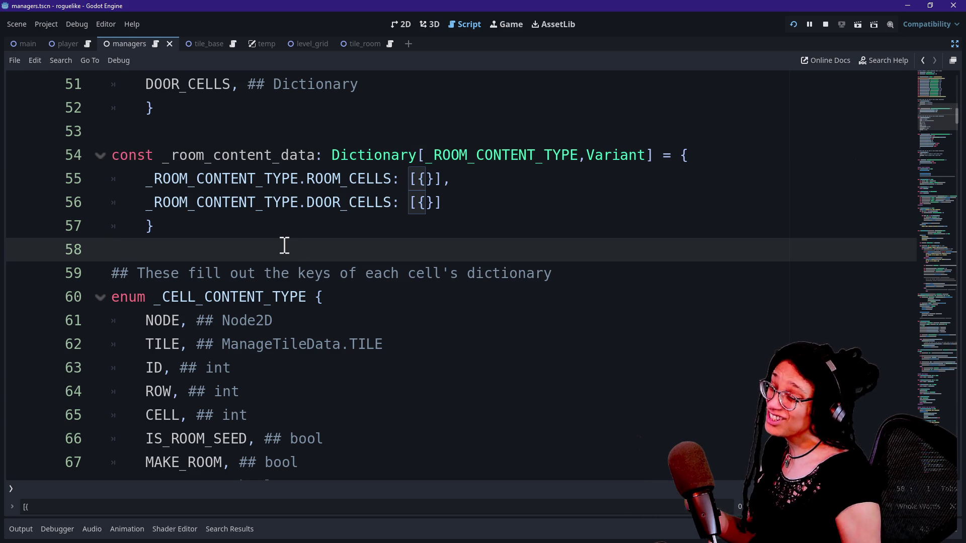
{"action": "left_click_drag", "start_coordinate": [213, 157], "coordinate": [243, 222]}
{"action": "left_click", "coordinate": [244, 222]}
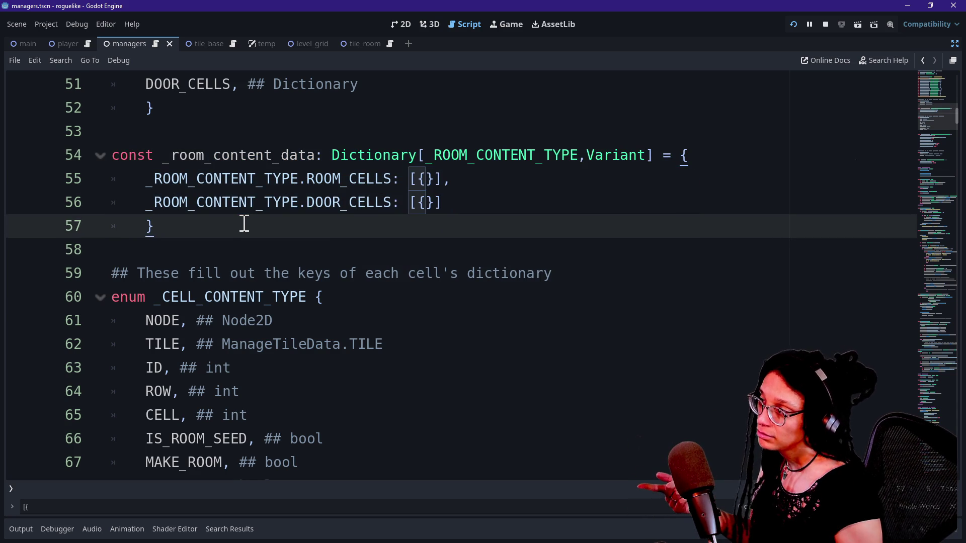
{"action": "mouse_move", "coordinate": [246, 157]}
{"action": "left_mouse_down"}
{"action": "mouse_move", "coordinate": [257, 207]}
{"action": "mouse_move", "coordinate": [256, 156]}
{"action": "left_mouse_up"}
{"action": "left_click", "coordinate": [258, 224]}
{"action": "left_click", "coordinate": [256, 156]}
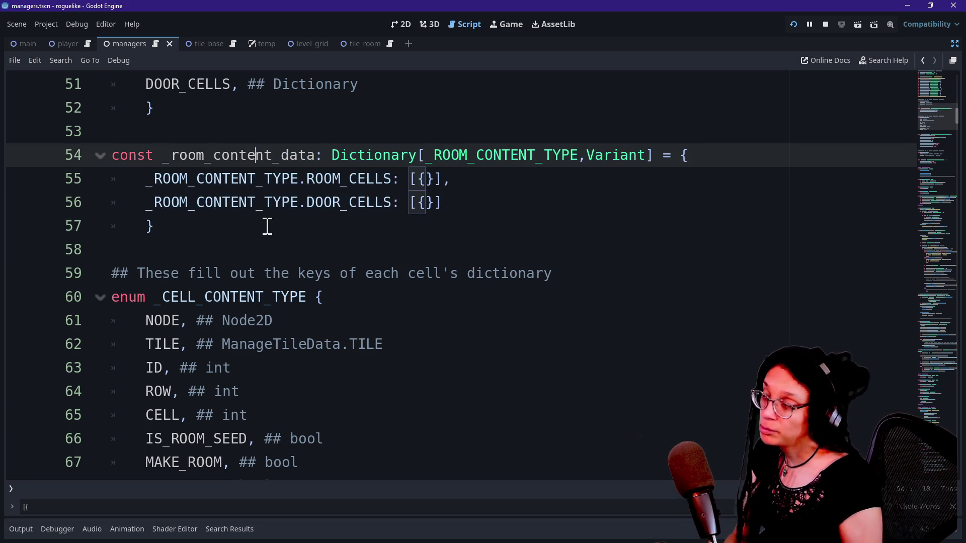
{"action": "key", "text": "Home"}
{"action": "key", "text": "ctrl+Delete"}
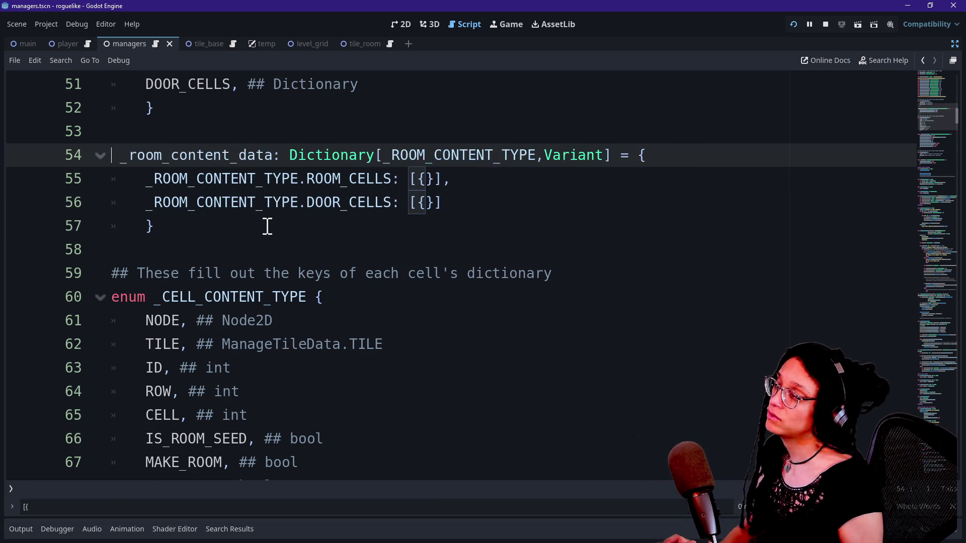
{"action": "type", "text": "var"}
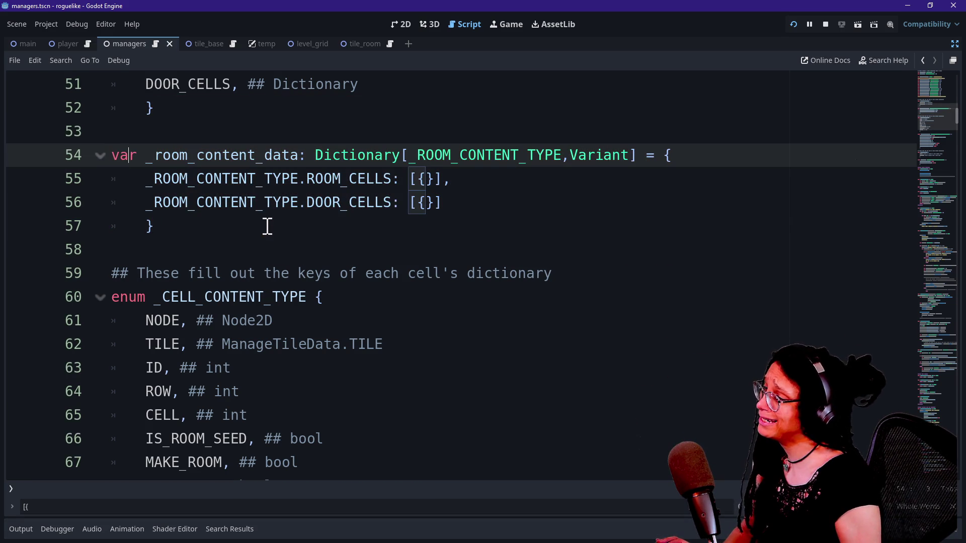
{"action": "key", "text": "ctrl+z"}
{"action": "key", "text": "ctrl+z"}
{"action": "key", "text": "ctrl+z"}
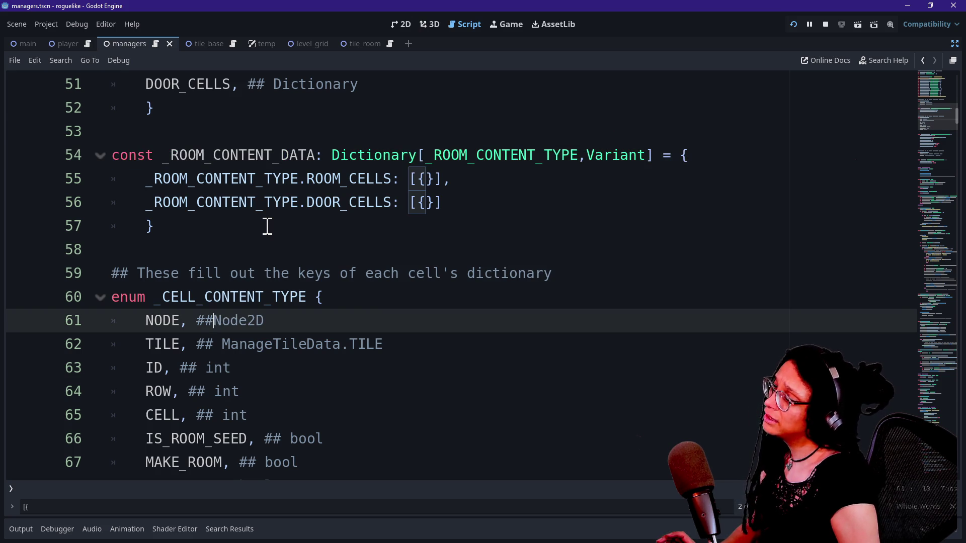
Step: Fix the NODE comment on line 61 so it reads '## Node2D'
{"action": "left_click_drag", "start_coordinate": [931, 151], "coordinate": [932, 451]}
{"action": "scroll", "coordinate": [930, 452], "scroll_direction": "down", "scroll_amount": 10}
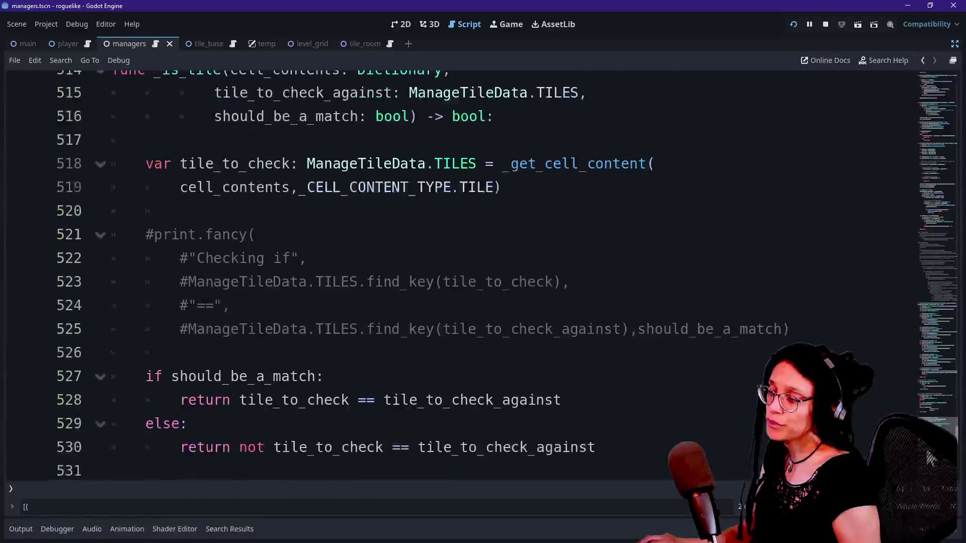
{"action": "scroll", "coordinate": [930, 452], "scroll_direction": "up", "scroll_amount": 8}
{"action": "scroll", "coordinate": [929, 453], "scroll_direction": "up", "scroll_amount": 10}
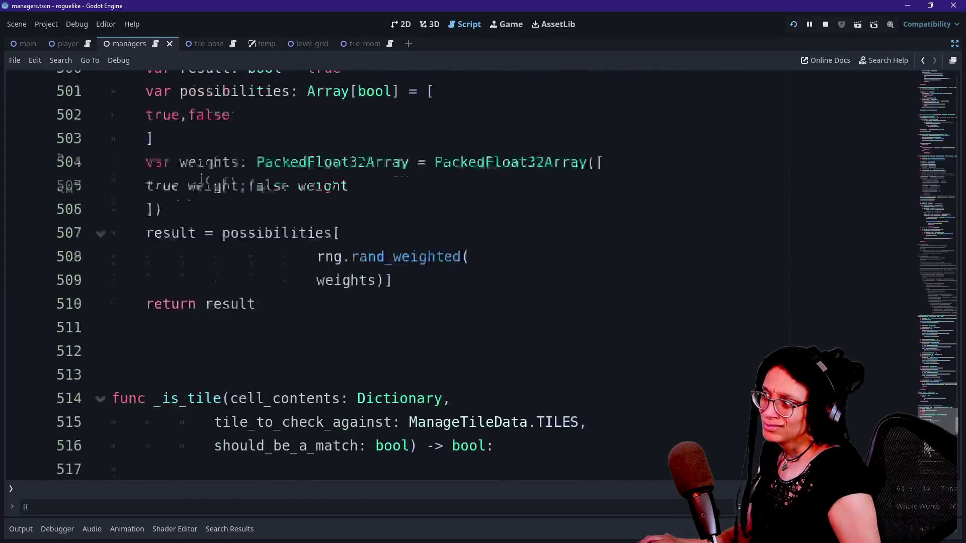
{"action": "scroll", "coordinate": [757, 345], "scroll_direction": "up", "scroll_amount": 20}
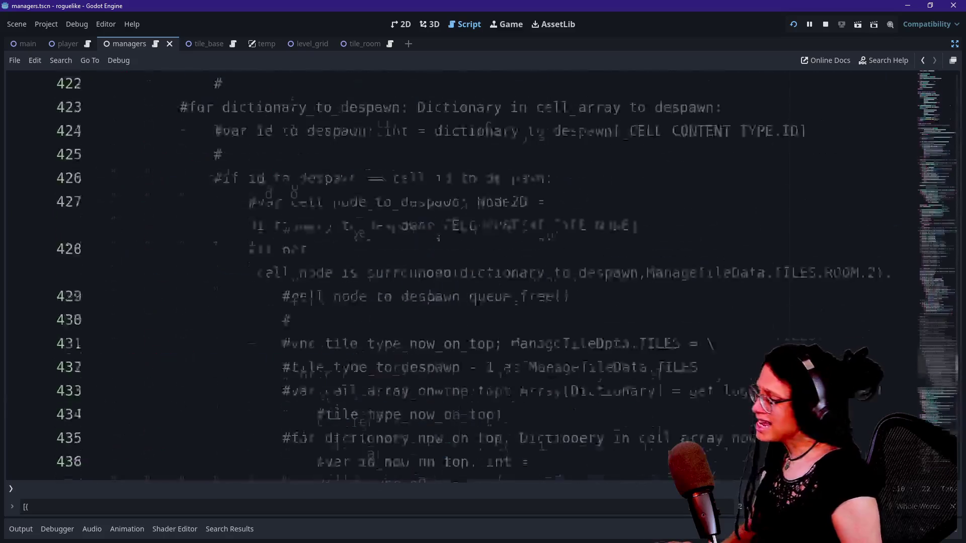
{"action": "key", "text": "super+period"}
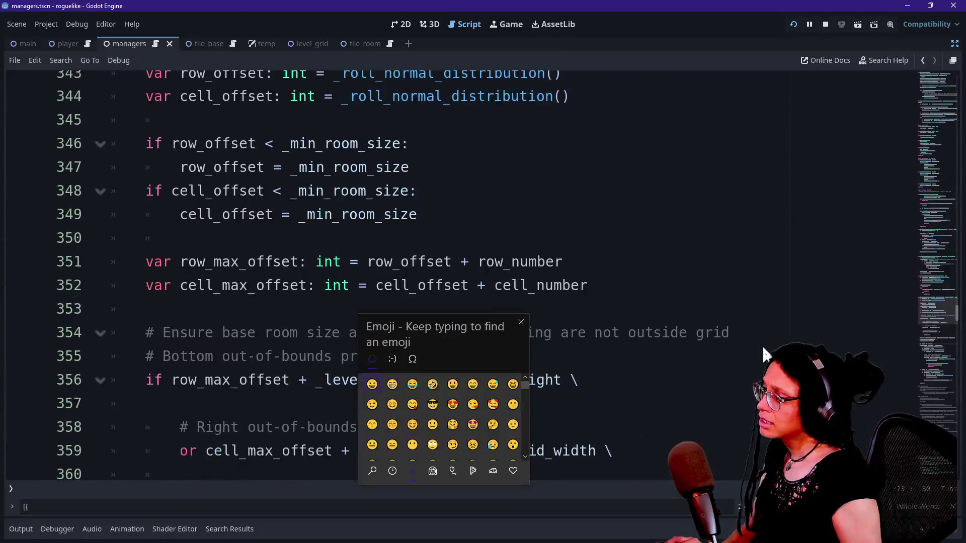
{"action": "key", "text": "Escape"}
{"action": "scroll", "coordinate": [671, 333], "scroll_direction": "down", "scroll_amount": 1}
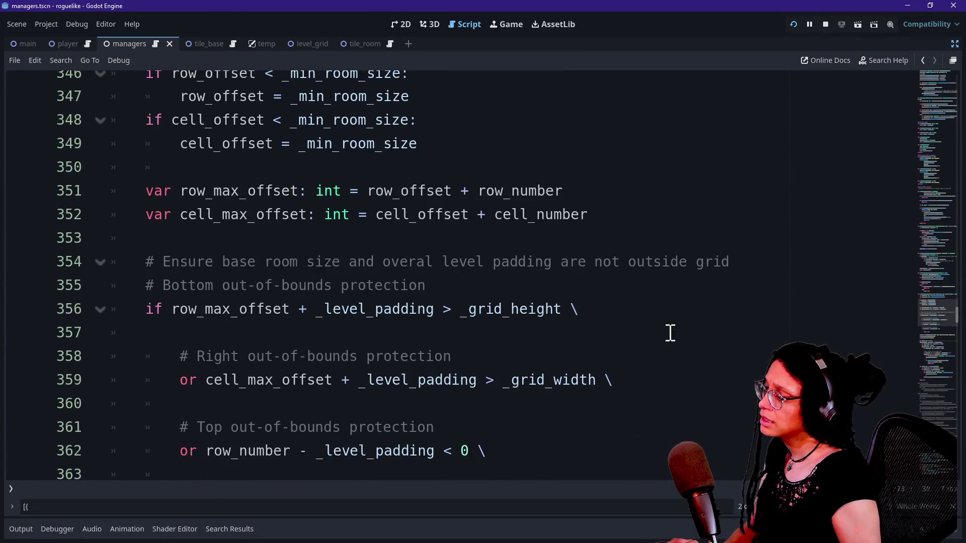
{"action": "key", "text": "ctrl+z"}
{"action": "scroll", "coordinate": [670, 333], "scroll_direction": "up", "scroll_amount": 3}
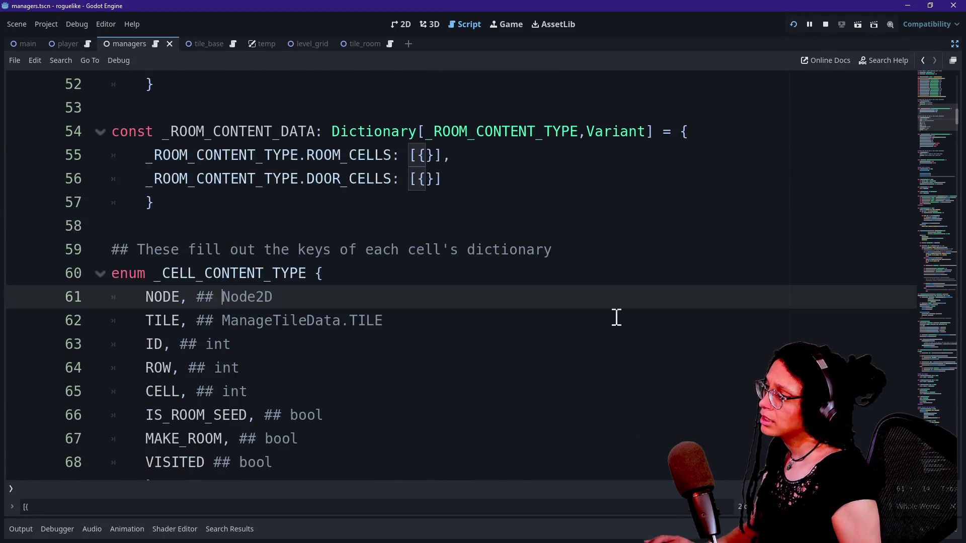
Step: Select _ROOM_CONTENT_DATA on line 54 and jump to its use on line 325 with Ctrl+D
{"action": "mouse_move", "coordinate": [158, 132]}
{"action": "left_mouse_down"}
{"action": "mouse_move", "coordinate": [206, 133]}
{"action": "mouse_move", "coordinate": [144, 134]}
{"action": "mouse_move", "coordinate": [324, 130]}
{"action": "mouse_move", "coordinate": [317, 134]}
{"action": "left_mouse_up"}
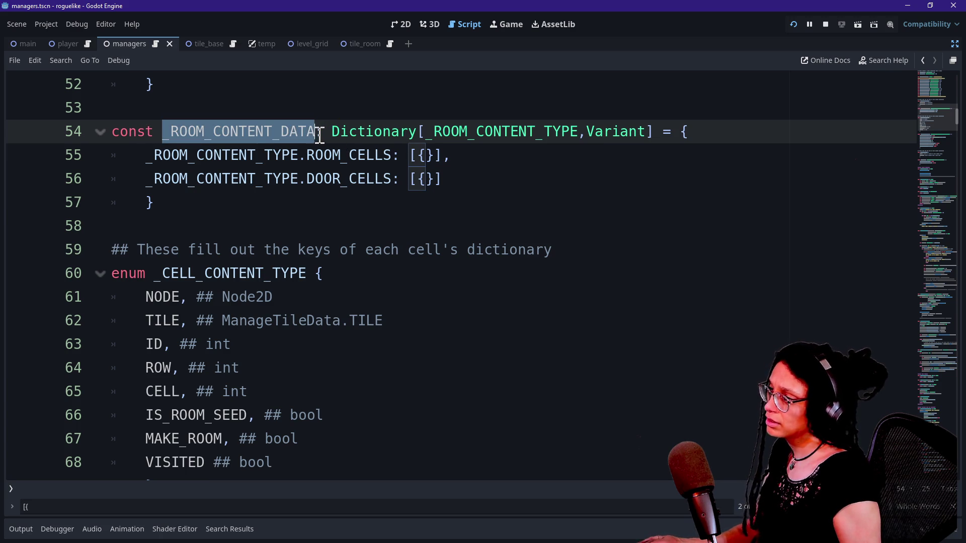
{"action": "key", "text": "ctrl+d"}
{"action": "scroll", "coordinate": [395, 266], "scroll_direction": "down", "scroll_amount": 3}
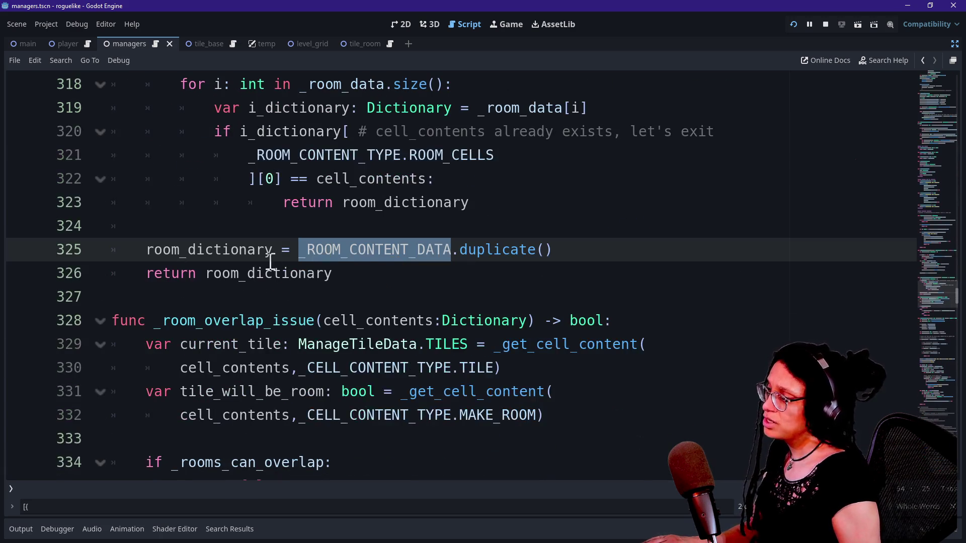
Step: Check duplicate()'s parameter hint on line 325 and run the game with duplicate(true)
{"action": "left_click", "coordinate": [224, 252]}
{"action": "mouse_move", "coordinate": [462, 250]}
{"action": "left_mouse_down"}
{"action": "mouse_move", "coordinate": [583, 250]}
{"action": "mouse_move", "coordinate": [534, 250]}
{"action": "left_mouse_up"}
{"action": "left_click", "coordinate": [509, 249]}
{"action": "mouse_move", "coordinate": [510, 248]}
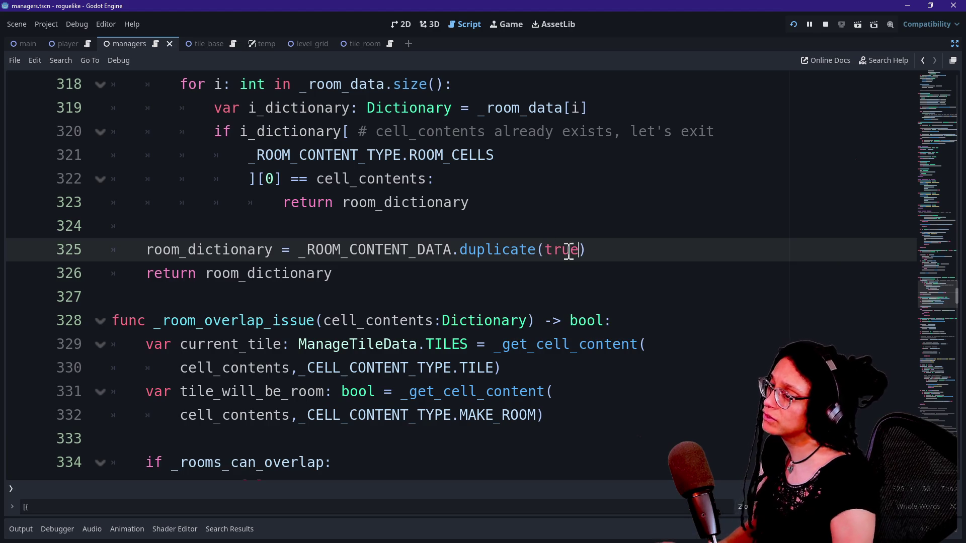
{"action": "key", "text": "ctrl+space"}
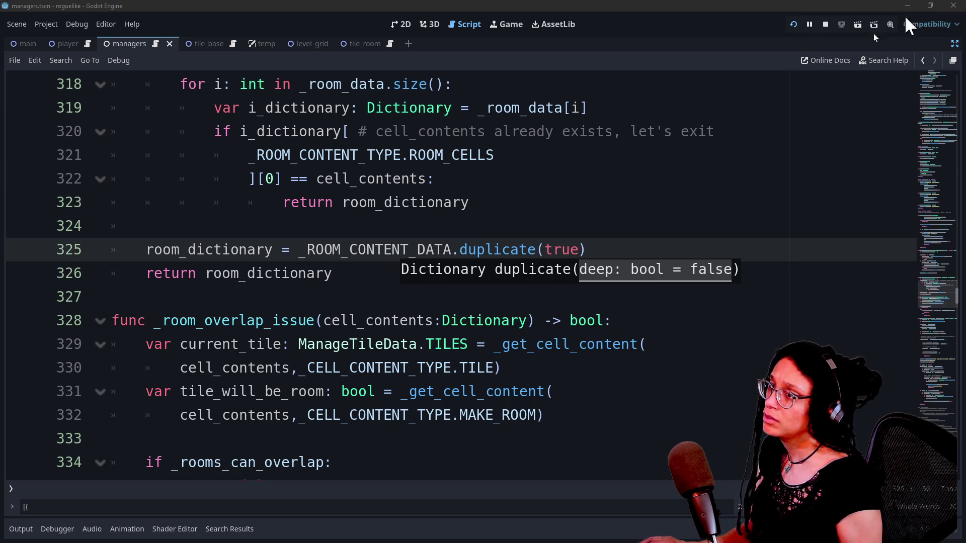
{"action": "left_click", "coordinate": [797, 23]}
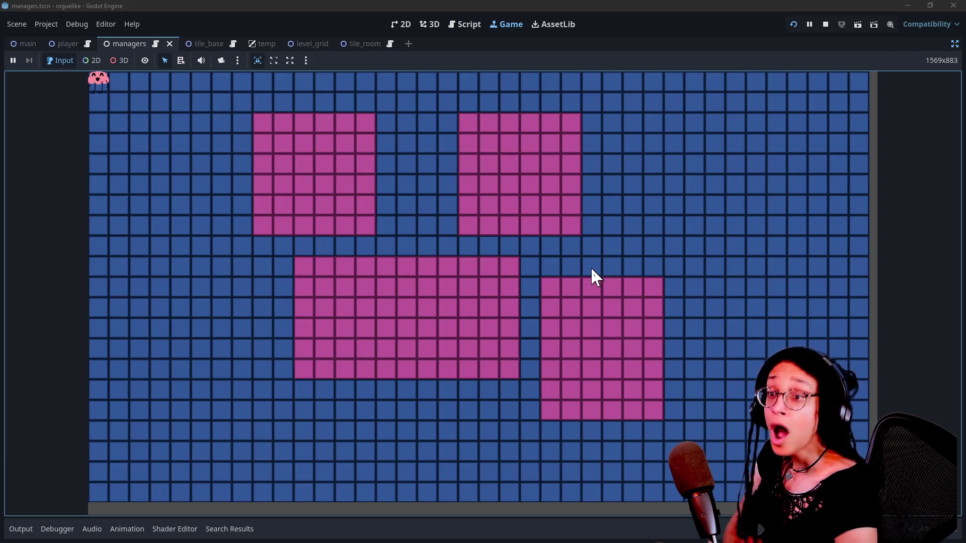
Step: Remove true from the duplicate call, rerun the game with F5, then stop it
{"action": "left_click", "coordinate": [469, 25]}
{"action": "double_click", "coordinate": [557, 250]}
{"action": "key", "text": "BackSpace"}
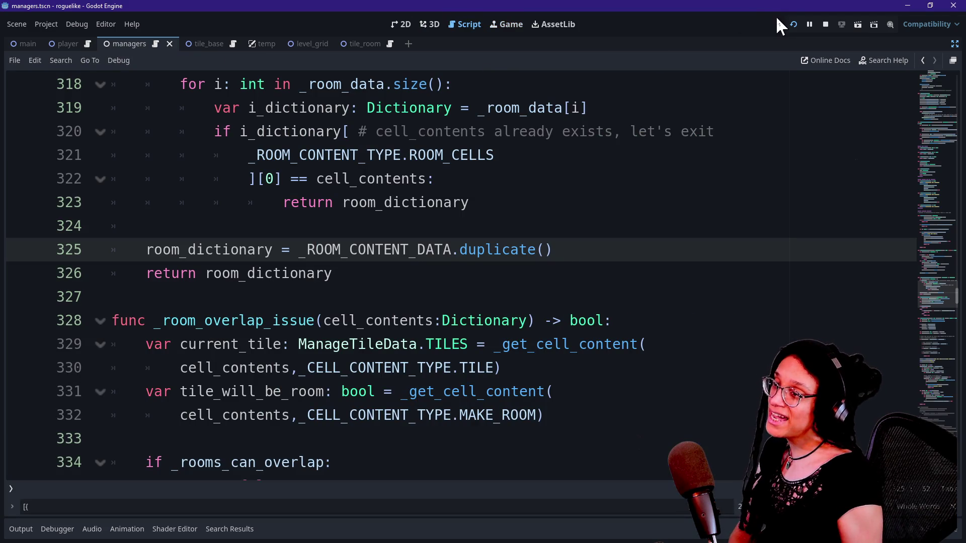
{"action": "key", "text": "F5"}
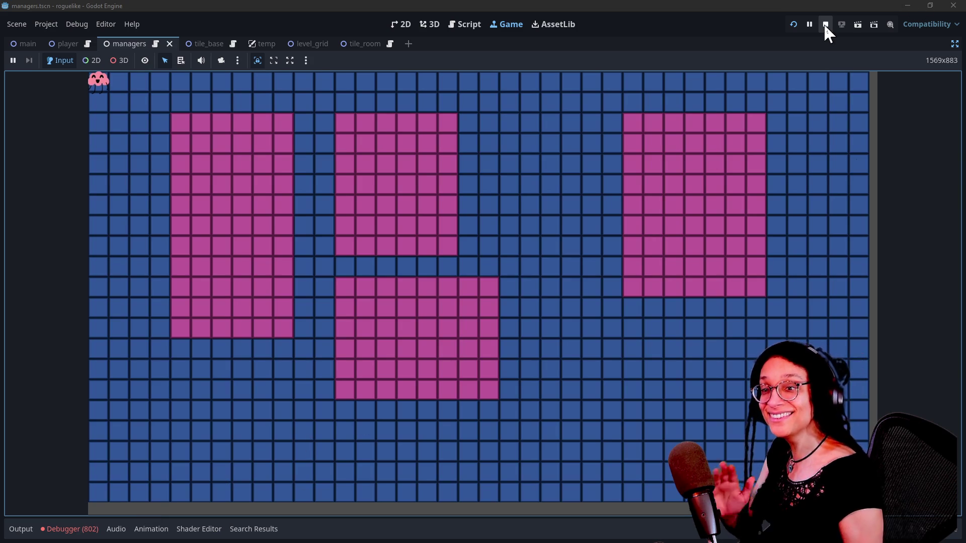
{"action": "left_click", "coordinate": [825, 24]}
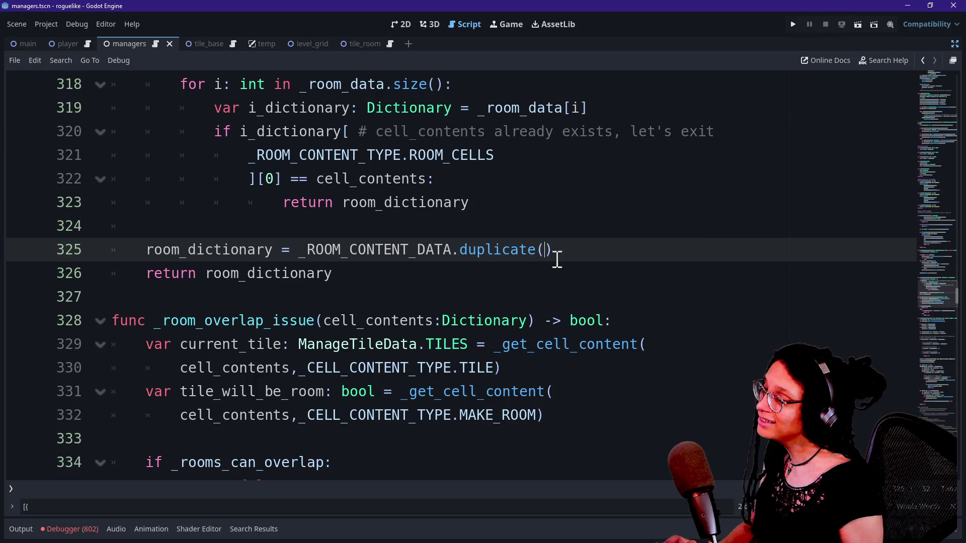
Step: Type true into duplicate() on line 325 and search the script for other .duplicate uses
{"action": "type", "text": "true"}
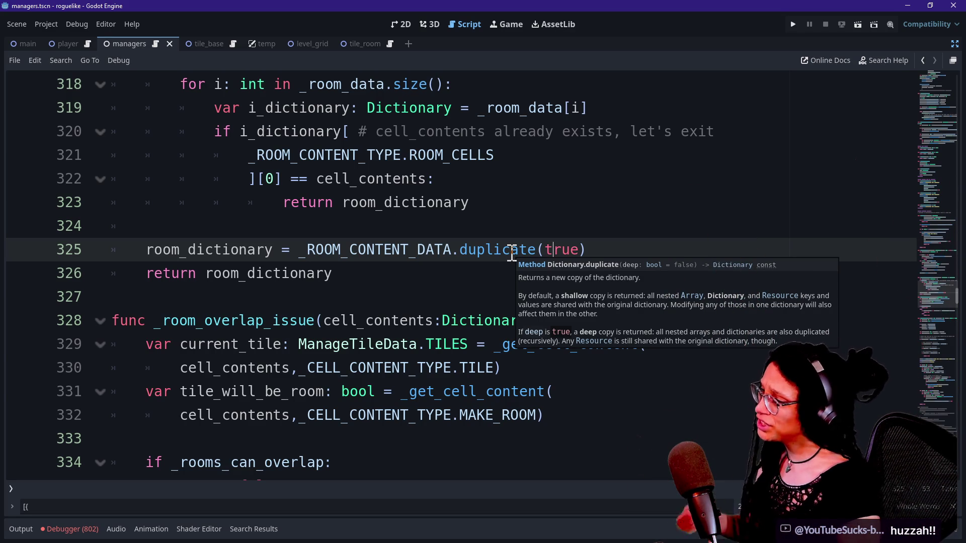
{"action": "left_click_drag", "start_coordinate": [451, 247], "coordinate": [540, 251]}
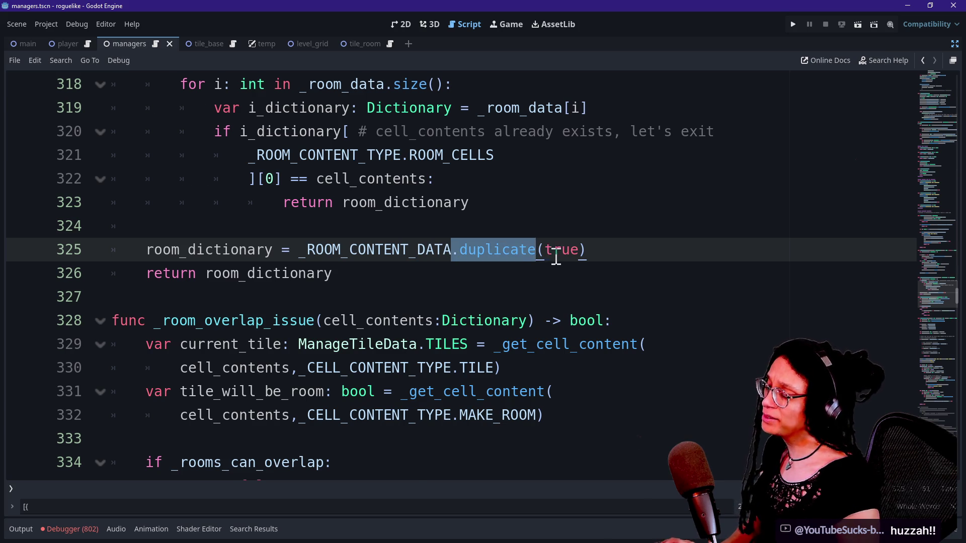
{"action": "key", "text": "ctrl+f"}
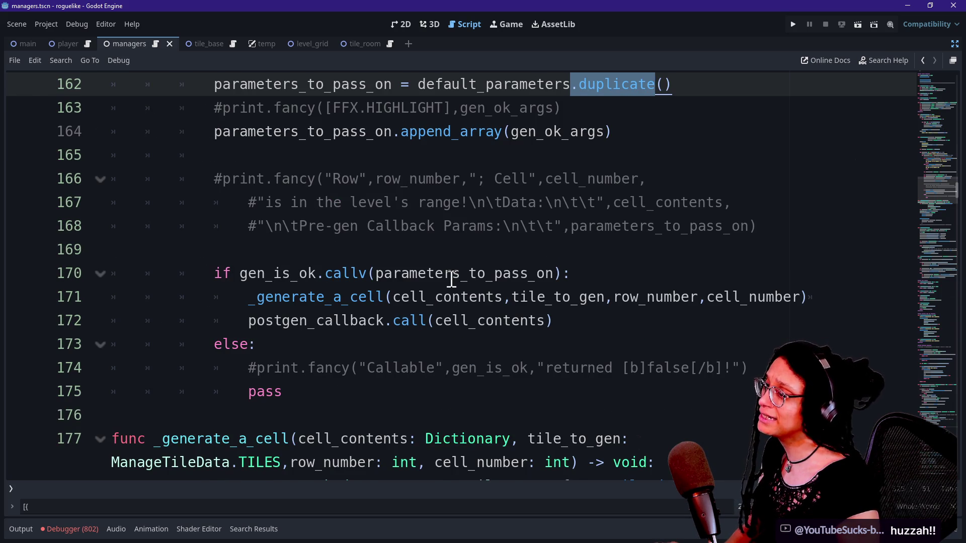
{"action": "scroll", "coordinate": [452, 279], "scroll_direction": "up", "scroll_amount": 2}
{"action": "mouse_move", "coordinate": [930, 190]}
{"action": "left_mouse_down"}
{"action": "mouse_move", "coordinate": [923, 71]}
{"action": "mouse_move", "coordinate": [922, 114]}
{"action": "left_mouse_up"}
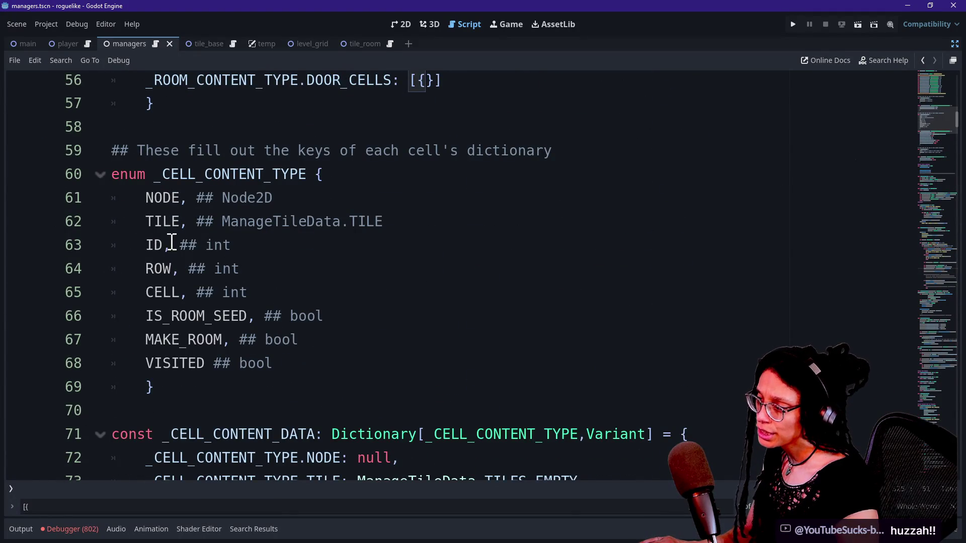
{"action": "scroll", "coordinate": [171, 243], "scroll_direction": "down", "scroll_amount": 2}
{"action": "scroll", "coordinate": [294, 340], "scroll_direction": "down", "scroll_amount": 1}
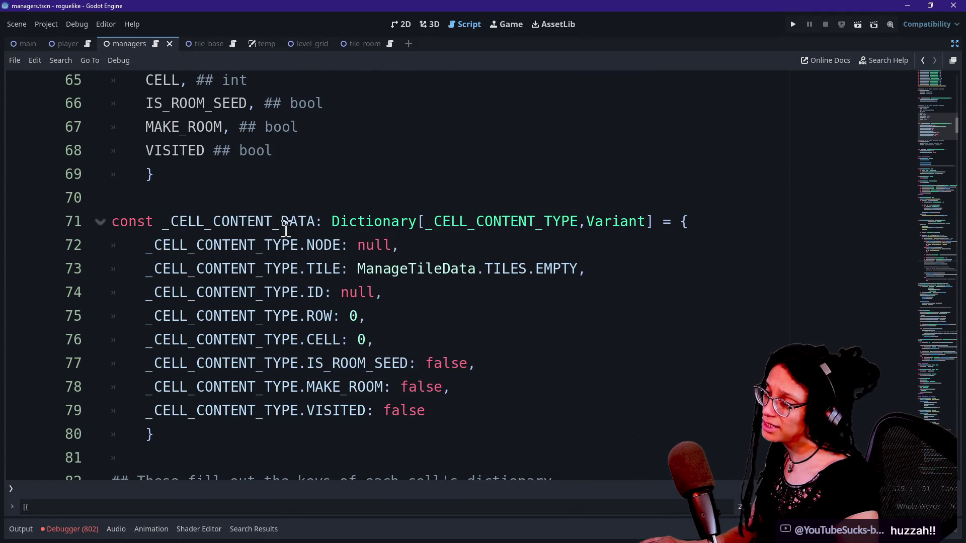
Step: Review the _CELL_CONTENT_DATA definition on line 71 and jump to its next use
{"action": "left_click_drag", "start_coordinate": [292, 234], "coordinate": [388, 458]}
{"action": "left_click", "coordinate": [388, 458]}
{"action": "left_click_drag", "start_coordinate": [359, 268], "coordinate": [589, 272]}
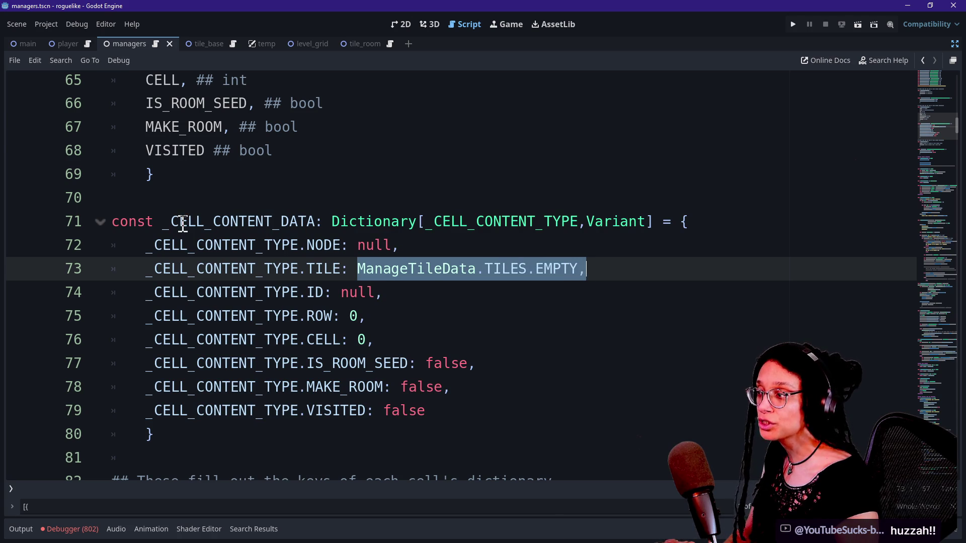
{"action": "left_click_drag", "start_coordinate": [173, 221], "coordinate": [325, 222]}
{"action": "left_click", "coordinate": [324, 221]}
{"action": "left_click_drag", "start_coordinate": [166, 221], "coordinate": [316, 222]}
{"action": "key", "text": "ctrl+d"}
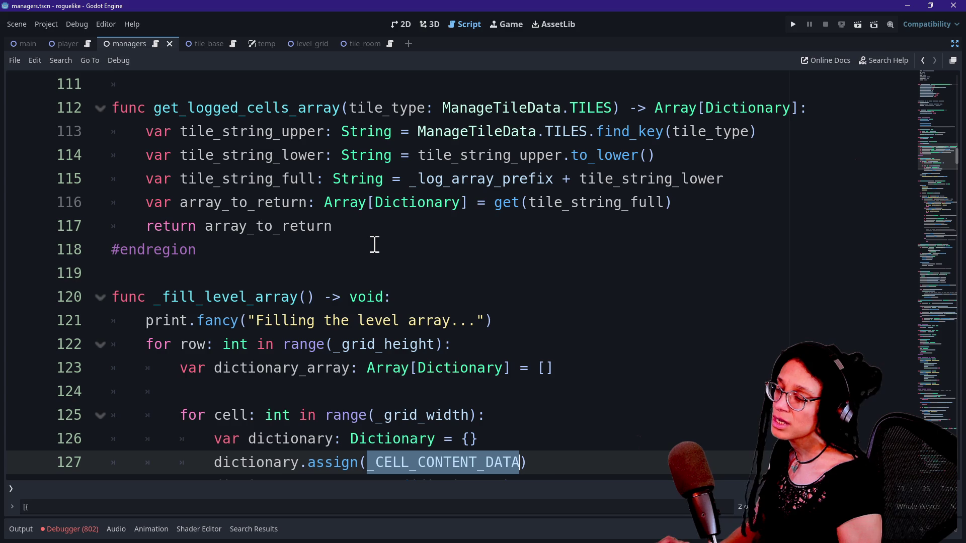
{"action": "left_click", "coordinate": [381, 247]}
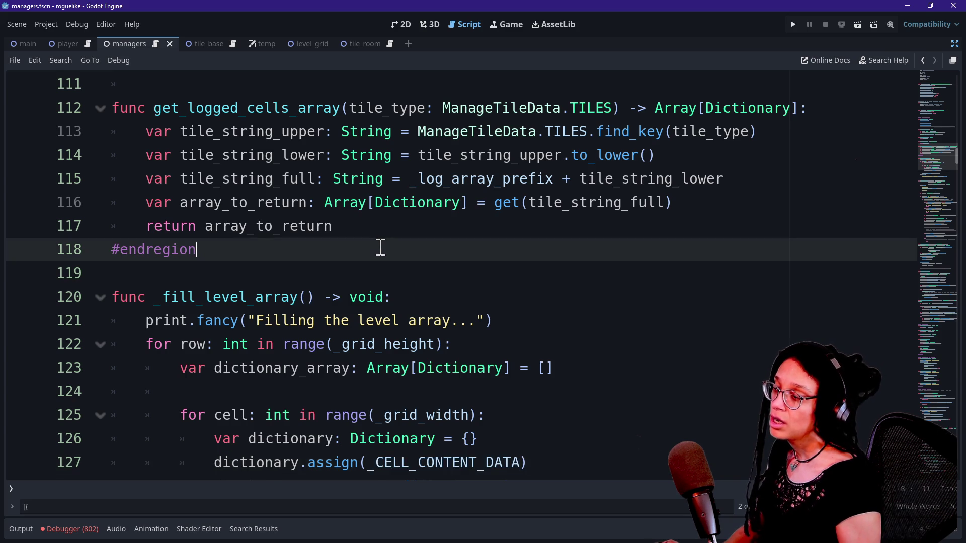
Step: Inspect the _CELL_CONTENT_DATA use on line 127 and read the assign method's documentation
{"action": "scroll", "coordinate": [282, 297], "scroll_direction": "down", "scroll_amount": 3}
{"action": "left_click_drag", "start_coordinate": [217, 250], "coordinate": [497, 250]}
{"action": "left_click", "coordinate": [441, 249]}
{"action": "left_click", "coordinate": [300, 249]}
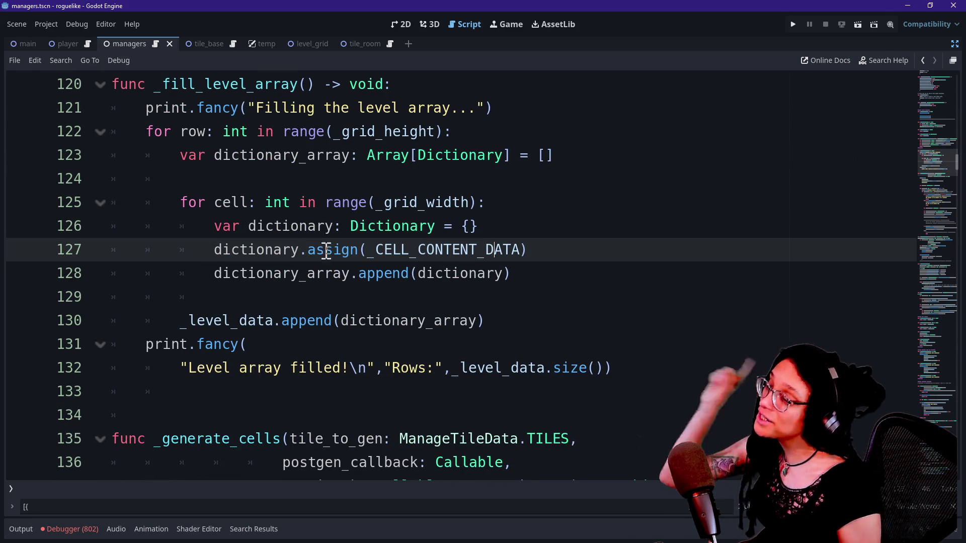
{"action": "double_click", "coordinate": [309, 250]}
{"action": "left_click", "coordinate": [352, 250]}
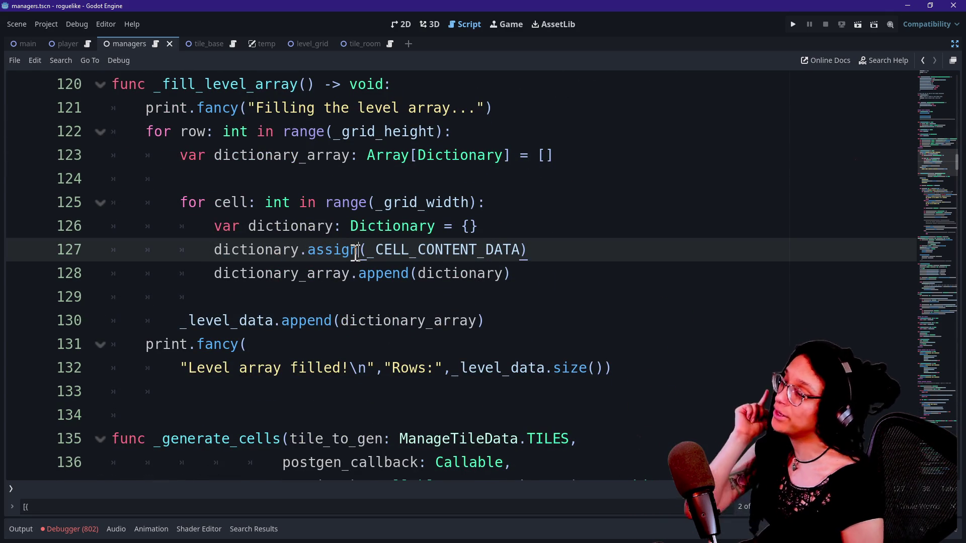
{"action": "mouse_move", "coordinate": [356, 254]}
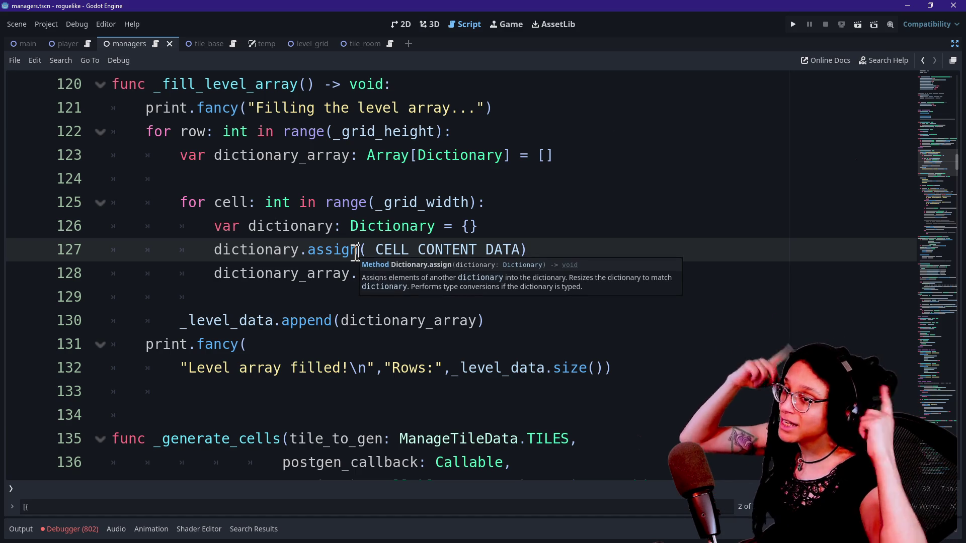
{"action": "mouse_move", "coordinate": [323, 252]}
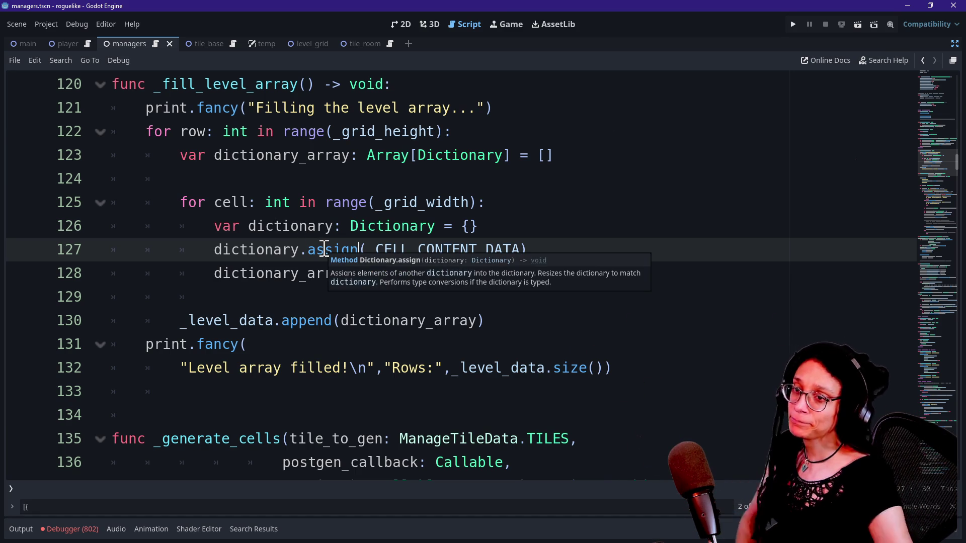
Step: Review the TILE and ID defaults on lines 73–74 and run the game to check the rooms
{"action": "left_click_drag", "start_coordinate": [943, 172], "coordinate": [945, 130]}
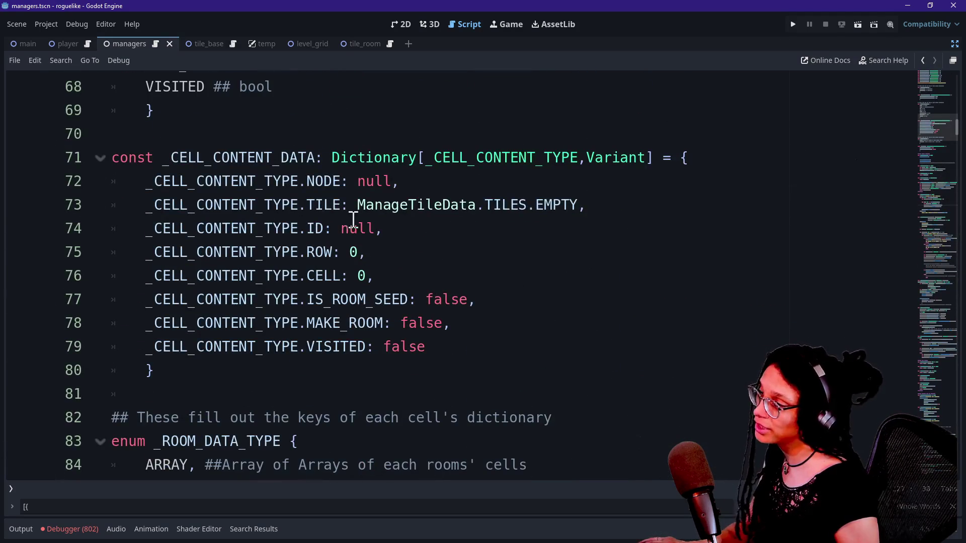
{"action": "left_click_drag", "start_coordinate": [352, 216], "coordinate": [598, 219]}
{"action": "left_click", "coordinate": [599, 221]}
{"action": "scroll", "coordinate": [503, 296], "scroll_direction": "down", "scroll_amount": 6}
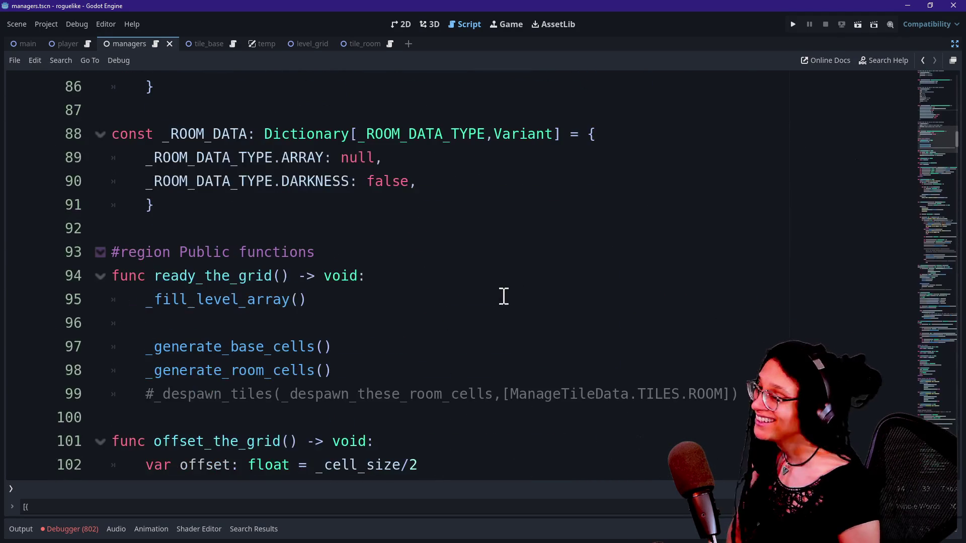
{"action": "left_click", "coordinate": [800, 19]}
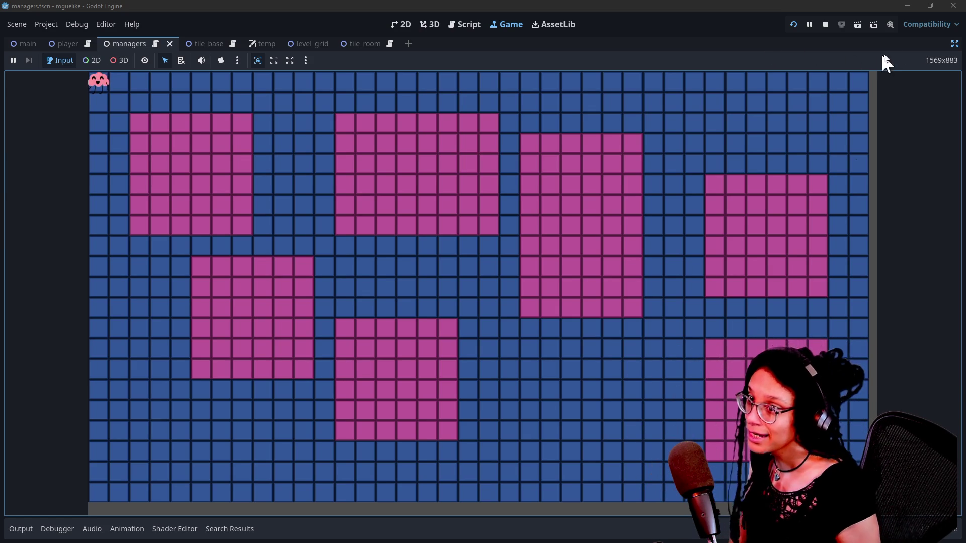
Step: Bring back the docks, show the Remote scene tree, expand Main and Managers, and select ManageLevel
{"action": "left_click", "coordinate": [951, 44]}
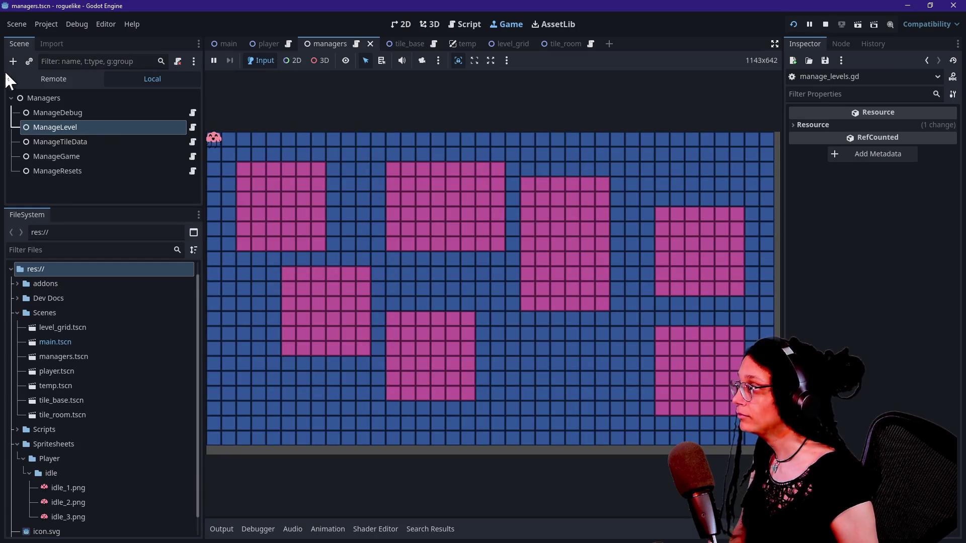
{"action": "left_click", "coordinate": [30, 80]}
{"action": "left_click", "coordinate": [15, 142]}
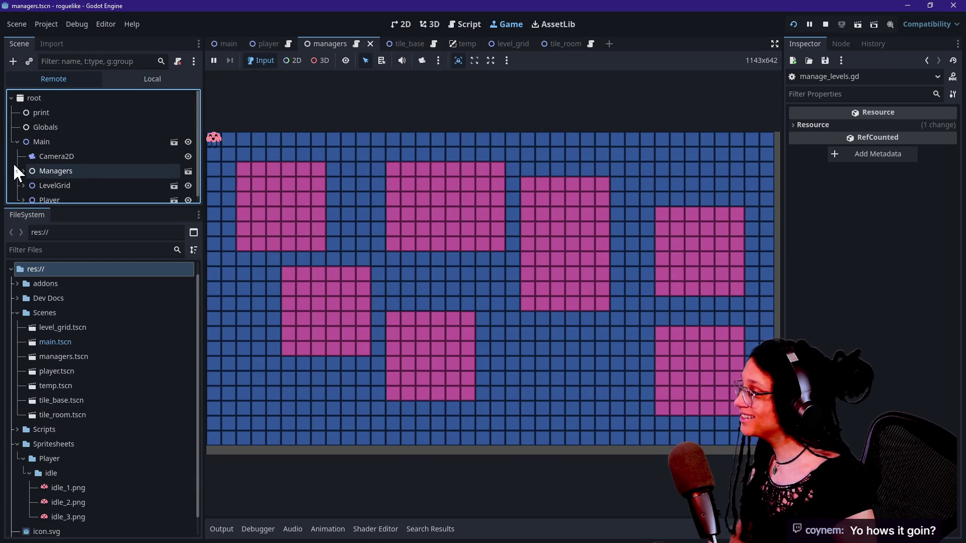
{"action": "scroll", "coordinate": [13, 162], "scroll_direction": "down", "scroll_amount": 1}
{"action": "left_click", "coordinate": [23, 165]}
{"action": "scroll", "coordinate": [24, 162], "scroll_direction": "down", "scroll_amount": 2}
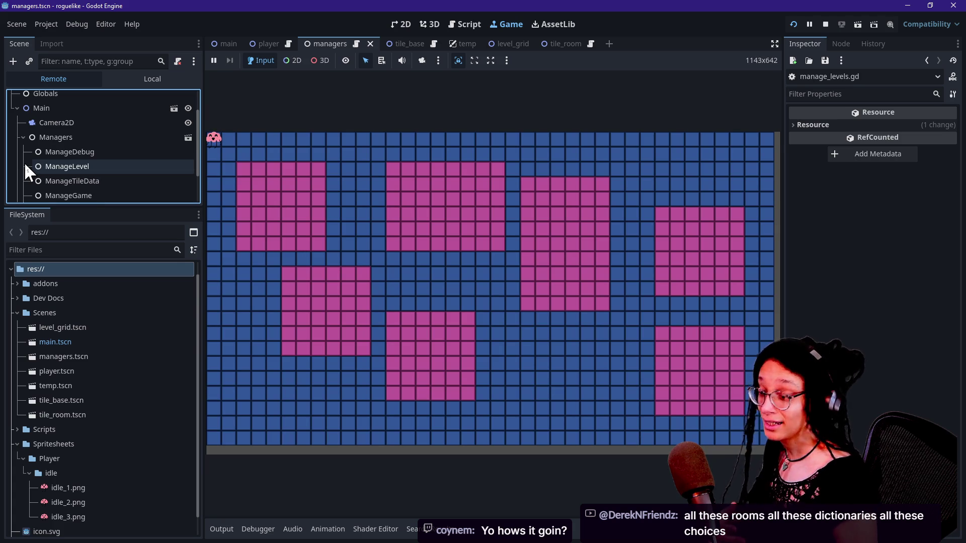
{"action": "left_click", "coordinate": [104, 164]}
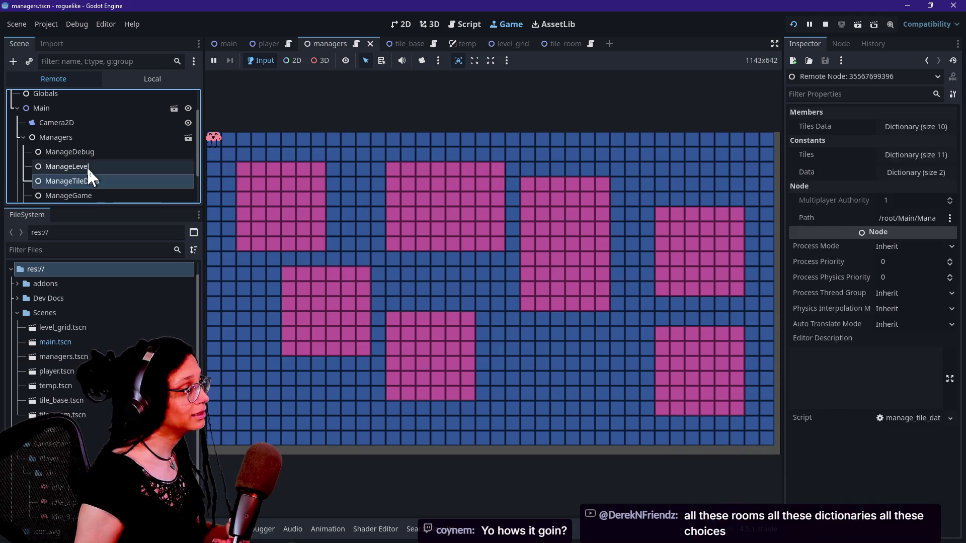
Step: Inspect LevelGrid, ManageGame and ManageResets in the remote tree, ending on ManageLevel's settings
{"action": "scroll", "coordinate": [81, 161], "scroll_direction": "down", "scroll_amount": 1}
{"action": "left_click", "coordinate": [86, 195]}
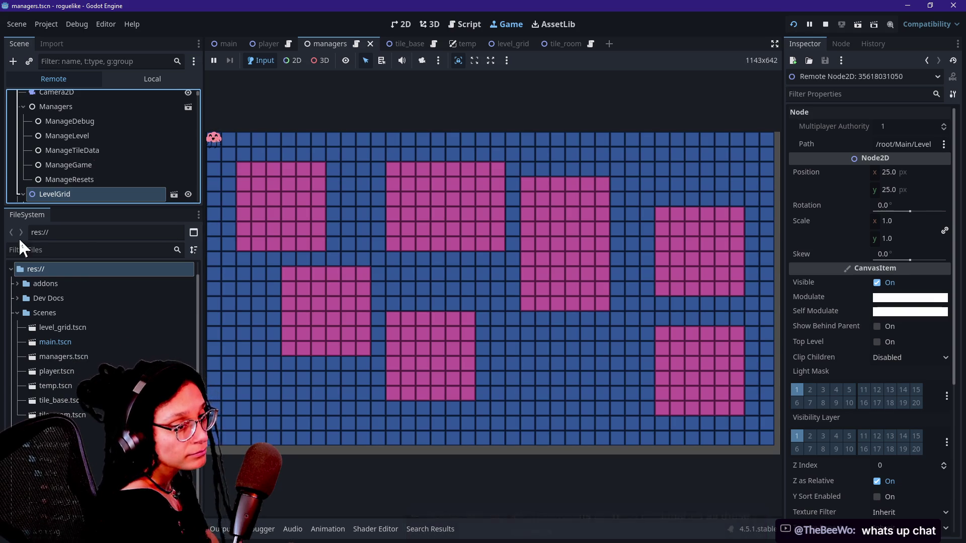
{"action": "left_click", "coordinate": [93, 164]}
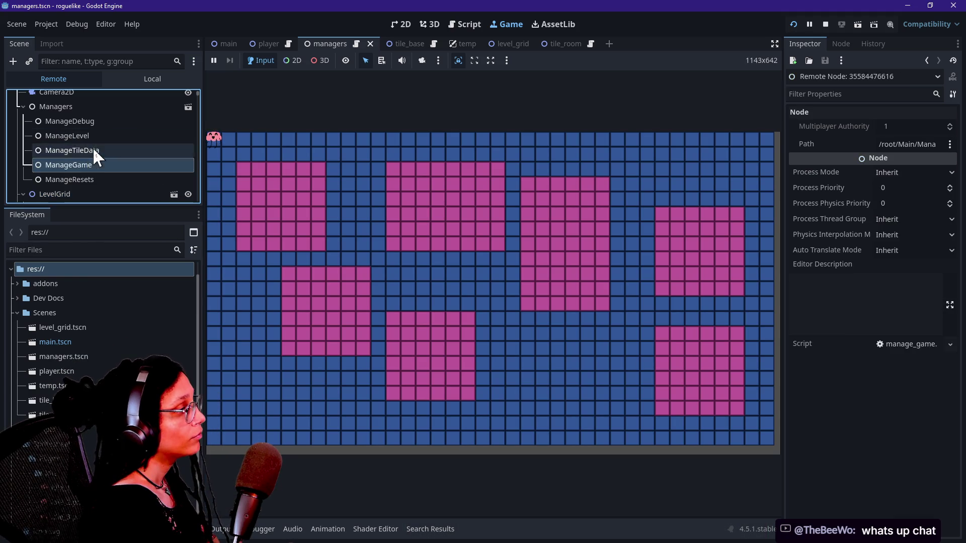
{"action": "left_click", "coordinate": [104, 109]}
{"action": "left_click", "coordinate": [93, 135]}
{"action": "left_click", "coordinate": [90, 164]}
{"action": "left_click", "coordinate": [94, 179]}
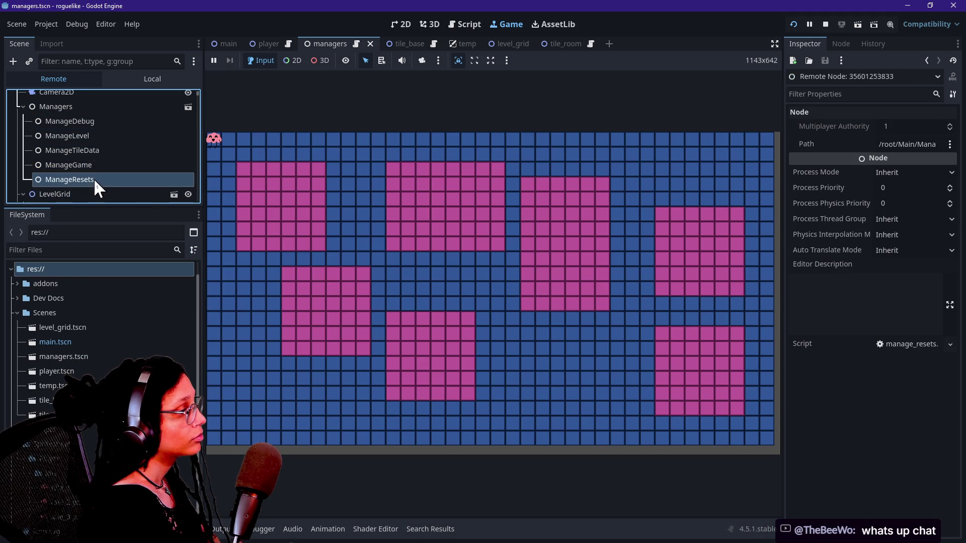
{"action": "left_click", "coordinate": [119, 132]}
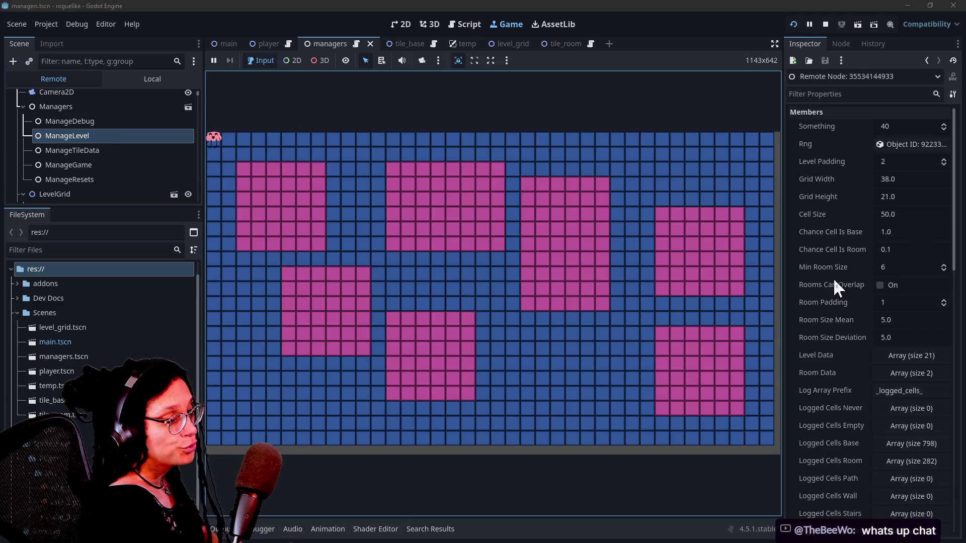
Step: Widen the Inspector property list and expand ManageLevel's Room Data array of size 2
{"action": "scroll", "coordinate": [833, 278], "scroll_direction": "down", "scroll_amount": 1}
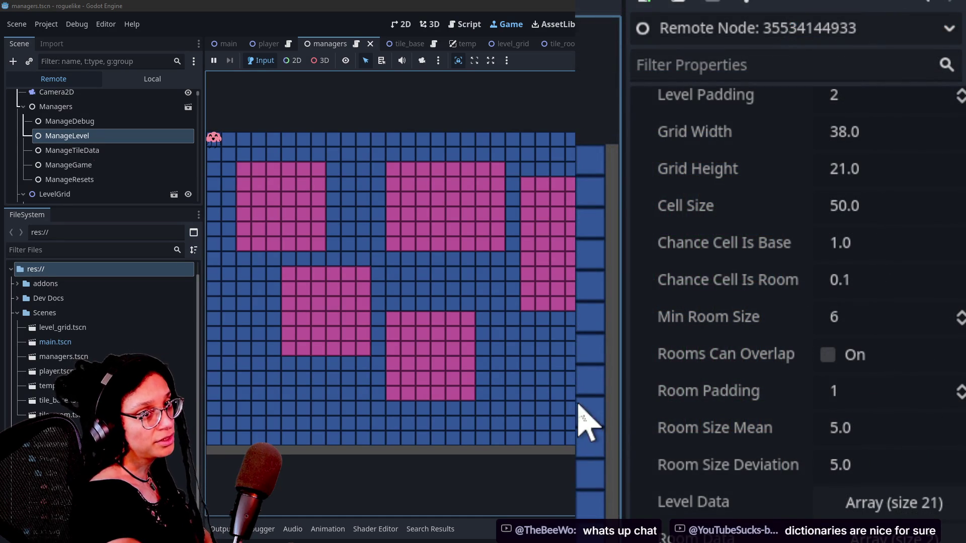
{"action": "left_click_drag", "start_coordinate": [619, 376], "coordinate": [584, 391]}
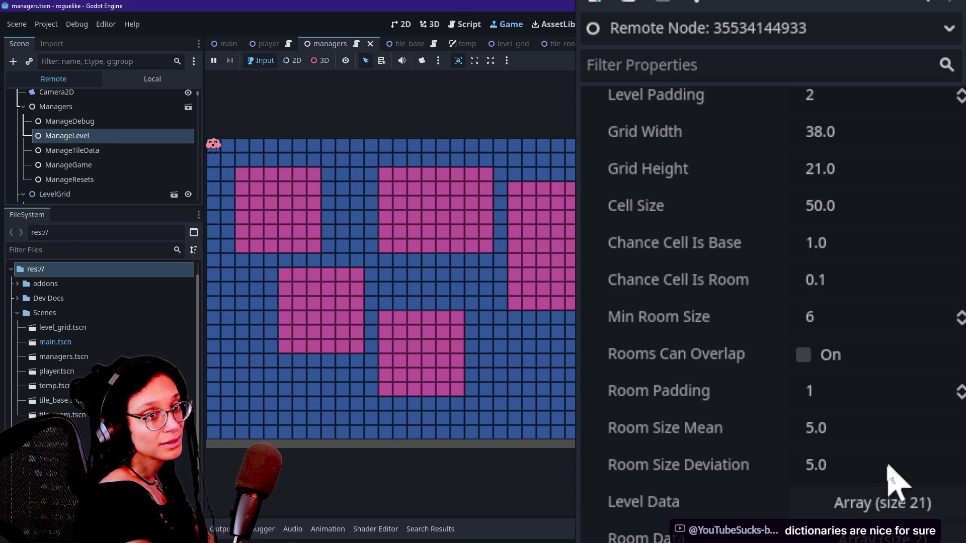
{"action": "scroll", "coordinate": [720, 466], "scroll_direction": "down", "scroll_amount": 3}
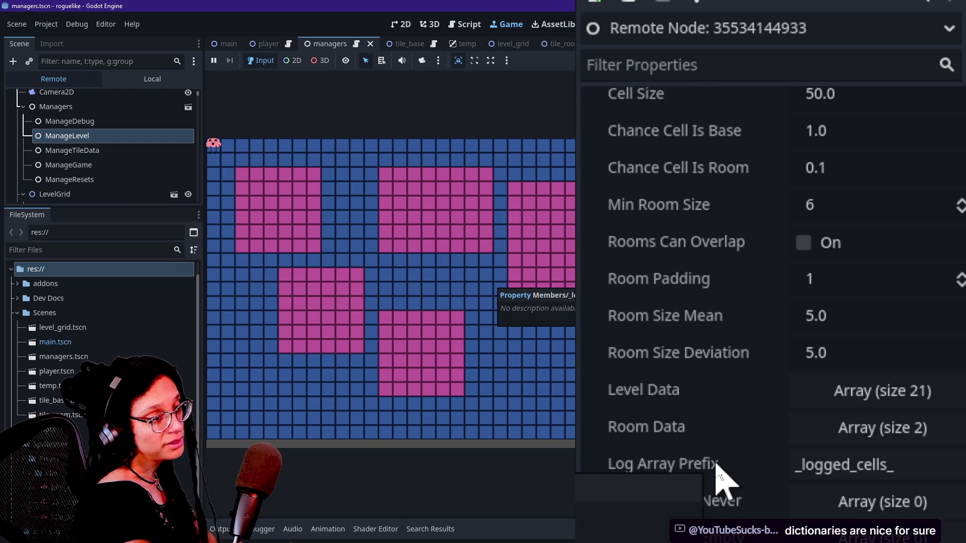
{"action": "scroll", "coordinate": [718, 467], "scroll_direction": "down", "scroll_amount": 5}
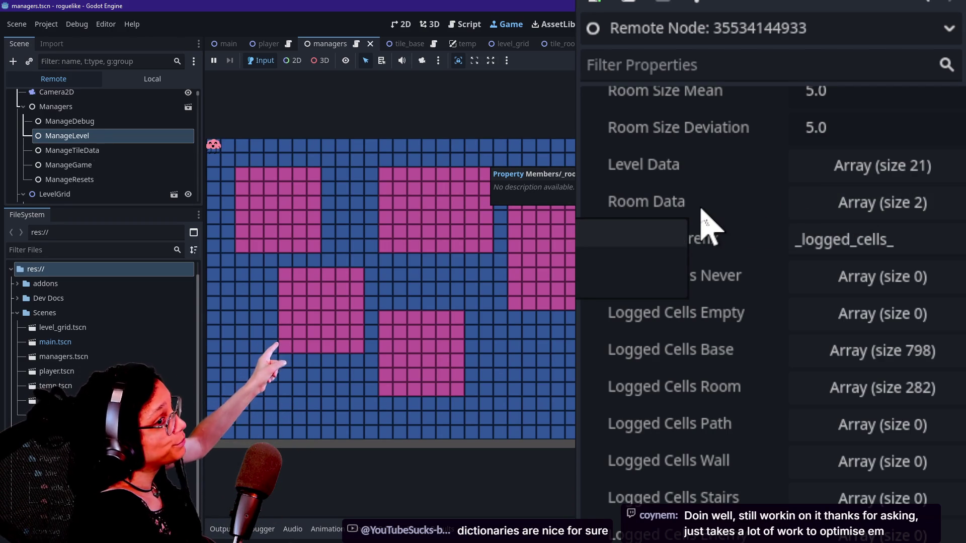
{"action": "left_click", "coordinate": [878, 215]}
{"action": "left_click", "coordinate": [880, 220]}
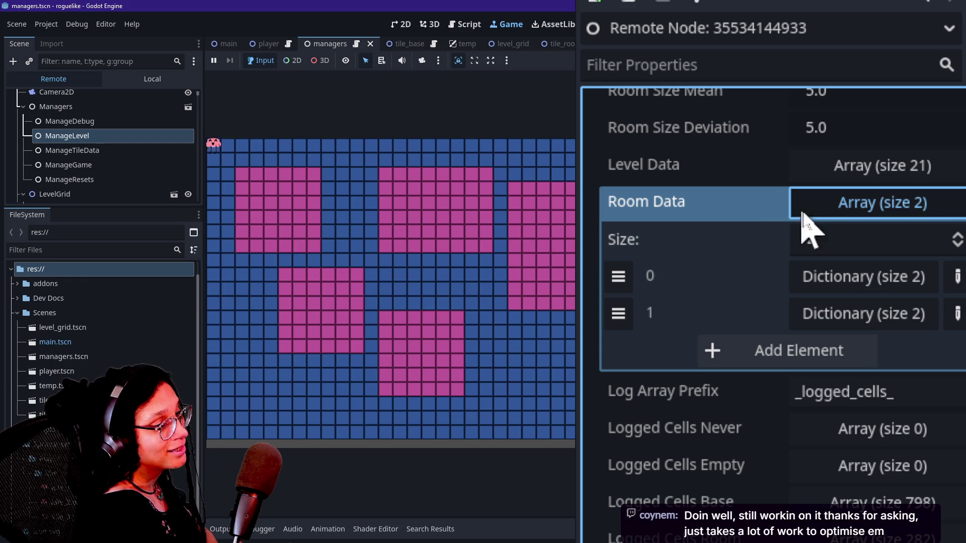
Step: Expand, collapse and re-expand Room Data's first dictionary, then switch to the browser
{"action": "left_click", "coordinate": [837, 282]}
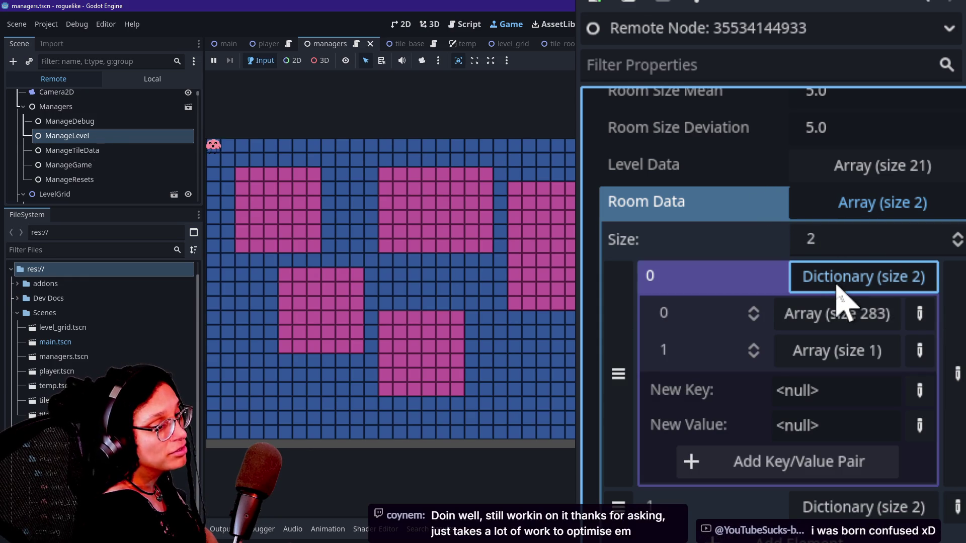
{"action": "left_click", "coordinate": [837, 285]}
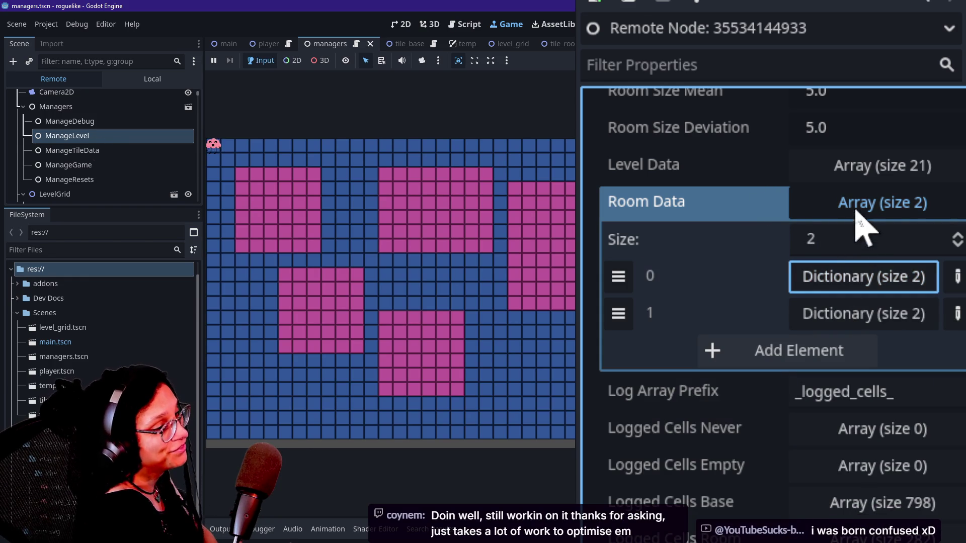
{"action": "left_click", "coordinate": [822, 282]}
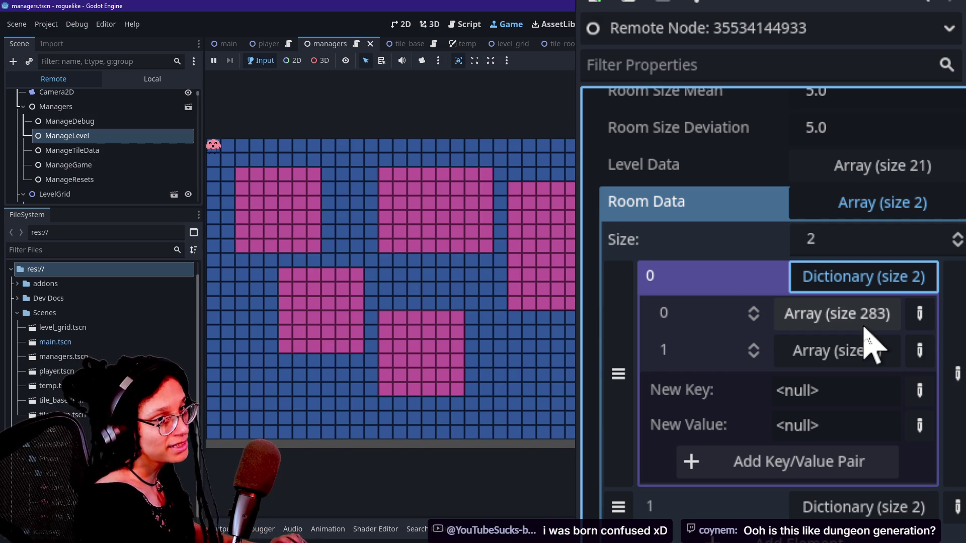
{"action": "key", "text": "alt+Tab"}
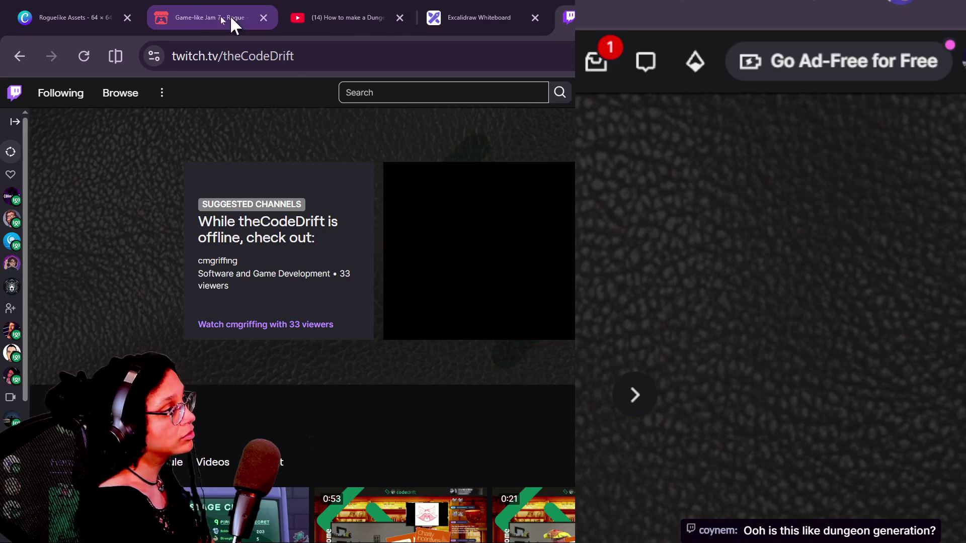
Step: View the Game-like Jam 7 itch.io page in Chrome, then return to the running Godot game
{"action": "left_click", "coordinate": [196, 15]}
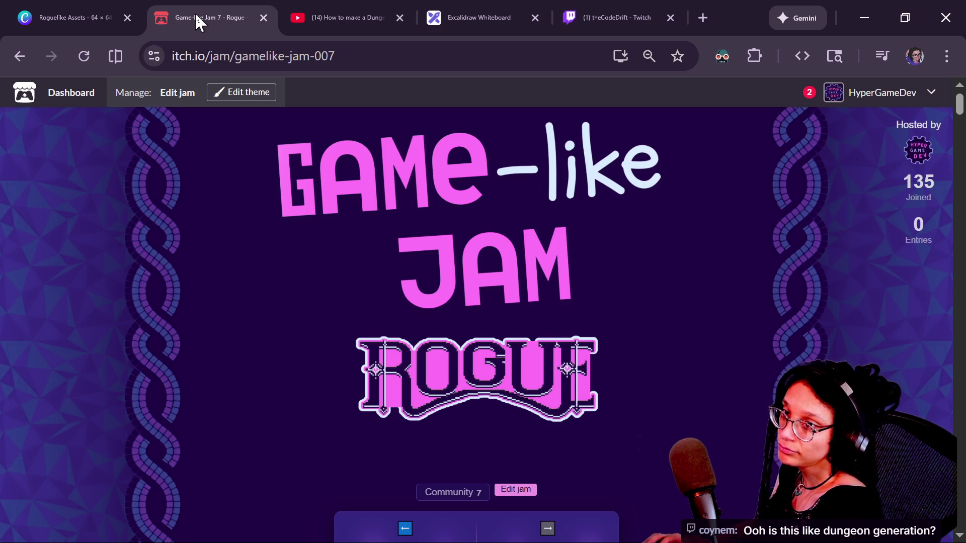
{"action": "key", "text": "alt+Tab"}
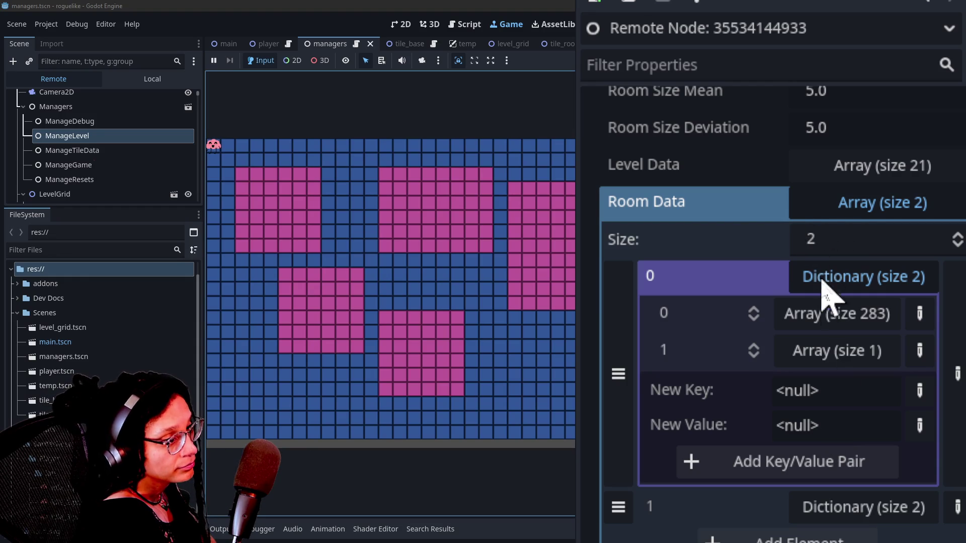
Step: Expand Room Data's element 1 dictionary (size 2) in the remote Inspector
{"action": "left_click", "coordinate": [855, 508]}
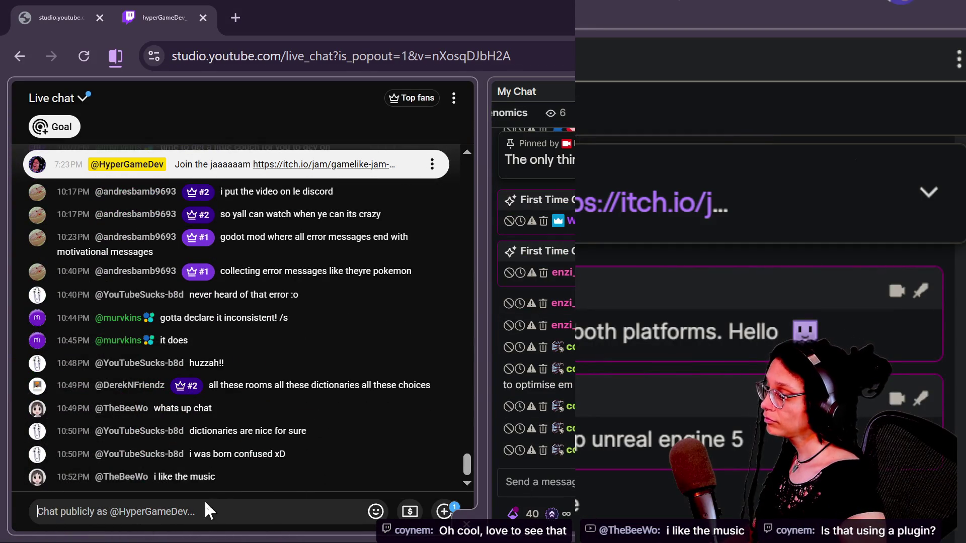
Step: Send 'Straight Fuse by French Fuse' as a live chat reply
{"action": "left_click", "coordinate": [220, 511]}
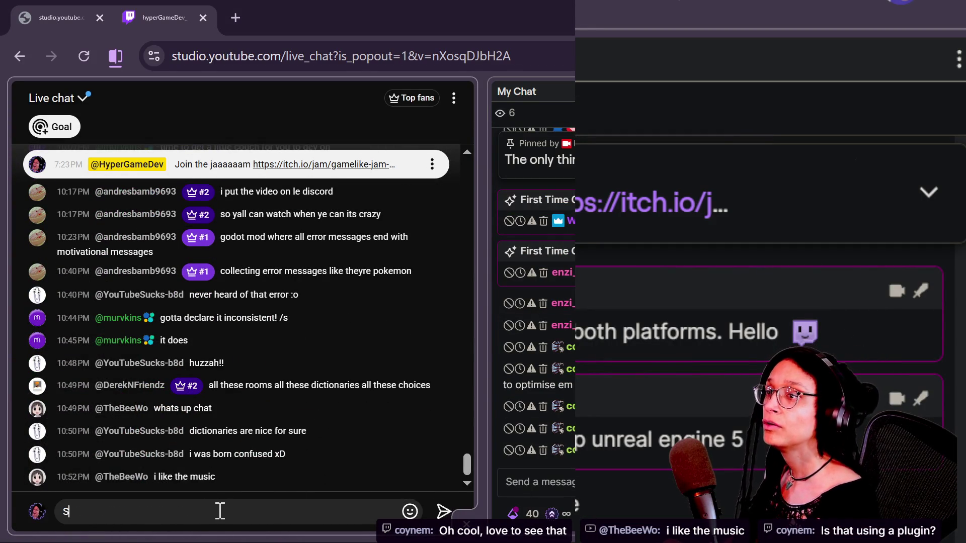
{"action": "type", "text": "Straight Fuse by F"}
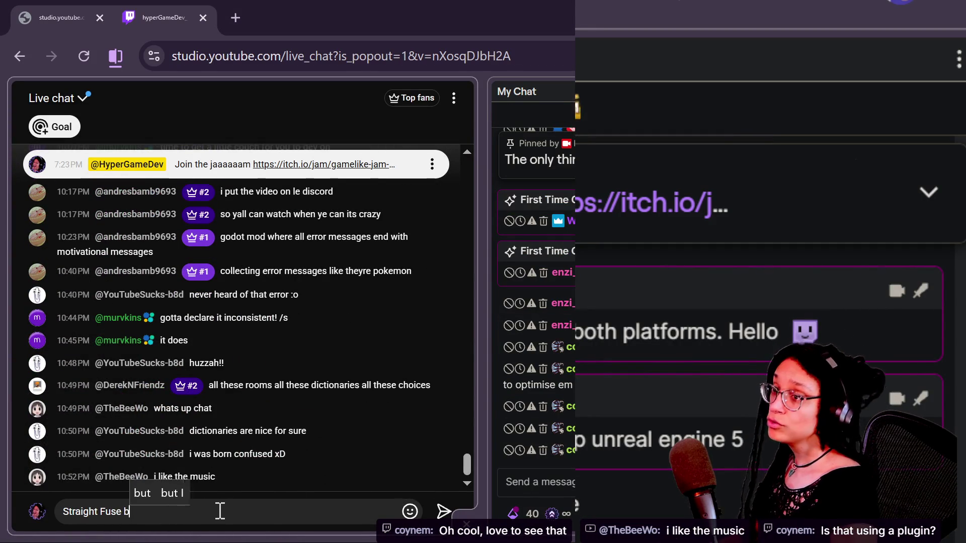
{"action": "type", "text": "rench Fuse"}
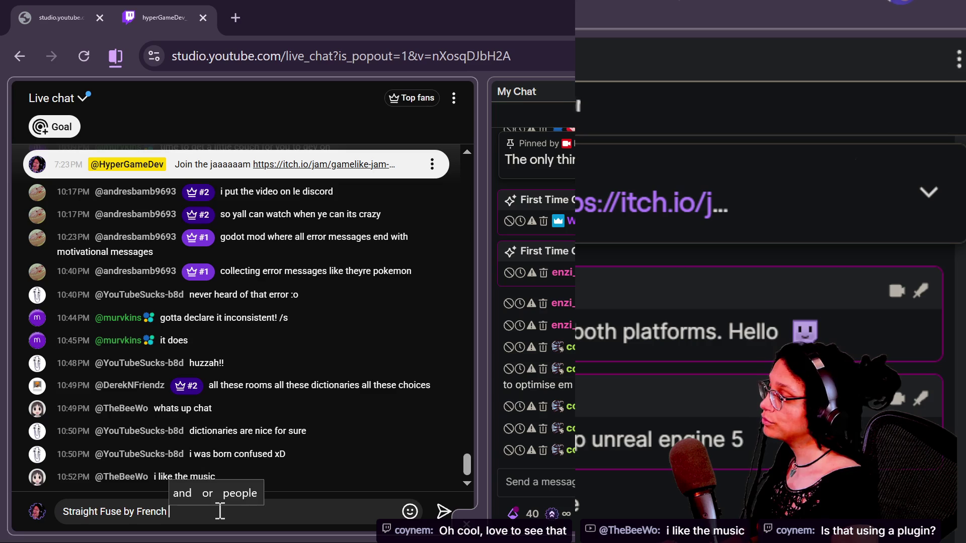
{"action": "key", "text": "Return"}
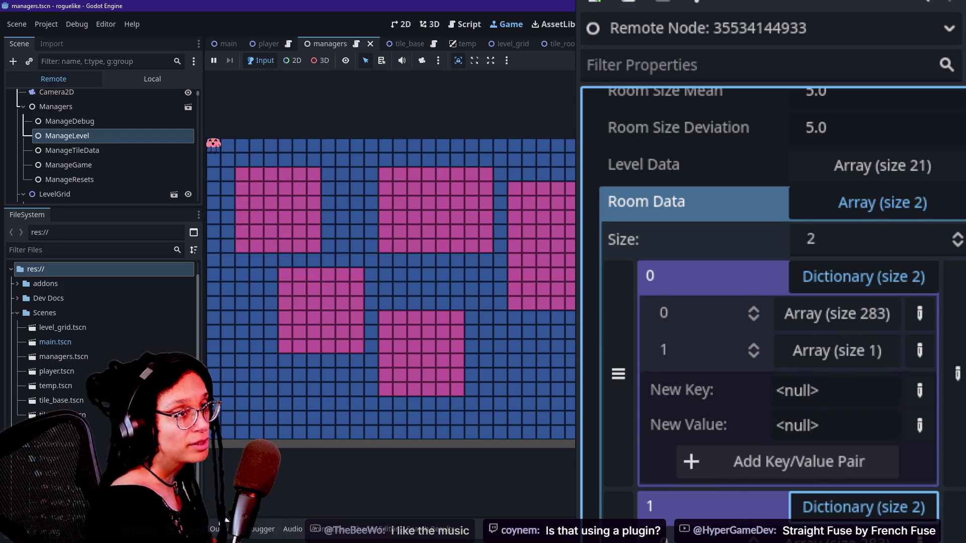
{"action": "left_click", "coordinate": [493, 384]}
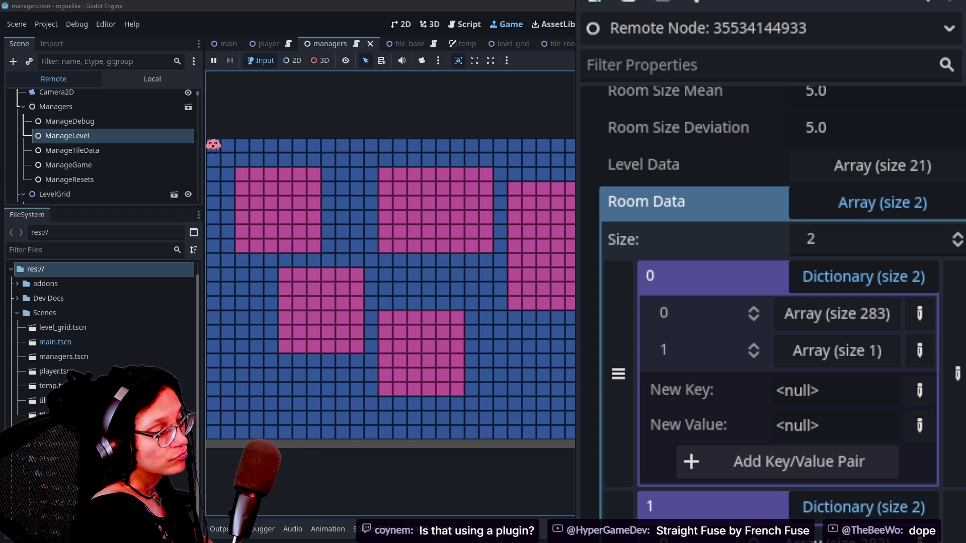
{"action": "left_click", "coordinate": [619, 312]}
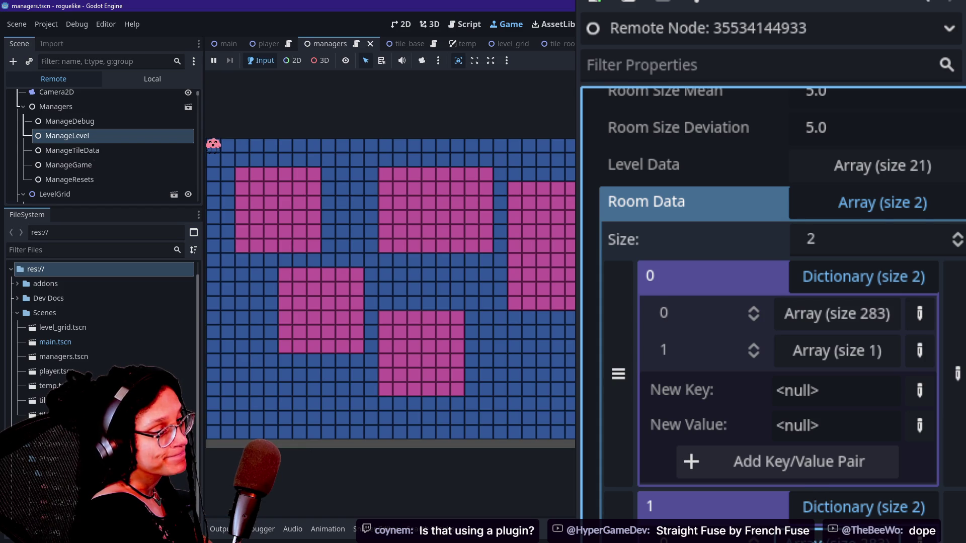
{"action": "left_click", "coordinate": [391, 292]}
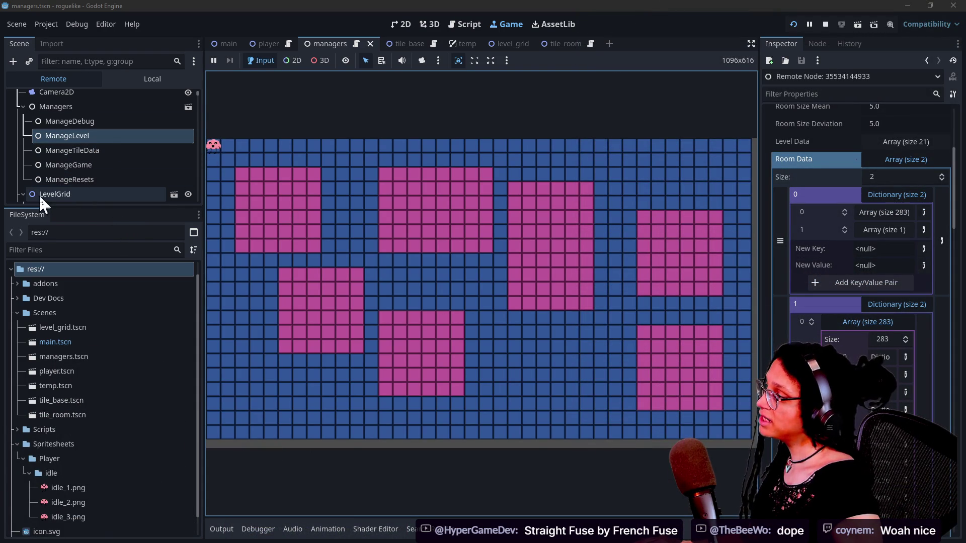
{"action": "scroll", "coordinate": [44, 191], "scroll_direction": "down", "scroll_amount": 5}
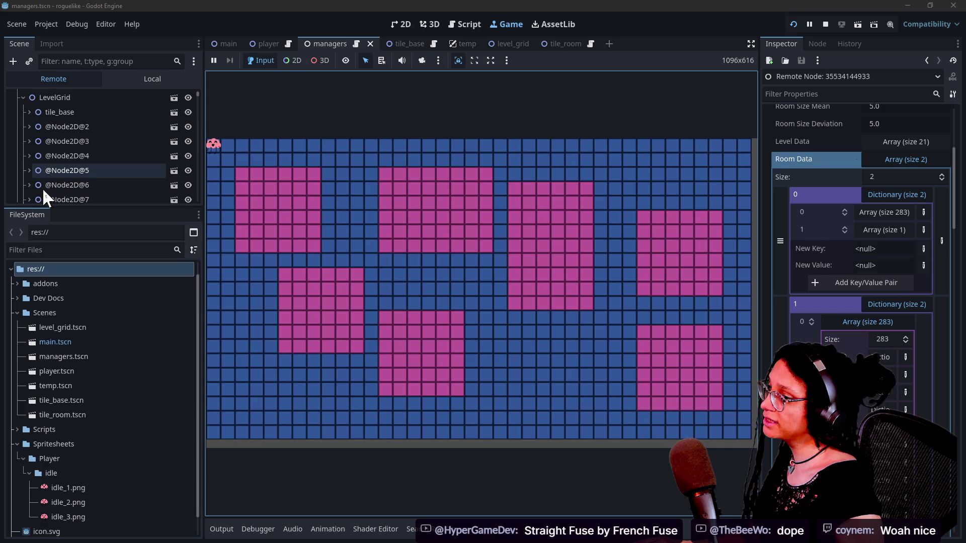
{"action": "scroll", "coordinate": [98, 155], "scroll_direction": "down", "scroll_amount": 20}
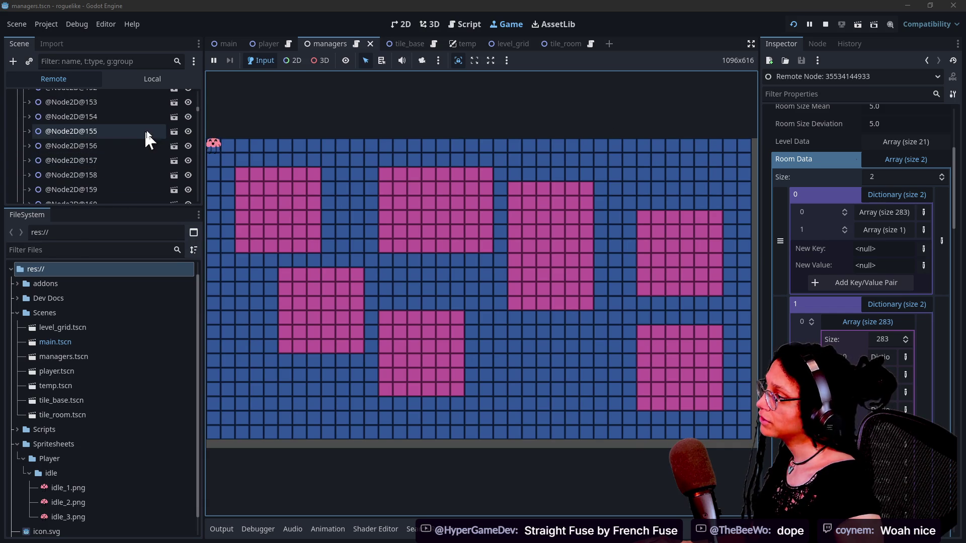
{"action": "mouse_move", "coordinate": [198, 110]}
{"action": "left_mouse_down"}
{"action": "mouse_move", "coordinate": [194, 222]}
{"action": "mouse_move", "coordinate": [189, 129]}
{"action": "mouse_move", "coordinate": [184, 204]}
{"action": "left_mouse_up"}
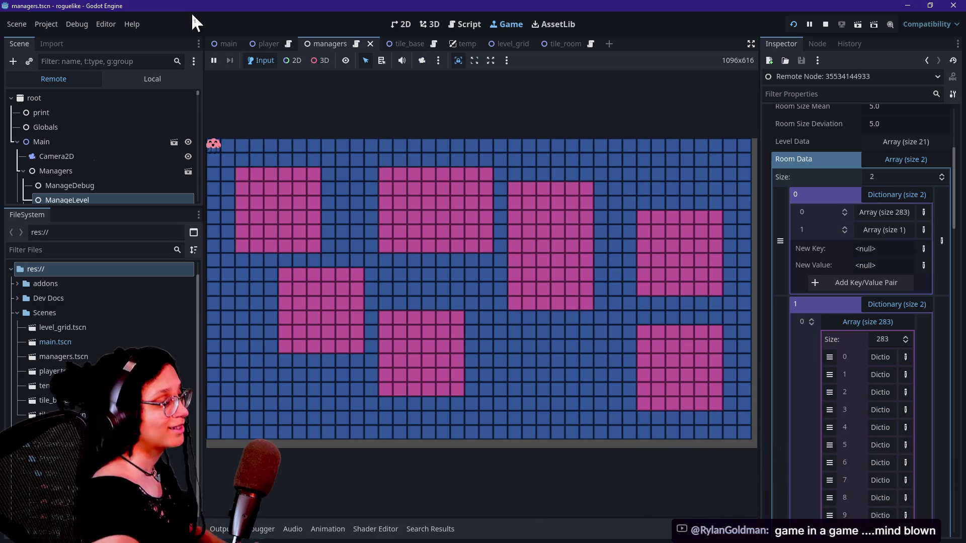
{"action": "left_click", "coordinate": [378, 213]}
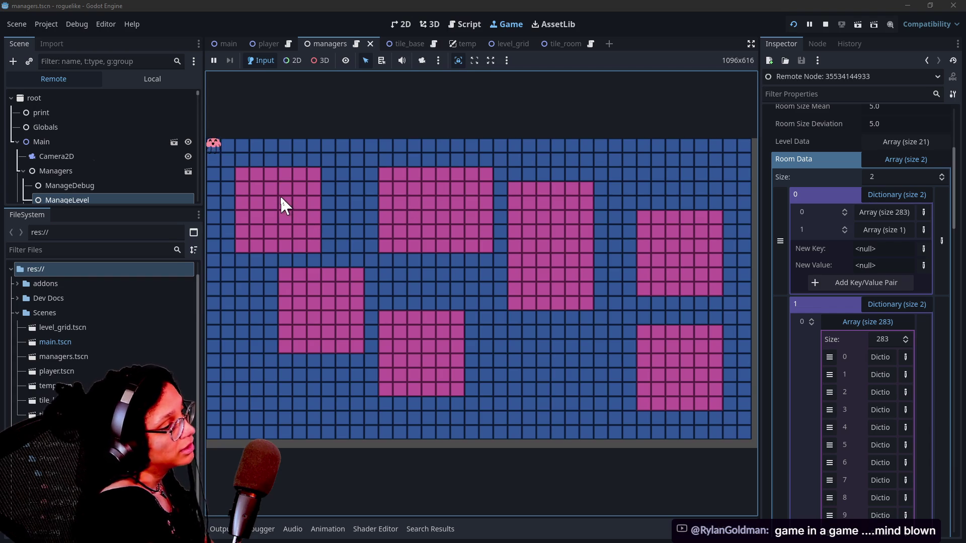
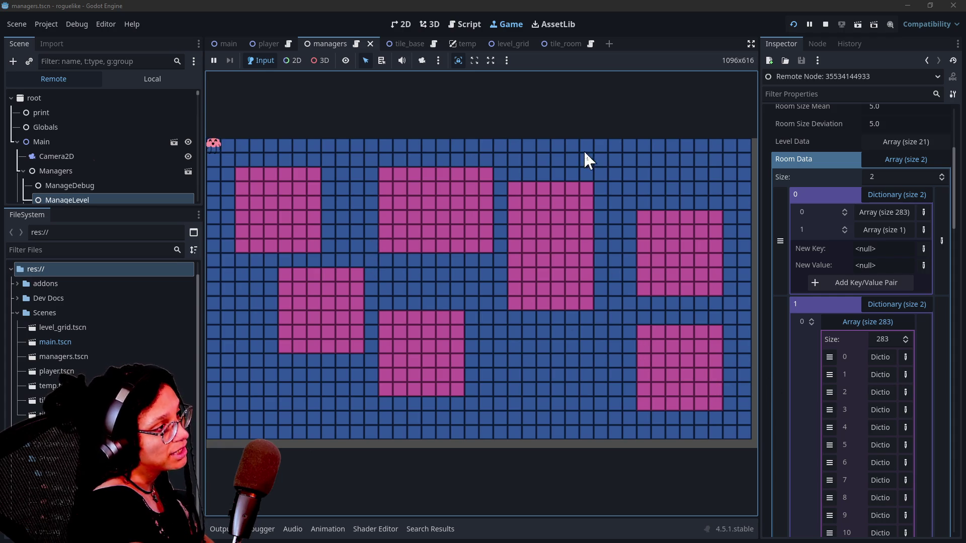
Step: Find the '[{' defaults in _ROOM_CONTENT_DATA in the managers script
{"action": "scroll", "coordinate": [801, 237], "scroll_direction": "up", "scroll_amount": 4}
{"action": "scroll", "coordinate": [801, 238], "scroll_direction": "down", "scroll_amount": 3}
{"action": "scroll", "coordinate": [802, 240], "scroll_direction": "down", "scroll_amount": 15}
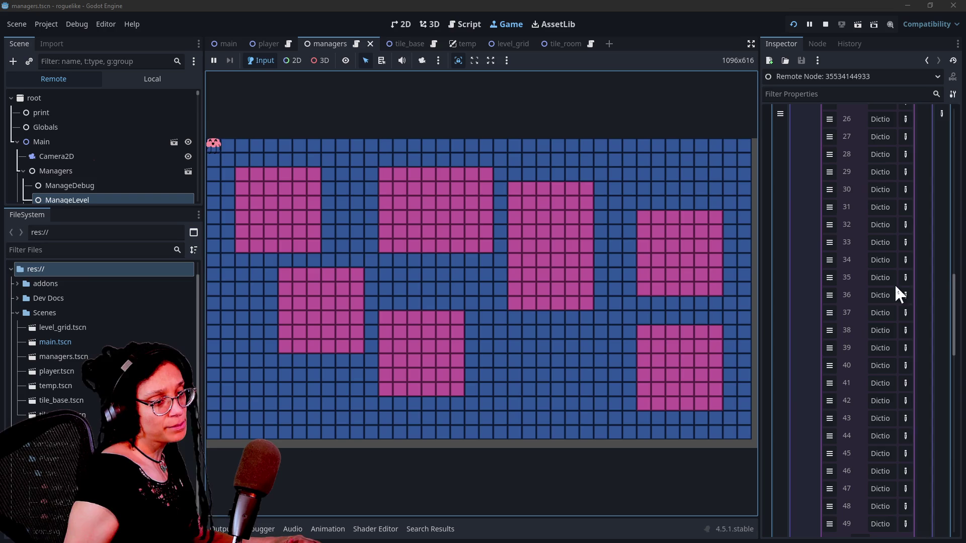
{"action": "scroll", "coordinate": [953, 282], "scroll_direction": "down", "scroll_amount": 1}
{"action": "scroll", "coordinate": [956, 289], "scroll_direction": "up", "scroll_amount": 2}
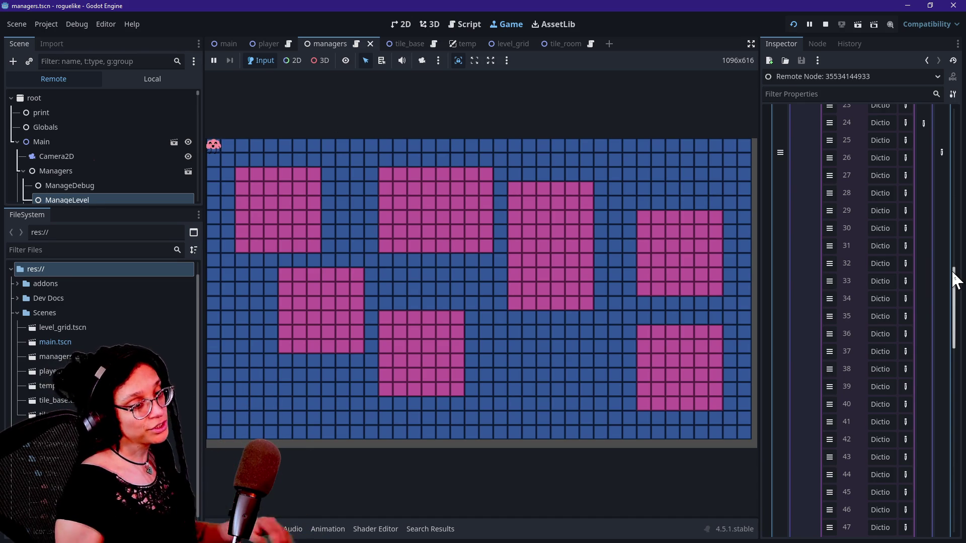
{"action": "mouse_move", "coordinate": [953, 276]}
{"action": "left_mouse_down"}
{"action": "mouse_move", "coordinate": [941, 461]}
{"action": "mouse_move", "coordinate": [946, 363]}
{"action": "left_mouse_up"}
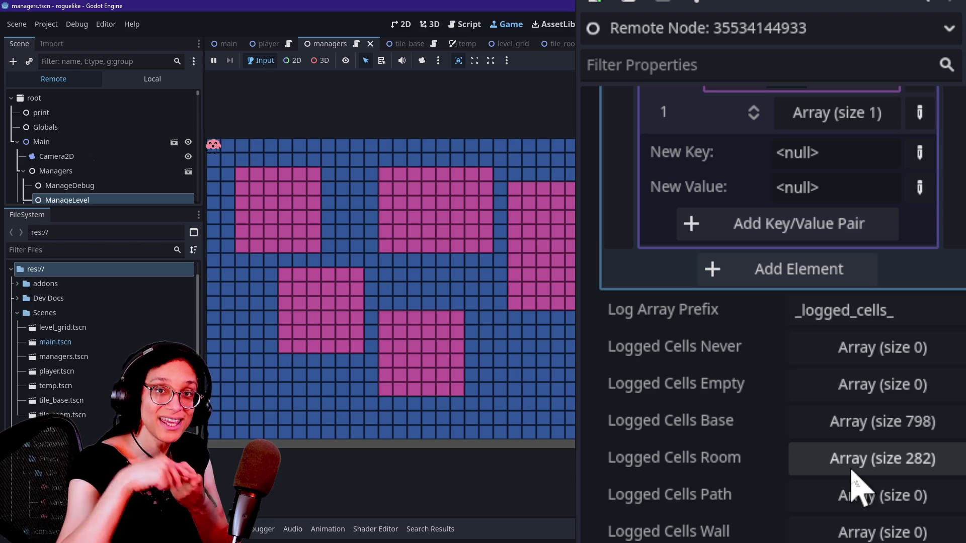
{"action": "left_click", "coordinate": [470, 22]}
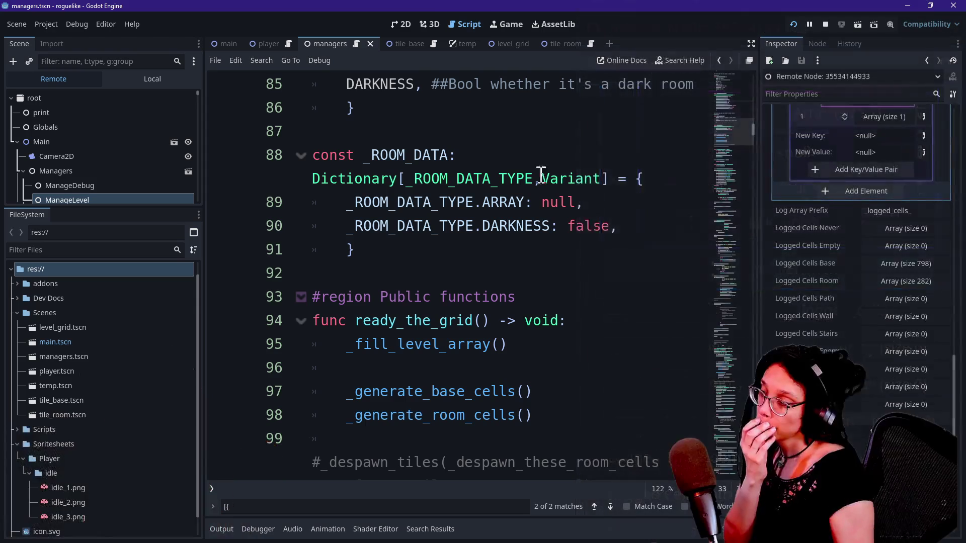
{"action": "left_click", "coordinate": [594, 179]}
{"action": "scroll", "coordinate": [595, 179], "scroll_direction": "up", "scroll_amount": 15}
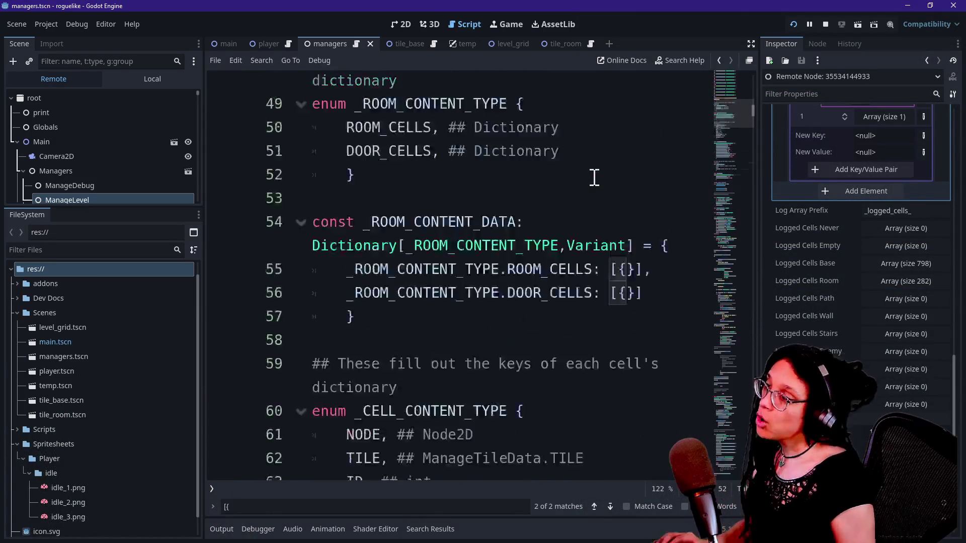
{"action": "scroll", "coordinate": [594, 178], "scroll_direction": "up", "scroll_amount": 10}
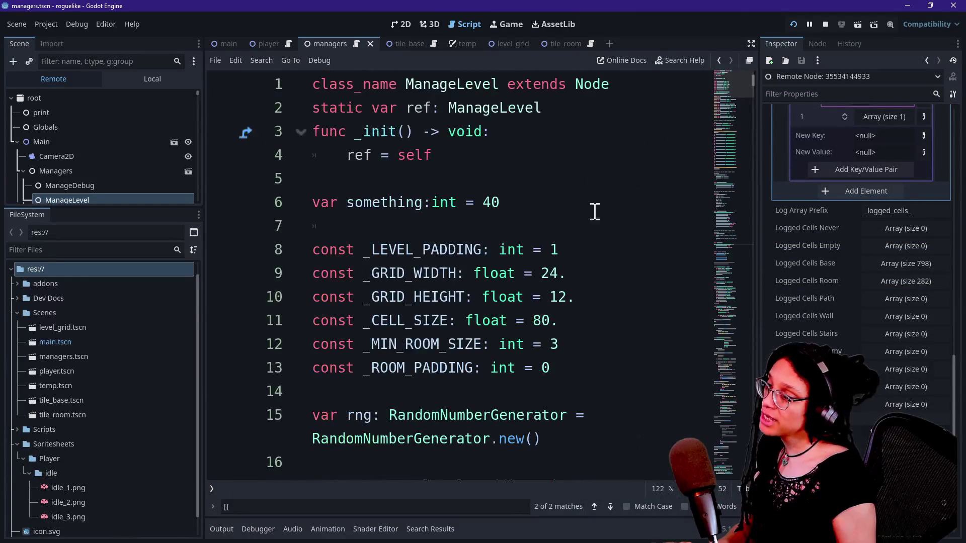
{"action": "left_click", "coordinate": [594, 276]}
{"action": "key", "text": "ctrl+f"}
{"action": "key", "text": "Return"}
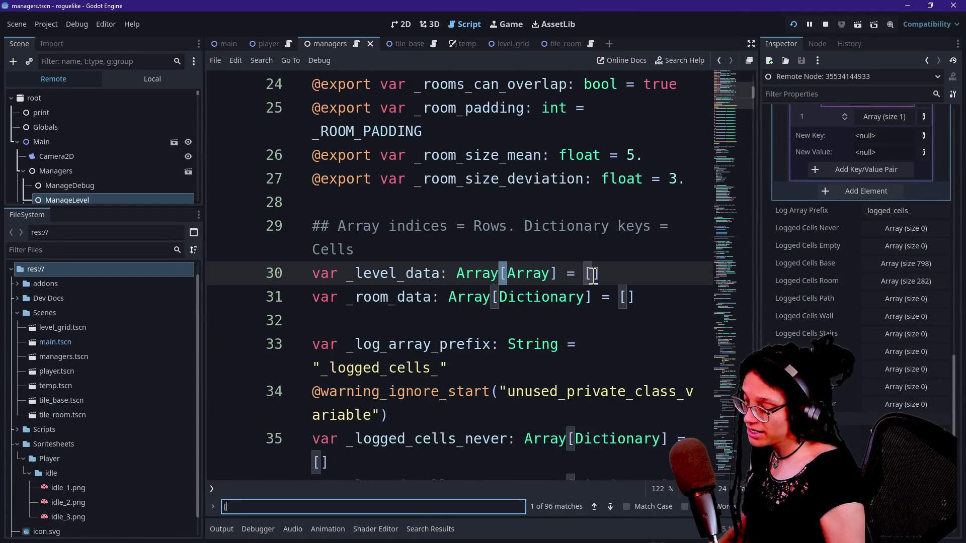
Step: Empty the ROOM_CELLS and DOOR_CELLS defaults on lines 55–56 to [] and rerun the game
{"action": "left_click", "coordinate": [629, 276]}
{"action": "key", "text": "BackSpace"}
{"action": "left_click", "coordinate": [630, 295]}
{"action": "key", "text": "BackSpace"}
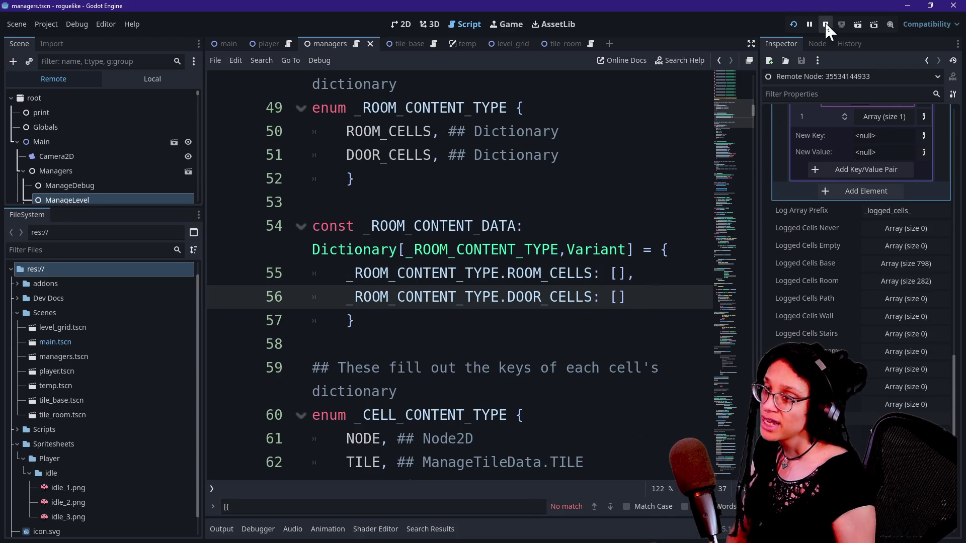
{"action": "left_click", "coordinate": [798, 24]}
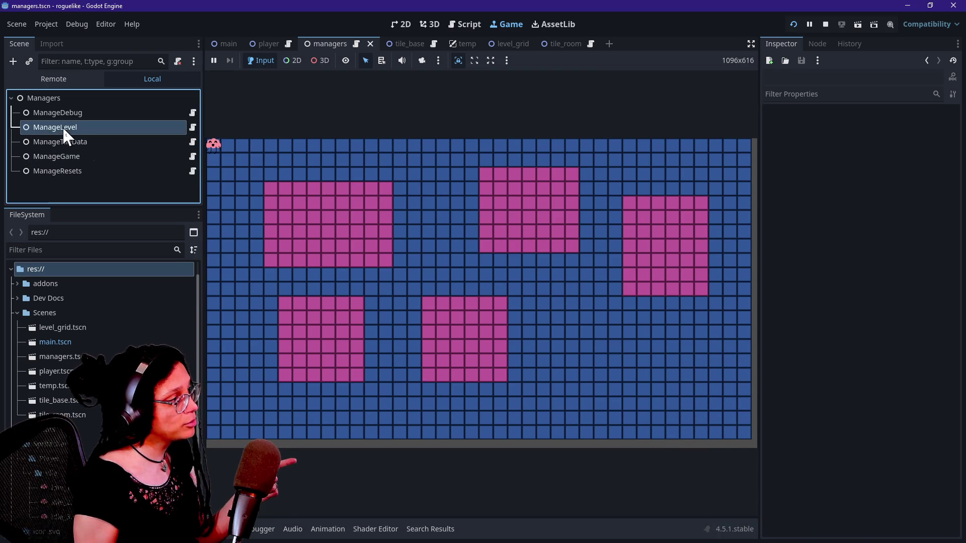
Step: Show the running game's Remote scene tree and inspect the live ManageLevel node
{"action": "left_click", "coordinate": [62, 127]}
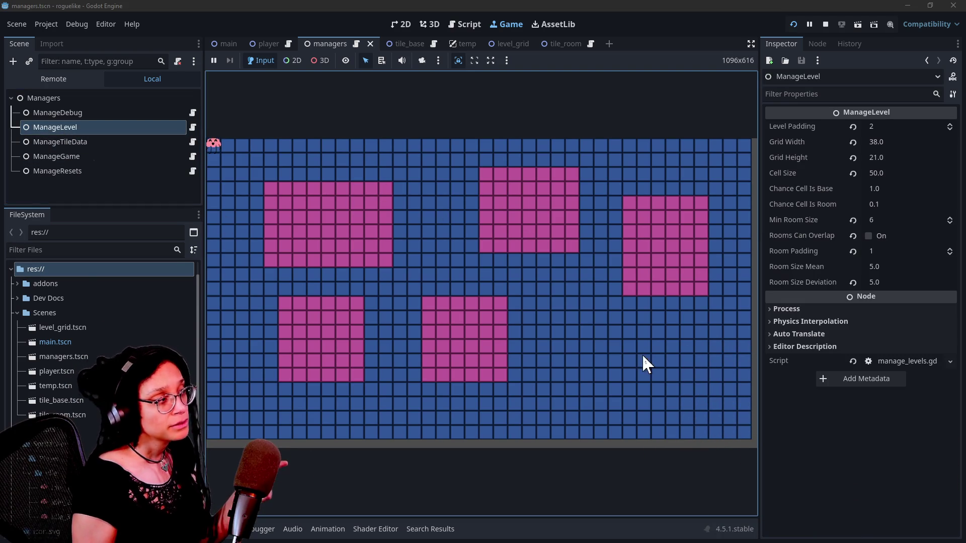
{"action": "left_click", "coordinate": [99, 79]}
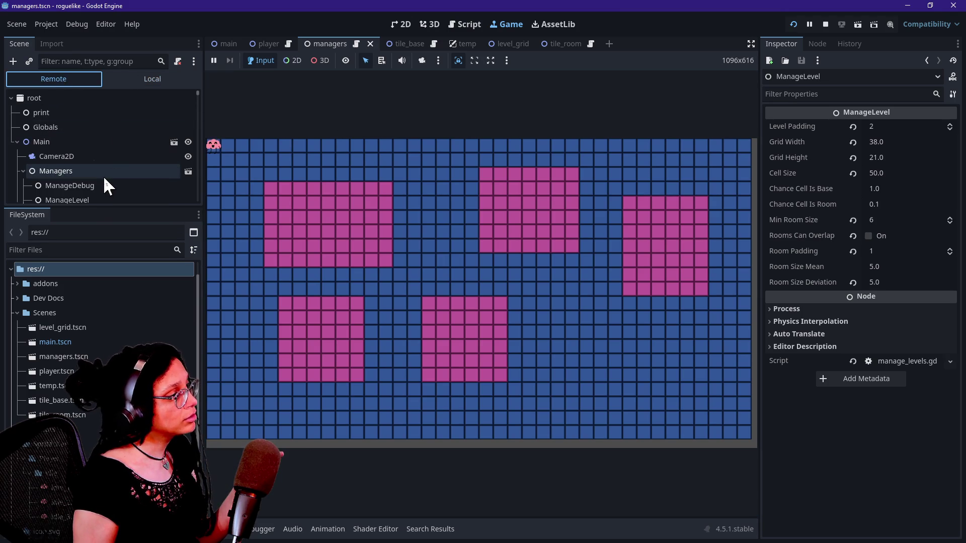
{"action": "left_click", "coordinate": [115, 199]}
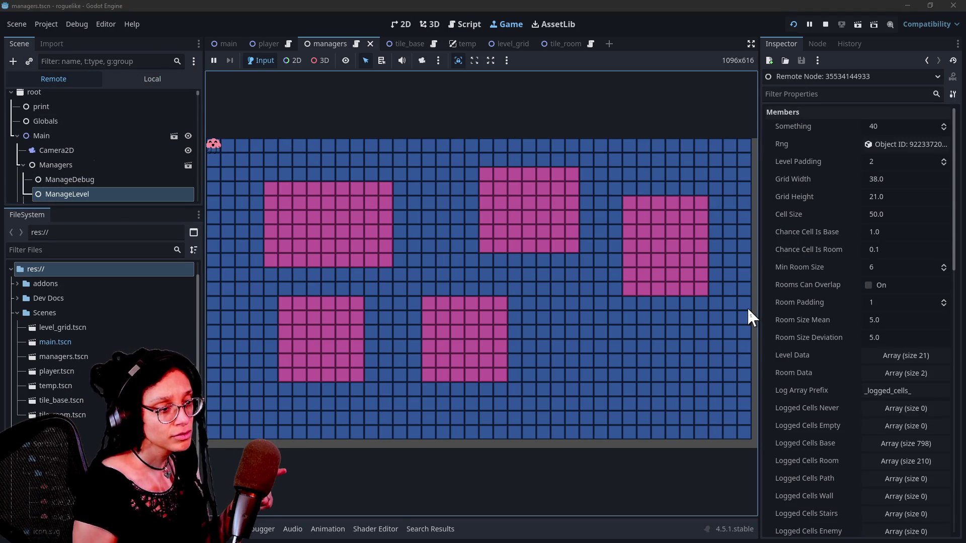
{"action": "scroll", "coordinate": [802, 304], "scroll_direction": "down", "scroll_amount": 15}
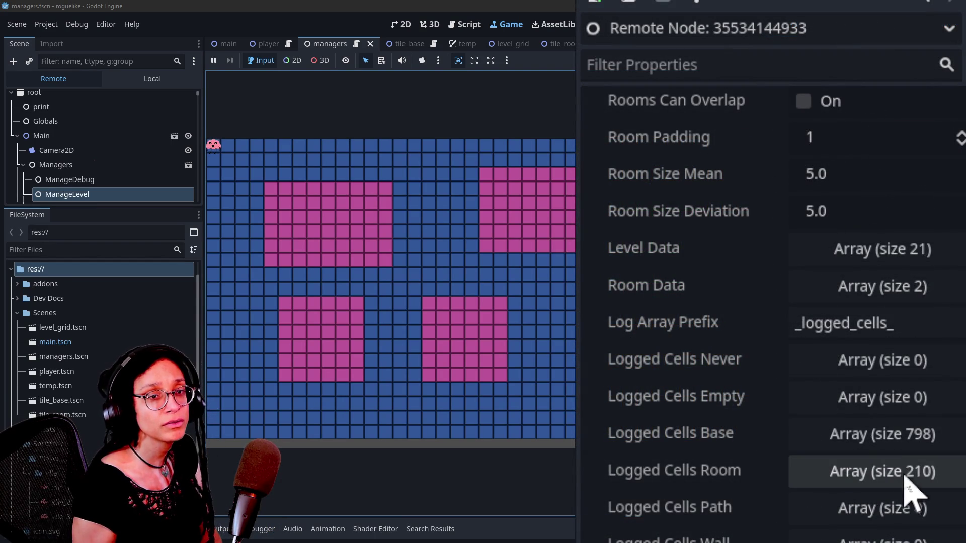
{"action": "scroll", "coordinate": [705, 440], "scroll_direction": "up", "scroll_amount": 2}
{"action": "scroll", "coordinate": [705, 440], "scroll_direction": "up", "scroll_amount": 5}
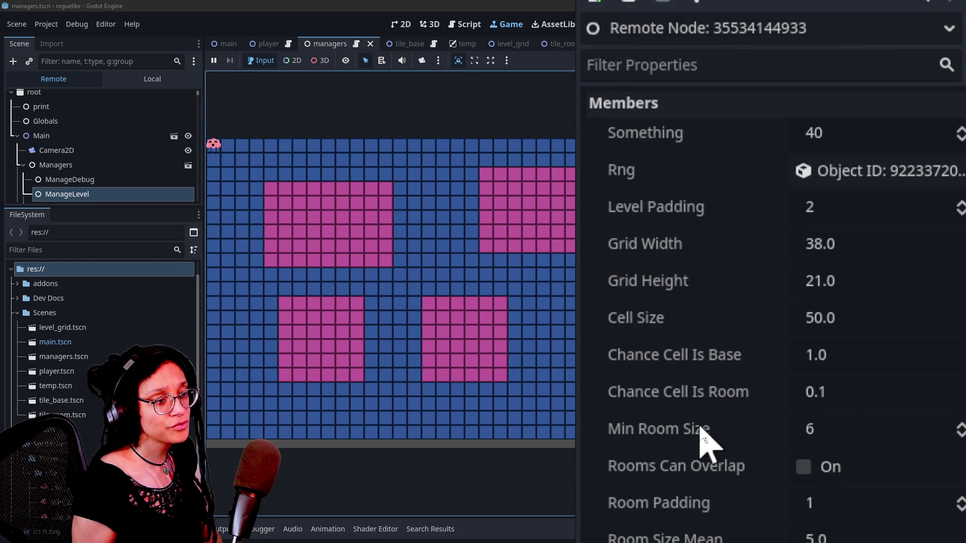
{"action": "scroll", "coordinate": [704, 441], "scroll_direction": "down", "scroll_amount": 6}
Step: Expand Room Data > 0 to confirm the first room's 210-cell array
{"action": "left_click", "coordinate": [888, 322]}
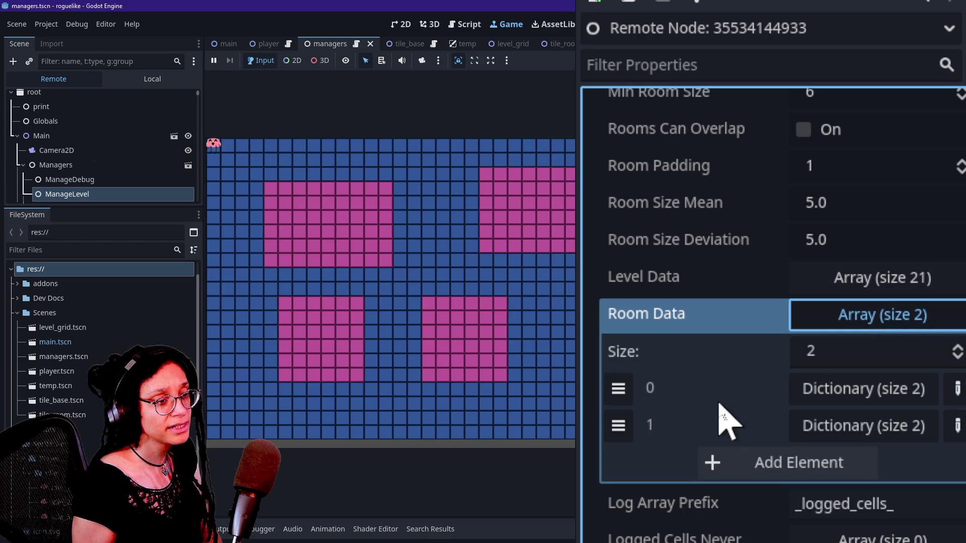
{"action": "left_click", "coordinate": [838, 397]}
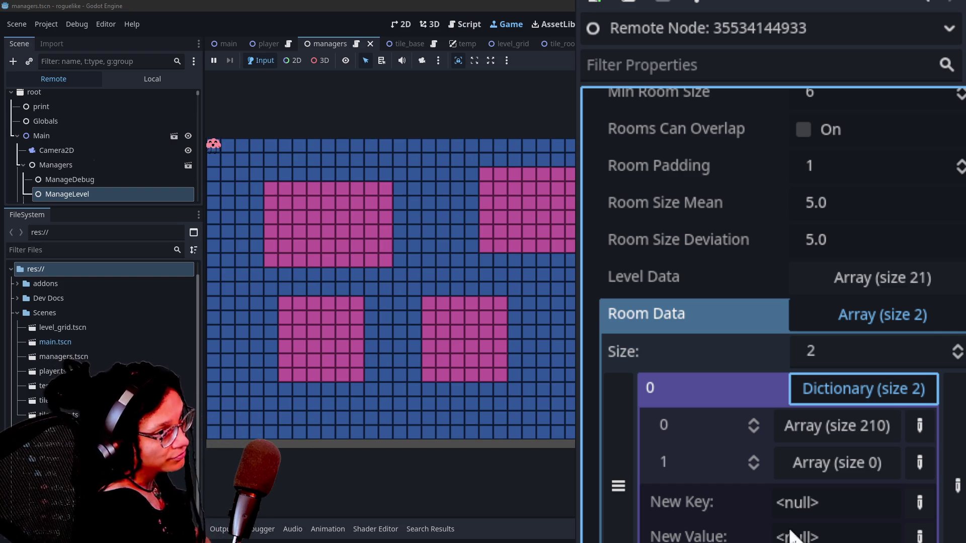
{"action": "left_click", "coordinate": [850, 433]}
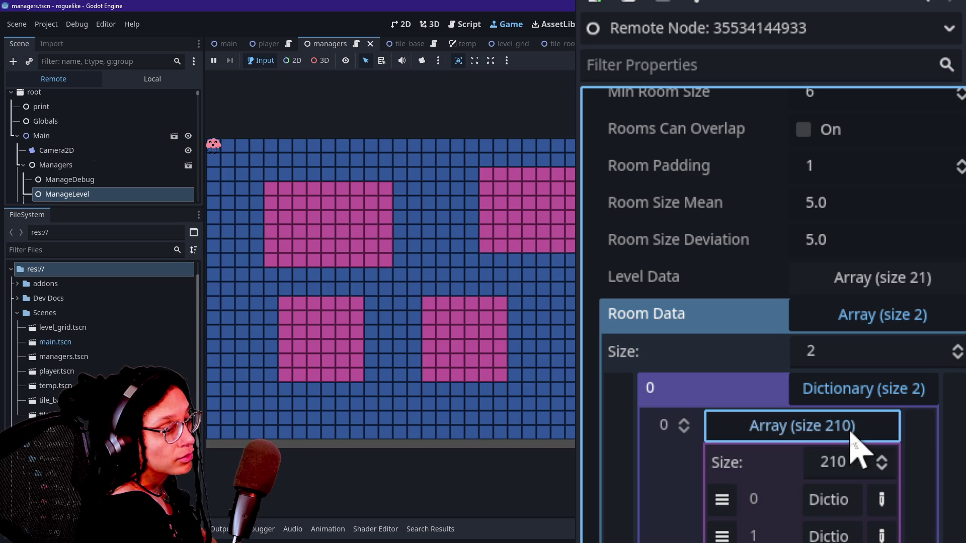
{"action": "left_click", "coordinate": [816, 432]}
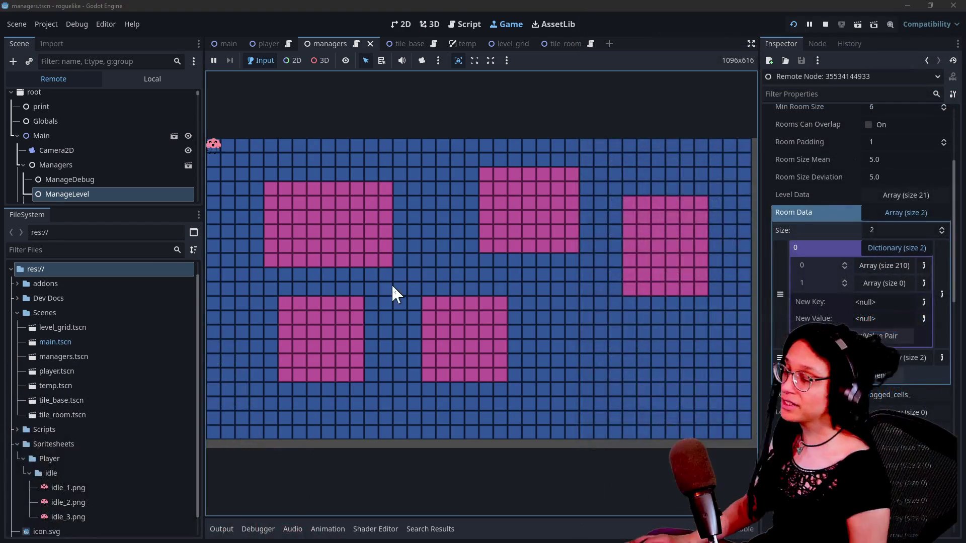
{"action": "left_click", "coordinate": [466, 24]}
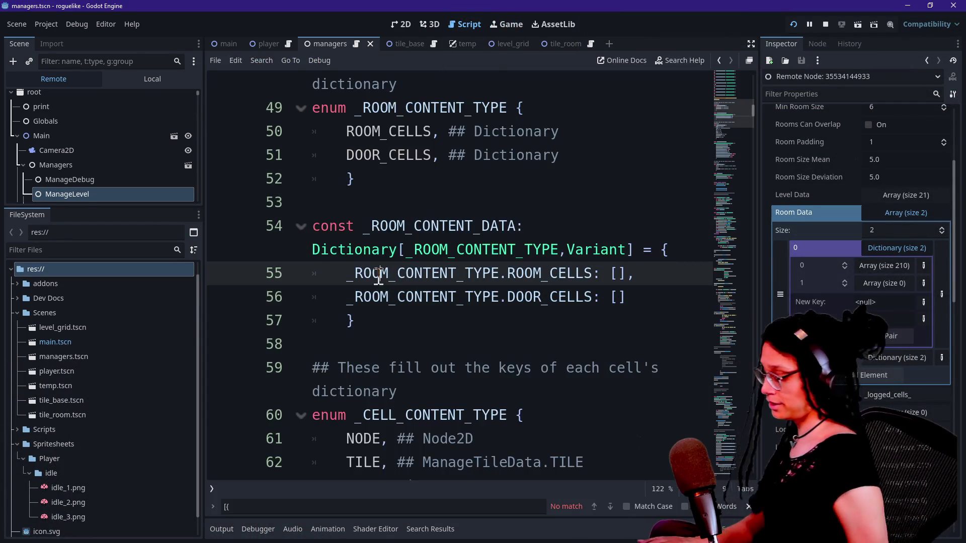
Step: In distraction-free mode, find _log_room and delete the TILES.ROOM case on lines 210–211
{"action": "key", "text": "ctrl+shift+F11"}
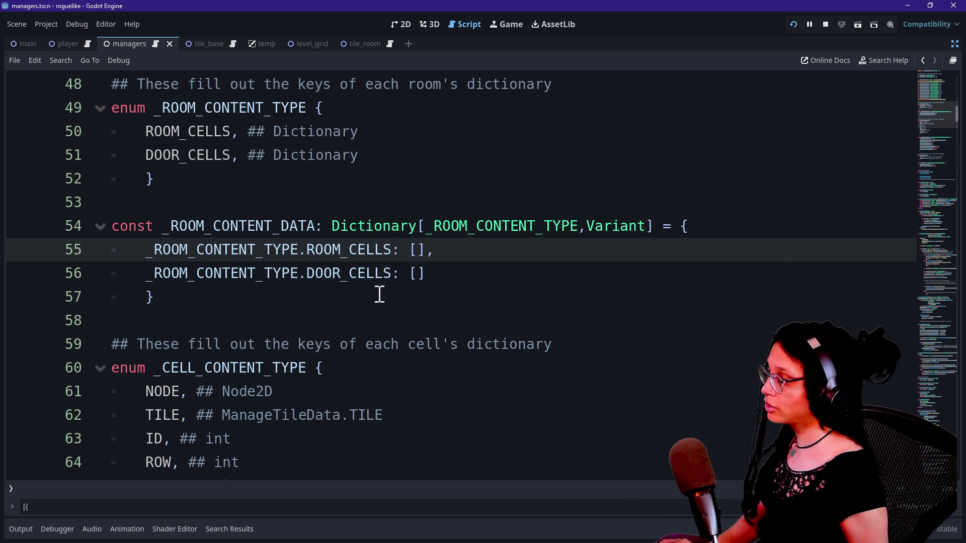
{"action": "left_click", "coordinate": [379, 297]}
{"action": "type", "text": "+"}
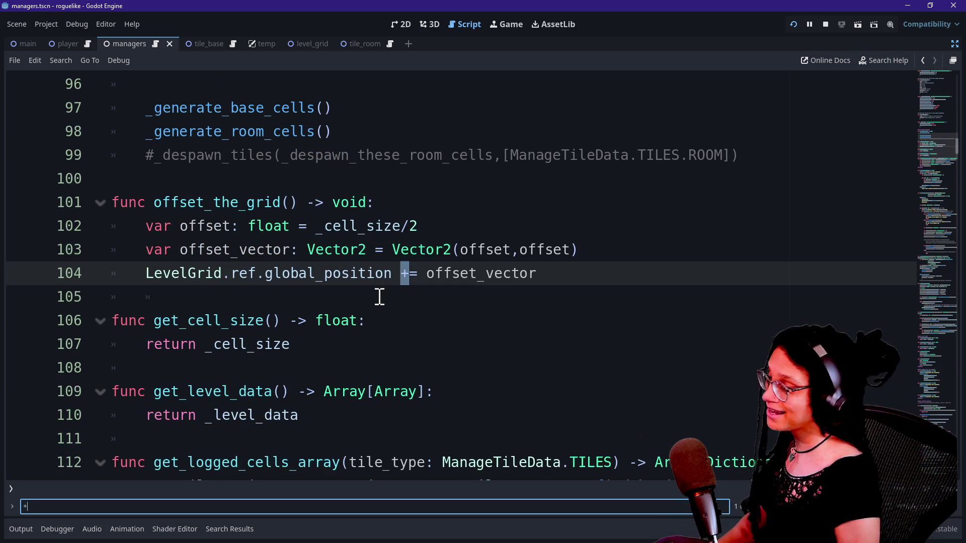
{"action": "type", "text": "_l"}
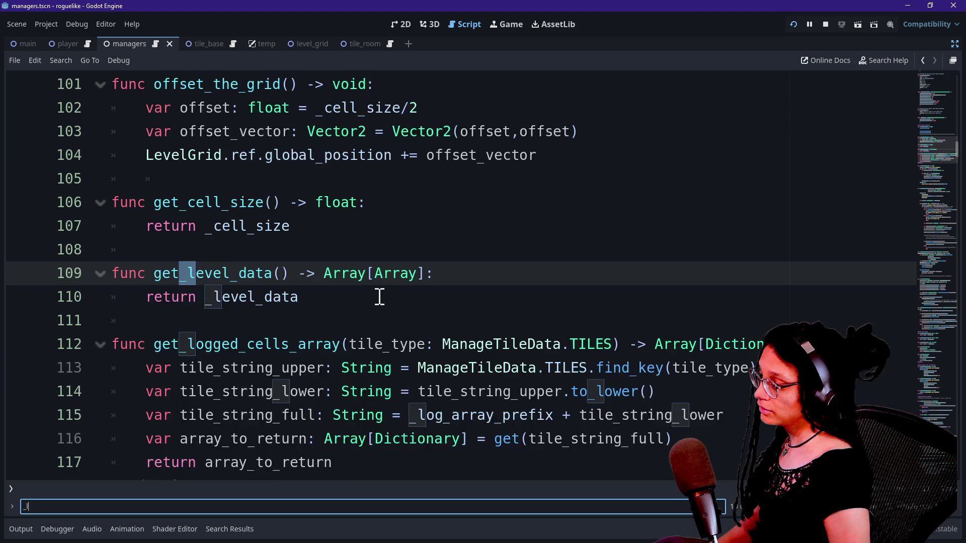
{"action": "type", "text": "og_room"}
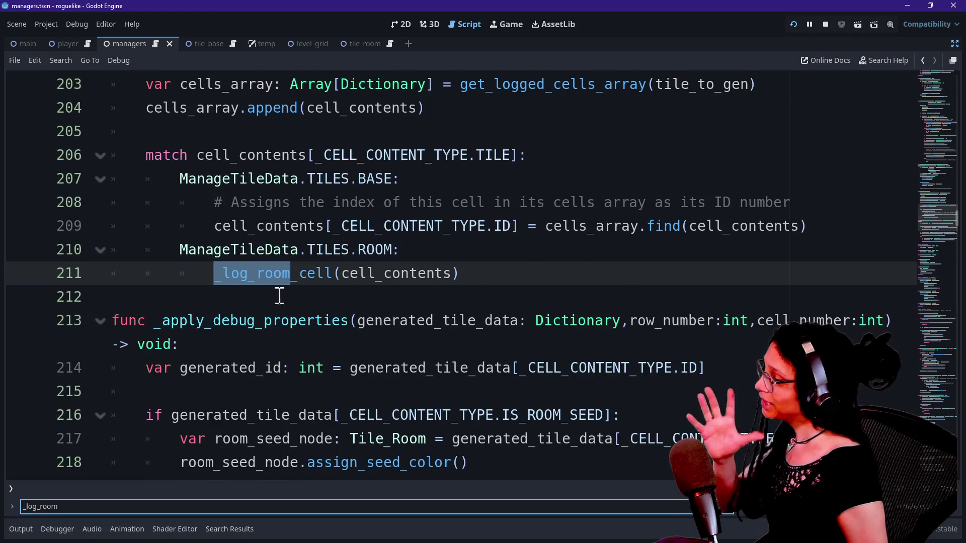
{"action": "mouse_move", "coordinate": [468, 271]}
{"action": "left_mouse_down"}
{"action": "mouse_move", "coordinate": [125, 250]}
{"action": "mouse_move", "coordinate": [95, 271]}
{"action": "mouse_move", "coordinate": [247, 259]}
{"action": "mouse_move", "coordinate": [93, 257]}
{"action": "left_mouse_up"}
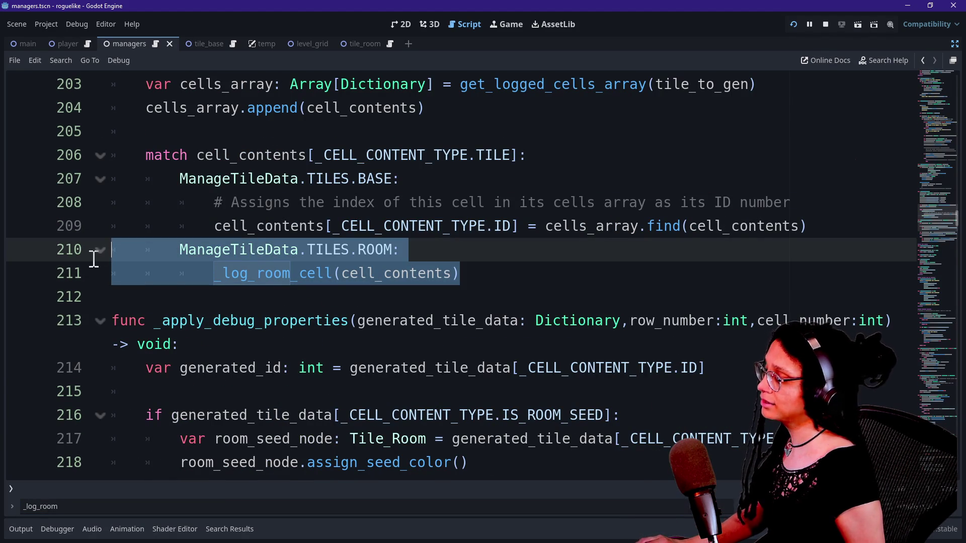
{"action": "key", "text": "BackSpace"}
{"action": "key", "text": "BackSpace"}
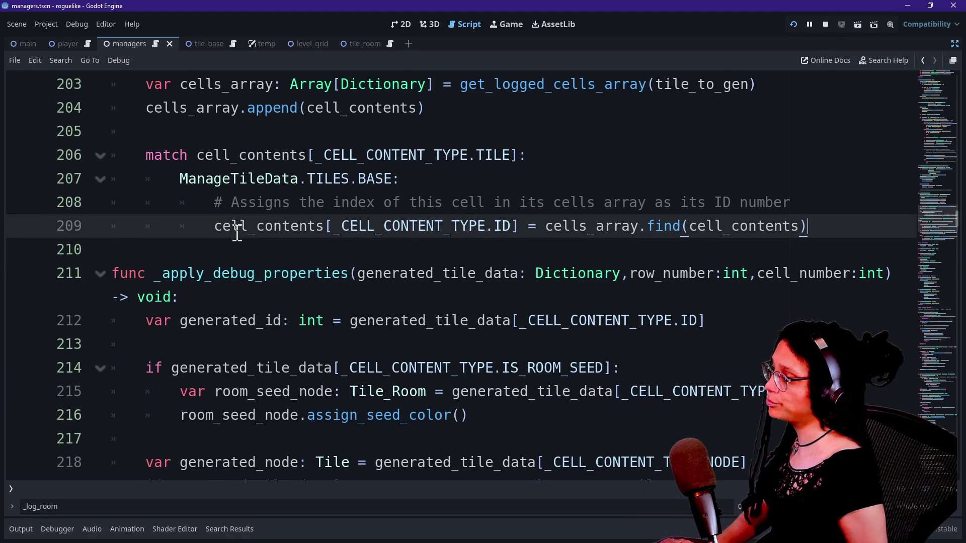
{"action": "scroll", "coordinate": [135, 153], "scroll_direction": "down", "scroll_amount": 5}
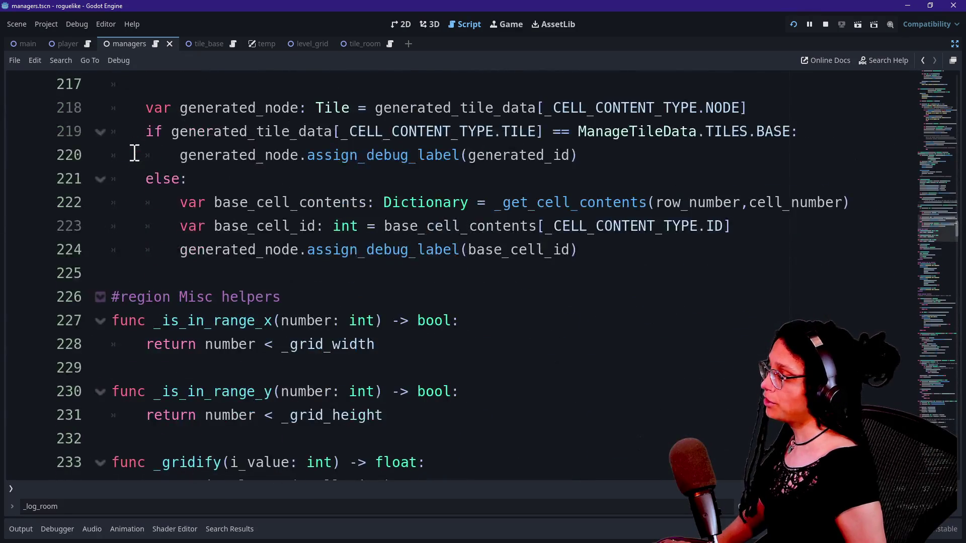
{"action": "scroll", "coordinate": [134, 153], "scroll_direction": "up", "scroll_amount": 8}
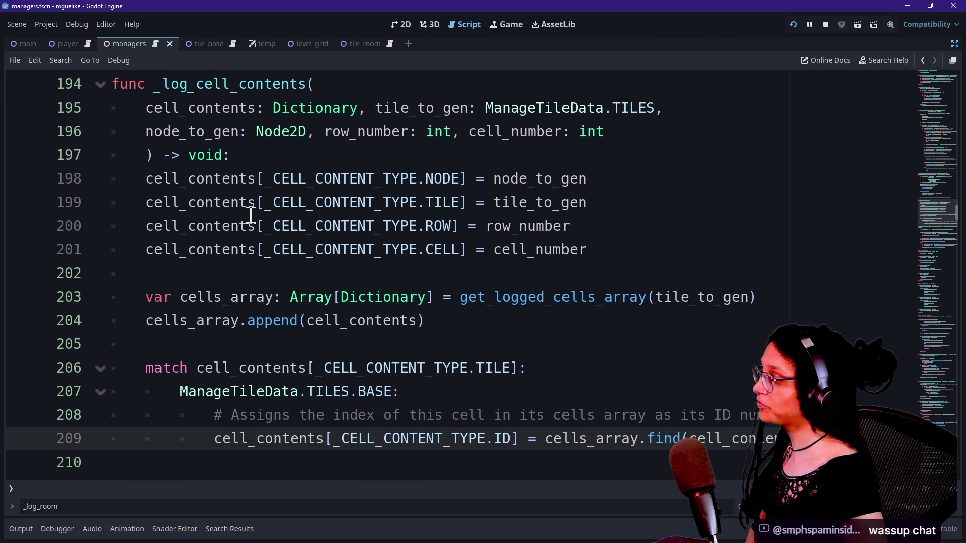
{"action": "scroll", "coordinate": [252, 216], "scroll_direction": "down", "scroll_amount": 7}
{"action": "left_click", "coordinate": [357, 313]}
{"action": "key", "text": "Down"}
{"action": "key", "text": "Down"}
{"action": "key", "text": "Down"}
{"action": "scroll", "coordinate": [302, 362], "scroll_direction": "down", "scroll_amount": 5}
{"action": "left_click", "coordinate": [302, 367]}
{"action": "left_click", "coordinate": [332, 204]}
{"action": "left_click", "coordinate": [382, 312]}
{"action": "scroll", "coordinate": [381, 312], "scroll_direction": "down", "scroll_amount": 2}
{"action": "scroll", "coordinate": [381, 313], "scroll_direction": "down", "scroll_amount": 5}
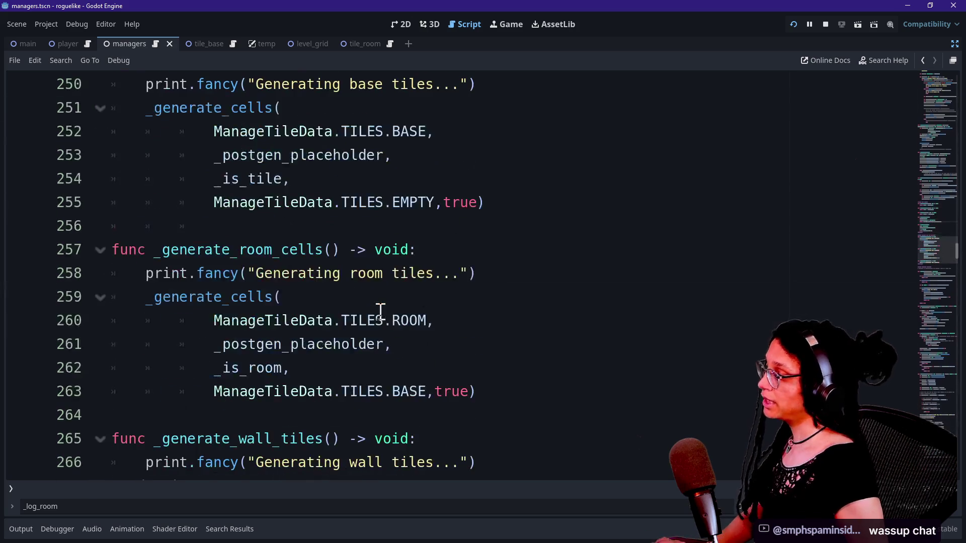
{"action": "scroll", "coordinate": [381, 312], "scroll_direction": "down", "scroll_amount": 3}
{"action": "scroll", "coordinate": [381, 311], "scroll_direction": "down", "scroll_amount": 3}
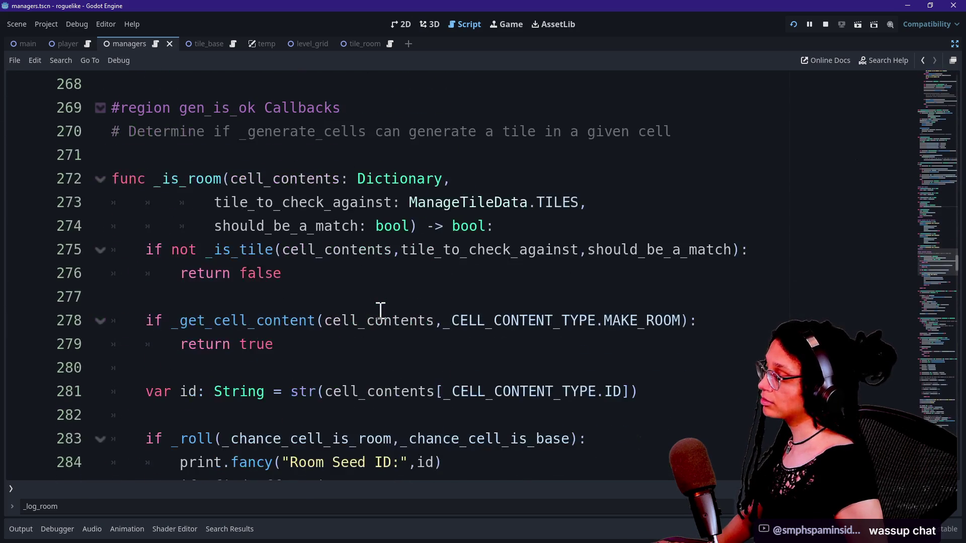
{"action": "key", "text": "ctrl+f"}
{"action": "type", "text": "find"}
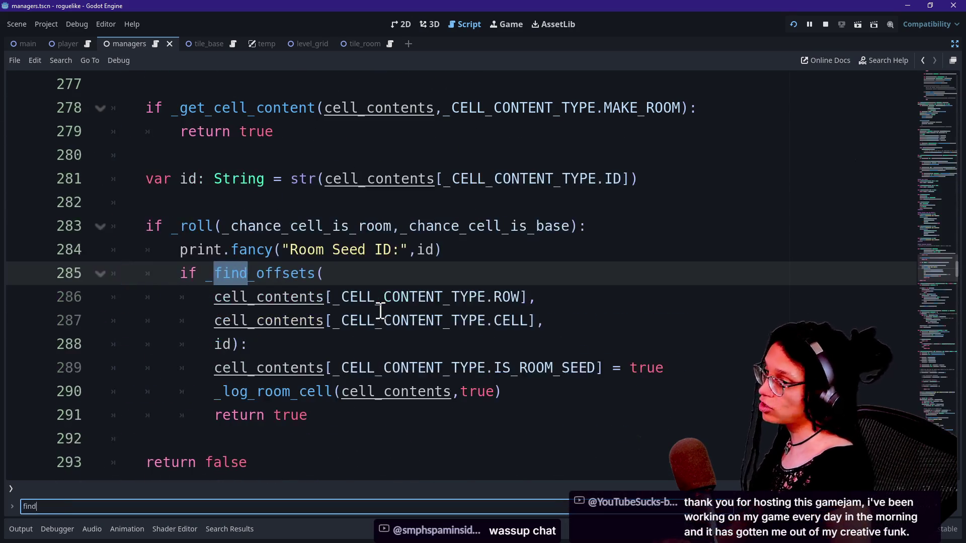
{"action": "type", "text": "_offsets"}
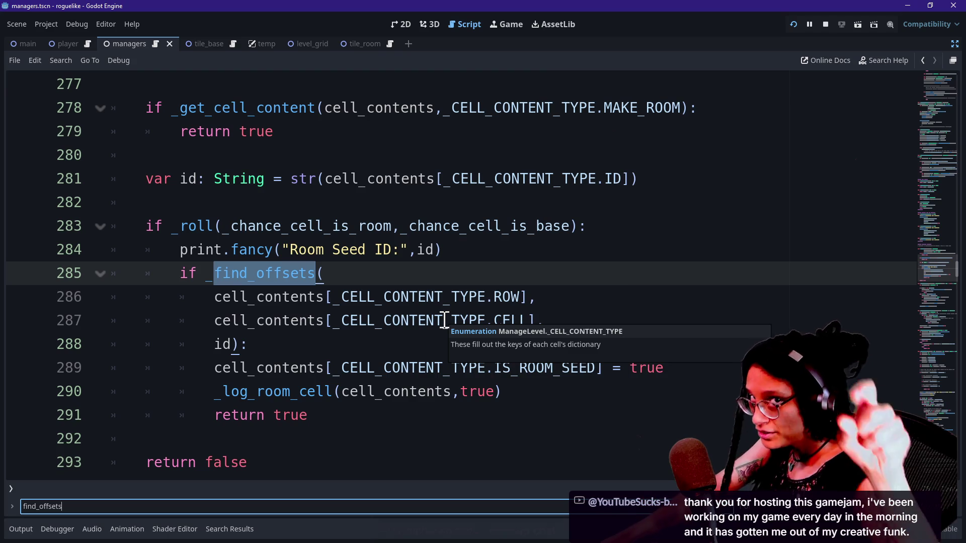
{"action": "left_click", "coordinate": [338, 295]}
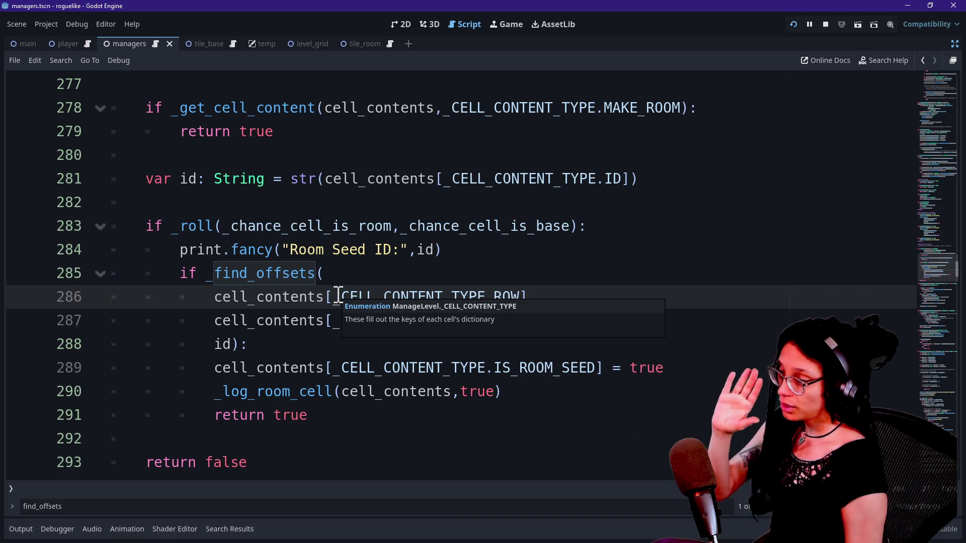
{"action": "scroll", "coordinate": [237, 299], "scroll_direction": "down", "scroll_amount": 4}
{"action": "scroll", "coordinate": [238, 301], "scroll_direction": "down", "scroll_amount": 4}
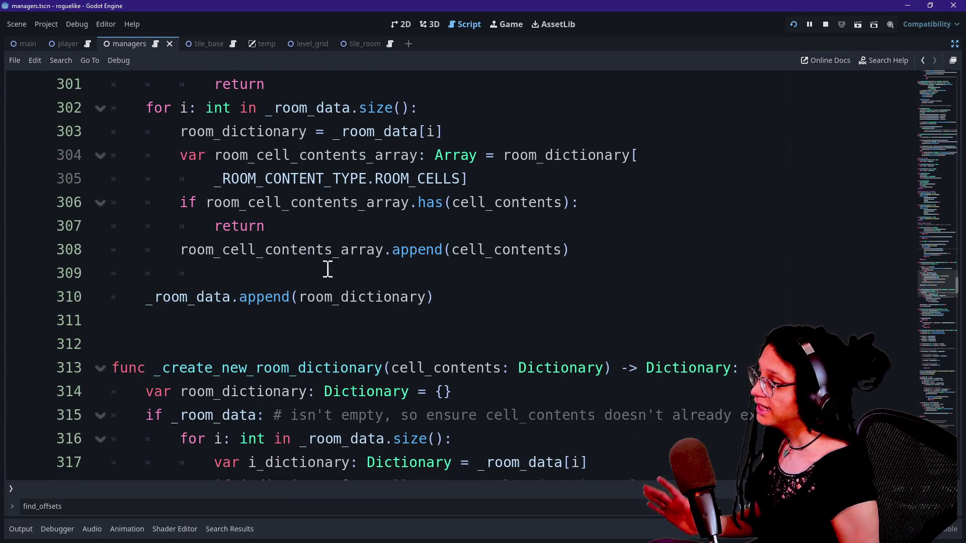
{"action": "scroll", "coordinate": [347, 226], "scroll_direction": "up", "scroll_amount": 1}
{"action": "scroll", "coordinate": [287, 256], "scroll_direction": "up", "scroll_amount": 2}
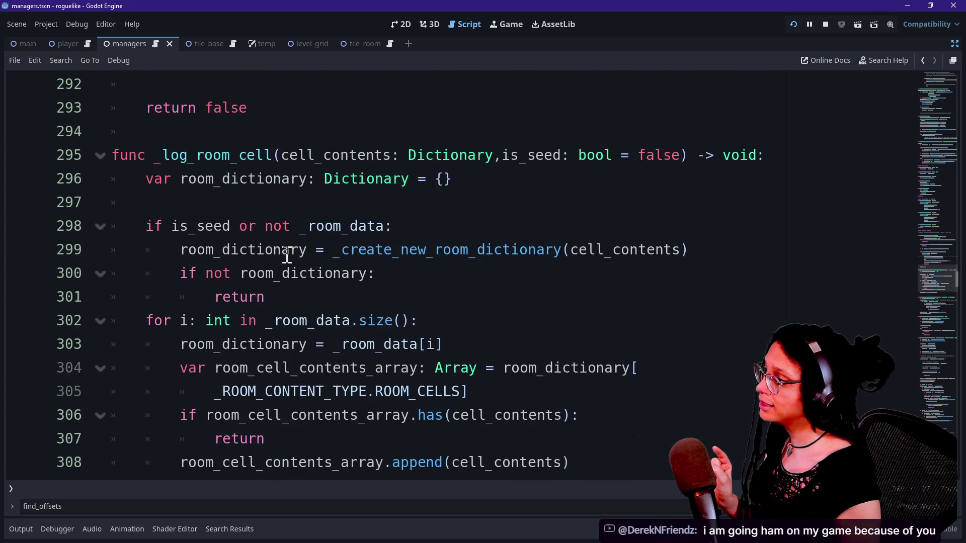
{"action": "scroll", "coordinate": [286, 257], "scroll_direction": "down", "scroll_amount": 11}
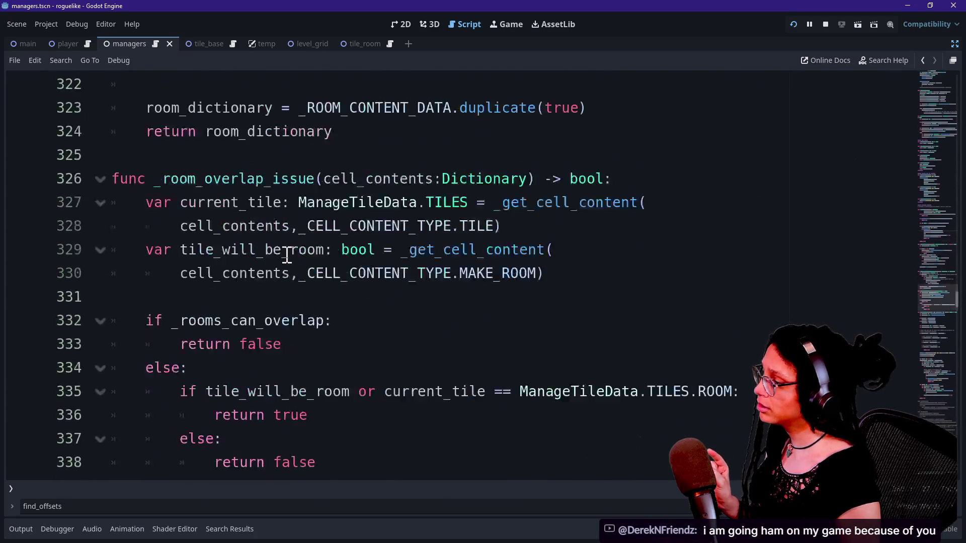
{"action": "scroll", "coordinate": [287, 257], "scroll_direction": "down", "scroll_amount": 4}
{"action": "left_click", "coordinate": [287, 257]}
{"action": "key", "text": "Down"}
{"action": "key", "text": "Down"}
{"action": "key", "text": "Down"}
{"action": "key", "text": "Down"}
{"action": "key", "text": "Up"}
{"action": "key", "text": "Up"}
{"action": "key", "text": "Up"}
{"action": "key", "text": "Up"}
{"action": "key", "text": "Up"}
{"action": "key", "text": "Down"}
{"action": "key", "text": "Down"}
{"action": "key", "text": "Down"}
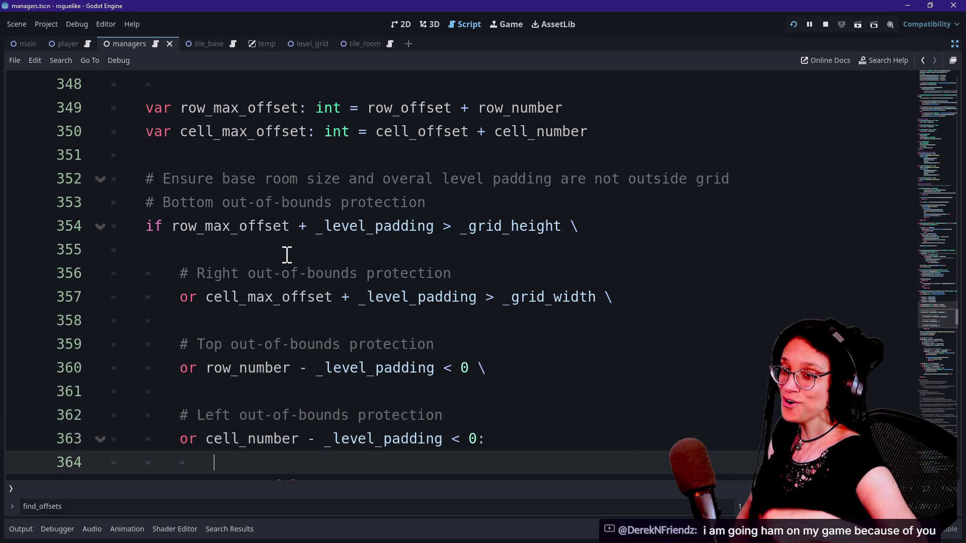
{"action": "key", "text": "Down"}
{"action": "key", "text": "Down"}
{"action": "key", "text": "Down"}
{"action": "key", "text": "Up"}
{"action": "key", "text": "Up"}
{"action": "key", "text": "Down"}
{"action": "key", "text": "Down"}
{"action": "key", "text": "Down"}
{"action": "key", "text": "Down"}
{"action": "key", "text": "Up"}
{"action": "key", "text": "Up"}
{"action": "key", "text": "Up"}
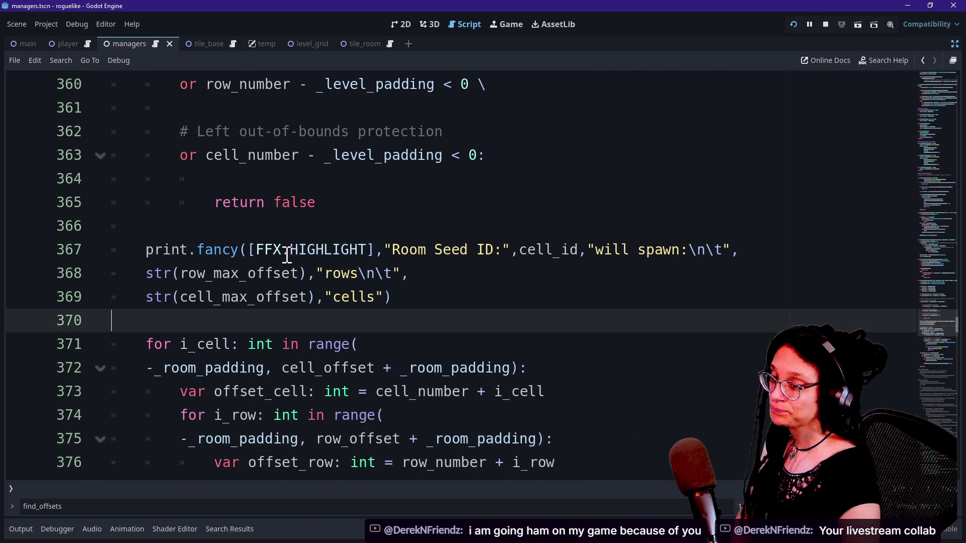
{"action": "key", "text": "Down"}
{"action": "key", "text": "Down"}
{"action": "key", "text": "Down"}
{"action": "key", "text": "Up"}
{"action": "key", "text": "Up"}
{"action": "key", "text": "Up"}
{"action": "key", "text": "Down"}
{"action": "key", "text": "Down"}
{"action": "key", "text": "Down"}
{"action": "key", "text": "Down"}
{"action": "key", "text": "Up"}
{"action": "key", "text": "Up"}
{"action": "key", "text": "Up"}
{"action": "key", "text": "Up"}
{"action": "key", "text": "Up"}
{"action": "key", "text": "Up"}
{"action": "key", "text": "Down"}
{"action": "key", "text": "Down"}
{"action": "key", "text": "Up"}
{"action": "key", "text": "Down"}
{"action": "key", "text": "Down"}
{"action": "key", "text": "Down"}
{"action": "key", "text": "Down"}
{"action": "key", "text": "Up"}
{"action": "key", "text": "Up"}
{"action": "key", "text": "Up"}
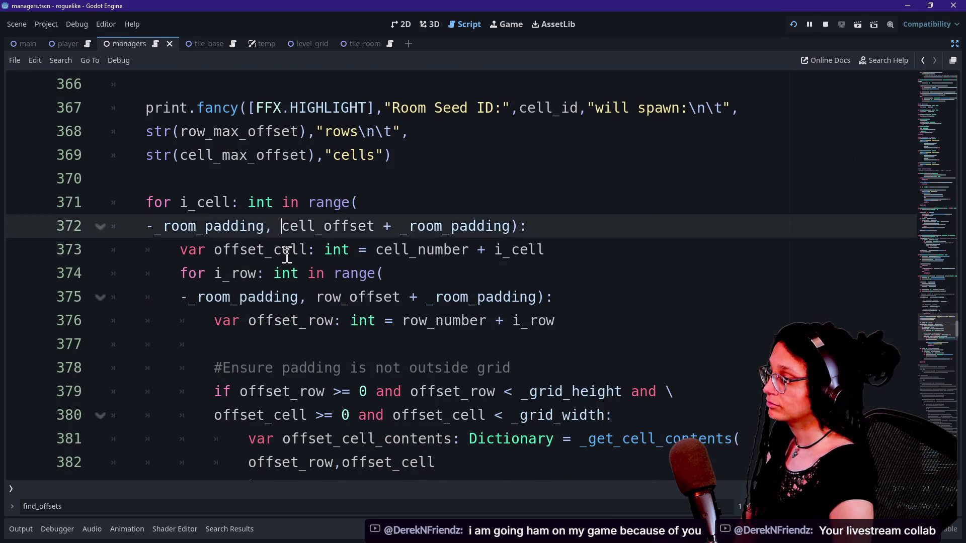
{"action": "key", "text": "Down"}
{"action": "key", "text": "Down"}
{"action": "key", "text": "Down"}
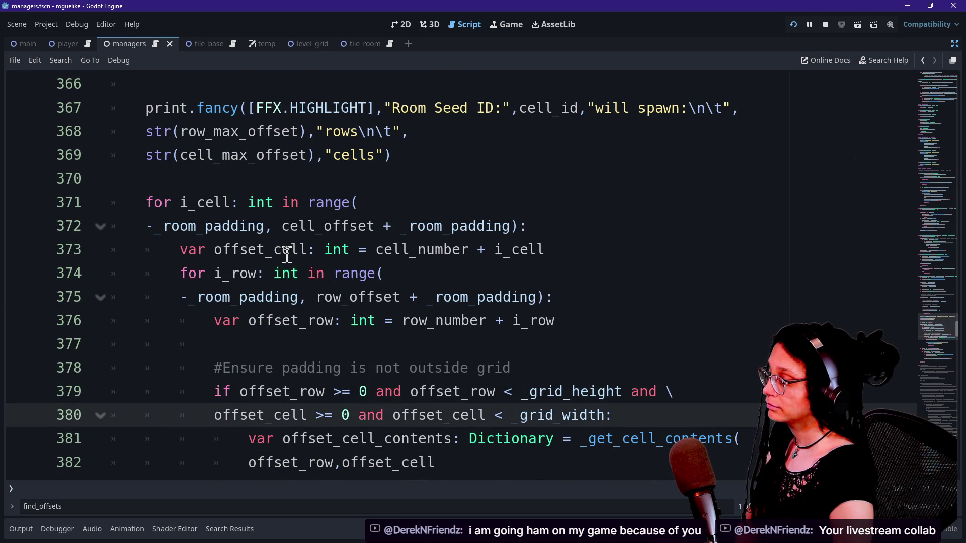
{"action": "key", "text": "Down"}
{"action": "key", "text": "Down"}
{"action": "key", "text": "Down"}
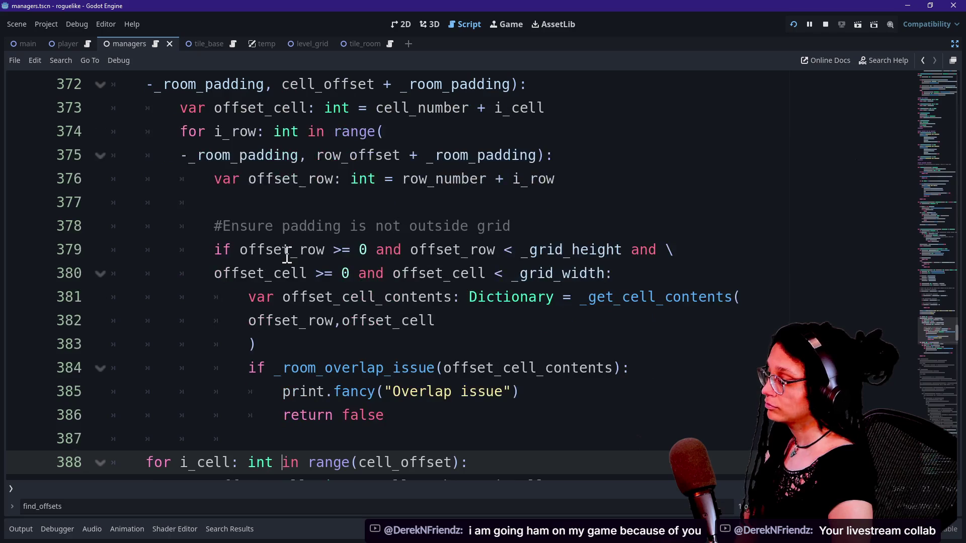
{"action": "key", "text": "Up"}
{"action": "key", "text": "Up"}
{"action": "key", "text": "Up"}
{"action": "key", "text": "Up"}
{"action": "key", "text": "Up"}
{"action": "key", "text": "Up"}
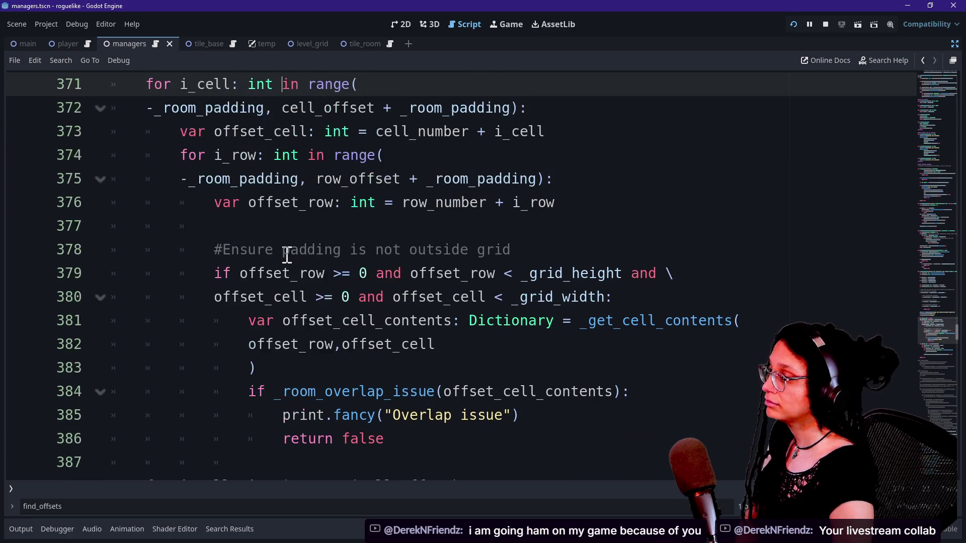
{"action": "key", "text": "Up"}
{"action": "key", "text": "Up"}
{"action": "key", "text": "Up"}
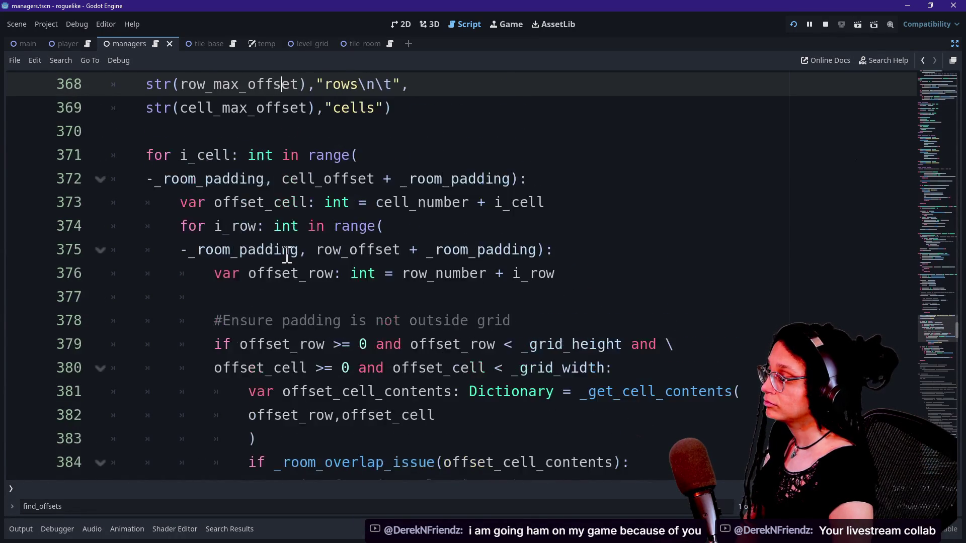
{"action": "key", "text": "Up"}
{"action": "key", "text": "Up"}
{"action": "key", "text": "Up"}
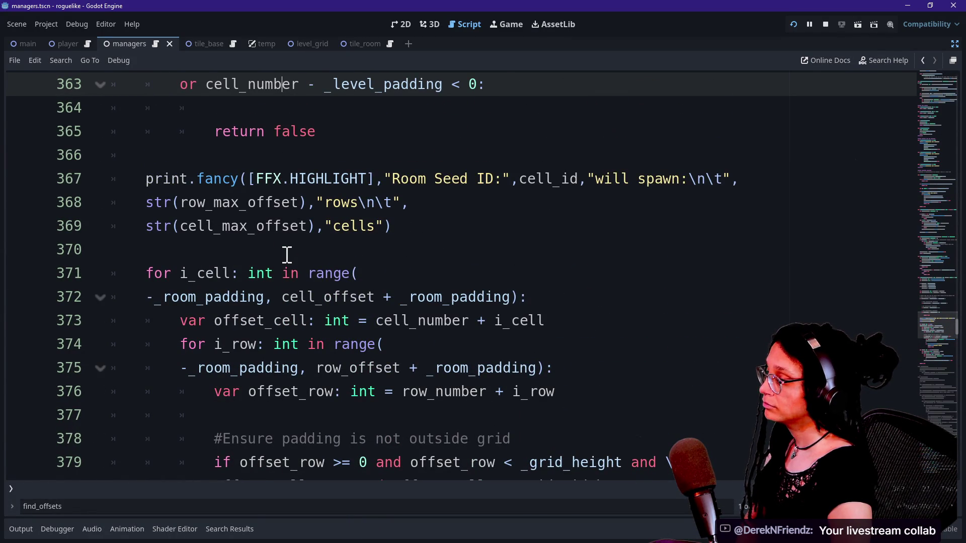
{"action": "key", "text": "Down"}
{"action": "key", "text": "Down"}
{"action": "key", "text": "Down"}
{"action": "key", "text": "Down"}
{"action": "key", "text": "Down"}
{"action": "key", "text": "Down"}
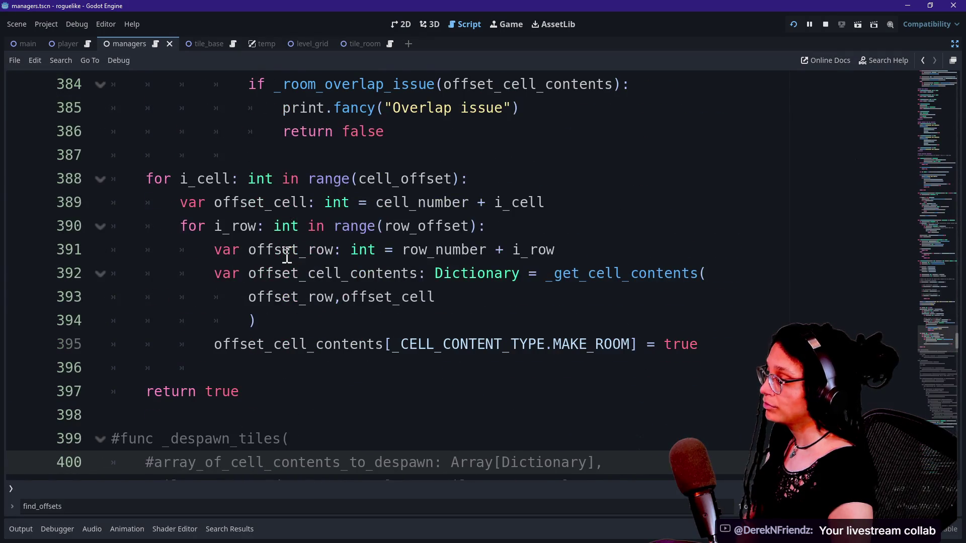
{"action": "mouse_move", "coordinate": [401, 360]}
{"action": "left_mouse_down"}
{"action": "mouse_move", "coordinate": [345, 345]}
{"action": "mouse_move", "coordinate": [209, 347]}
{"action": "mouse_move", "coordinate": [686, 326]}
{"action": "mouse_move", "coordinate": [725, 345]}
{"action": "left_mouse_up"}
{"action": "left_click", "coordinate": [725, 345]}
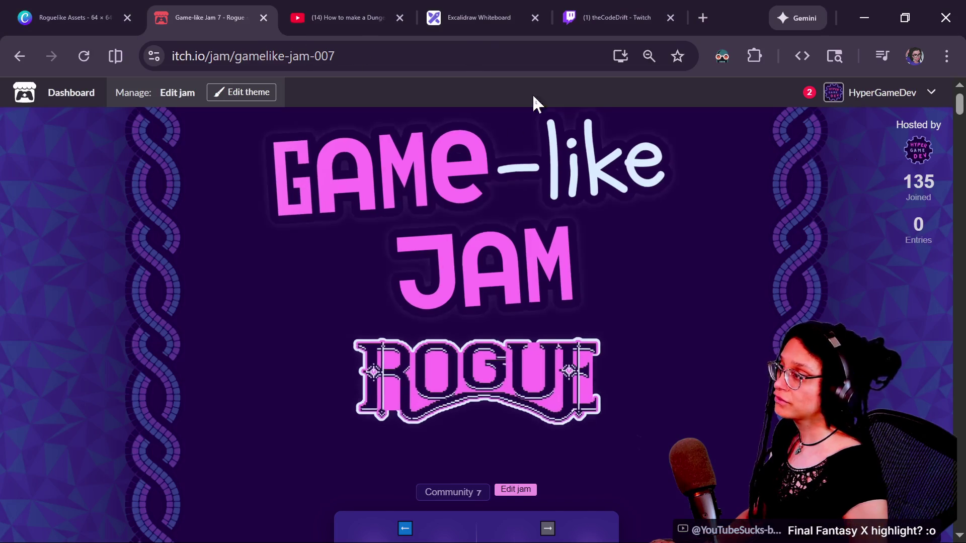
{"action": "left_click", "coordinate": [478, 17]}
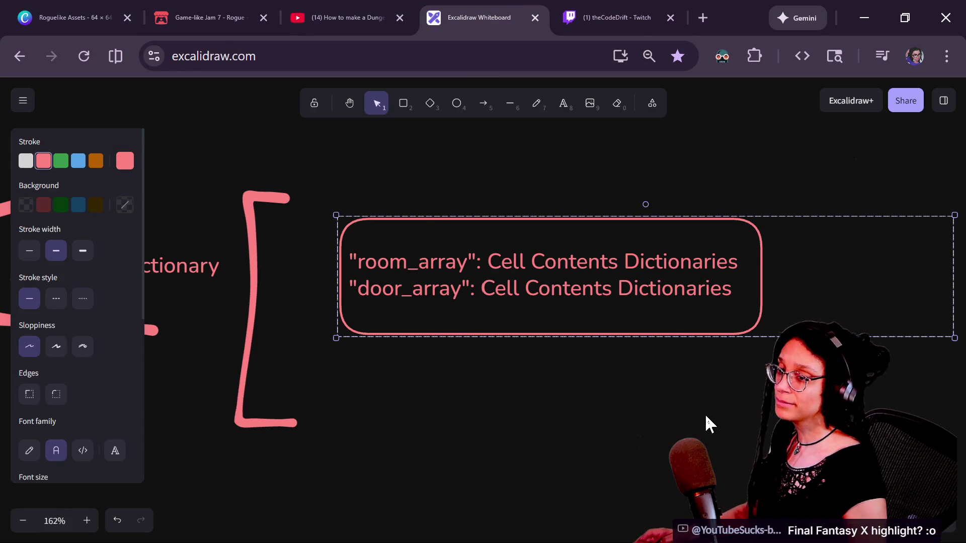
{"action": "scroll", "coordinate": [705, 413], "scroll_direction": "down", "scroll_amount": 5}
{"action": "scroll", "coordinate": [407, 450], "scroll_direction": "up", "scroll_amount": 2}
{"action": "left_click_drag", "start_coordinate": [407, 451], "coordinate": [149, 478]}
{"action": "mouse_move", "coordinate": [664, 393]}
{"action": "left_mouse_down"}
{"action": "mouse_move", "coordinate": [438, 392]}
{"action": "mouse_move", "coordinate": [222, 425]}
{"action": "mouse_move", "coordinate": [340, 459]}
{"action": "mouse_move", "coordinate": [297, 429]}
{"action": "left_mouse_up"}
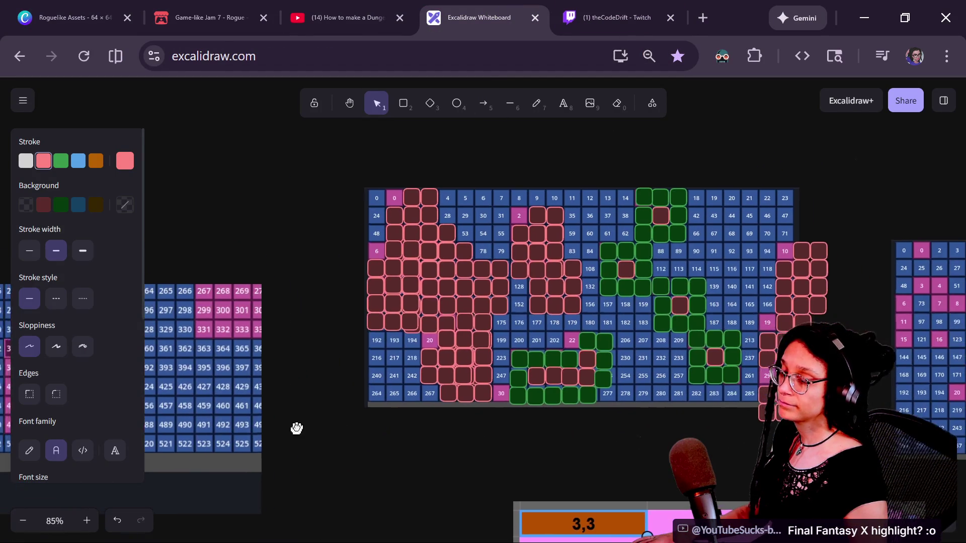
{"action": "key", "text": "alt+Tab"}
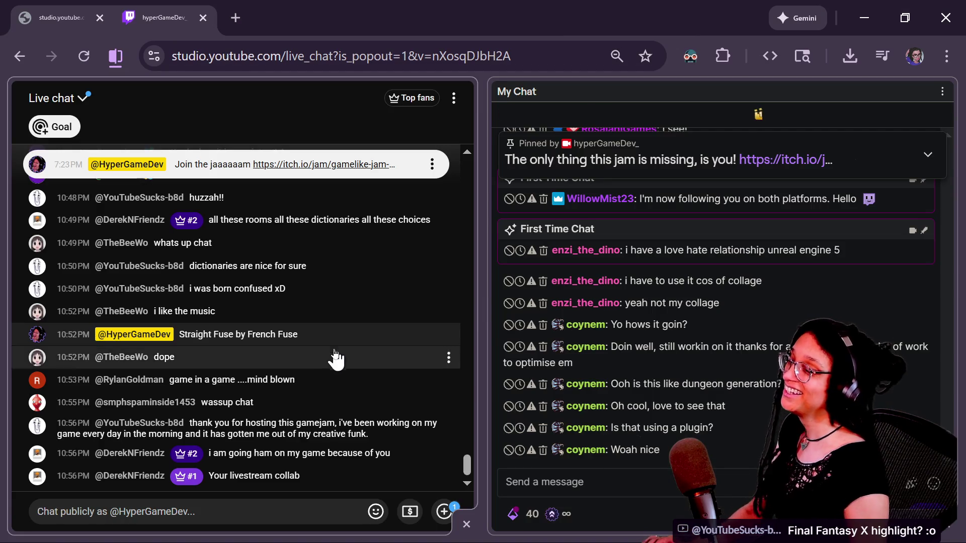
{"action": "mouse_move", "coordinate": [324, 346]}
{"action": "key", "text": "alt+Tab"}
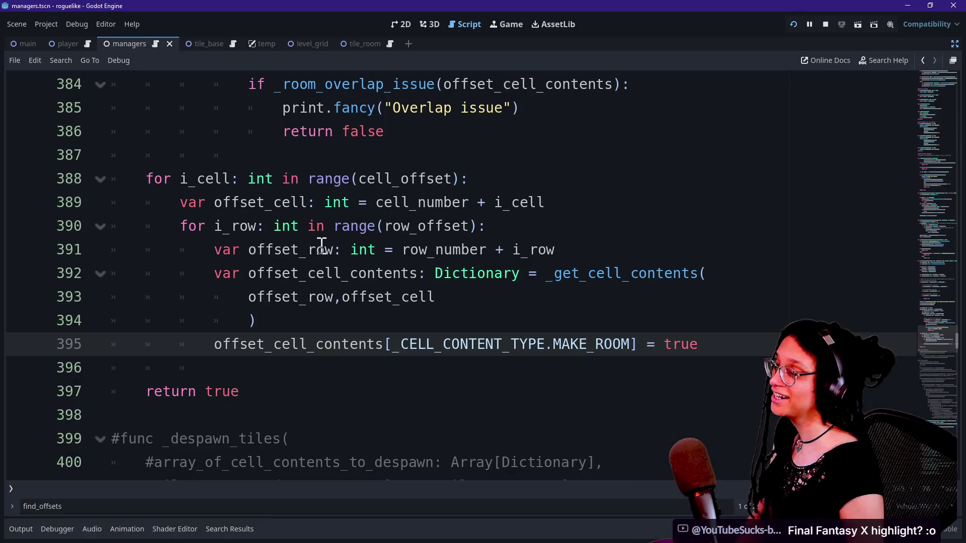
Step: Search the script for FFX and select the print.fancy call on line 482
{"action": "left_click", "coordinate": [358, 300]}
{"action": "key", "text": "ctrl+f"}
{"action": "type", "text": "FFX"}
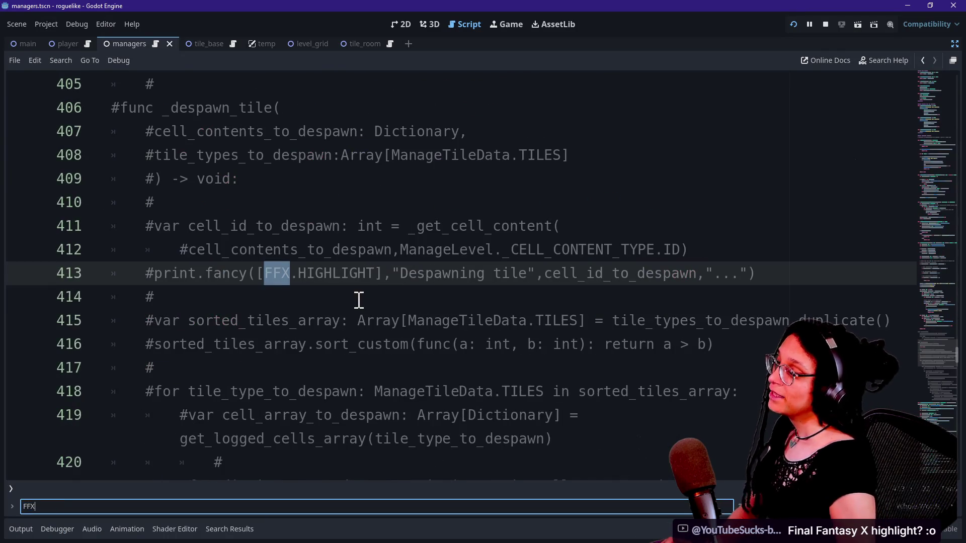
{"action": "key", "text": "Return"}
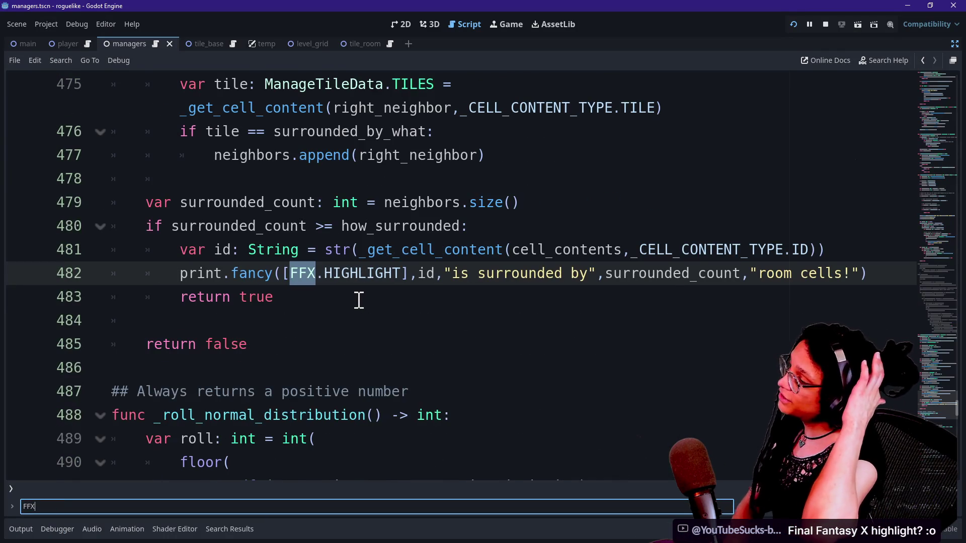
{"action": "left_click", "coordinate": [359, 300]}
{"action": "left_click", "coordinate": [246, 266]}
{"action": "left_click", "coordinate": [272, 287]}
{"action": "left_click", "coordinate": [258, 274]}
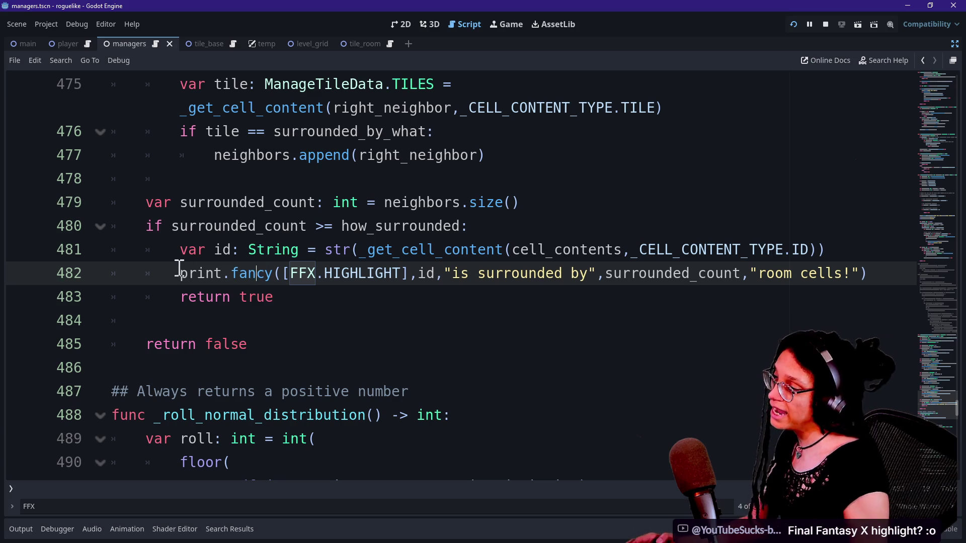
{"action": "left_click_drag", "start_coordinate": [188, 275], "coordinate": [283, 273]}
{"action": "left_click", "coordinate": [282, 273]}
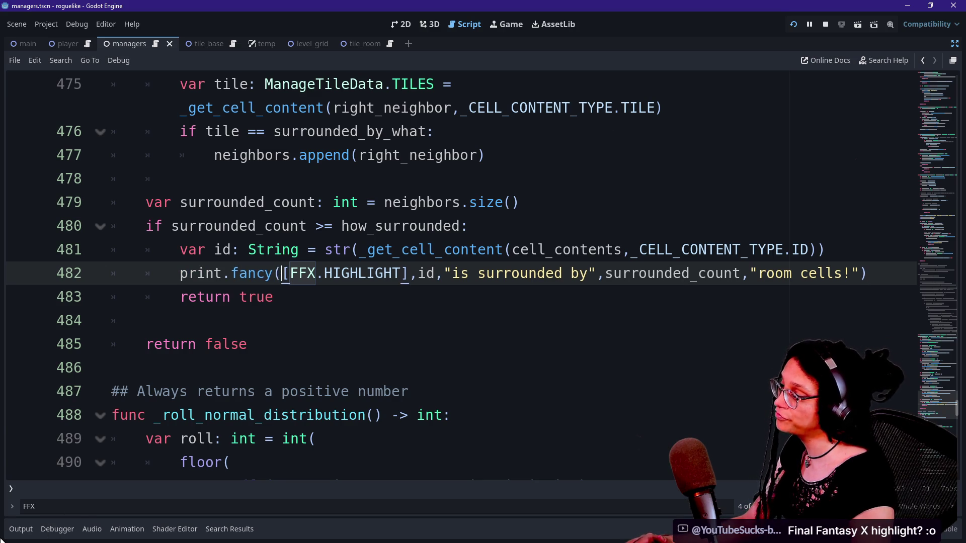
Step: Expand the Output log and pick out the MANAGE_LEVELS and MANAGE_RESETS messages
{"action": "left_click", "coordinate": [21, 532]}
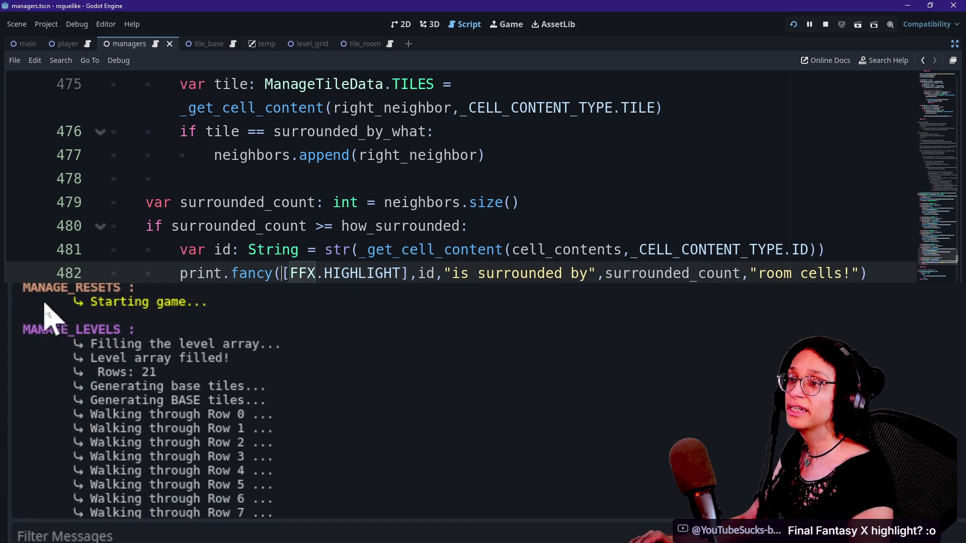
{"action": "left_click_drag", "start_coordinate": [36, 297], "coordinate": [89, 308]}
{"action": "left_click_drag", "start_coordinate": [45, 330], "coordinate": [44, 344]}
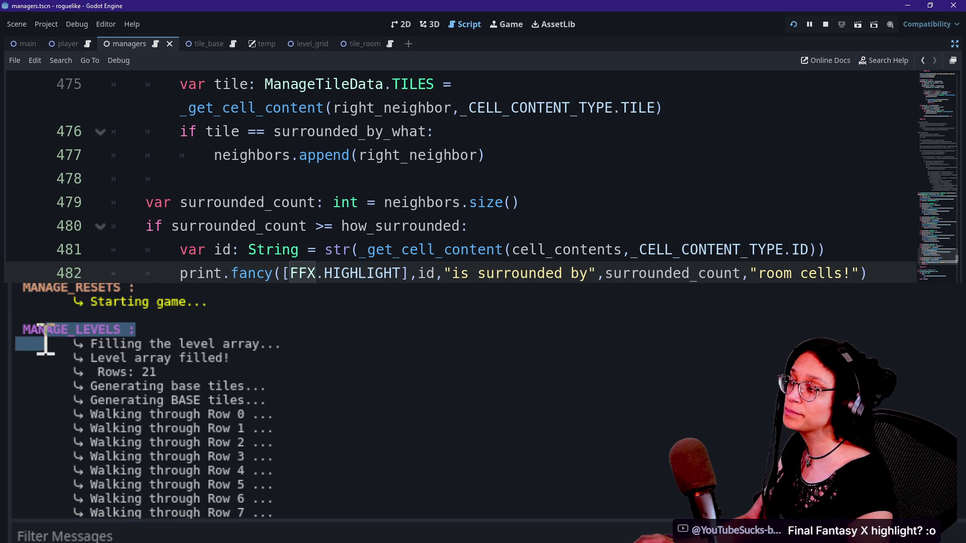
{"action": "scroll", "coordinate": [370, 304], "scroll_direction": "up", "scroll_amount": 3}
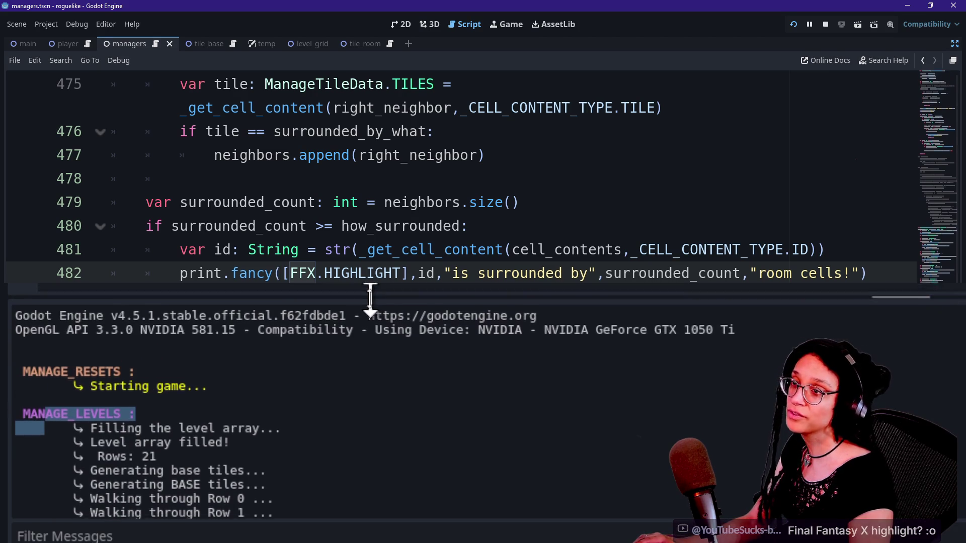
{"action": "left_click", "coordinate": [86, 410]}
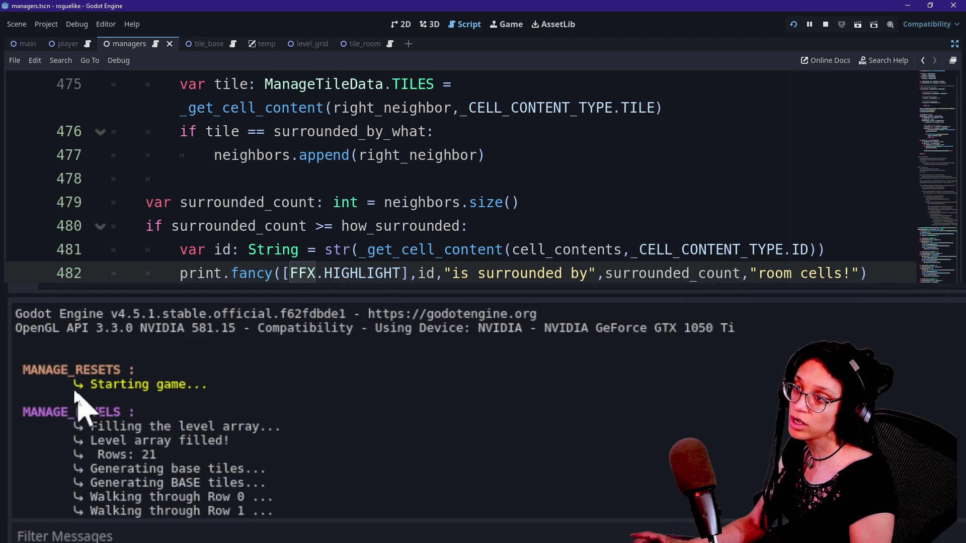
{"action": "left_click_drag", "start_coordinate": [16, 371], "coordinate": [133, 371]}
{"action": "mouse_move", "coordinate": [76, 386]}
{"action": "left_mouse_down"}
{"action": "mouse_move", "coordinate": [80, 397]}
{"action": "mouse_move", "coordinate": [147, 397]}
{"action": "mouse_move", "coordinate": [144, 384]}
{"action": "mouse_move", "coordinate": [133, 387]}
{"action": "left_mouse_up"}
{"action": "left_click", "coordinate": [146, 397]}
{"action": "left_click", "coordinate": [145, 395]}
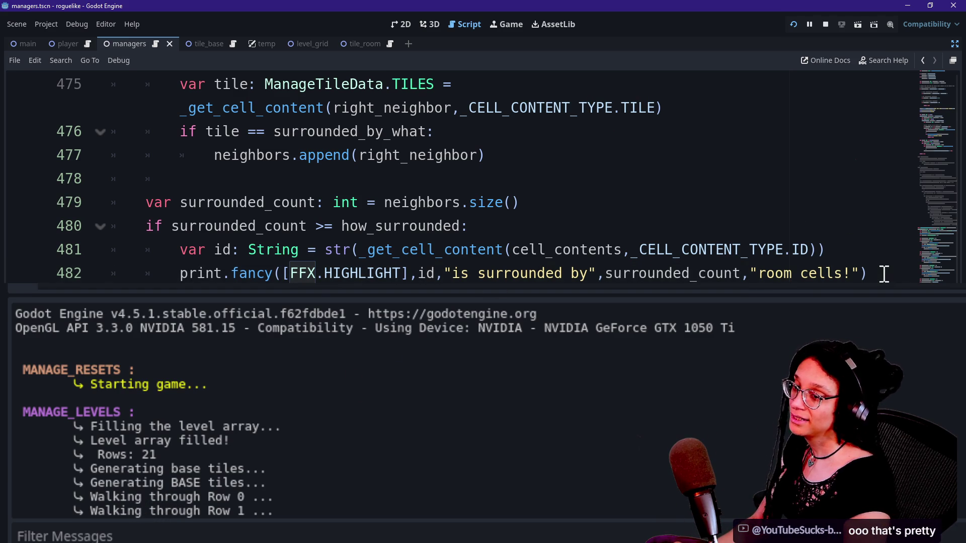
Step: Autocomplete 'fancy' and 'FFX' on line 482 and browse the FFX constant suggestions
{"action": "type", "text": "fancy"}
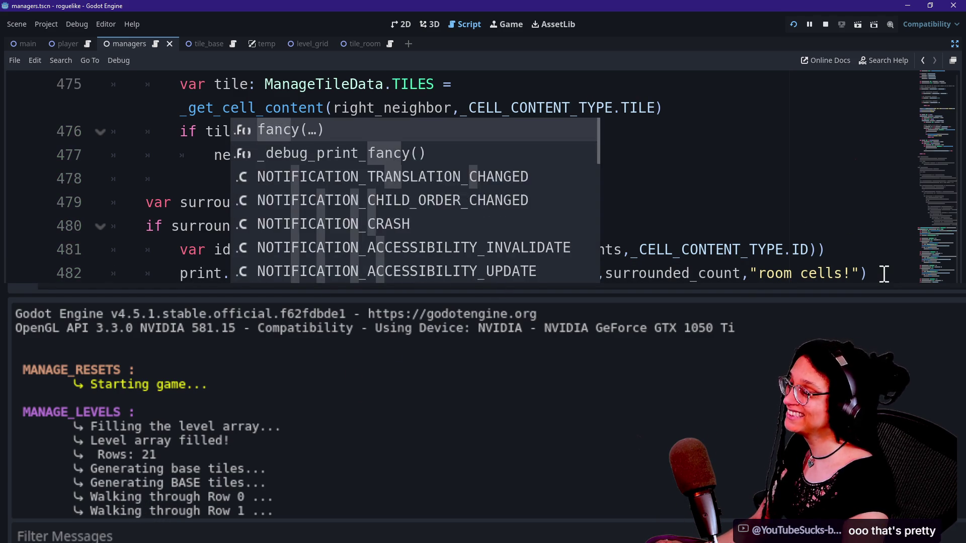
{"action": "key", "text": "Return"}
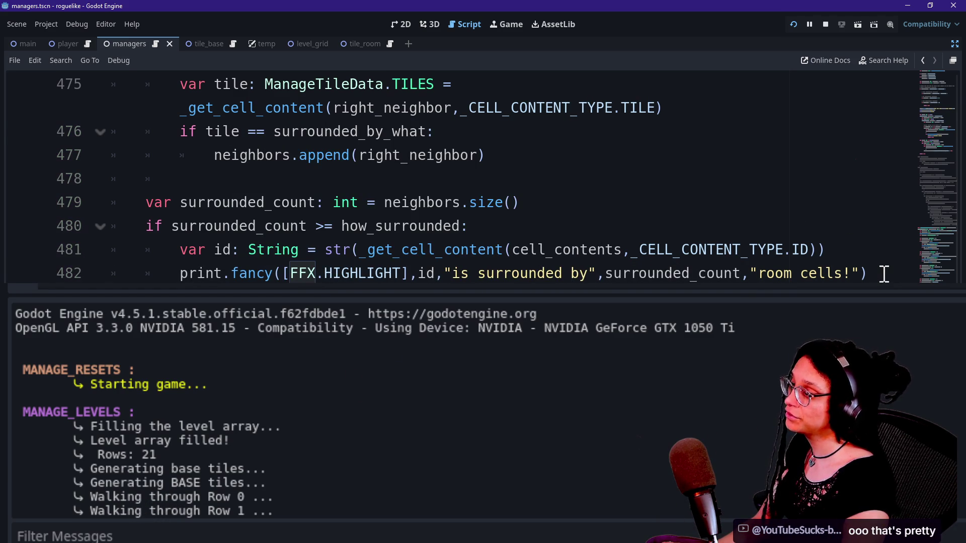
{"action": "type", "text": "FF"}
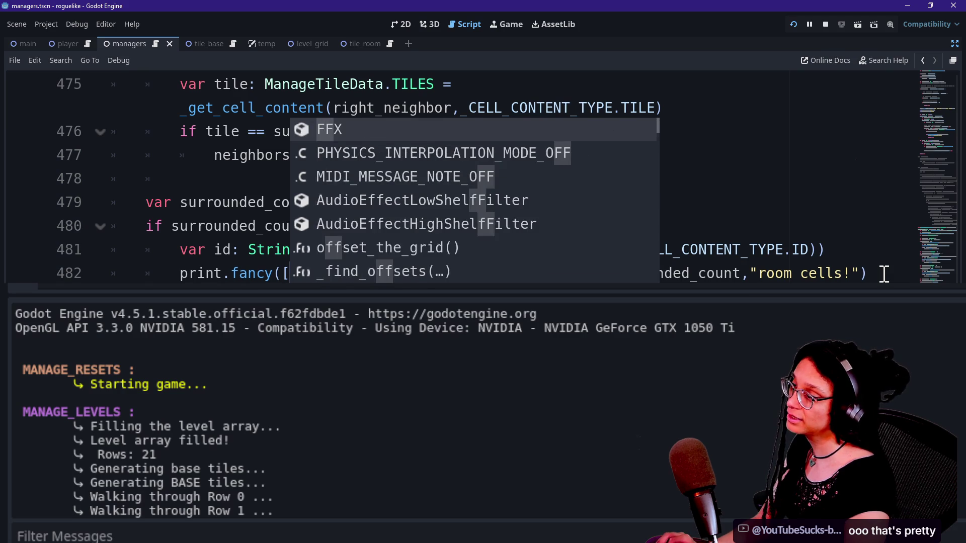
{"action": "key", "text": "Return"}
{"action": "type", "text": "."}
{"action": "key", "text": "Down"}
{"action": "key", "text": "Down"}
{"action": "key", "text": "Down"}
{"action": "key", "text": "Down"}
{"action": "key", "text": "Down"}
{"action": "key", "text": "Up"}
{"action": "key", "text": "Up"}
{"action": "key", "text": "Up"}
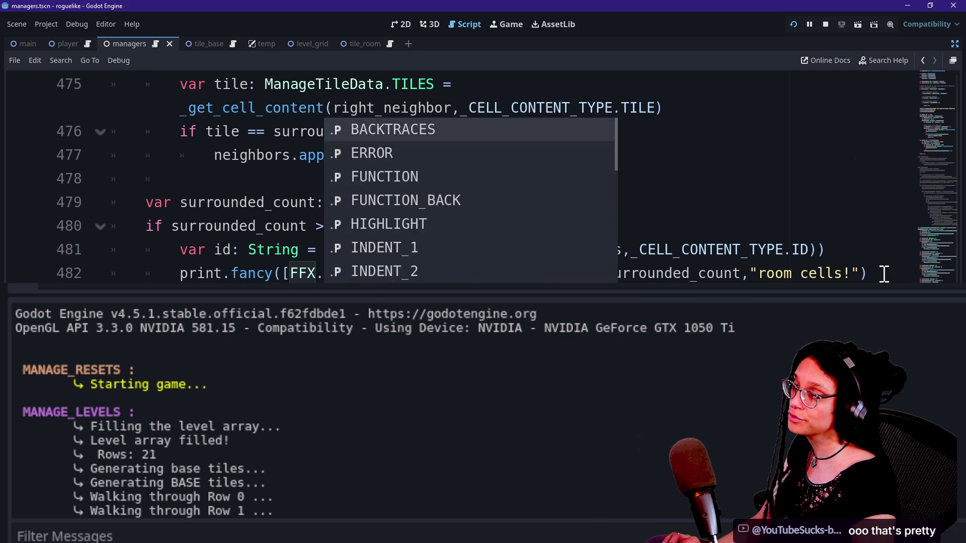
{"action": "key", "text": "Down"}
{"action": "key", "text": "Down"}
{"action": "key", "text": "Down"}
{"action": "key", "text": "Up"}
{"action": "key", "text": "Up"}
{"action": "key", "text": "Up"}
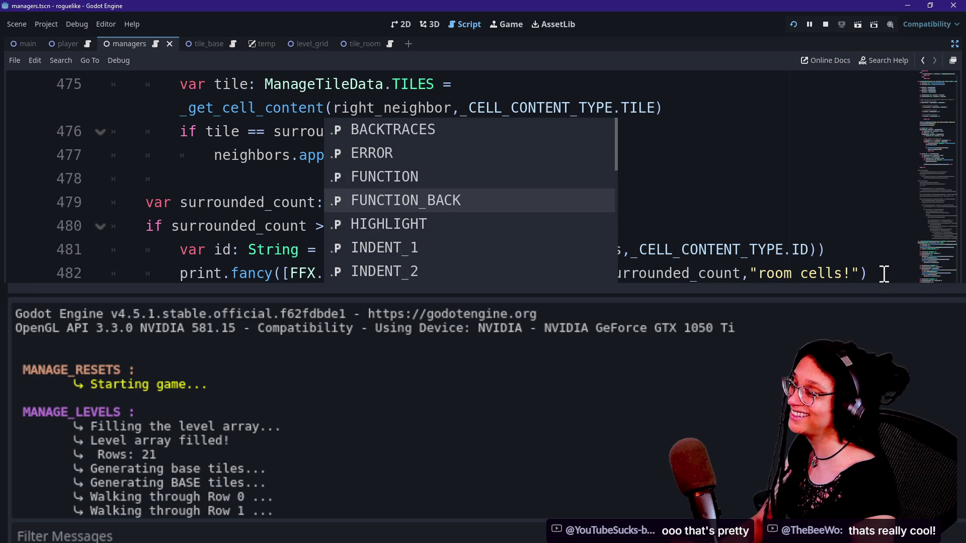
{"action": "key", "text": "Escape"}
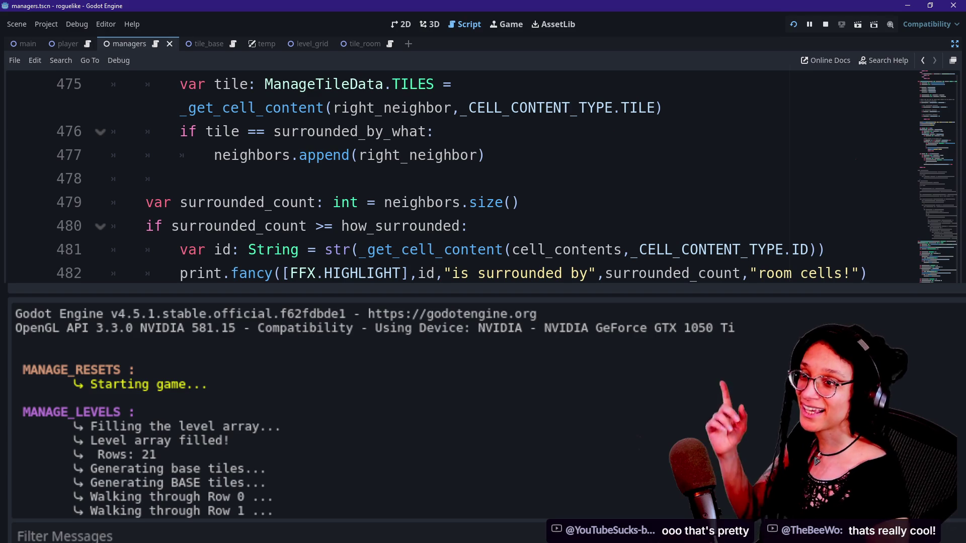
Step: Add a new line 483 reading print.fancy([FFX. below the surrounded-count log
{"action": "key", "text": "Return"}
{"action": "type", "text": "print.fancy([FFX."}
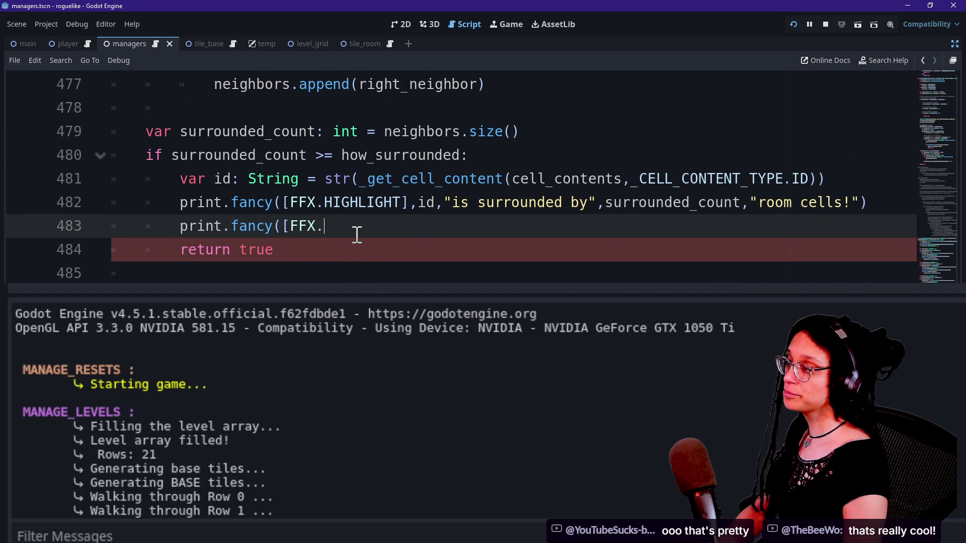
{"action": "scroll", "coordinate": [356, 234], "scroll_direction": "down", "scroll_amount": 1}
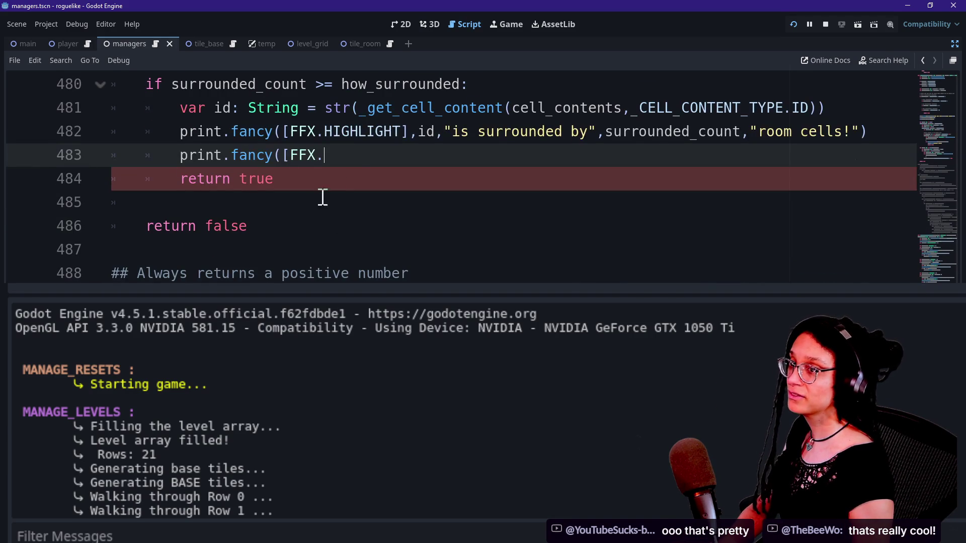
{"action": "type", "text": ","}
Step: Browse the FFX member suggestions such as FUNCTION and INDENT_1, then dismiss them
{"action": "key", "text": "ctrl+space"}
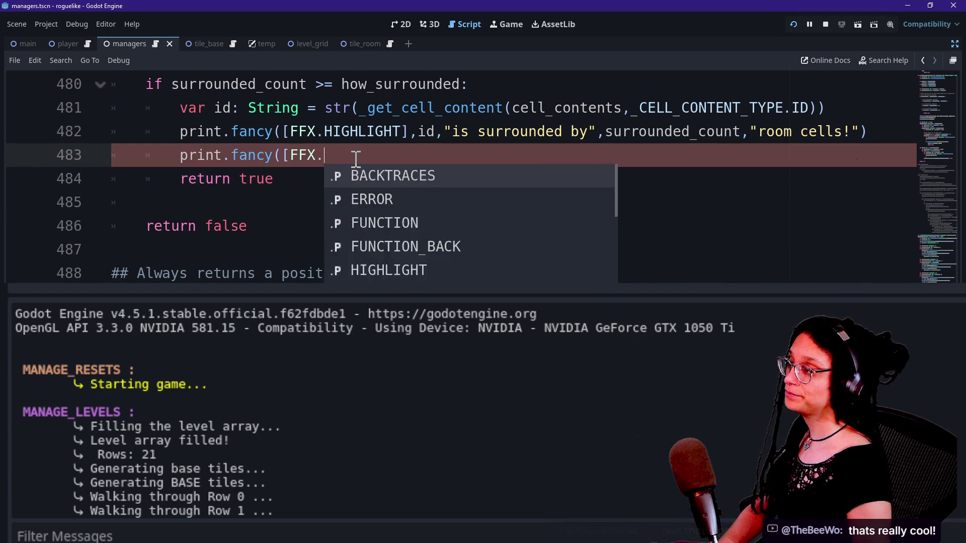
{"action": "key", "text": "Down"}
{"action": "key", "text": "Down"}
{"action": "key", "text": "Down"}
{"action": "key", "text": "Down"}
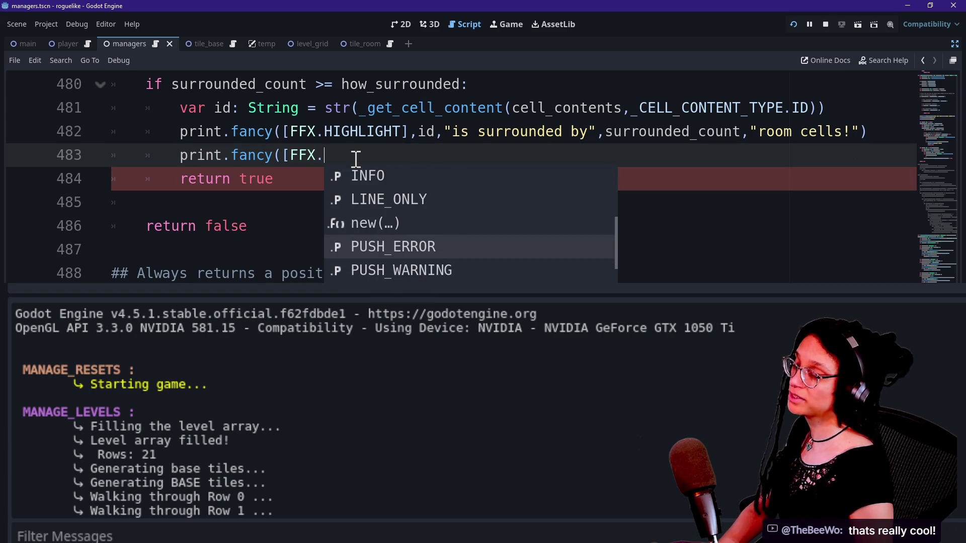
{"action": "key", "text": "Down"}
{"action": "key", "text": "Down"}
{"action": "key", "text": "Down"}
{"action": "key", "text": "Up"}
{"action": "key", "text": "Up"}
{"action": "key", "text": "Up"}
{"action": "key", "text": "Up"}
{"action": "key", "text": "Up"}
{"action": "key", "text": "Up"}
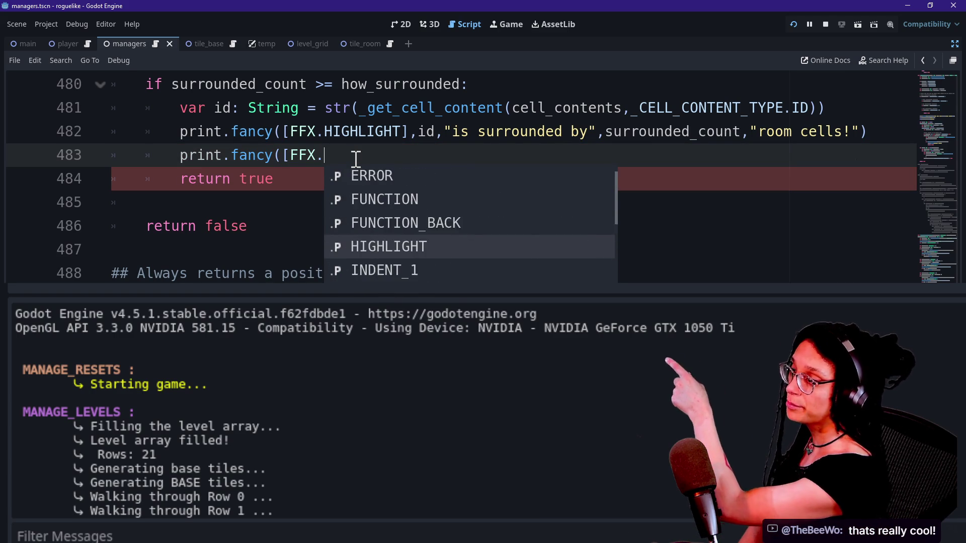
{"action": "key", "text": "Up"}
{"action": "key", "text": "Up"}
{"action": "key", "text": "Up"}
{"action": "key", "text": "Down"}
{"action": "key", "text": "Down"}
{"action": "key", "text": "Down"}
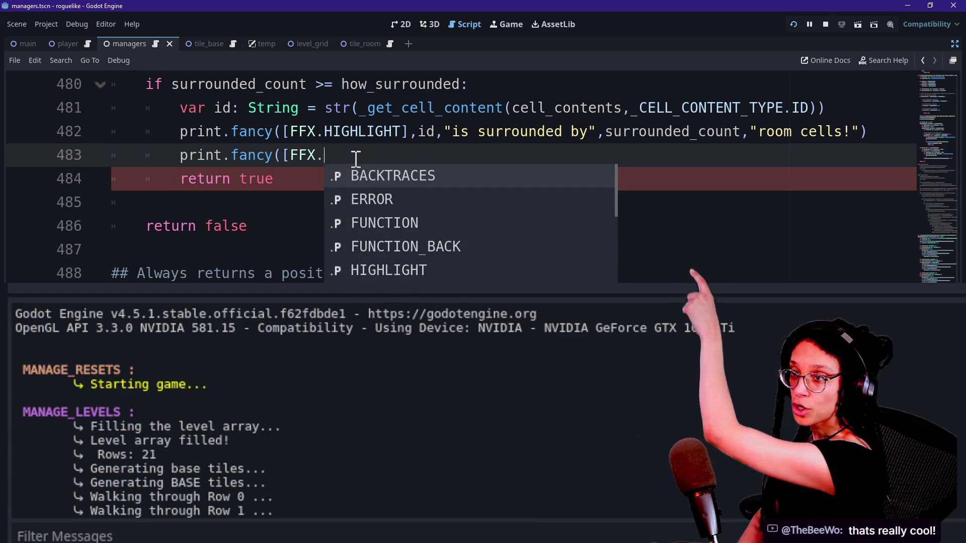
{"action": "key", "text": "Down"}
{"action": "key", "text": "Down"}
{"action": "key", "text": "Down"}
{"action": "key", "text": "Up"}
{"action": "key", "text": "Up"}
{"action": "key", "text": "Up"}
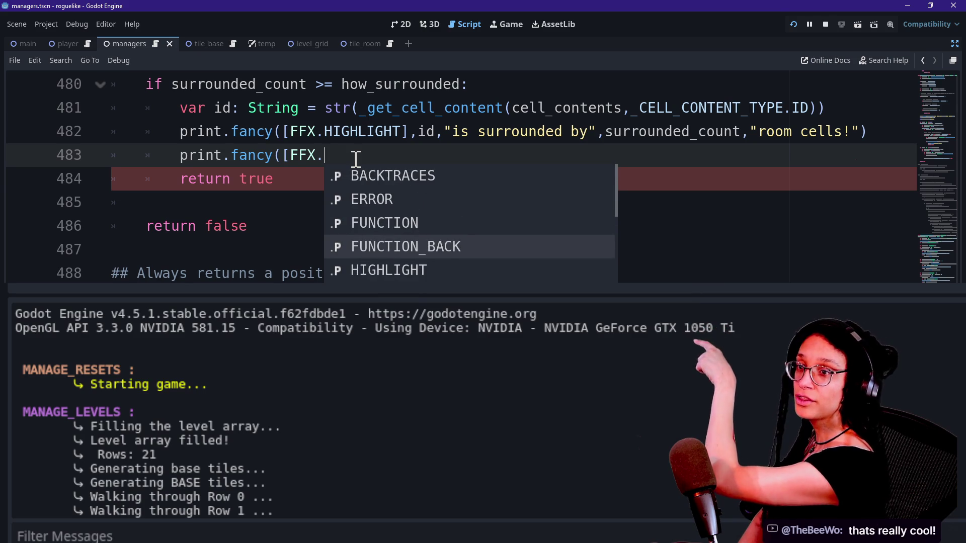
{"action": "key", "text": "Down"}
{"action": "key", "text": "Down"}
{"action": "key", "text": "Down"}
{"action": "key", "text": "Down"}
{"action": "key", "text": "Down"}
{"action": "key", "text": "Down"}
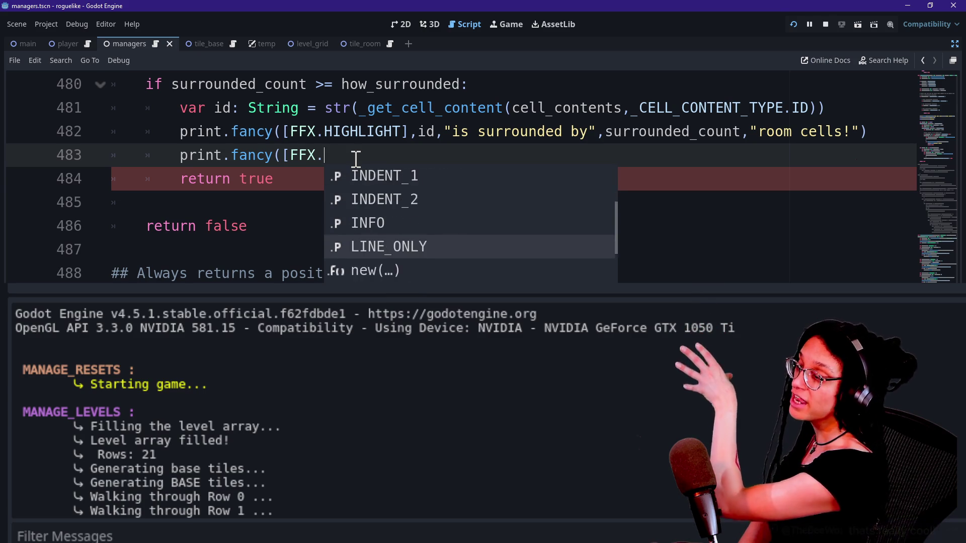
{"action": "key", "text": "Up"}
{"action": "key", "text": "Up"}
{"action": "key", "text": "Up"}
{"action": "key", "text": "Escape"}
{"action": "key", "text": "Up"}
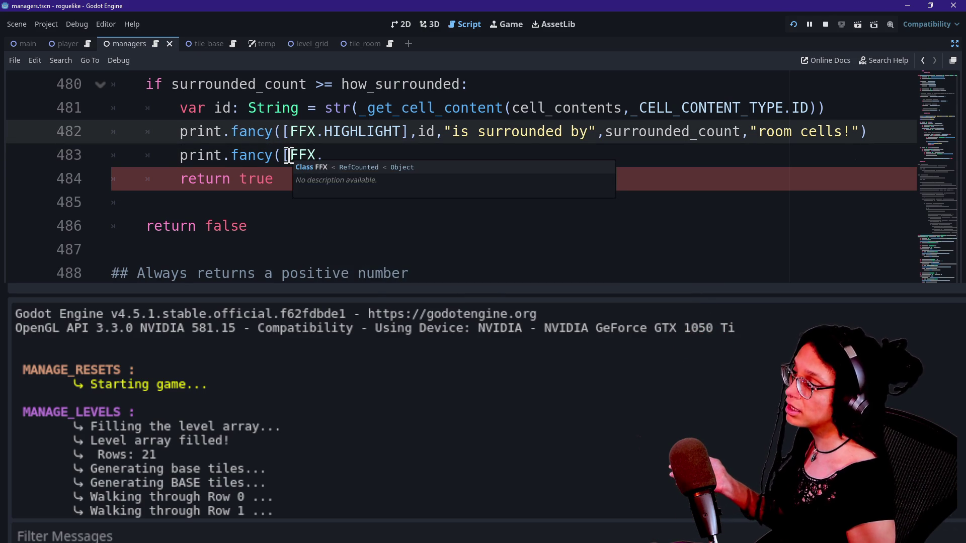
{"action": "left_click", "coordinate": [289, 155]}
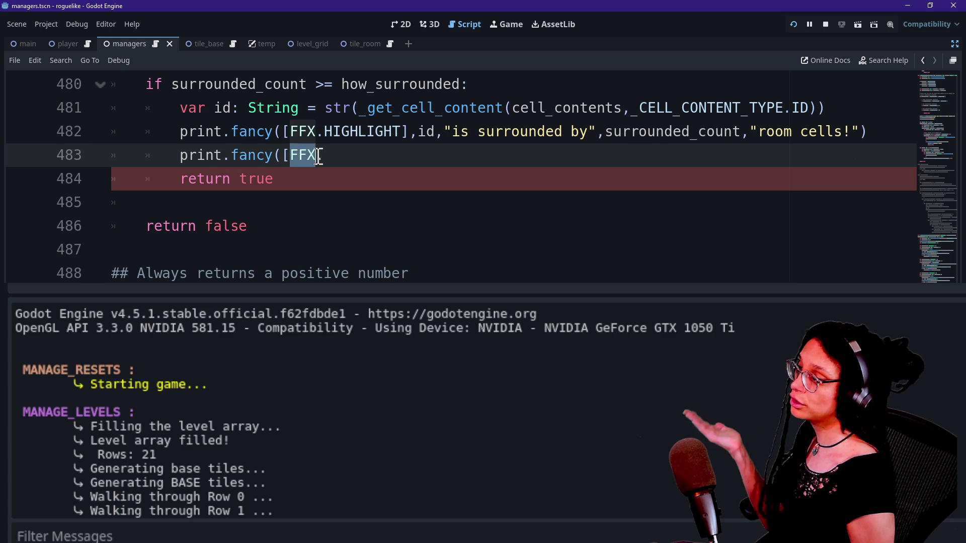
Step: Open the FFX class script and check its class_name declaration
{"action": "left_click", "coordinate": [289, 157], "text": "ctrl"}
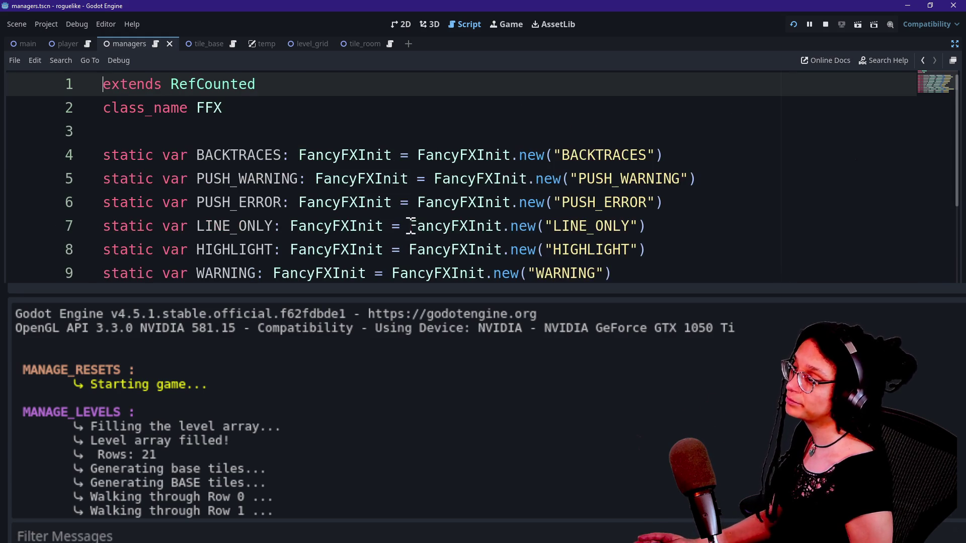
{"action": "left_click", "coordinate": [262, 153]}
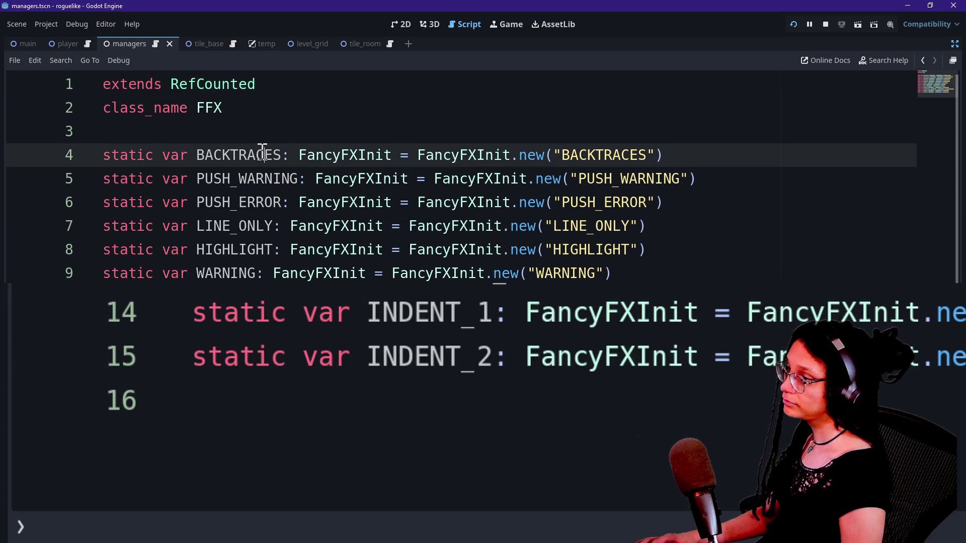
{"action": "left_click", "coordinate": [308, 123]}
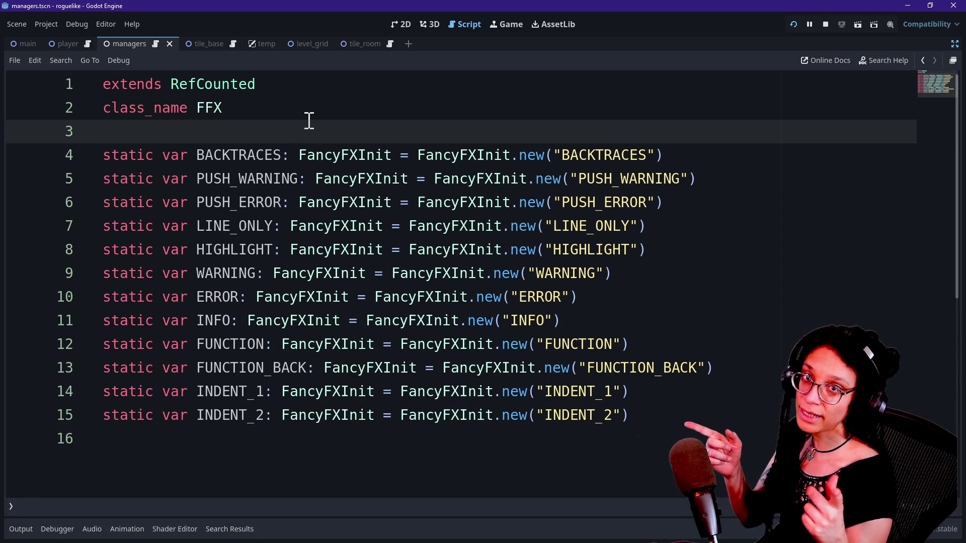
{"action": "left_click", "coordinate": [276, 106]}
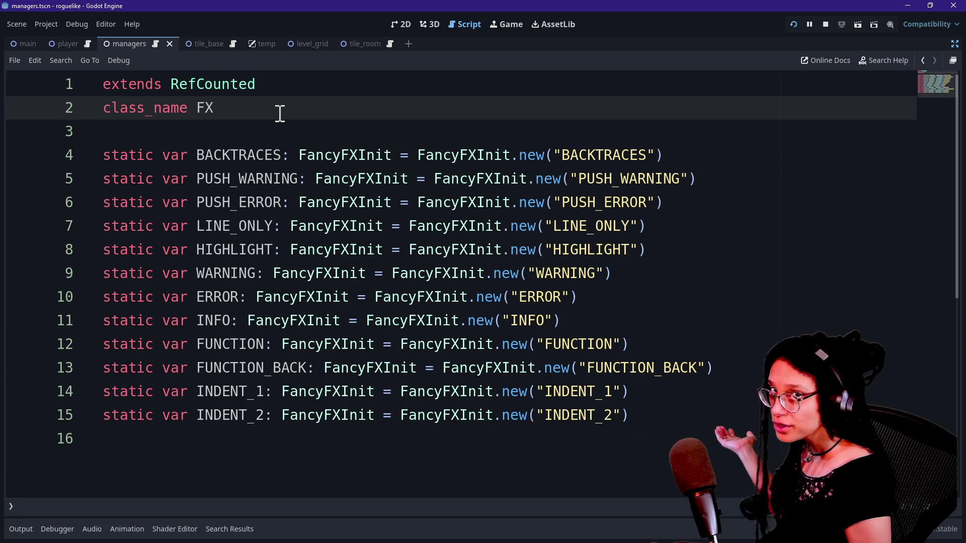
{"action": "type", "text": "F"}
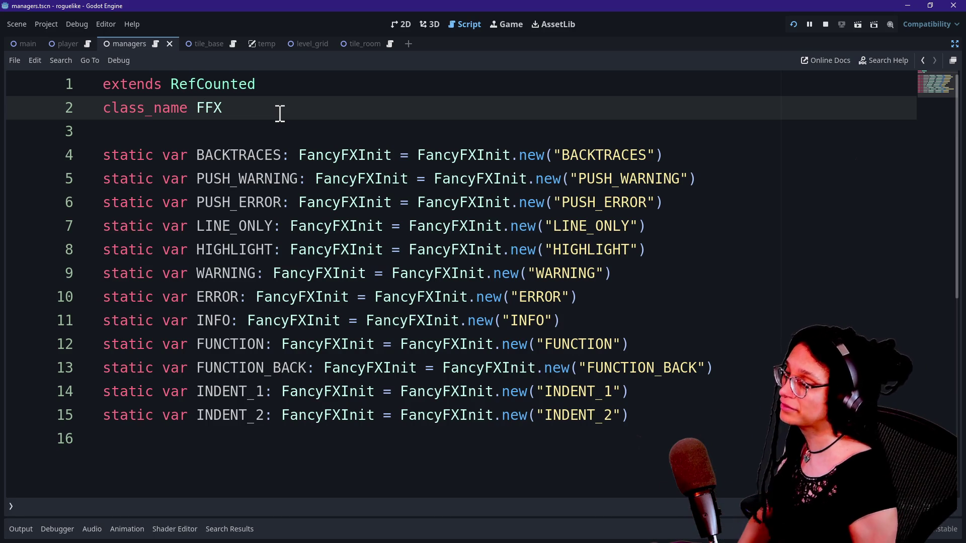
Step: Back in the managers script, delete the unfinished print.fancy line 483
{"action": "left_click", "coordinate": [925, 59]}
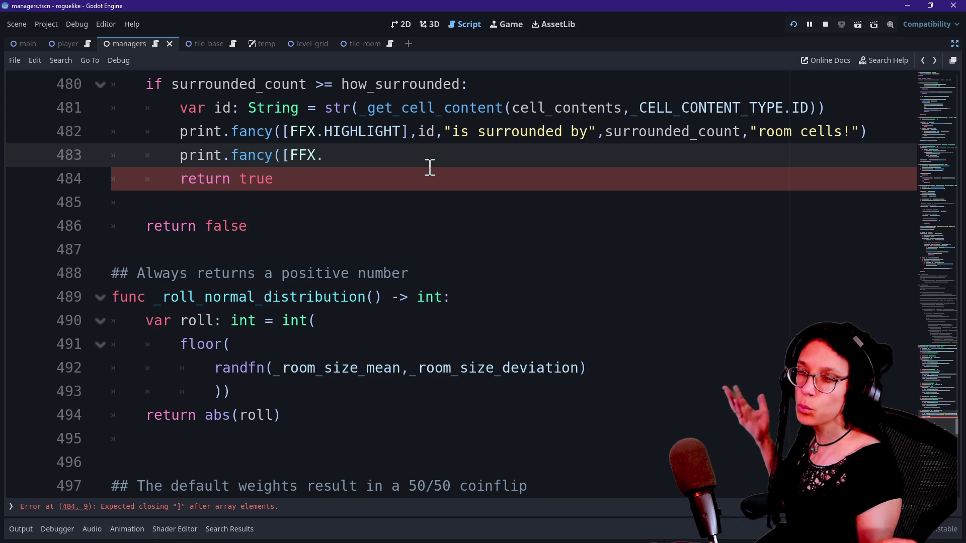
{"action": "key", "text": "Right"}
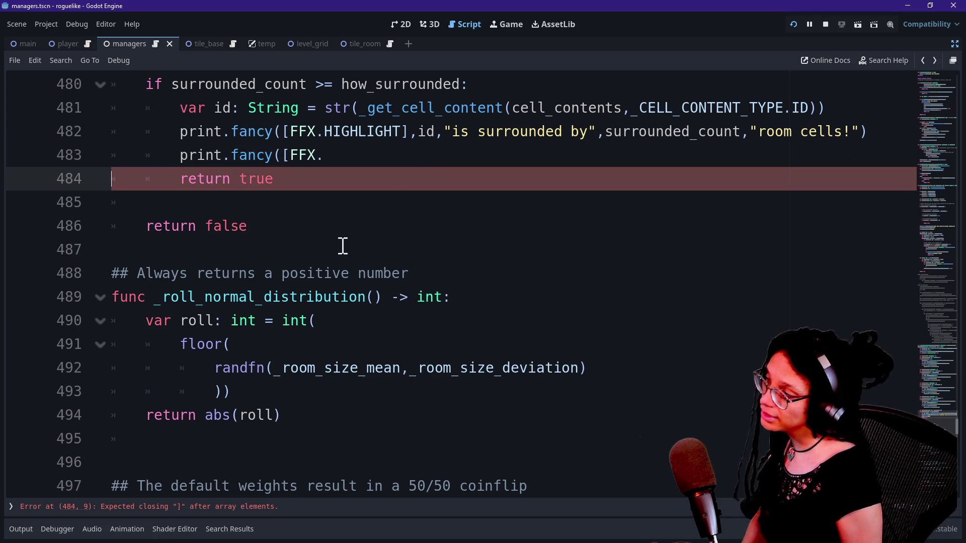
{"action": "mouse_move", "coordinate": [330, 156]}
{"action": "left_mouse_down"}
{"action": "mouse_move", "coordinate": [58, 194]}
{"action": "mouse_move", "coordinate": [71, 164]}
{"action": "left_mouse_up"}
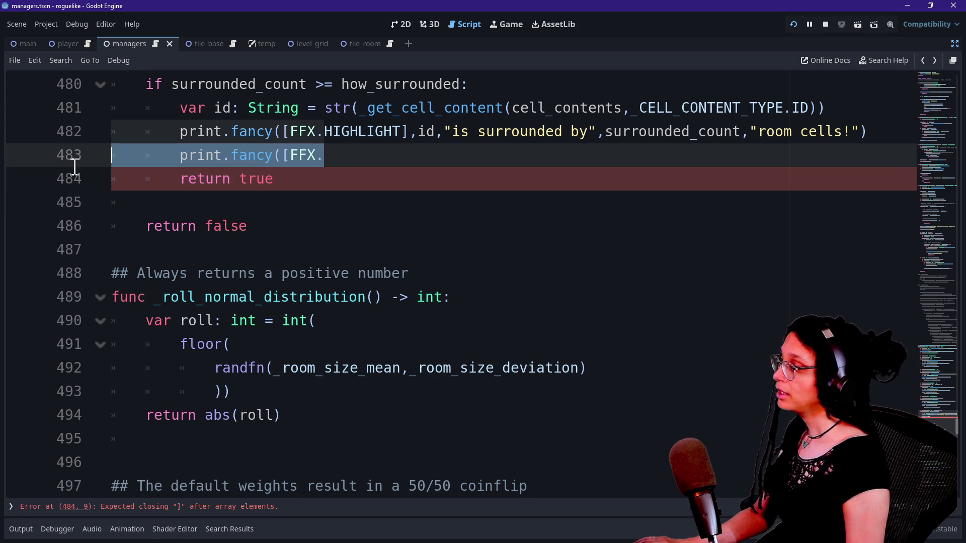
{"action": "key", "text": "BackSpace"}
{"action": "key", "text": "BackSpace"}
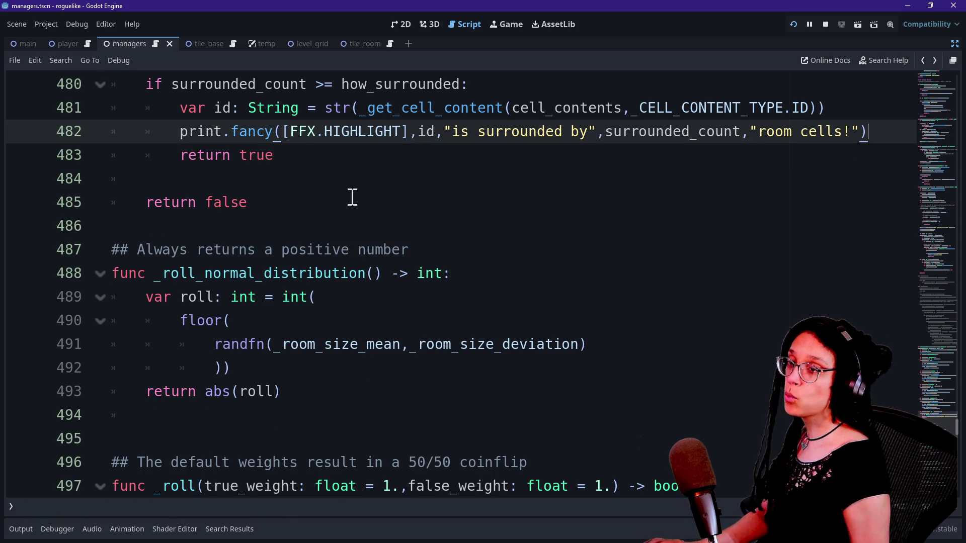
{"action": "key", "text": "alt+Tab"}
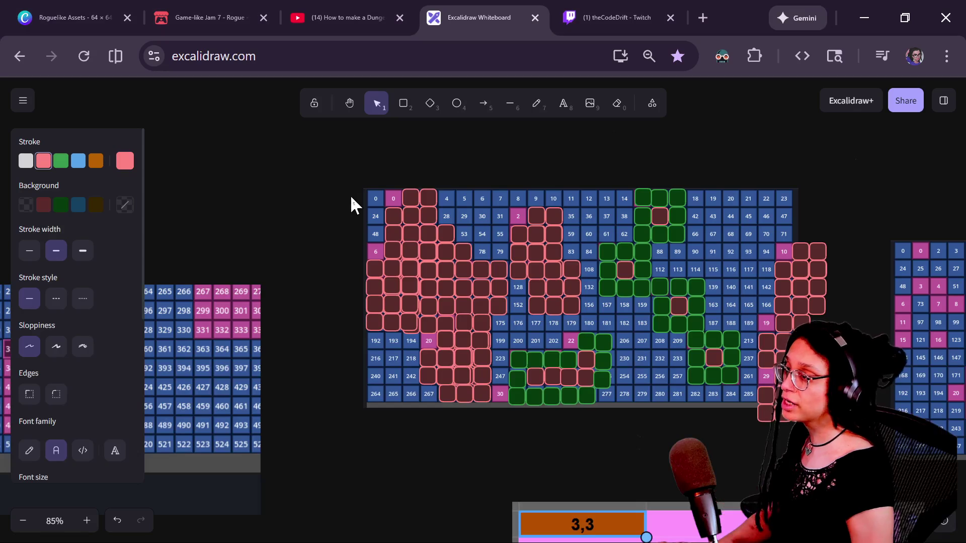
Step: Move the eight room squares on the right-hand grid and paste a copy around cell 13
{"action": "left_click_drag", "start_coordinate": [292, 405], "coordinate": [17, 395]}
{"action": "scroll", "coordinate": [522, 384], "scroll_direction": "right", "scroll_amount": 6}
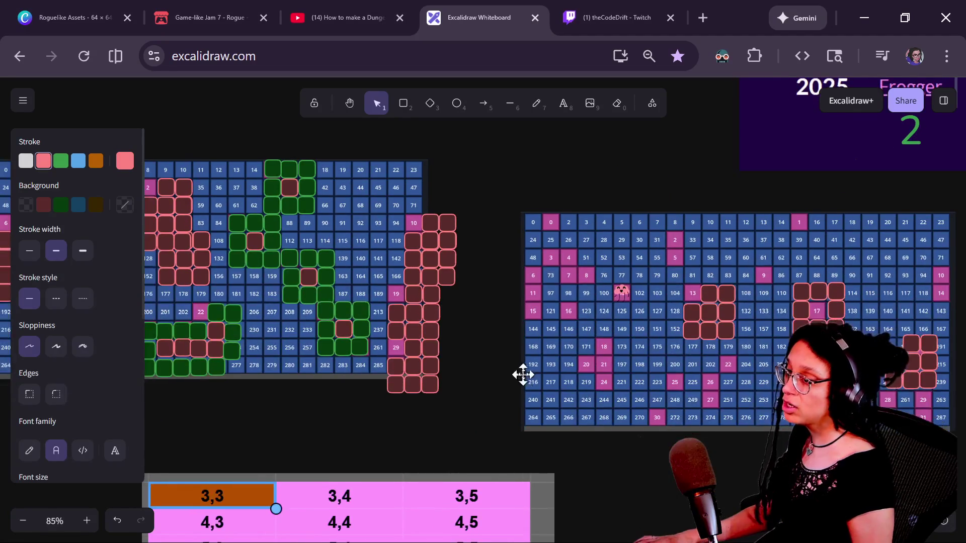
{"action": "scroll", "coordinate": [391, 340], "scroll_direction": "up", "scroll_amount": 10}
{"action": "scroll", "coordinate": [391, 340], "scroll_direction": "up", "scroll_amount": 2}
{"action": "scroll", "coordinate": [511, 367], "scroll_direction": "right", "scroll_amount": 2}
{"action": "left_click", "coordinate": [489, 361]}
{"action": "left_click_drag", "start_coordinate": [587, 393], "coordinate": [744, 504]}
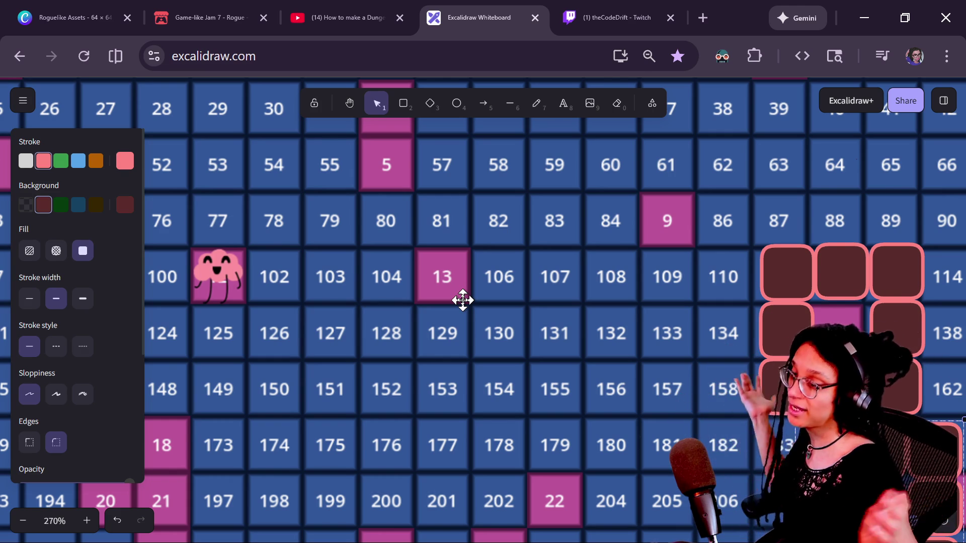
{"action": "key", "text": "ctrl+v"}
{"action": "mouse_move", "coordinate": [627, 378]}
{"action": "left_mouse_down"}
{"action": "mouse_move", "coordinate": [488, 306]}
{"action": "mouse_move", "coordinate": [527, 318]}
{"action": "mouse_move", "coordinate": [522, 312]}
{"action": "left_mouse_up"}
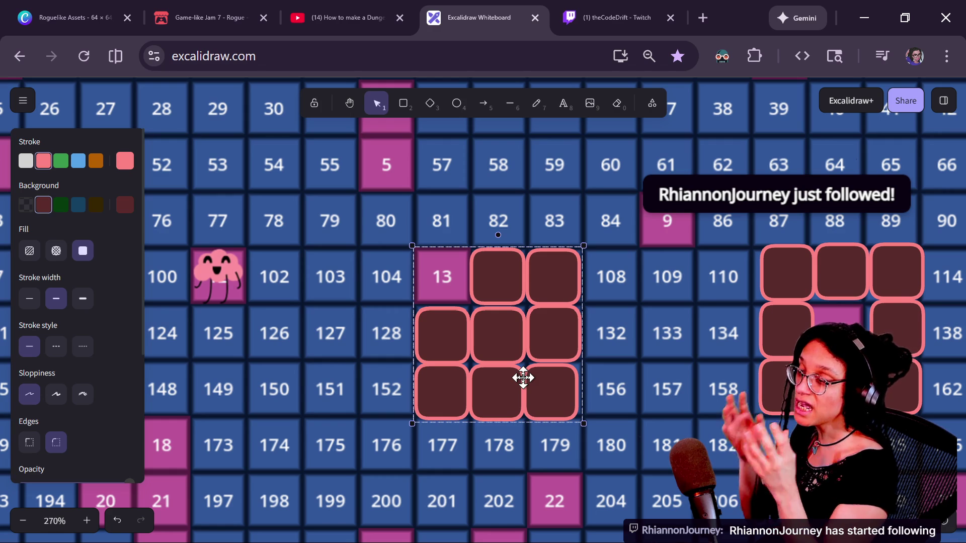
{"action": "key", "text": "alt+Tab"}
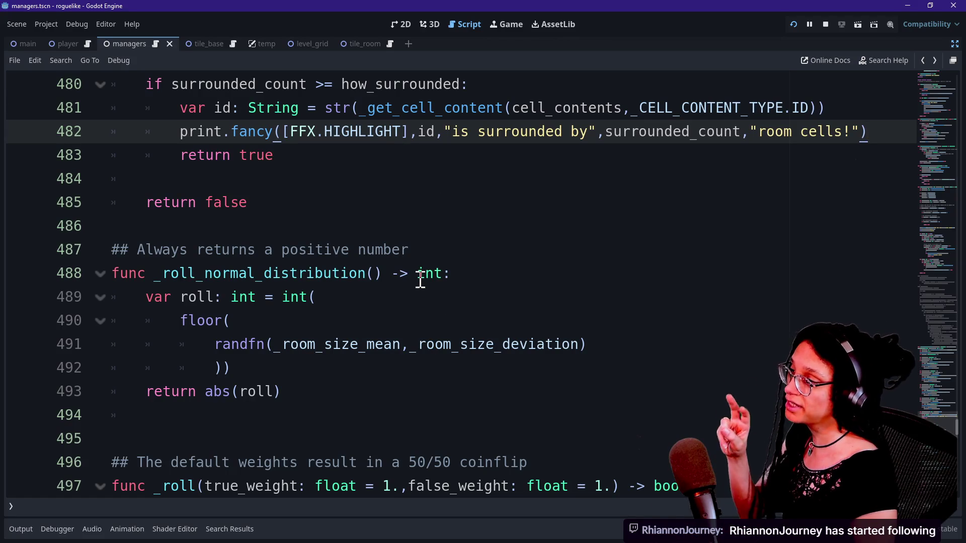
Step: Search make_room and go to its match on line 395
{"action": "left_click", "coordinate": [422, 274]}
{"action": "key", "text": "ctrl+f"}
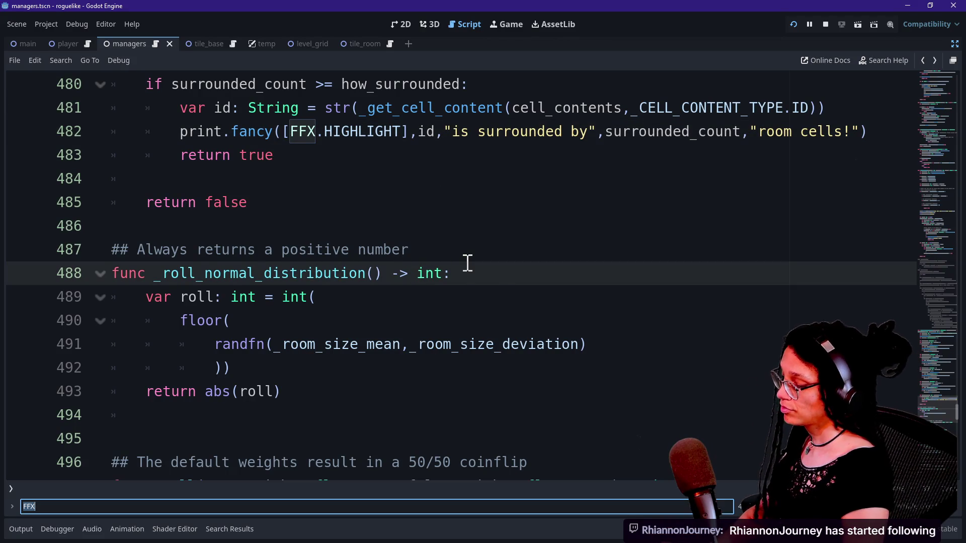
{"action": "type", "text": "make_room"}
{"action": "key", "text": "Return"}
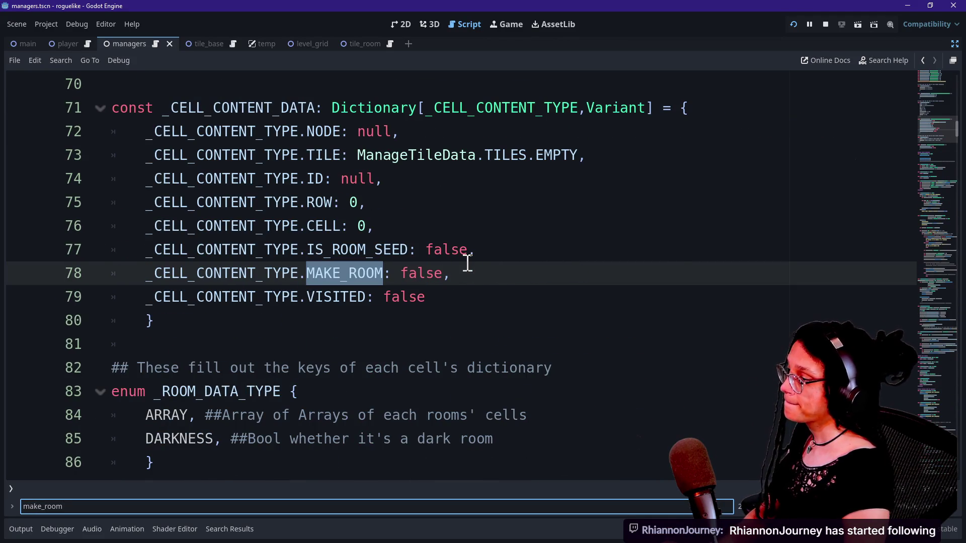
{"action": "key", "text": "Return"}
{"action": "key", "text": "Return"}
{"action": "left_click", "coordinate": [301, 286]}
{"action": "key", "text": "ctrl+f"}
{"action": "key", "text": "Return"}
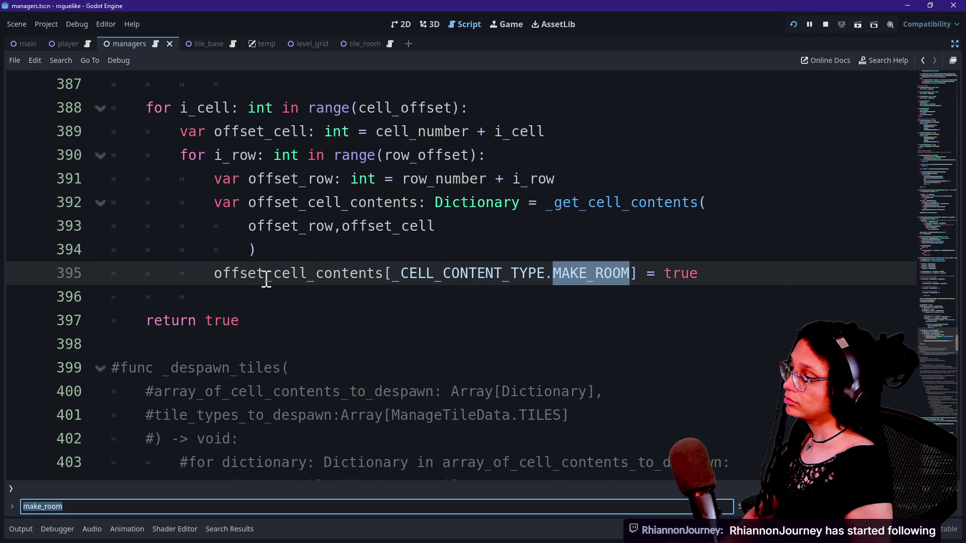
{"action": "left_click", "coordinate": [267, 278]}
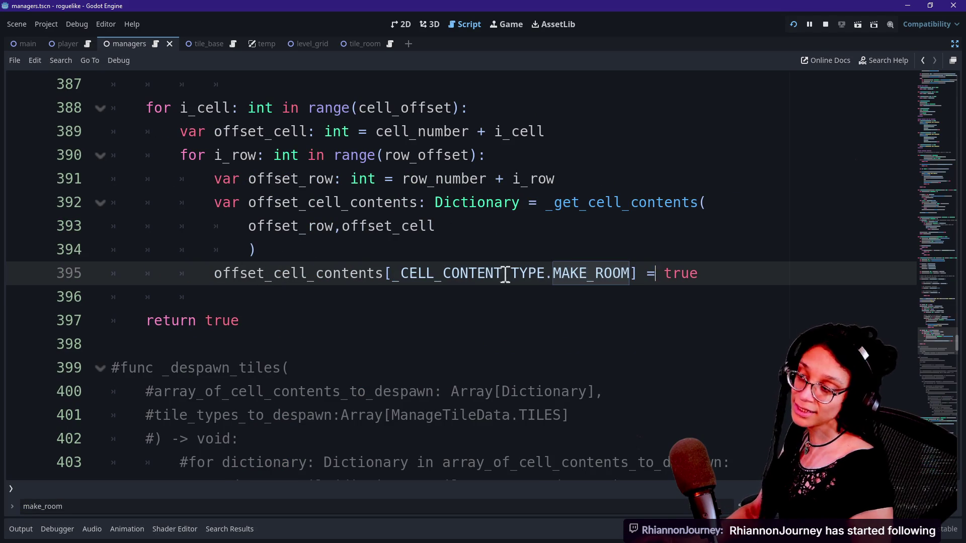
Step: Highlight the MAKE_ROOM key and its true value in line 395's assignment
{"action": "left_click_drag", "start_coordinate": [391, 276], "coordinate": [587, 275]}
{"action": "left_click", "coordinate": [624, 275]}
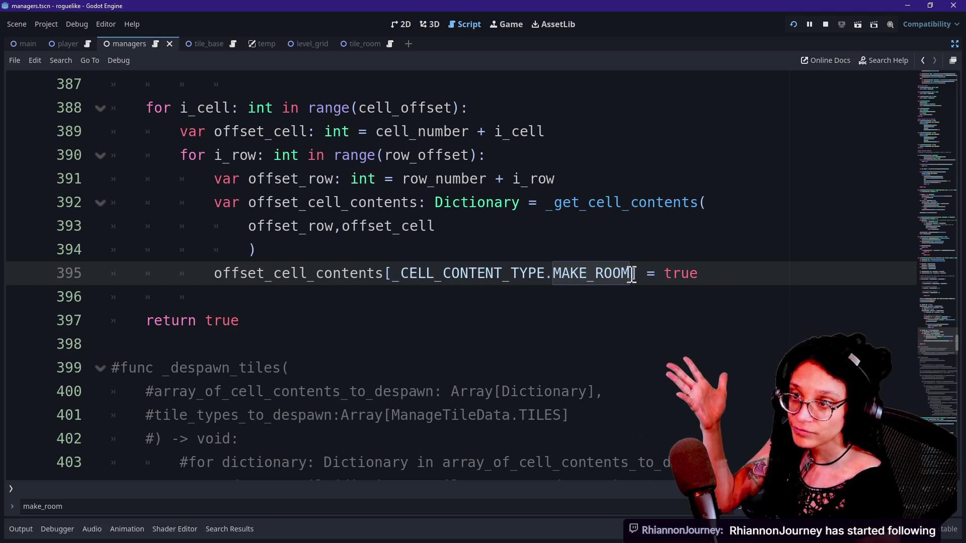
{"action": "left_click_drag", "start_coordinate": [627, 276], "coordinate": [554, 276]}
{"action": "left_click", "coordinate": [553, 275]}
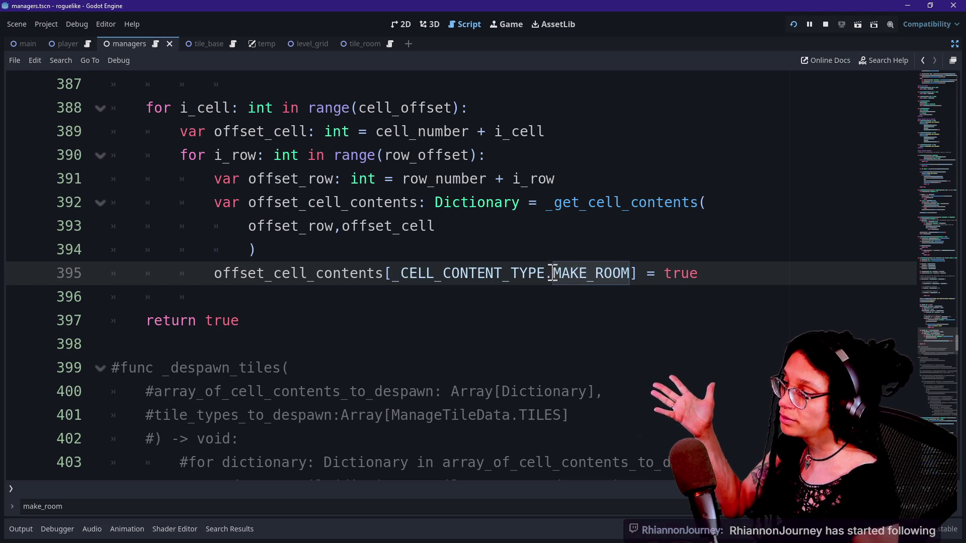
{"action": "left_click_drag", "start_coordinate": [656, 274], "coordinate": [711, 275]}
{"action": "left_click_drag", "start_coordinate": [553, 274], "coordinate": [671, 275]}
{"action": "left_click", "coordinate": [674, 275]}
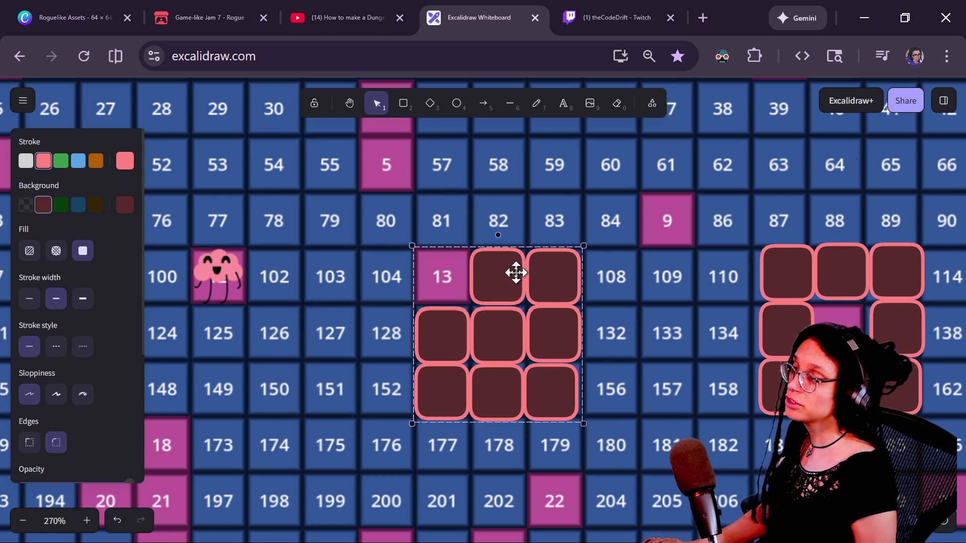
Step: Return from the Excalidraw grid to the Godot script at line 395
{"action": "key", "text": "alt+Tab"}
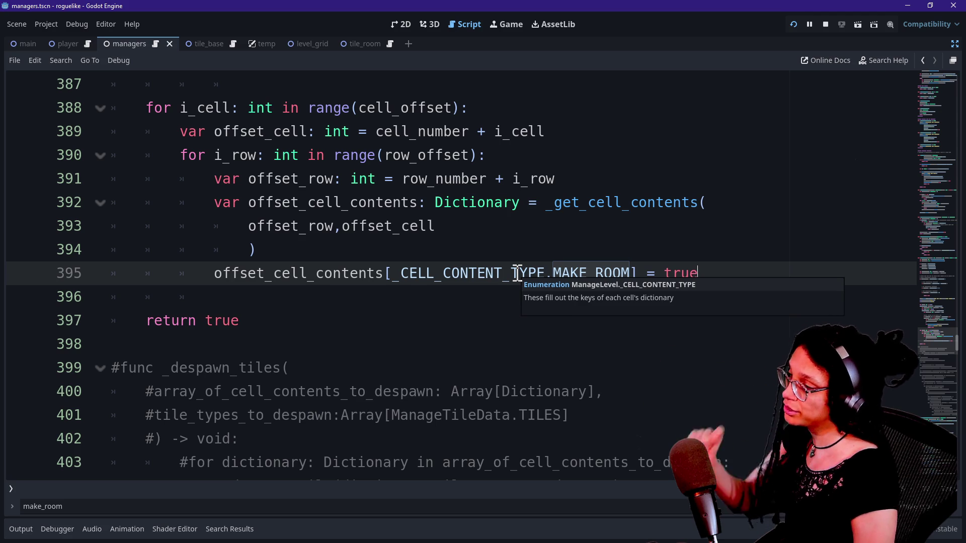
Step: Add _log_room_cell(offset_cell_contents) after the MAKE_ROOM = true line, removing the stray pasted line
{"action": "left_click_drag", "start_coordinate": [405, 229], "coordinate": [651, 345]}
{"action": "left_click", "coordinate": [692, 271]}
{"action": "key", "text": "Return"}
{"action": "key", "text": "ctrl+v"}
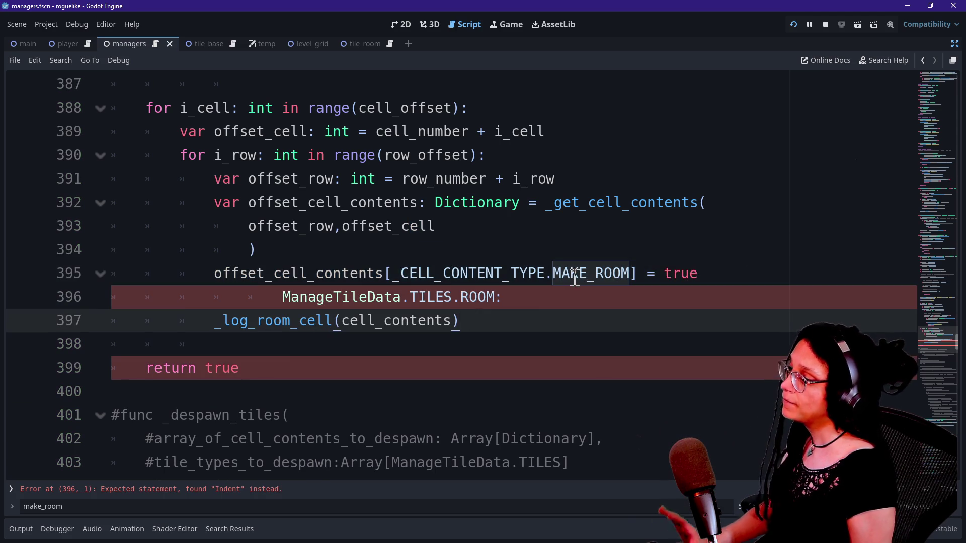
{"action": "left_click_drag", "start_coordinate": [574, 291], "coordinate": [46, 288]}
{"action": "key", "text": "BackSpace"}
{"action": "key", "text": "BackSpace"}
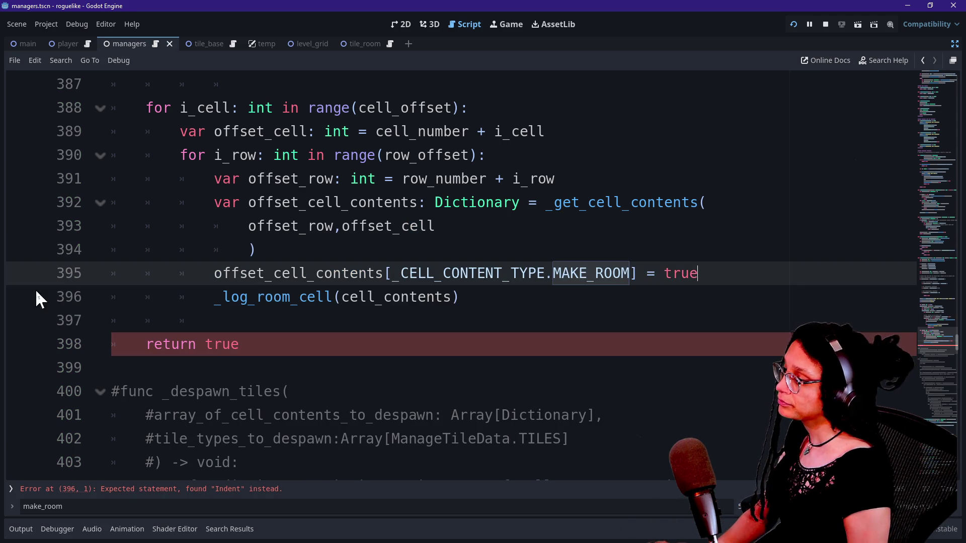
{"action": "left_click", "coordinate": [378, 294]}
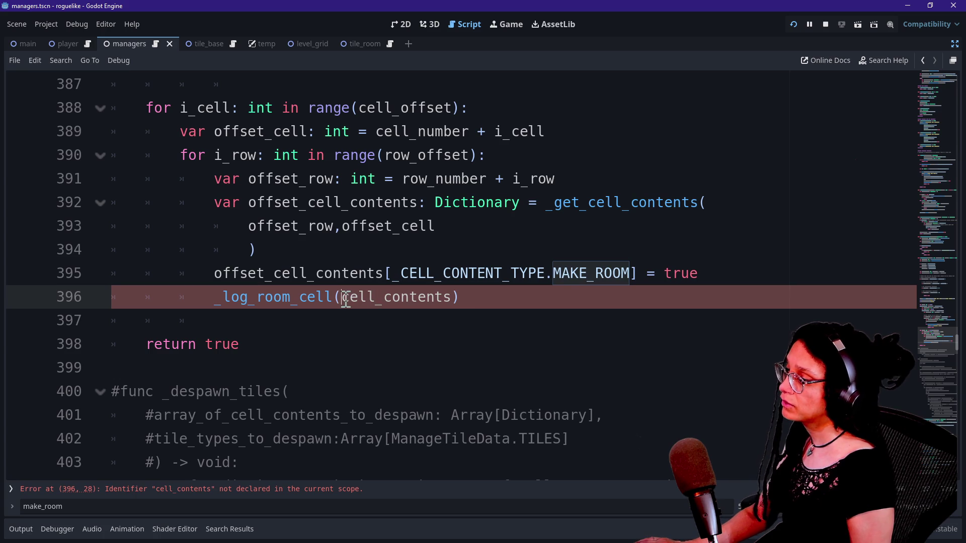
{"action": "key", "text": "Left"}
{"action": "type", "text": "offset"}
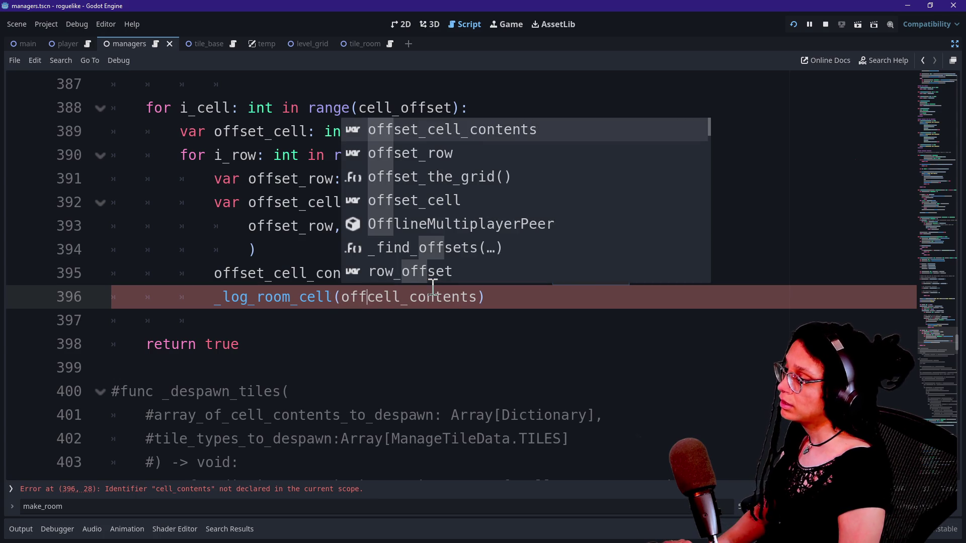
{"action": "type", "text": "_"}
{"action": "key", "text": "Escape"}
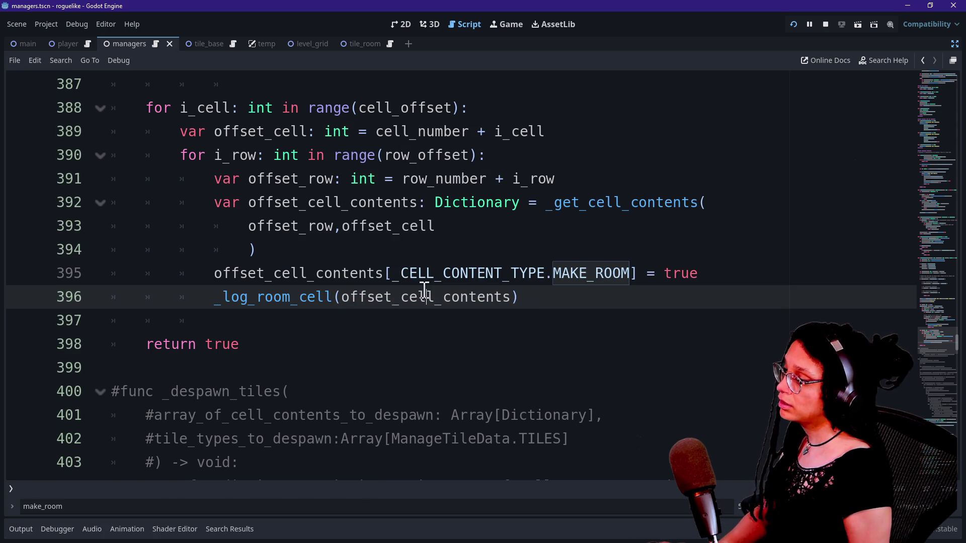
Step: Run the project and restore the editor docks with the ManageLevel node selected
{"action": "left_click", "coordinate": [793, 24]}
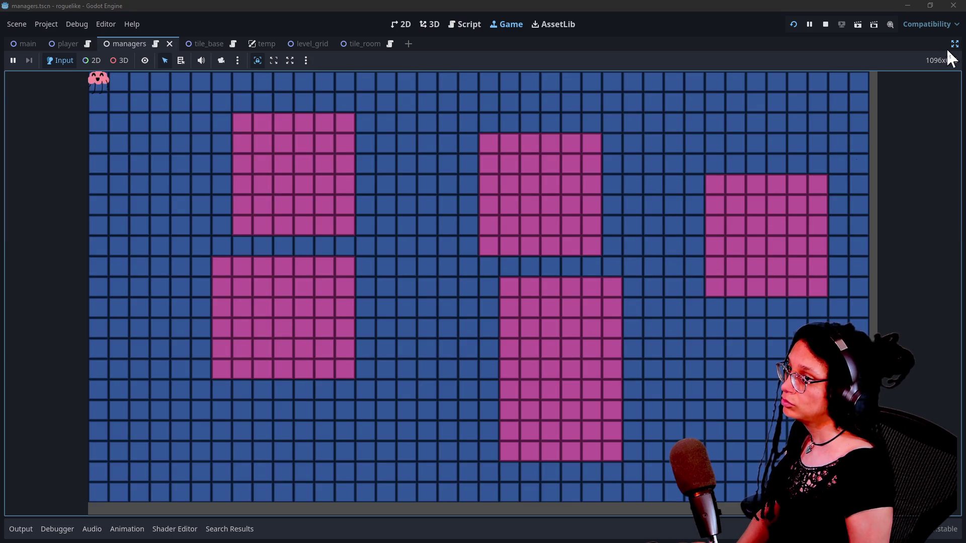
{"action": "left_click", "coordinate": [955, 44]}
{"action": "left_click", "coordinate": [465, 202]}
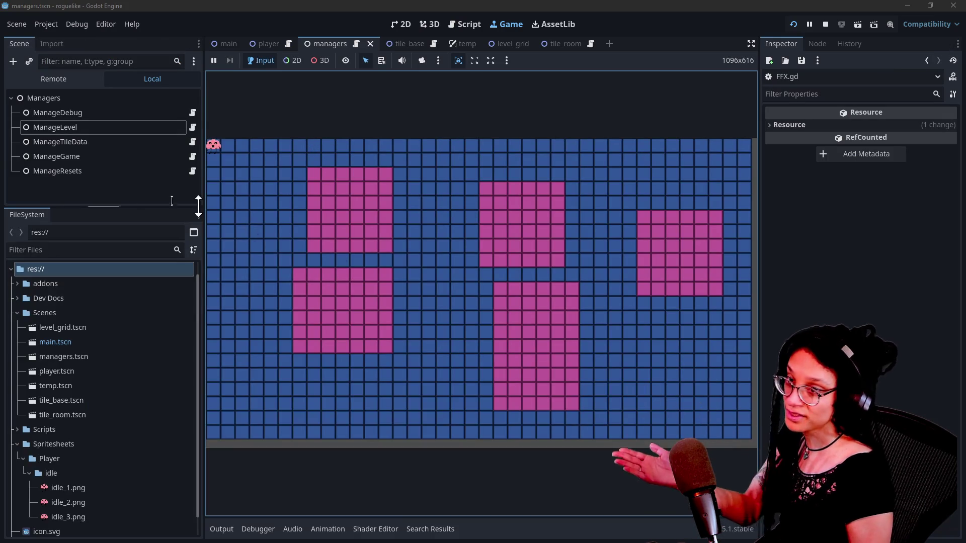
{"action": "left_click", "coordinate": [66, 127]}
{"action": "left_click", "coordinate": [349, 155]}
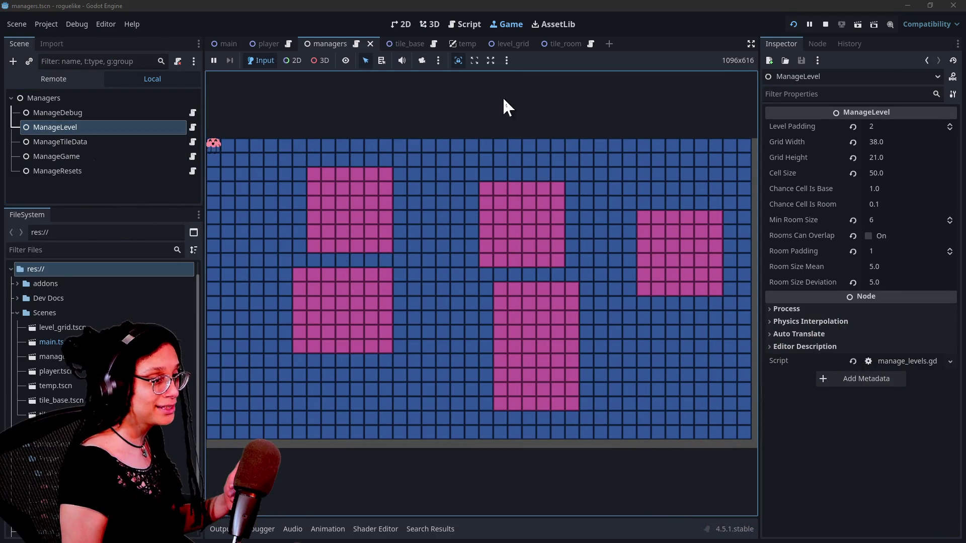
Step: Inspect live ManageLevel's Room Data and its first room dictionary in the Remote tree, then stop
{"action": "left_click", "coordinate": [41, 81]}
{"action": "left_click", "coordinate": [77, 194]}
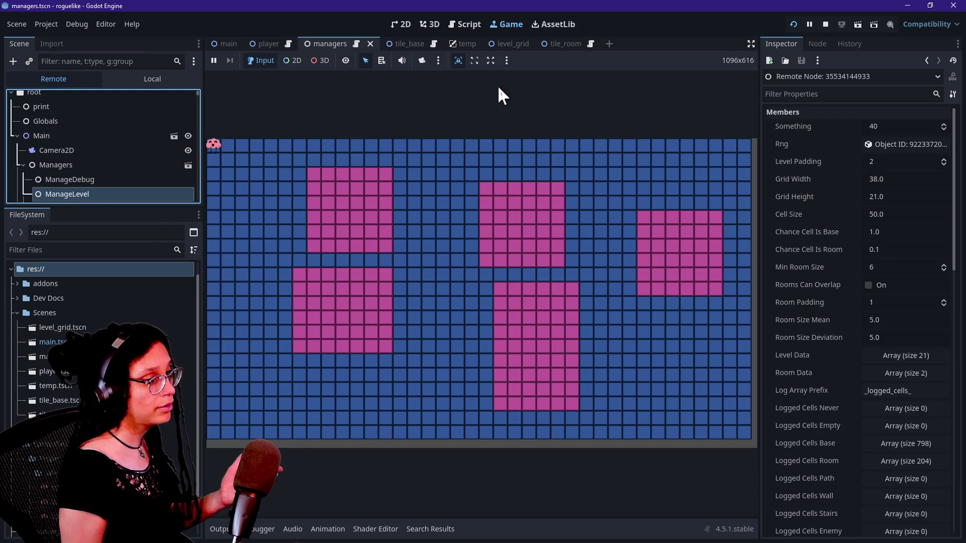
{"action": "scroll", "coordinate": [832, 236], "scroll_direction": "down", "scroll_amount": 5}
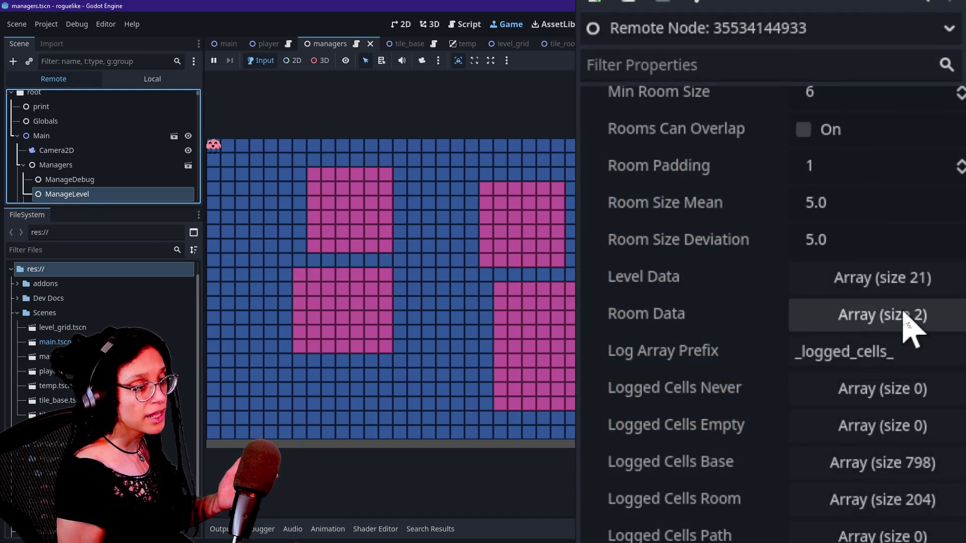
{"action": "left_click", "coordinate": [862, 326]}
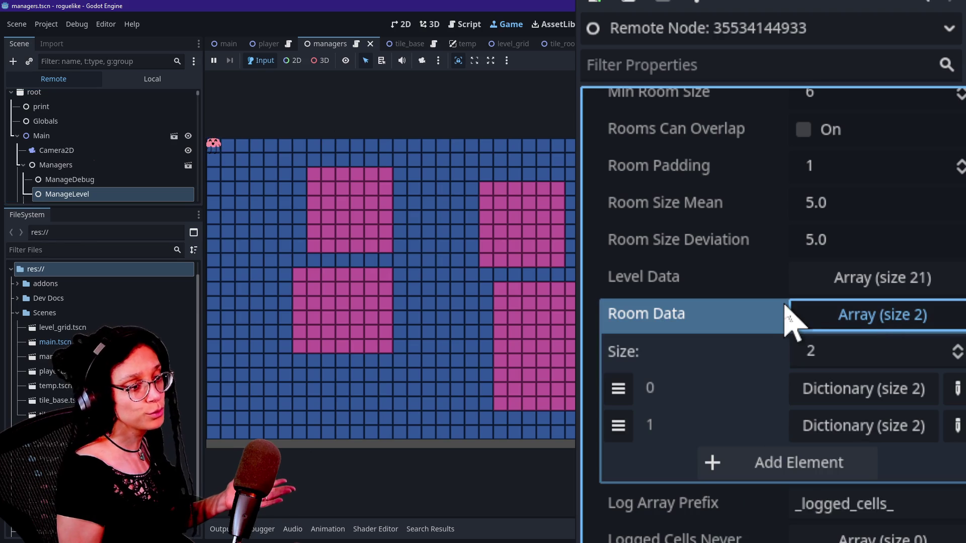
{"action": "left_click", "coordinate": [800, 395]}
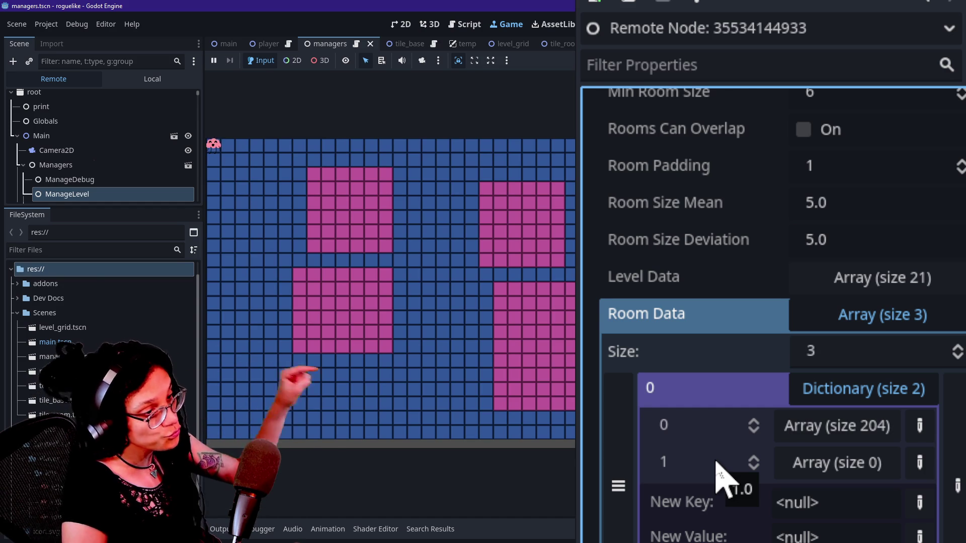
{"action": "left_click", "coordinate": [684, 4]}
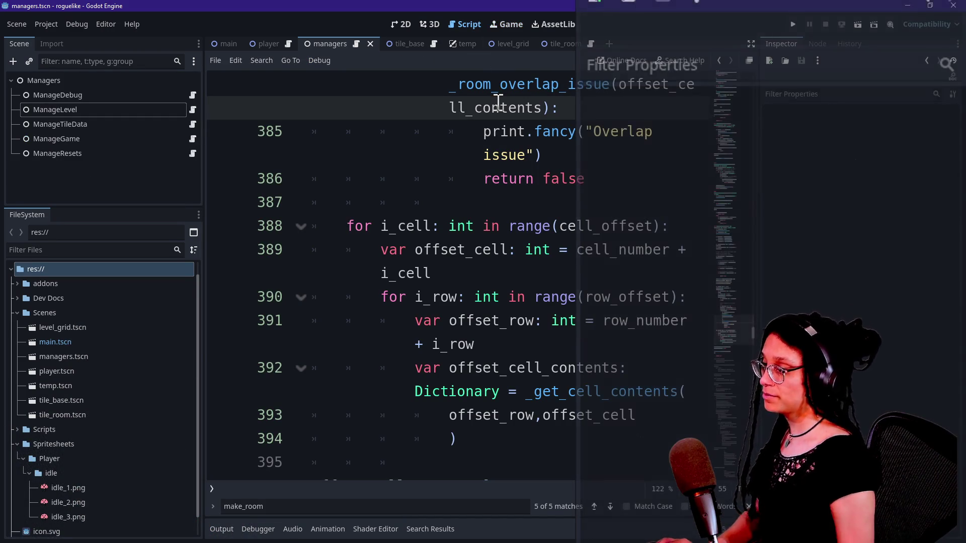
Step: Return to the level script in full-width view, near _room_overlap_issue
{"action": "left_click", "coordinate": [500, 179]}
{"action": "key", "text": "ctrl+shift+F11"}
{"action": "scroll", "coordinate": [548, 344], "scroll_direction": "up", "scroll_amount": 15}
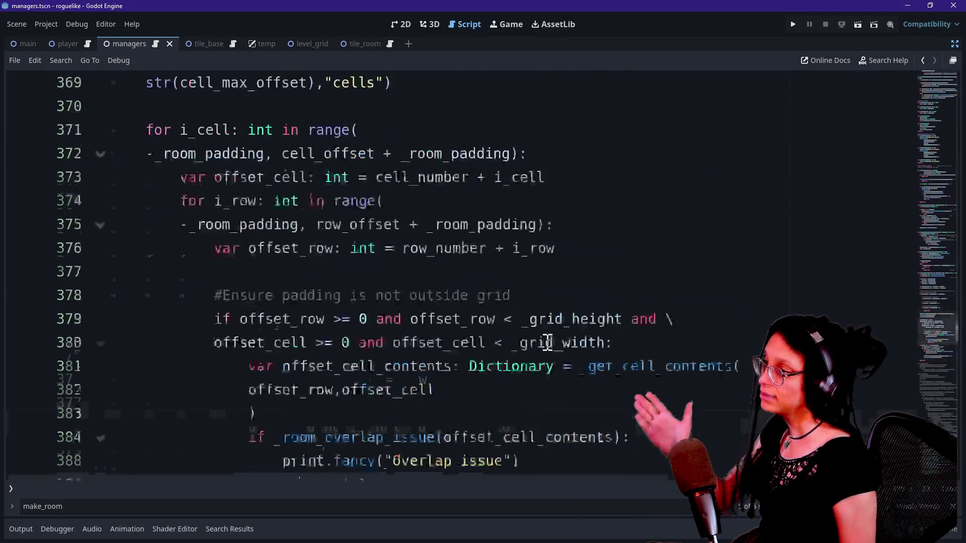
{"action": "scroll", "coordinate": [547, 342], "scroll_direction": "down", "scroll_amount": 5}
{"action": "scroll", "coordinate": [547, 343], "scroll_direction": "up", "scroll_amount": 3}
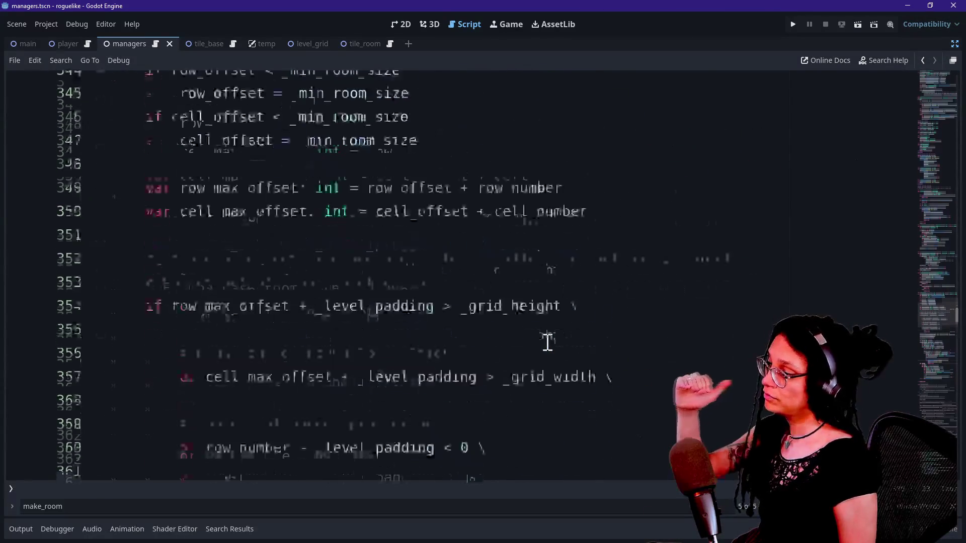
{"action": "scroll", "coordinate": [443, 239], "scroll_direction": "up", "scroll_amount": 2}
{"action": "scroll", "coordinate": [444, 241], "scroll_direction": "up", "scroll_amount": 5}
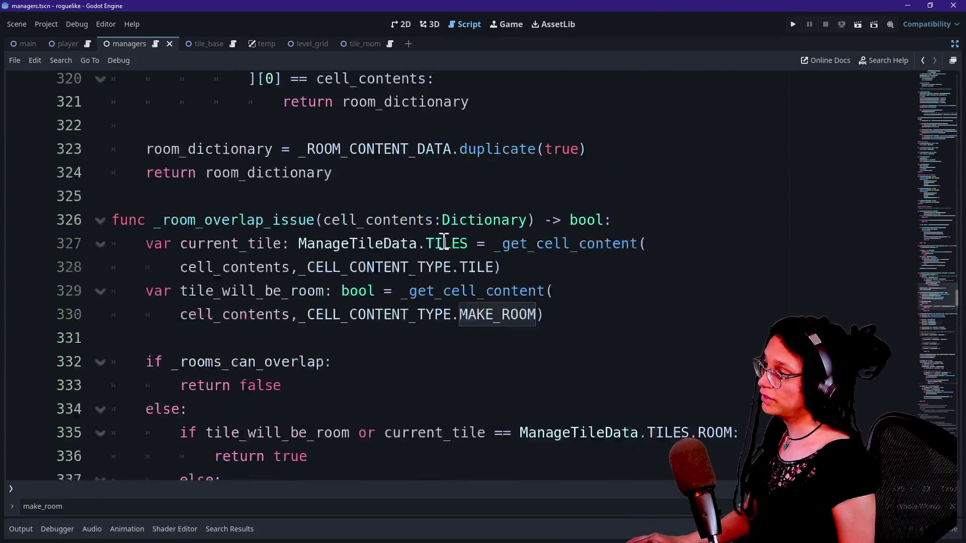
{"action": "left_click", "coordinate": [482, 340]}
{"action": "scroll", "coordinate": [482, 344], "scroll_direction": "down", "scroll_amount": 5}
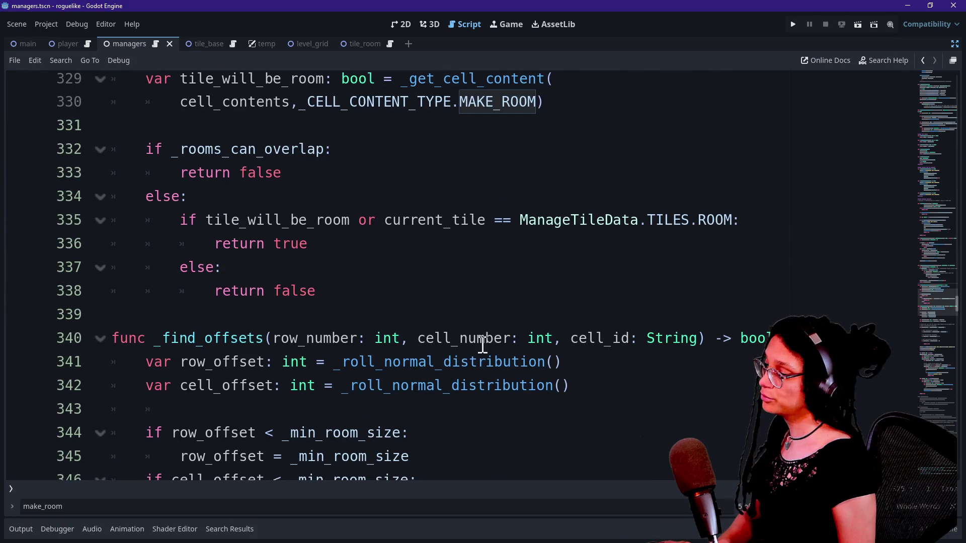
Step: Search for _log_room_cell and delete the seed cell's logging call
{"action": "key", "text": "ctrl+f"}
{"action": "type", "text": "_log_"}
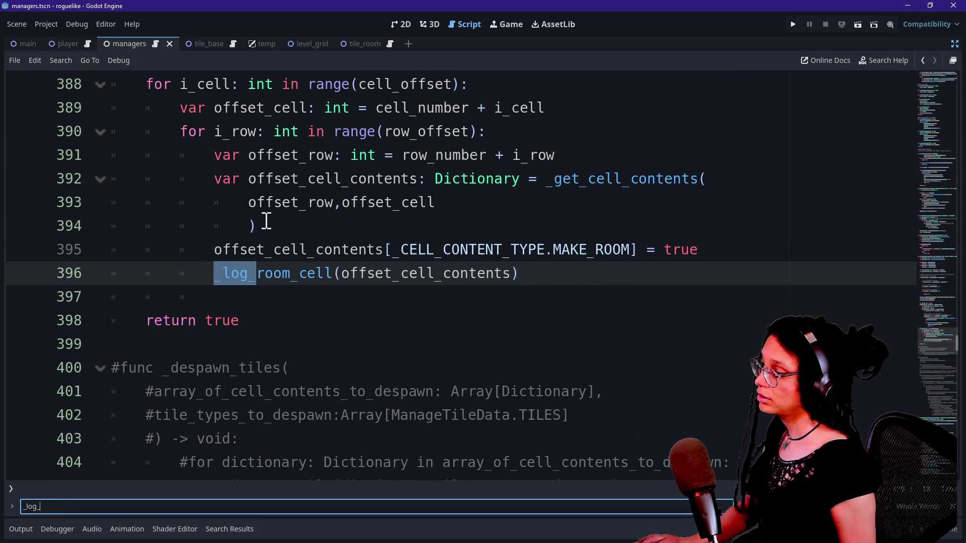
{"action": "key", "text": "Return"}
{"action": "key", "text": "Return"}
{"action": "key", "text": "Return"}
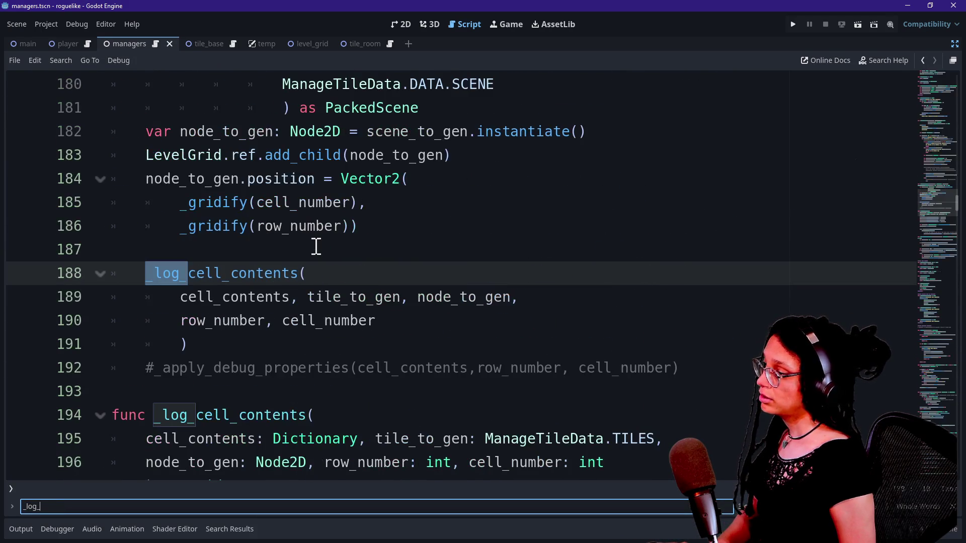
{"action": "key", "text": "Return"}
{"action": "type", "text": "roo"}
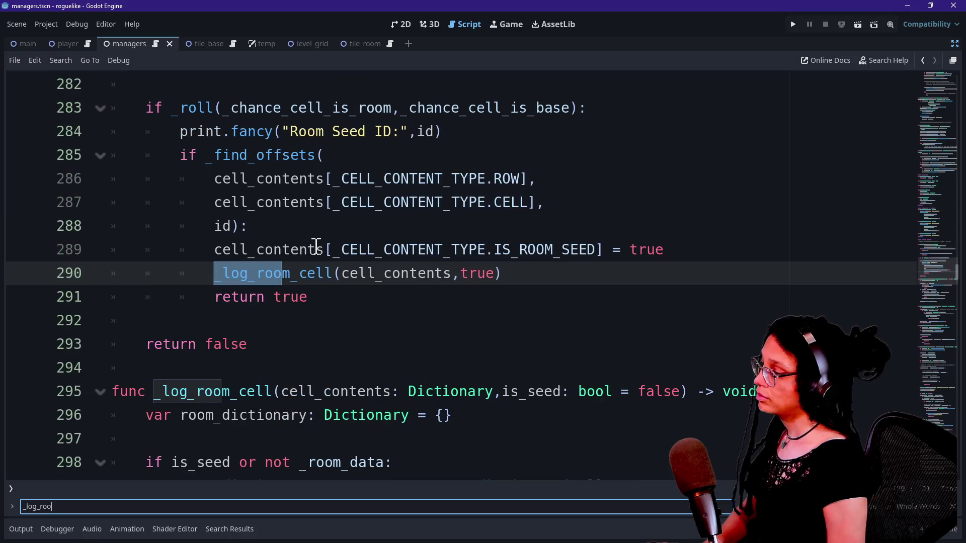
{"action": "mouse_move", "coordinate": [574, 275]}
{"action": "left_mouse_down"}
{"action": "mouse_move", "coordinate": [179, 274]}
{"action": "mouse_move", "coordinate": [217, 273]}
{"action": "left_mouse_up"}
{"action": "mouse_move", "coordinate": [217, 274]}
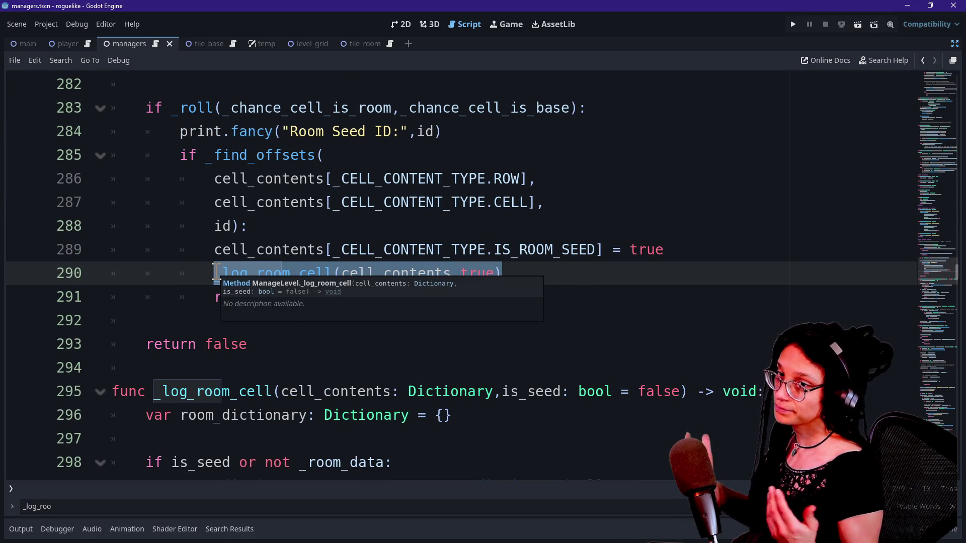
{"action": "key", "text": "BackSpace"}
{"action": "key", "text": "BackSpace"}
{"action": "key", "text": "BackSpace"}
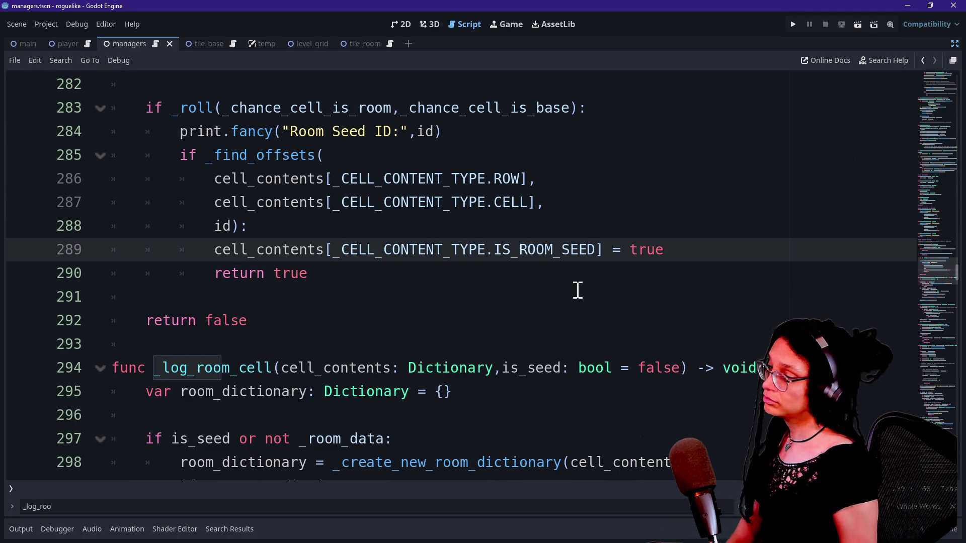
{"action": "scroll", "coordinate": [705, 323], "scroll_direction": "down", "scroll_amount": 13}
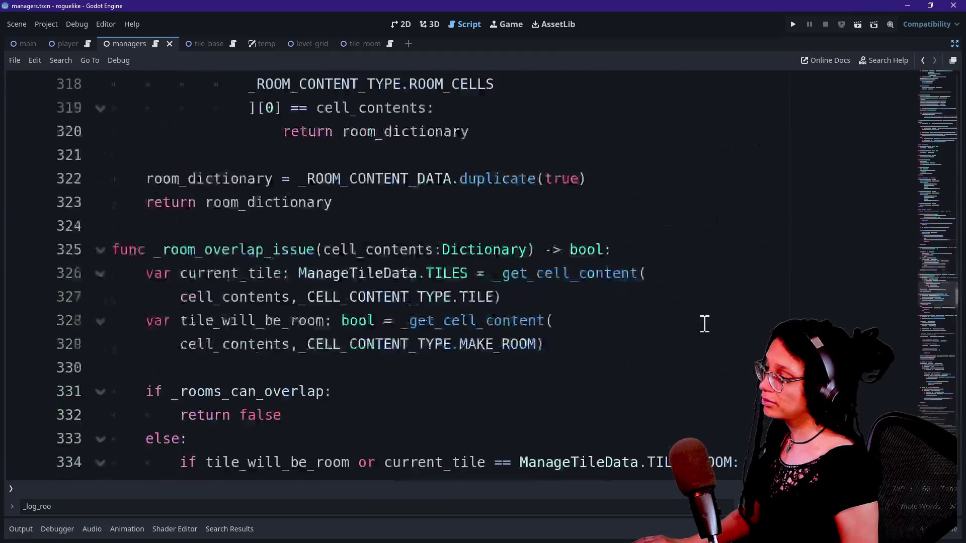
{"action": "scroll", "coordinate": [705, 323], "scroll_direction": "down", "scroll_amount": 8}
Step: Search _log_room_cell again and restore the seed cell's logging call
{"action": "key", "text": "ctrl+f"}
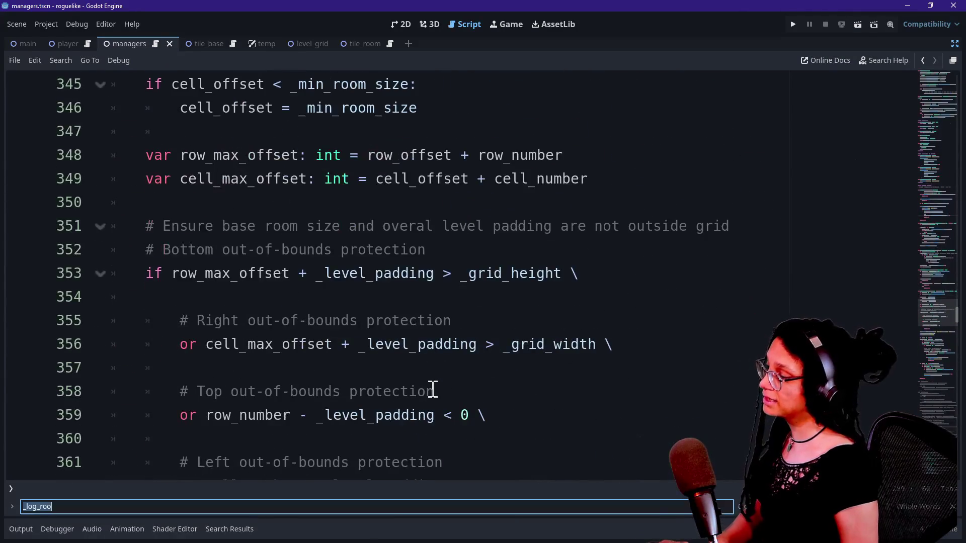
{"action": "key", "text": "Return"}
{"action": "key", "text": "Return"}
{"action": "left_click_drag", "start_coordinate": [231, 250], "coordinate": [510, 276]}
{"action": "left_click", "coordinate": [510, 276]}
{"action": "scroll", "coordinate": [544, 275], "scroll_direction": "up", "scroll_amount": 2}
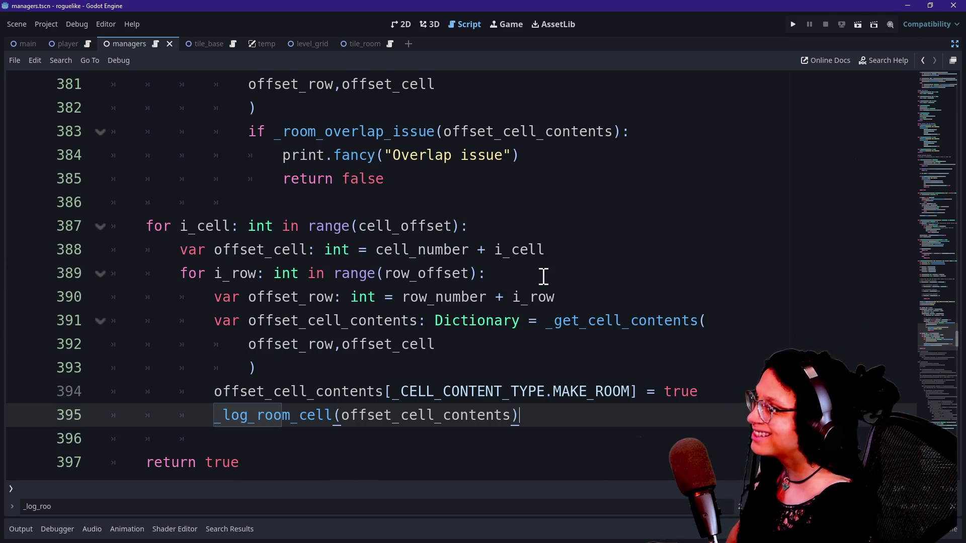
{"action": "scroll", "coordinate": [519, 201], "scroll_direction": "up", "scroll_amount": 1}
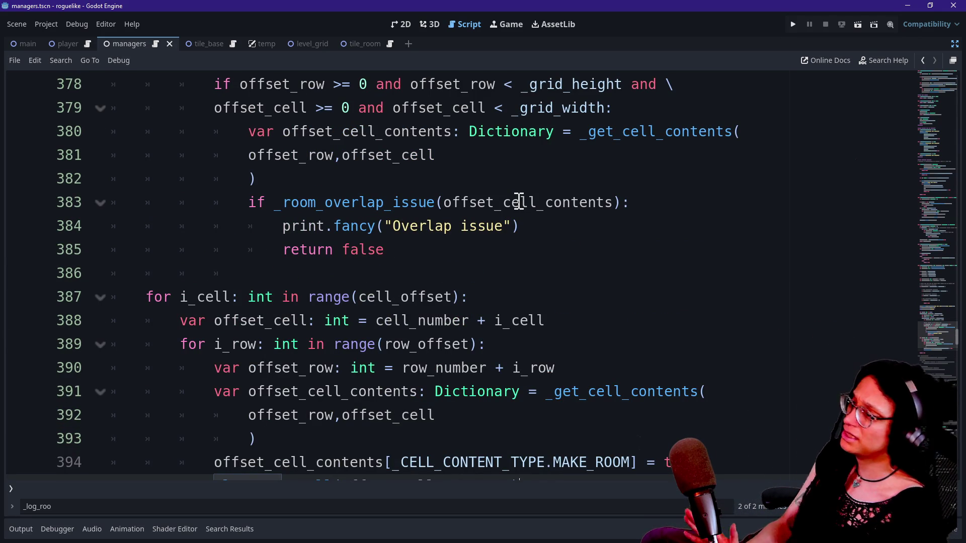
{"action": "scroll", "coordinate": [518, 228], "scroll_direction": "up", "scroll_amount": 4}
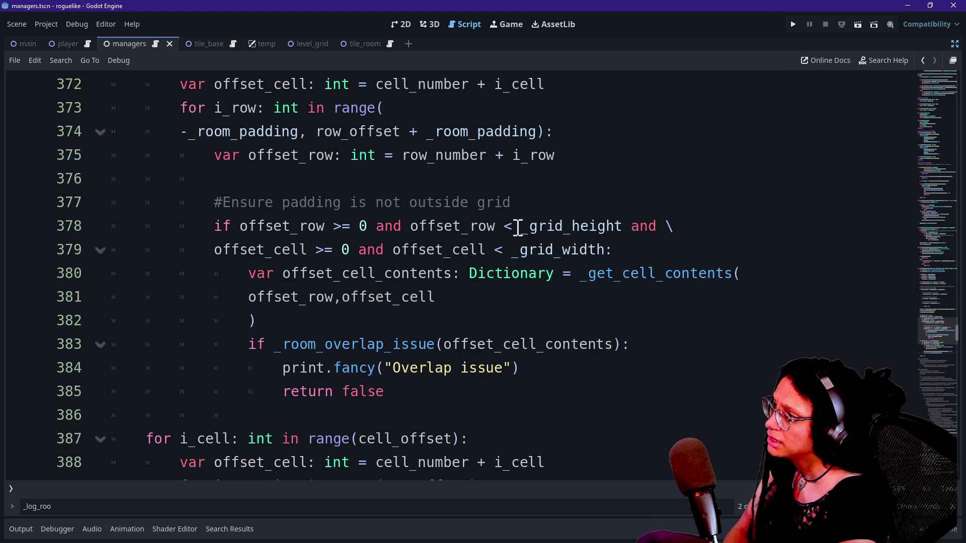
{"action": "scroll", "coordinate": [413, 204], "scroll_direction": "up", "scroll_amount": 7}
{"action": "scroll", "coordinate": [413, 204], "scroll_direction": "up", "scroll_amount": 4}
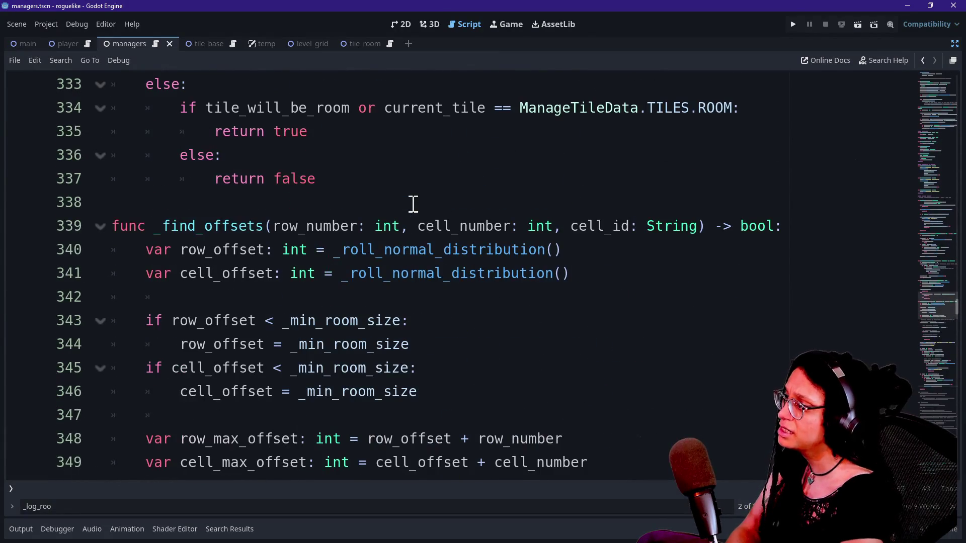
{"action": "key", "text": "ctrl+z"}
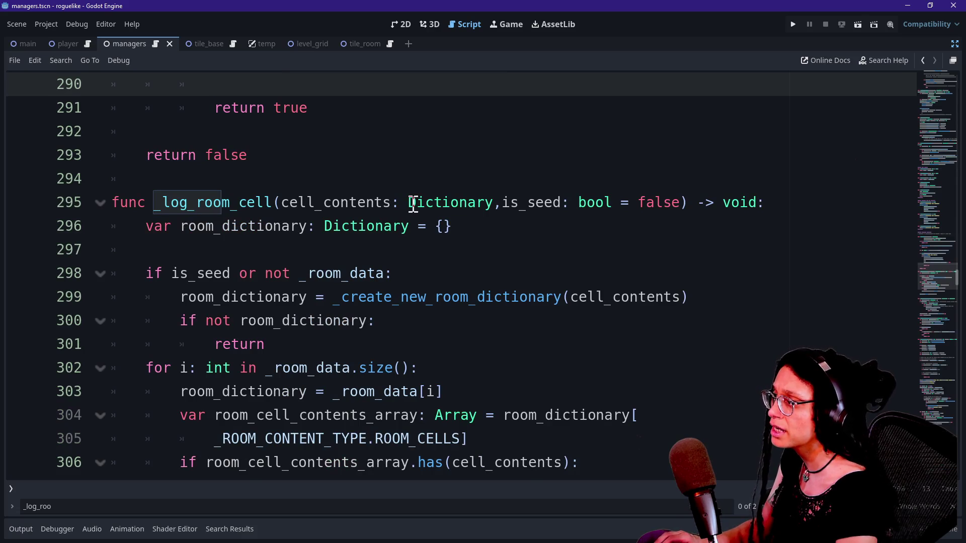
{"action": "key", "text": "ctrl+y"}
Step: Go from the _log_room_cell call on line 290 to its definition on line 295
{"action": "scroll", "coordinate": [413, 203], "scroll_direction": "up", "scroll_amount": 5}
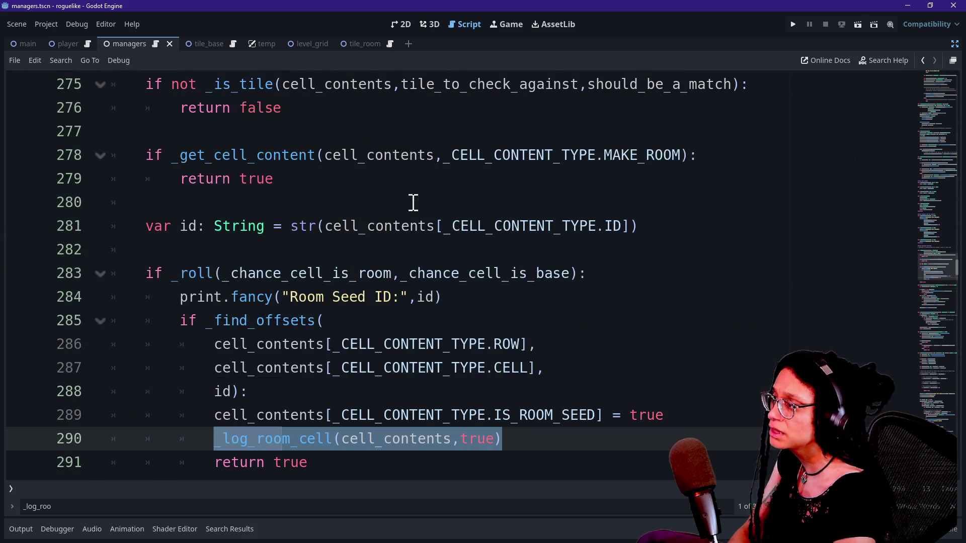
{"action": "scroll", "coordinate": [413, 203], "scroll_direction": "down", "scroll_amount": 1}
{"action": "left_click", "coordinate": [299, 250]}
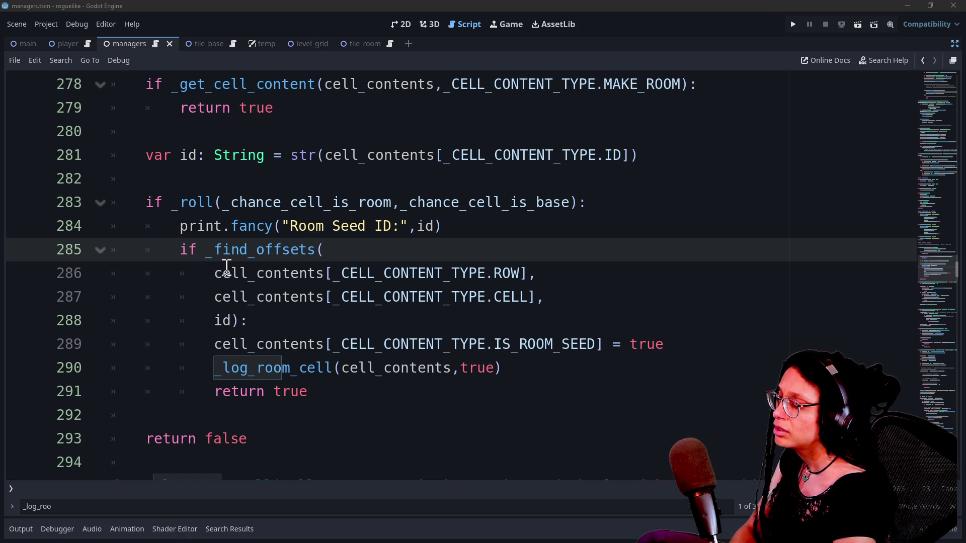
{"action": "scroll", "coordinate": [284, 175], "scroll_direction": "up", "scroll_amount": 3}
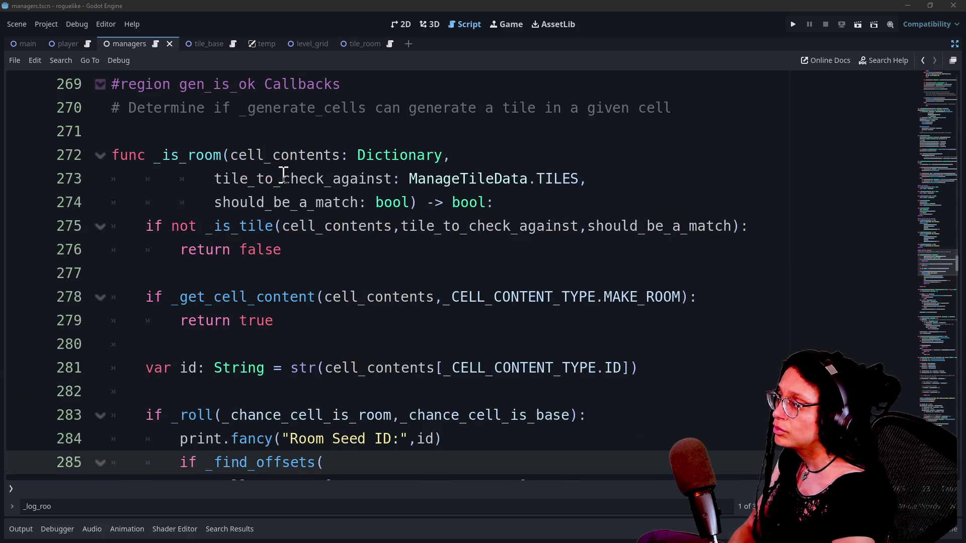
{"action": "scroll", "coordinate": [284, 174], "scroll_direction": "down", "scroll_amount": 4}
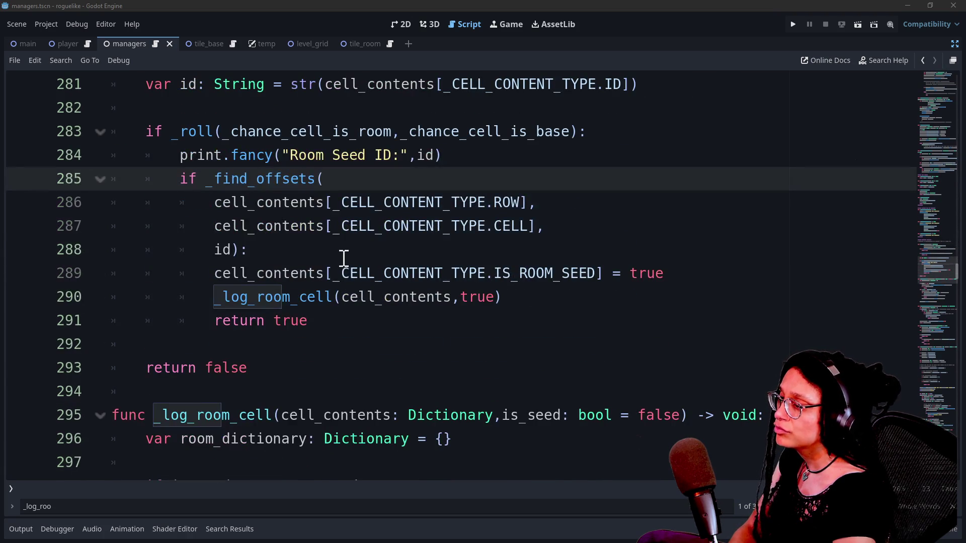
{"action": "left_click", "coordinate": [457, 299]}
{"action": "left_click", "coordinate": [258, 302], "text": "ctrl"}
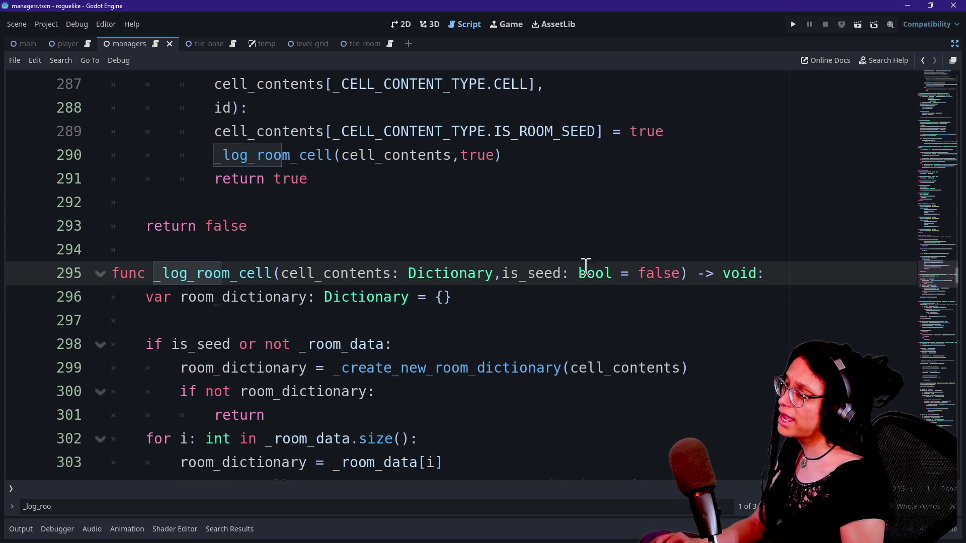
Step: Add print.fancy([FFX.HIGHLIGHT],"Logging room cell", at the top of _log_room_cell
{"action": "key", "text": "Return"}
{"action": "type", "text": "print"}
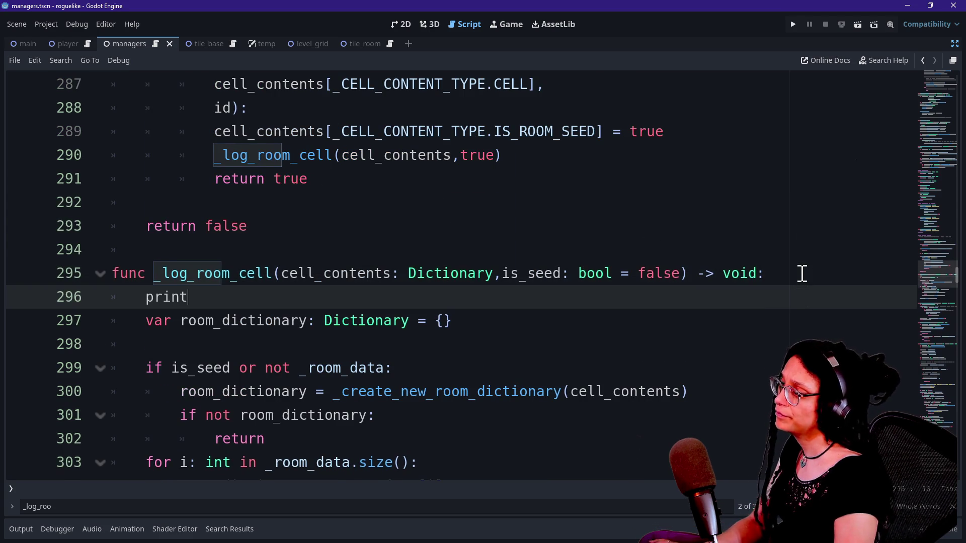
{"action": "type", "text": ".fancy("}
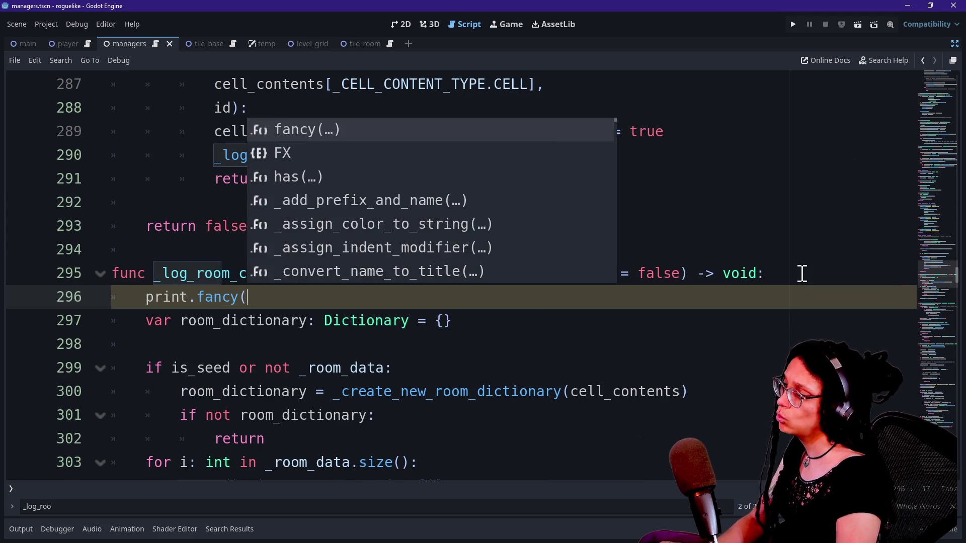
{"action": "type", "text": "[FFX."}
{"action": "key", "text": "Down"}
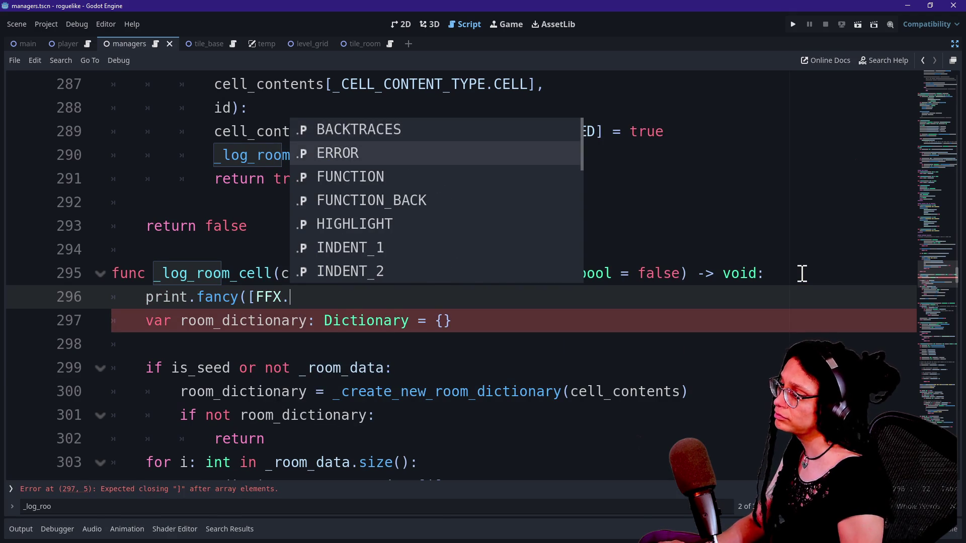
{"action": "type", "text": "H"}
{"action": "key", "text": "Return"}
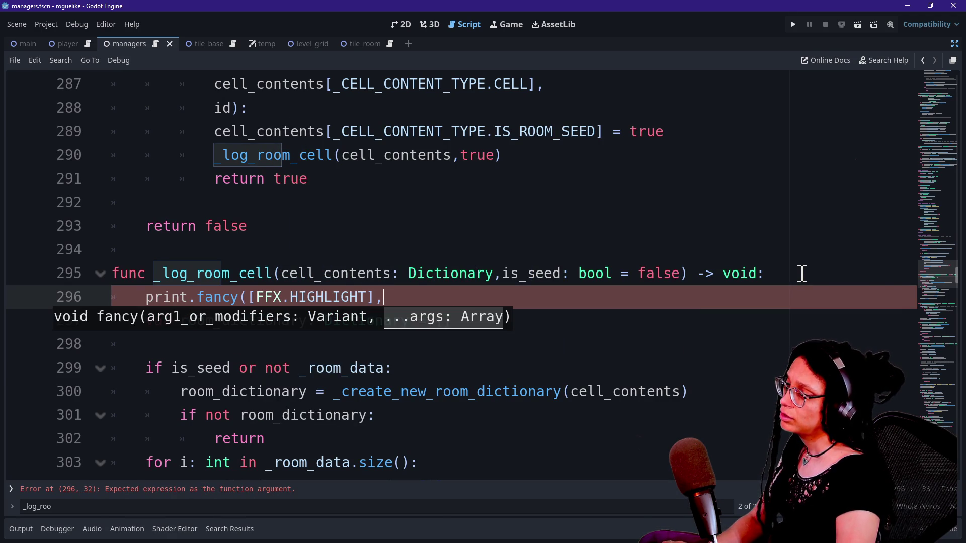
{"action": "type", "text": "\"Logging room cell"}
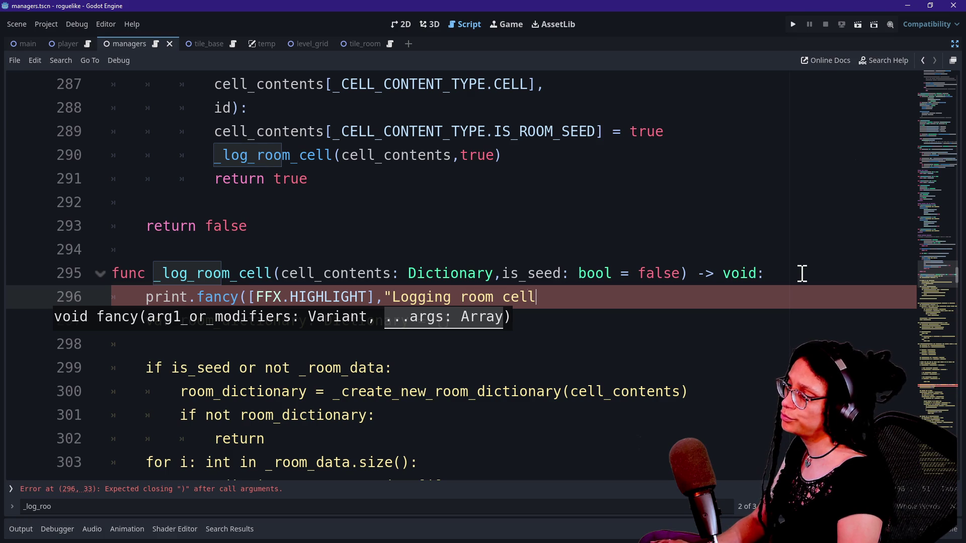
{"action": "type", "text": "\","}
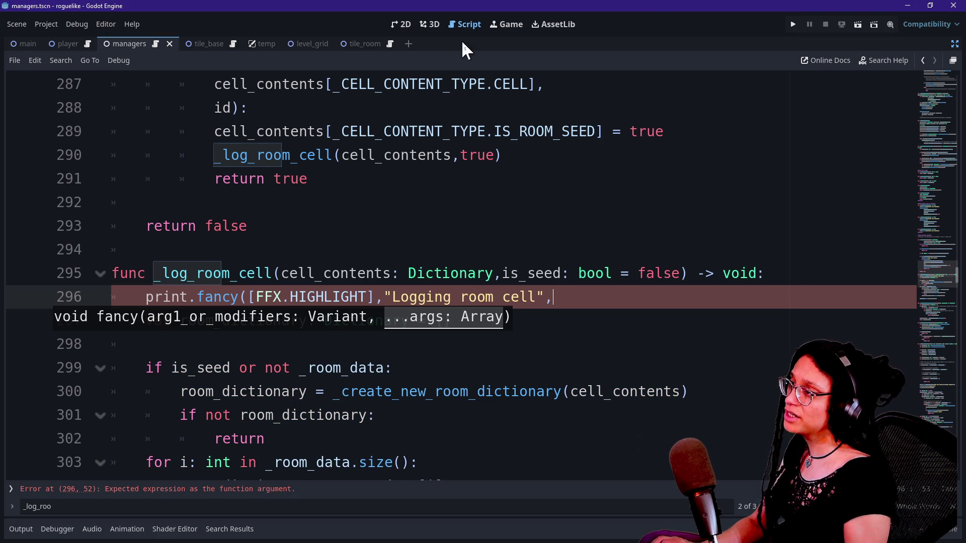
Step: Cycle through the tile_room, level_grid, tile_base, managers and main tabs to the player script
{"action": "left_click", "coordinate": [360, 45]}
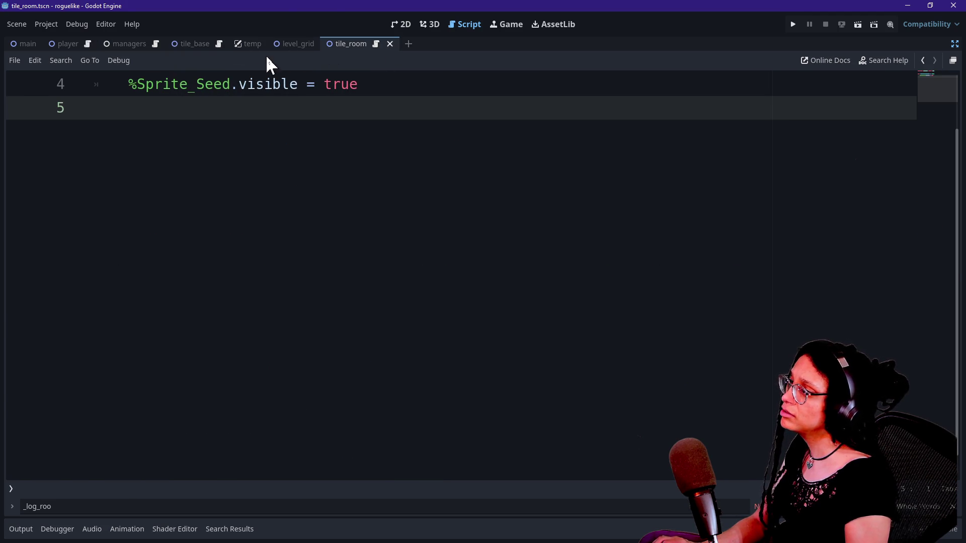
{"action": "left_click", "coordinate": [278, 44]}
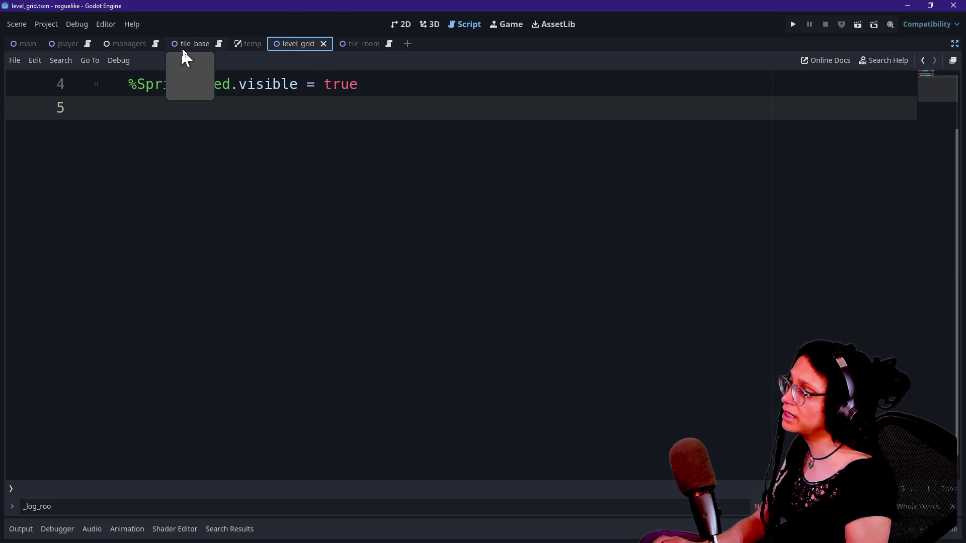
{"action": "left_click", "coordinate": [181, 46]}
{"action": "left_click", "coordinate": [115, 44]}
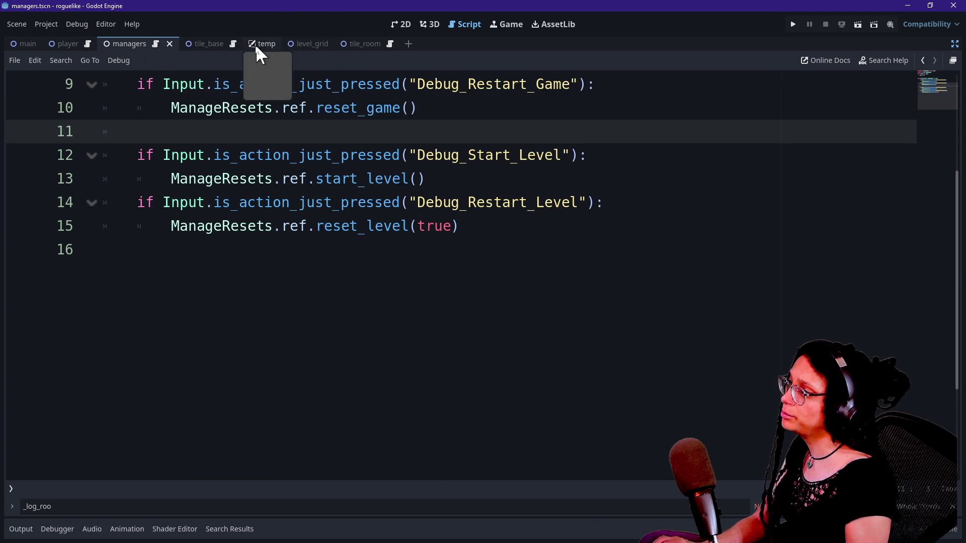
{"action": "left_click", "coordinate": [220, 44]}
{"action": "left_click", "coordinate": [35, 43]}
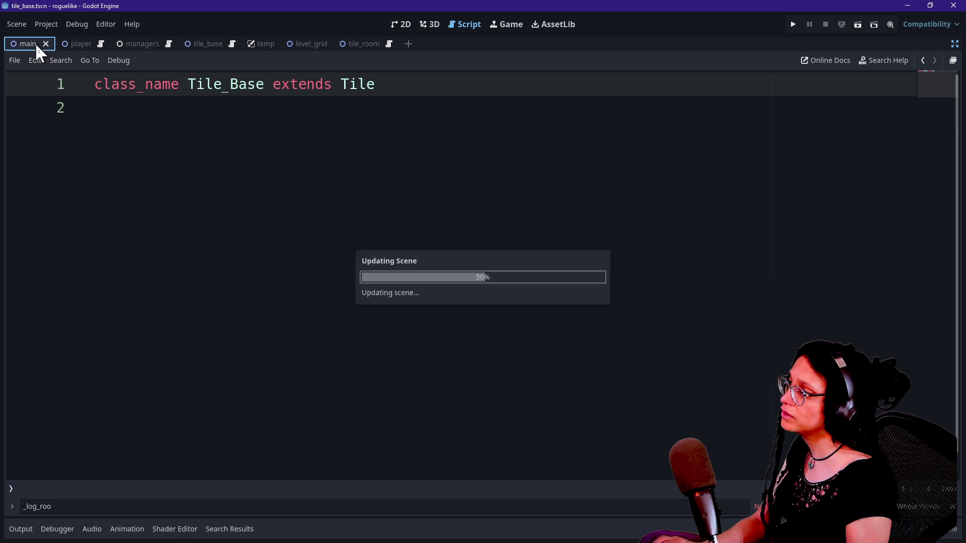
{"action": "left_click", "coordinate": [57, 44]}
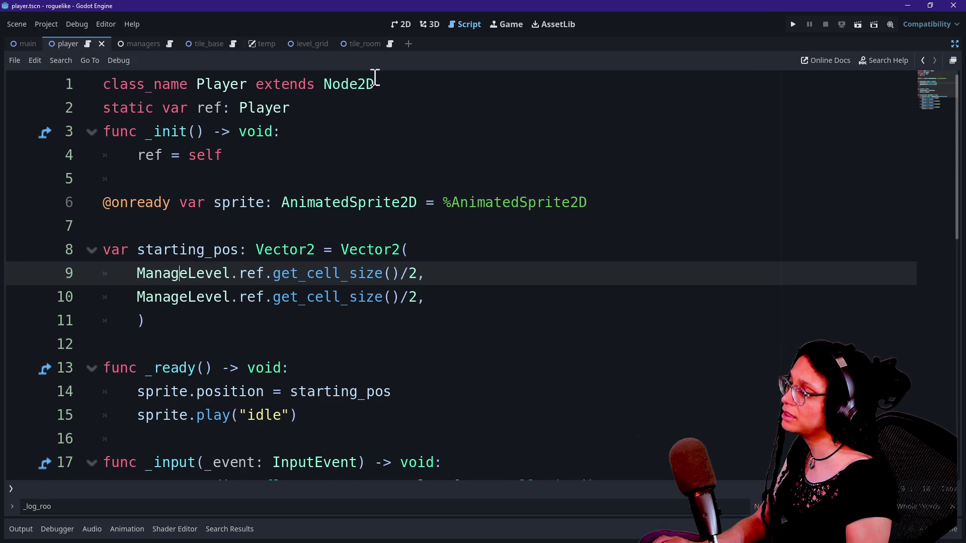
Step: Find 'deb' in the managers script and uncomment the _apply_debug_properties call on line 192
{"action": "left_click", "coordinate": [170, 44]}
{"action": "left_click", "coordinate": [147, 47]}
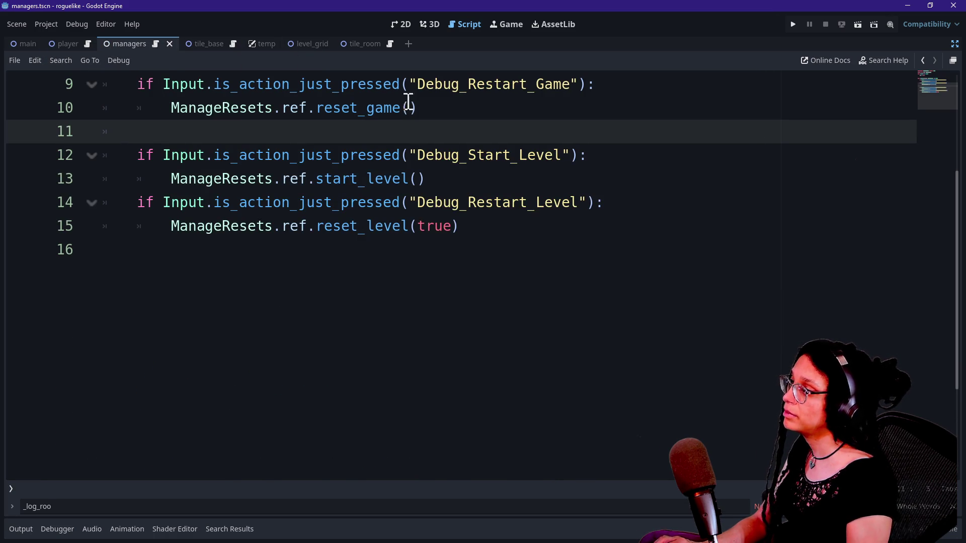
{"action": "left_click", "coordinate": [952, 61]}
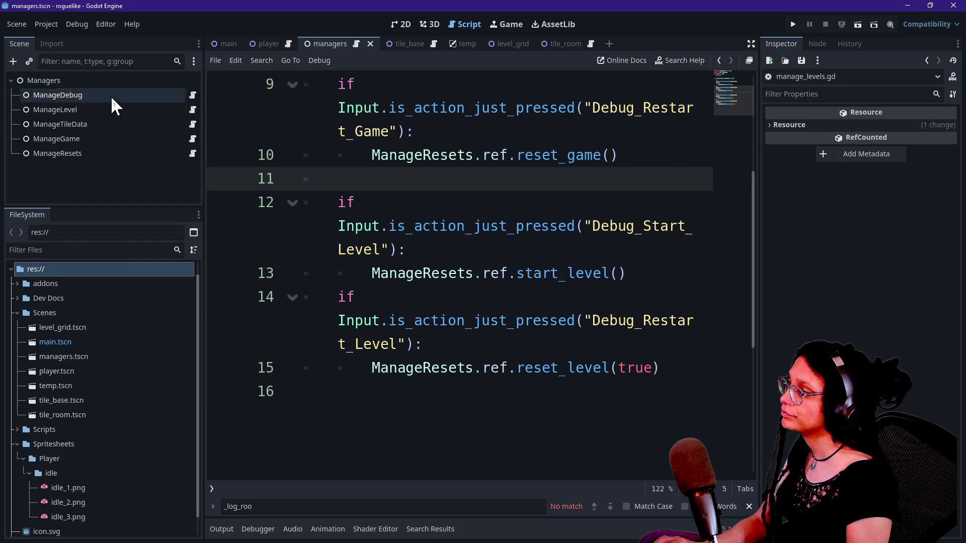
{"action": "left_click", "coordinate": [542, 291]}
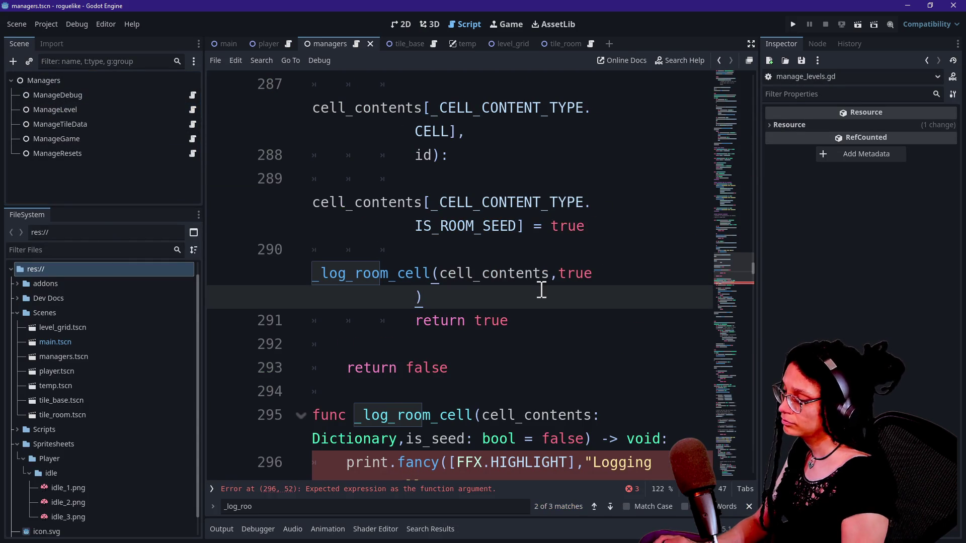
{"action": "key", "text": "ctrl+f"}
{"action": "type", "text": "deb"}
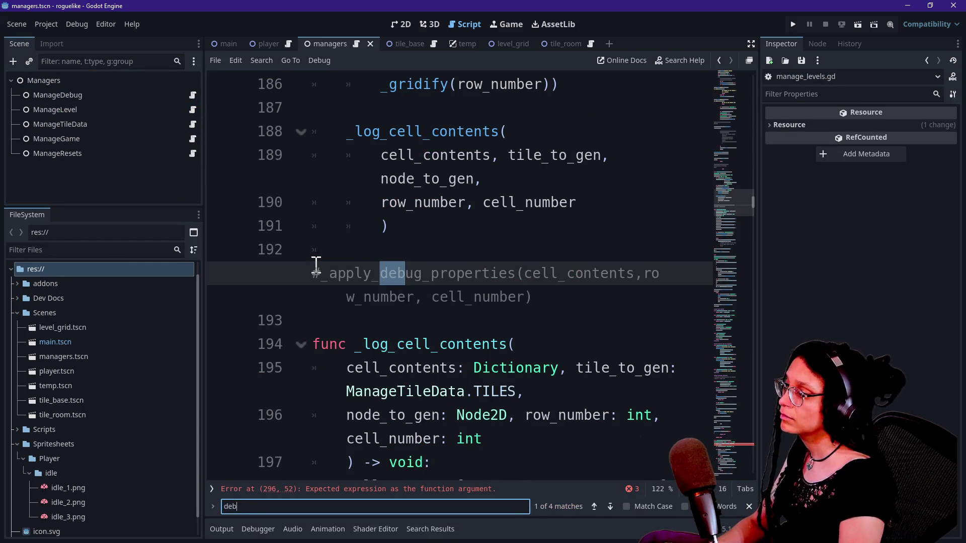
{"action": "left_click", "coordinate": [459, 285]}
{"action": "key", "text": "ctrl+k"}
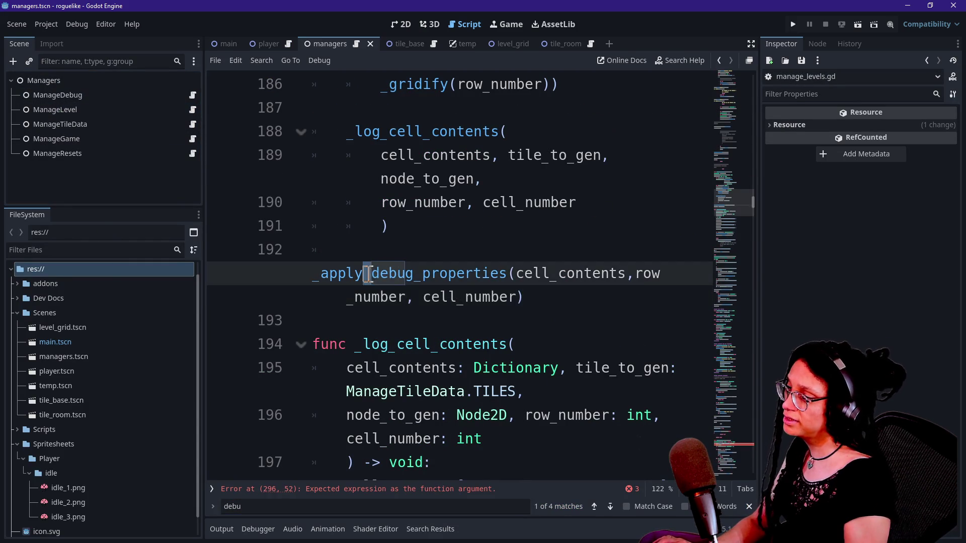
{"action": "left_click", "coordinate": [501, 311]}
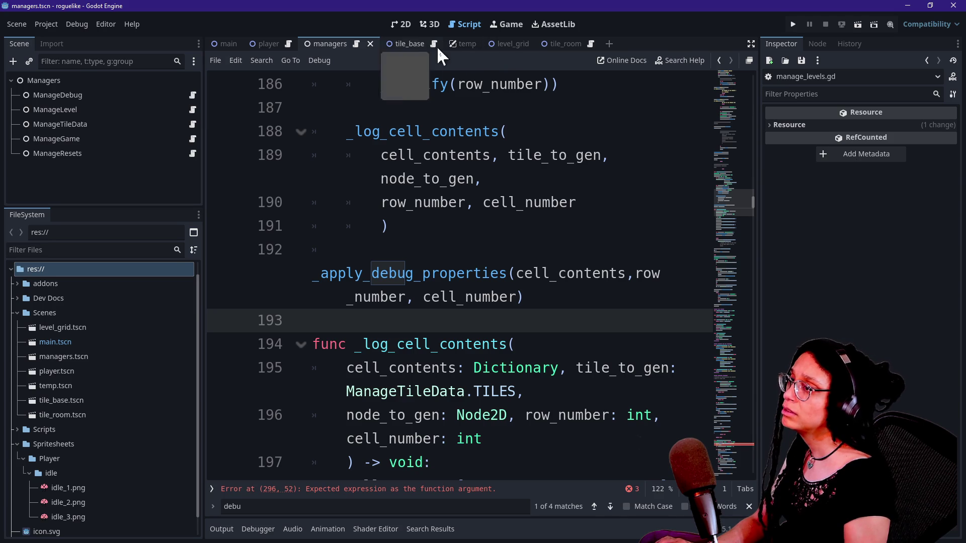
Step: Hide tile_base's Label_Debug_Number node and save the tile_base scene
{"action": "left_click", "coordinate": [559, 44]}
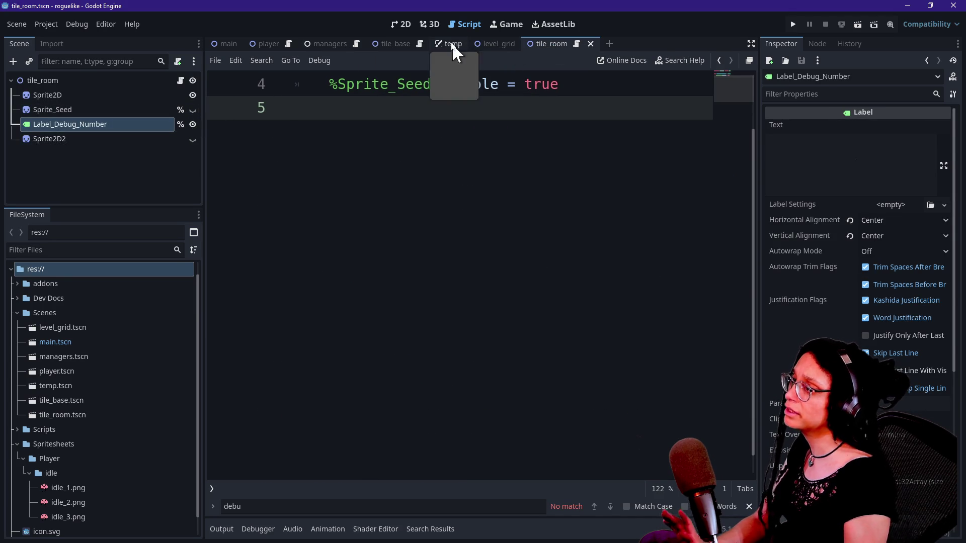
{"action": "left_click", "coordinate": [431, 25]}
{"action": "left_click", "coordinate": [467, 26]}
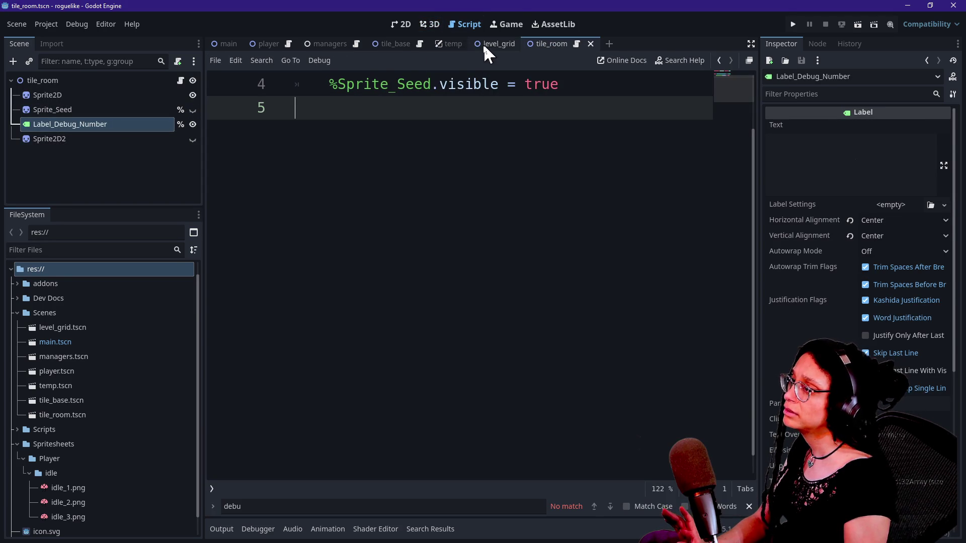
{"action": "left_click", "coordinate": [387, 45]}
{"action": "left_click", "coordinate": [193, 110]}
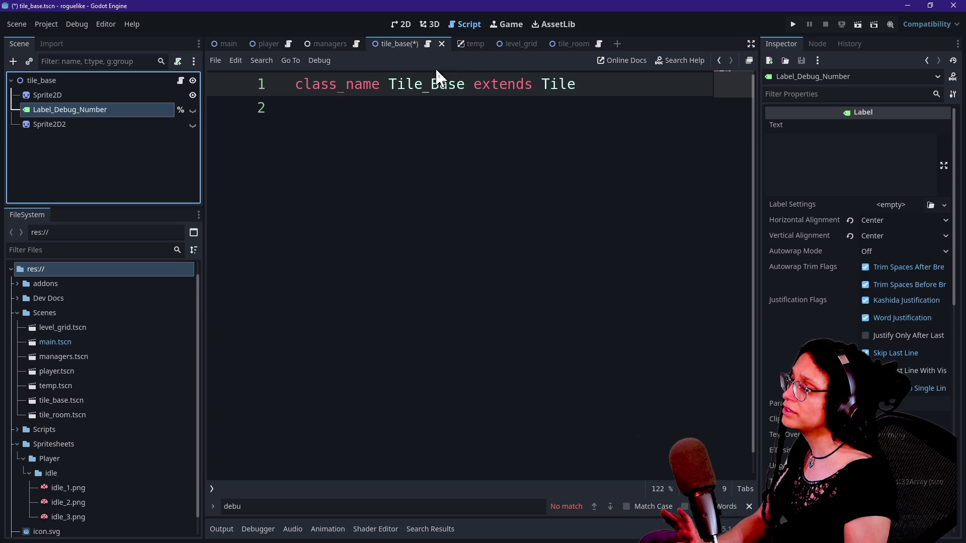
{"action": "left_click", "coordinate": [494, 25]}
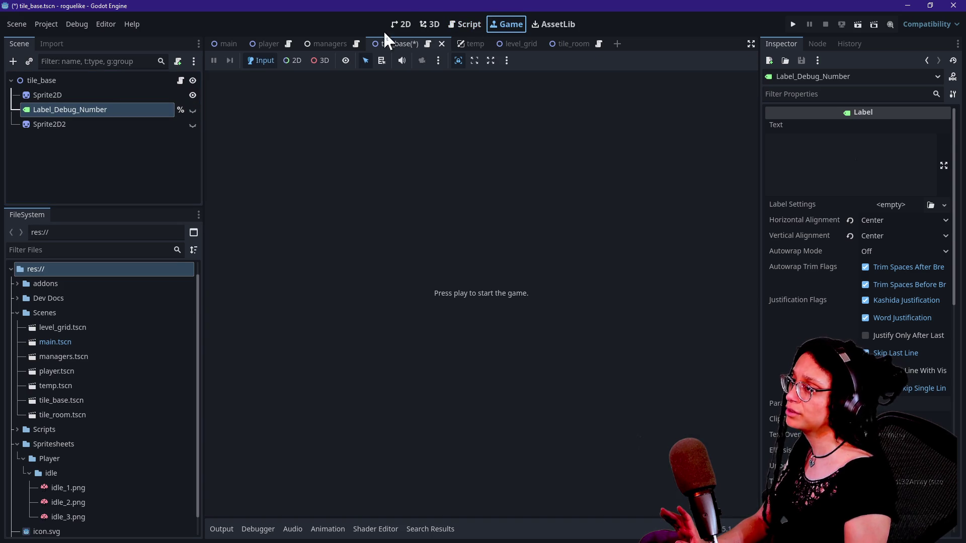
{"action": "left_click", "coordinate": [476, 26]}
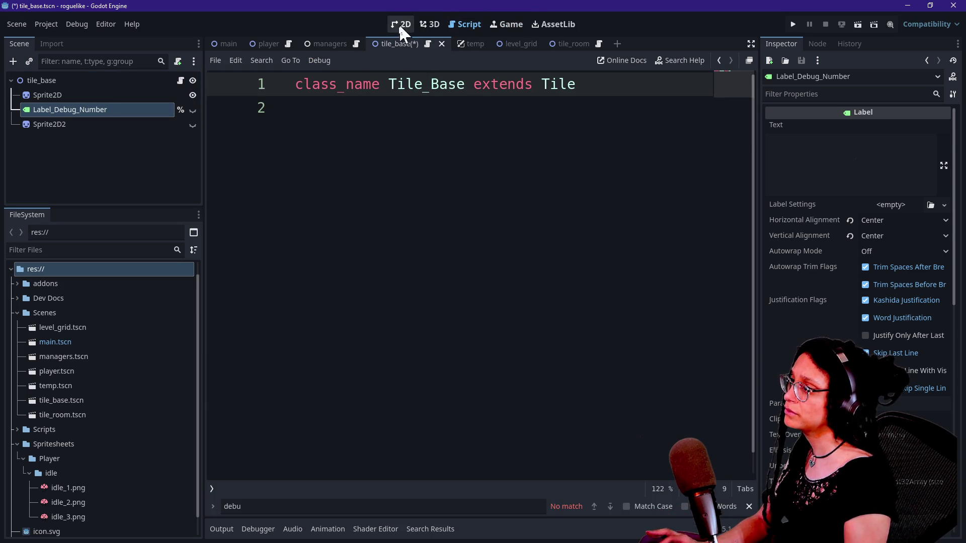
{"action": "left_click", "coordinate": [390, 121]}
{"action": "key", "text": "ctrl+s"}
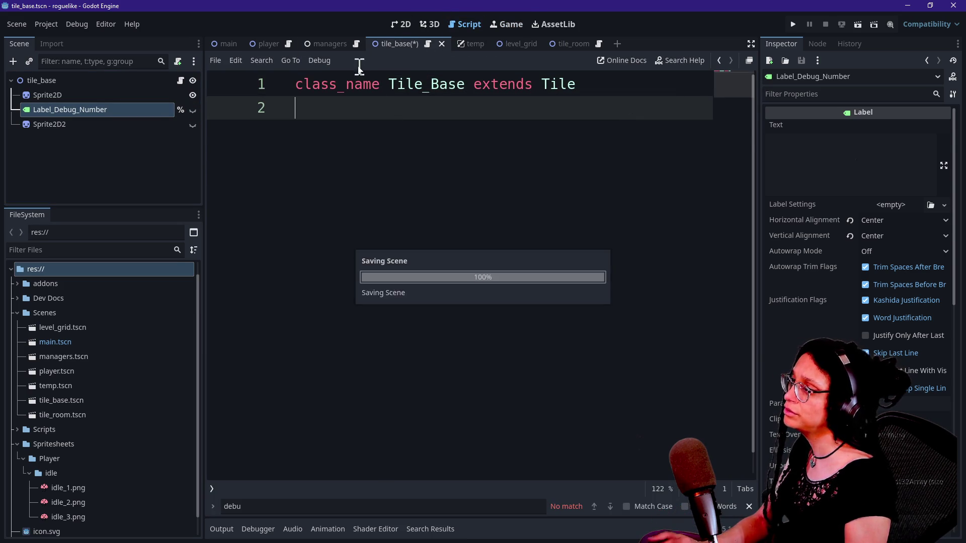
{"action": "left_click", "coordinate": [356, 43]}
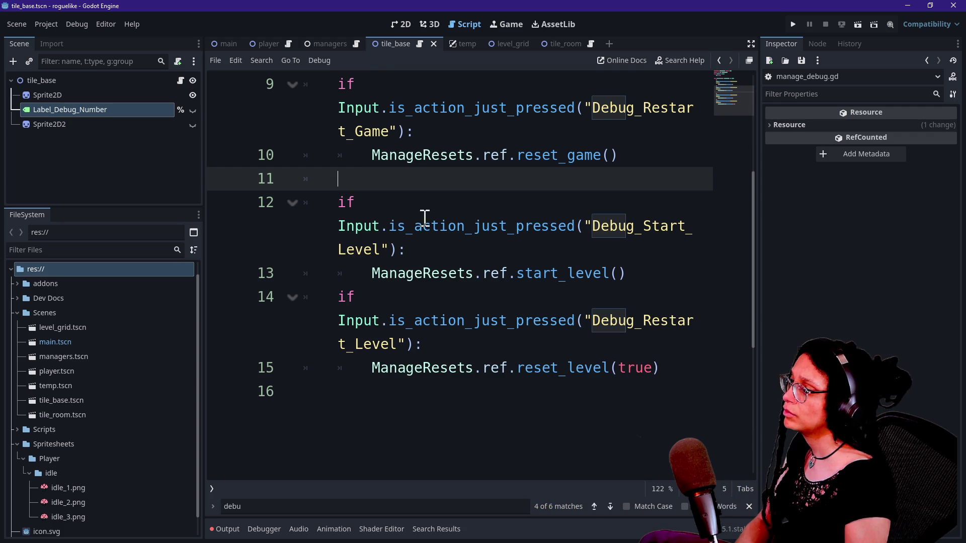
Step: Open manage_levels.gd full-width and find the _log_room_cell print on line 296
{"action": "left_click", "coordinate": [453, 222]}
{"action": "key", "text": "shift+alt+o"}
{"action": "type", "text": "level"}
{"action": "key", "text": "Down"}
{"action": "key", "text": "Down"}
{"action": "key", "text": "Return"}
{"action": "key", "text": "ctrl+shift+F11"}
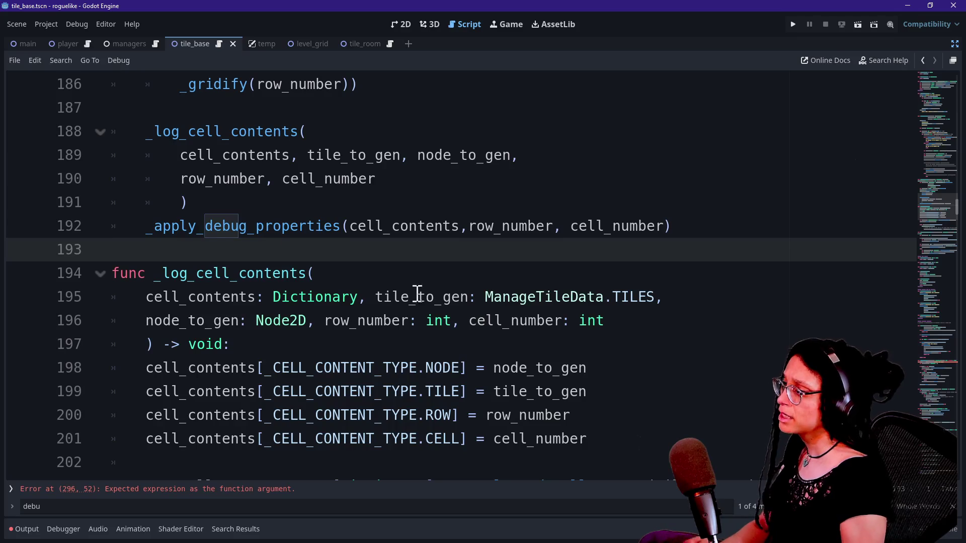
{"action": "left_click", "coordinate": [331, 217]}
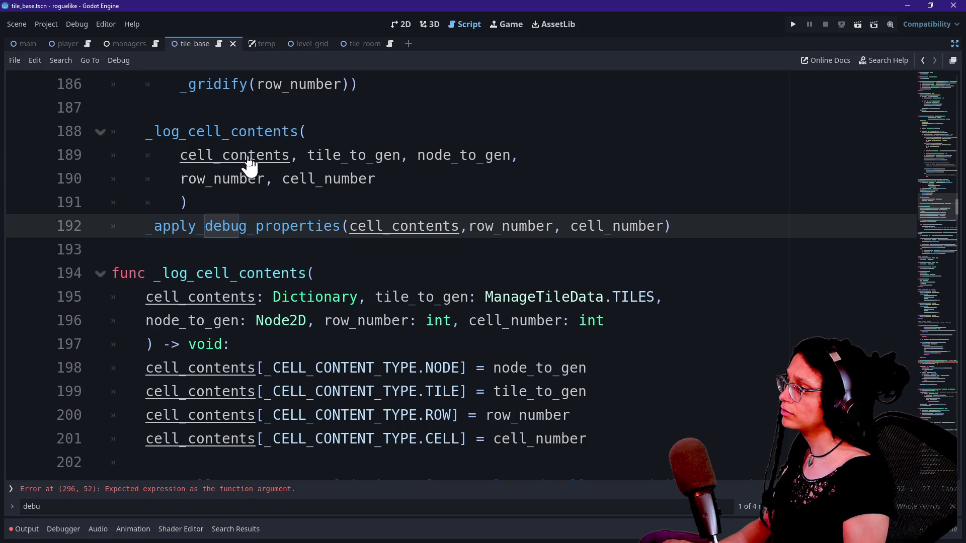
{"action": "key", "text": "ctrl+f"}
{"action": "type", "text": "_log_roo"}
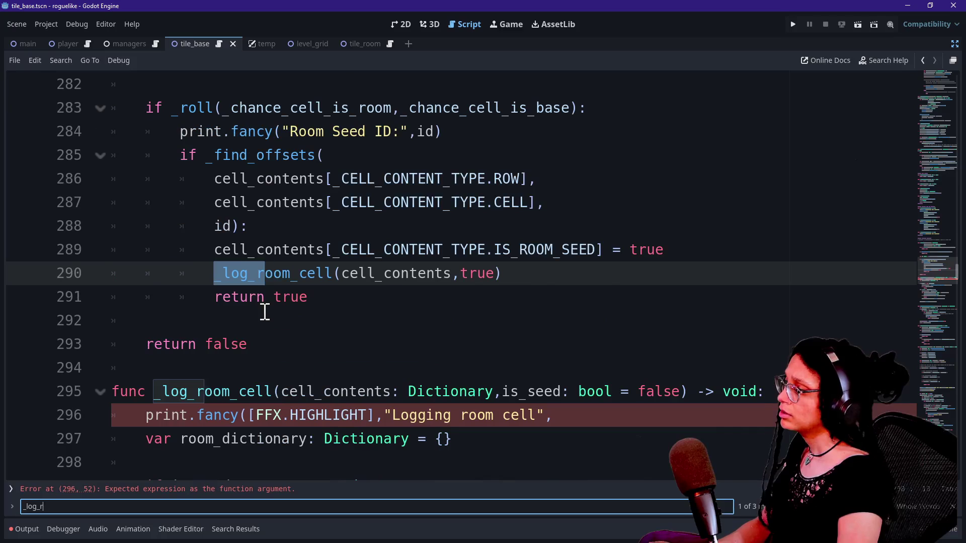
{"action": "scroll", "coordinate": [174, 213], "scroll_direction": "down", "scroll_amount": 8}
{"action": "scroll", "coordinate": [174, 213], "scroll_direction": "up", "scroll_amount": 3}
{"action": "scroll", "coordinate": [174, 213], "scroll_direction": "up", "scroll_amount": 2}
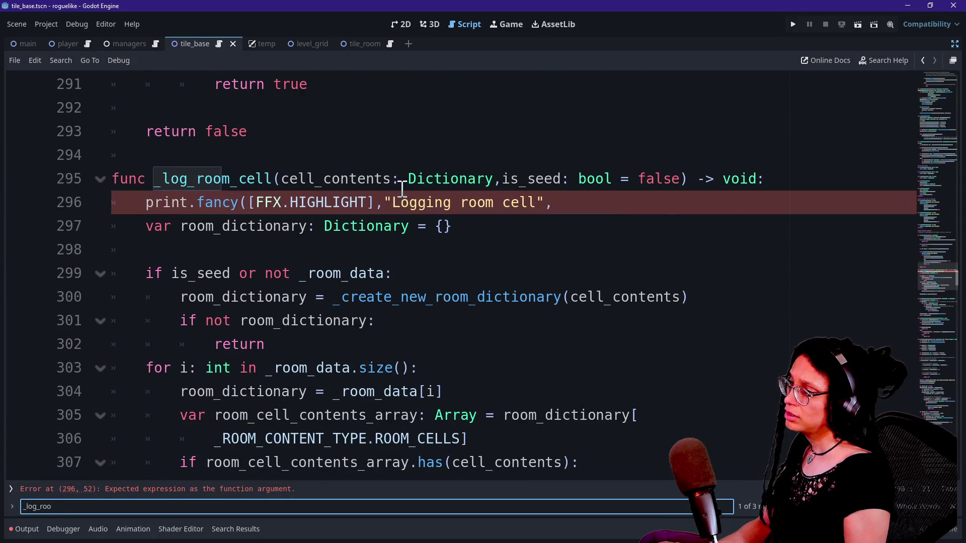
Step: End the message with "Logging room cell:" and start a _get_cell_content(cell_contents, call
{"action": "left_click_drag", "start_coordinate": [402, 190], "coordinate": [622, 205]}
{"action": "left_click", "coordinate": [624, 205]}
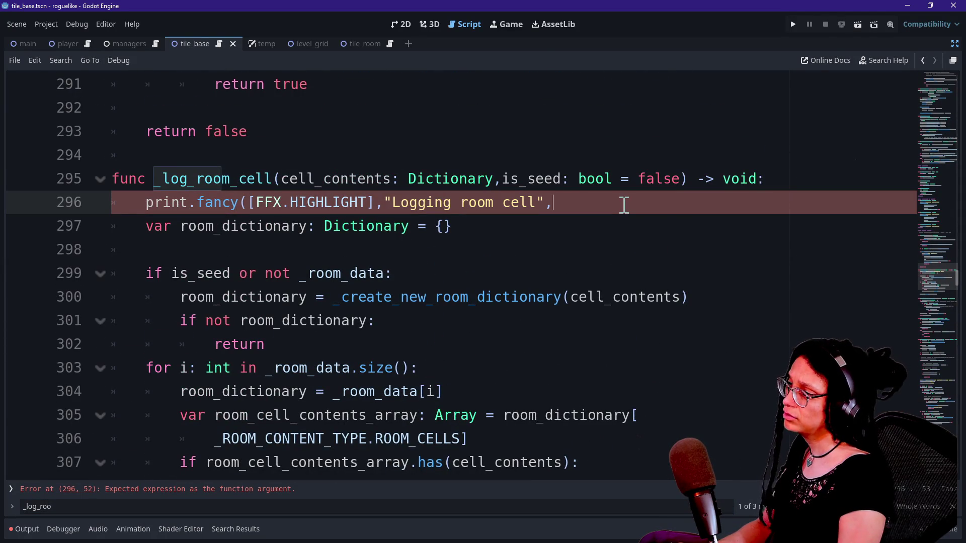
{"action": "type", "text": "c"}
{"action": "key", "text": "BackSpace"}
{"action": "key", "text": "BackSpace"}
{"action": "key", "text": "BackSpace"}
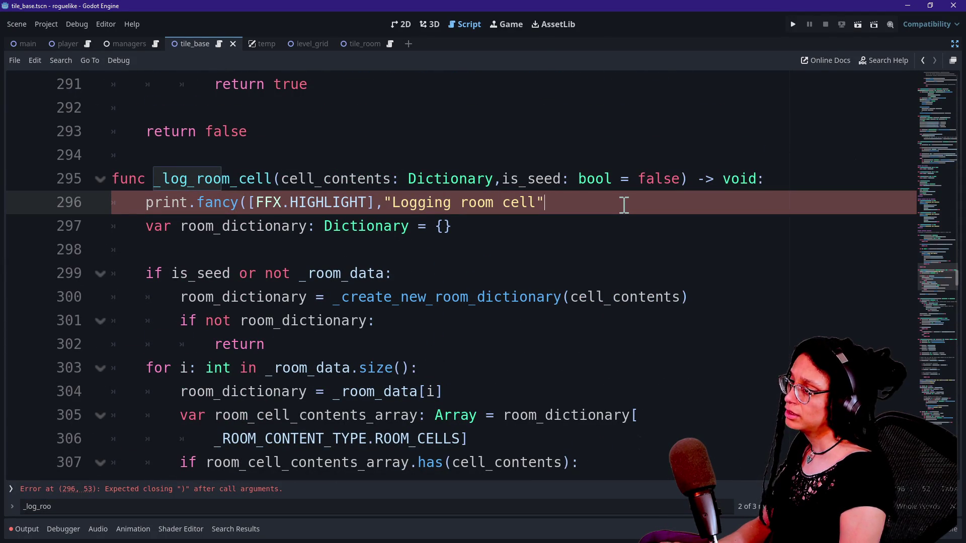
{"action": "type", "text": ":\""}
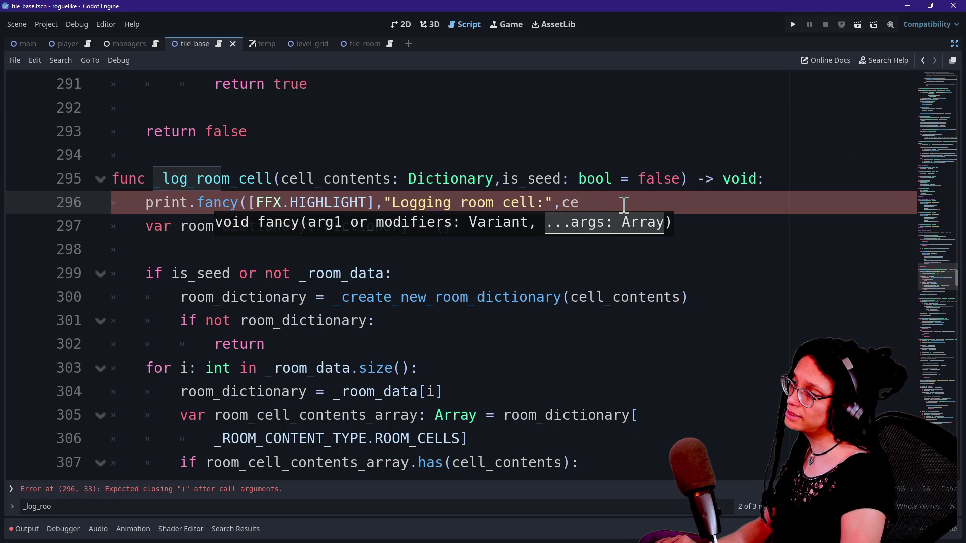
{"action": "key", "text": "BackSpace"}
{"action": "key", "text": "BackSpace"}
{"action": "key", "text": "BackSpace"}
{"action": "type", "text": "_get_"}
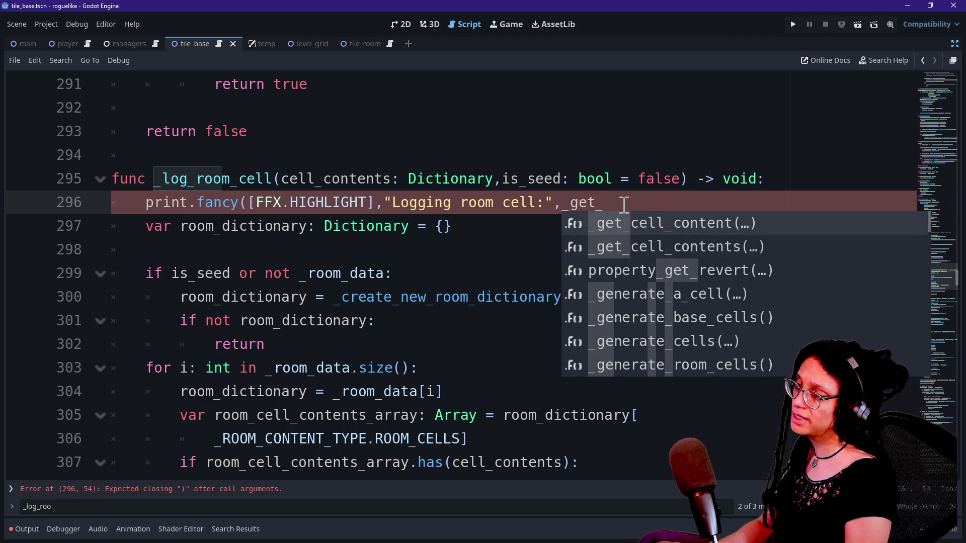
{"action": "key", "text": "Return"}
{"action": "type", "text": "ll_content(cell"}
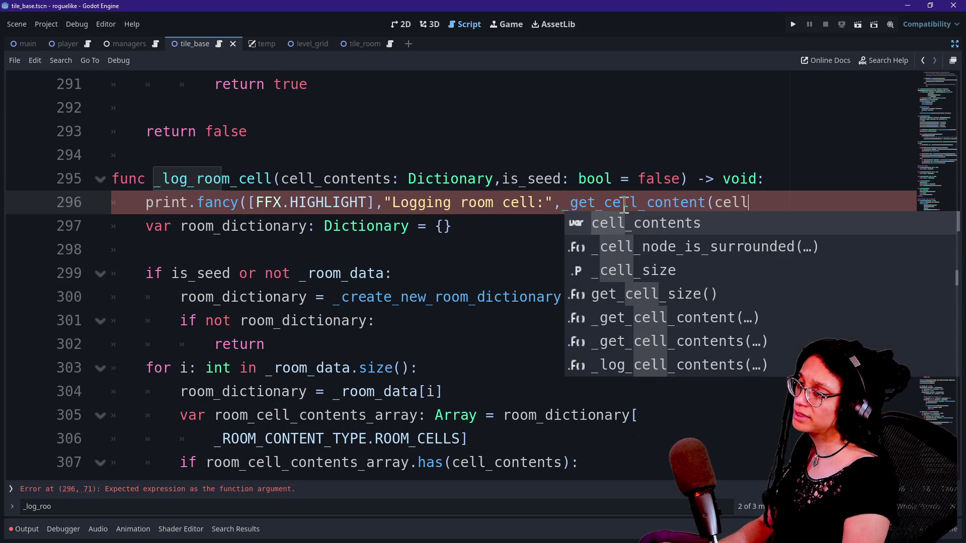
{"action": "type", "text": "_contents"}
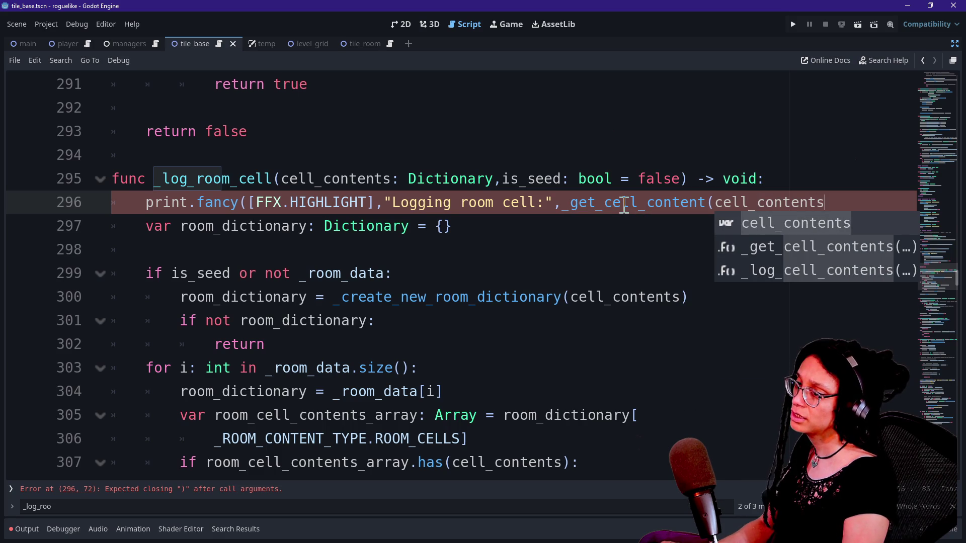
{"action": "type", "text": ","}
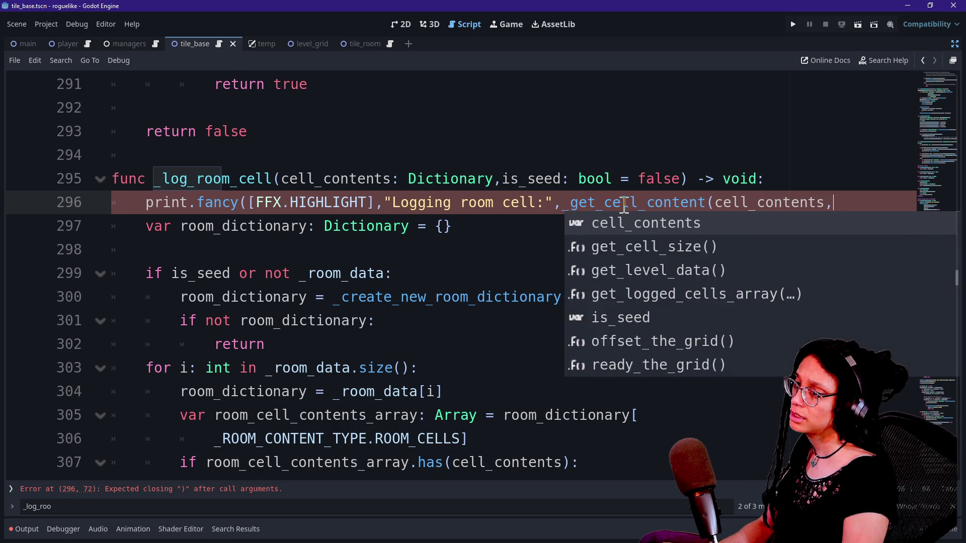
Step: Complete the call with _CELL_CONTENT_TYPE.ID as its second argument
{"action": "left_click", "coordinate": [715, 206]}
{"action": "key", "text": "Return"}
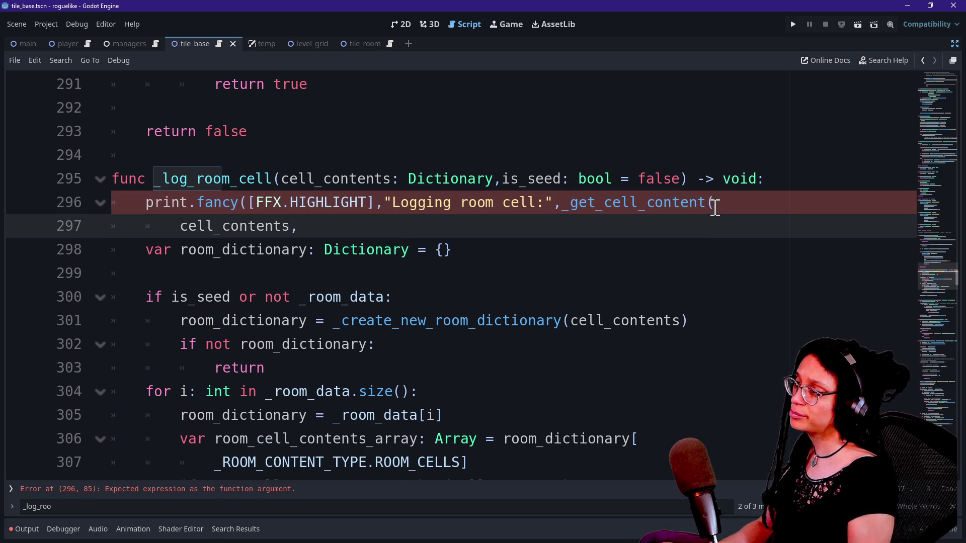
{"action": "left_click", "coordinate": [373, 225]}
{"action": "type", "text": "CELL"}
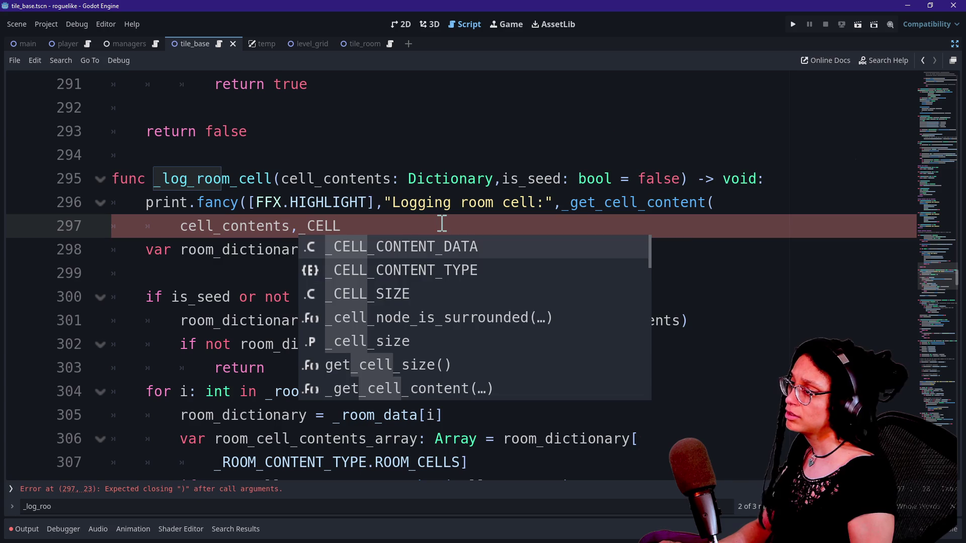
{"action": "key", "text": "Down"}
{"action": "key", "text": "Return"}
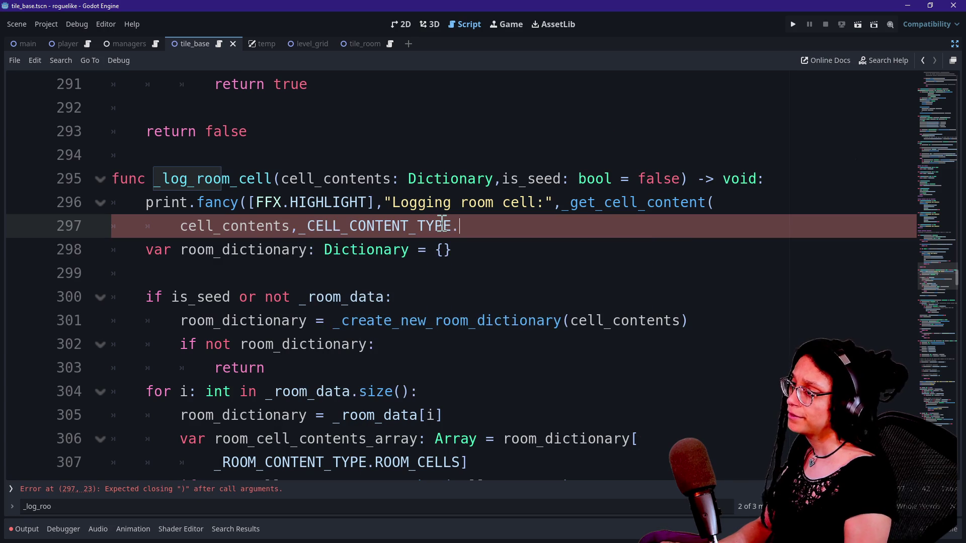
{"action": "type", "text": "ID]"}
{"action": "key", "text": "BackSpace"}
{"action": "mouse_move", "coordinate": [334, 218]}
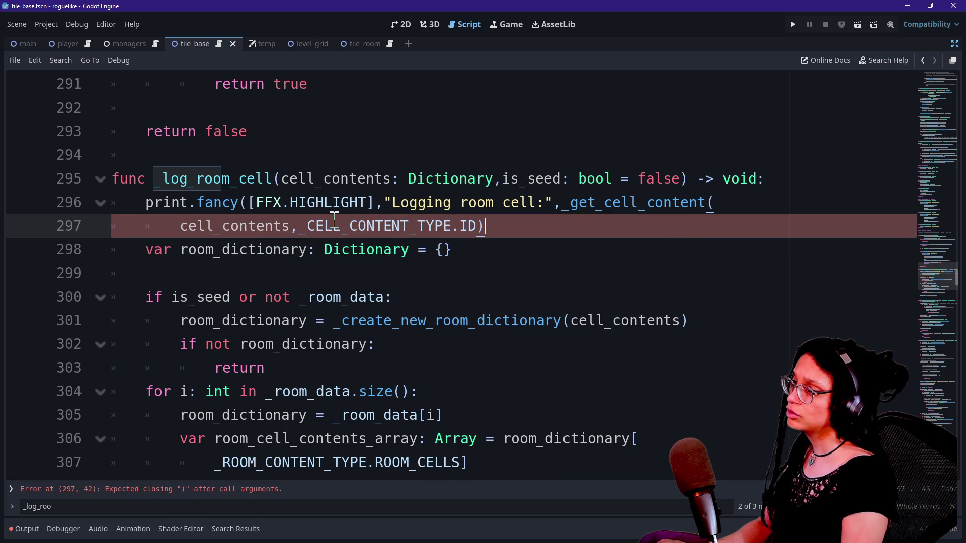
{"action": "type", "text": "))"}
Step: Wrap the _get_cell_content call in str(), save, and run the project
{"action": "left_click_drag", "start_coordinate": [162, 202], "coordinate": [452, 226]}
{"action": "key", "text": "ctrl+s"}
{"action": "left_click", "coordinate": [561, 202]}
{"action": "type", "text": "str("}
{"action": "left_click", "coordinate": [498, 228]}
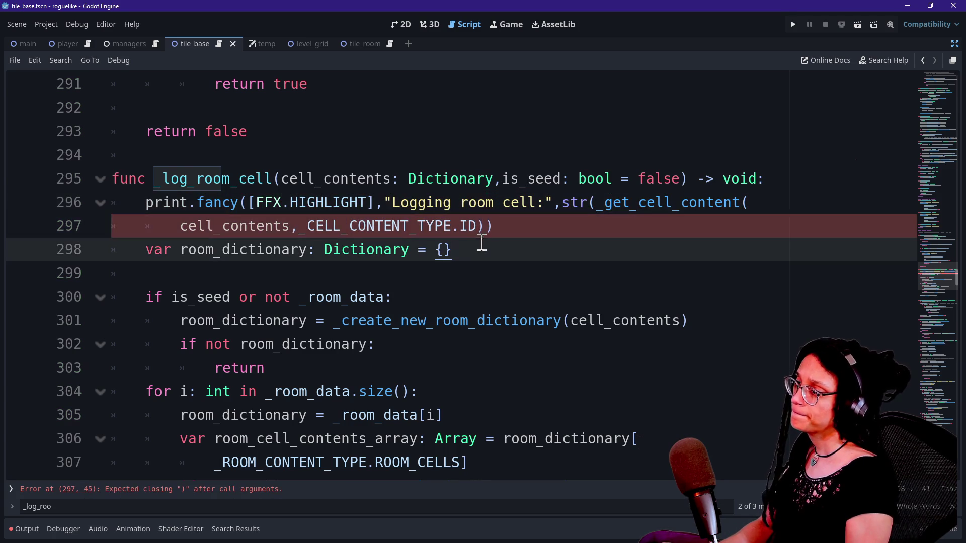
{"action": "left_click", "coordinate": [492, 126]}
{"action": "key", "text": "ctrl+s"}
{"action": "left_click", "coordinate": [793, 26]}
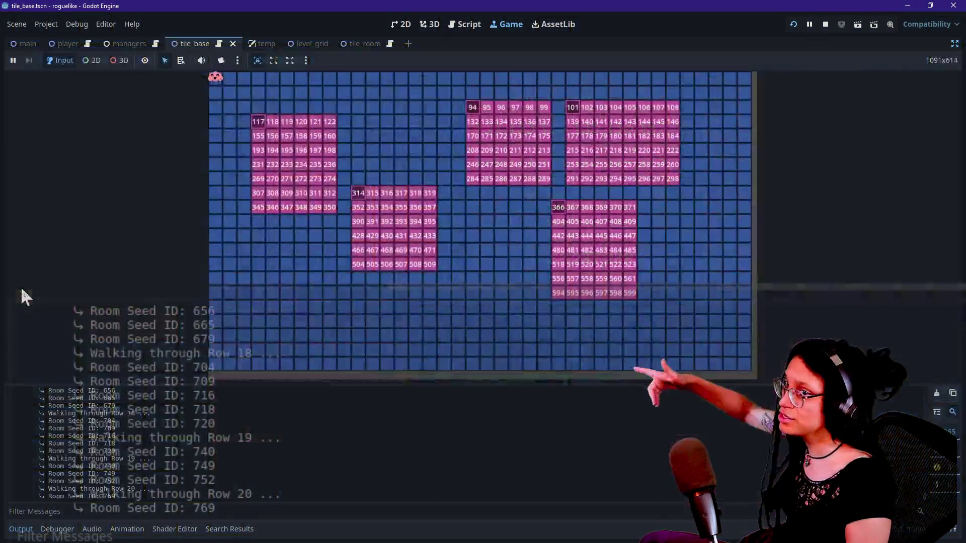
Step: Scroll through the Output log to inspect the logged room cells and their Seed flags
{"action": "scroll", "coordinate": [295, 327], "scroll_direction": "up", "scroll_amount": 10}
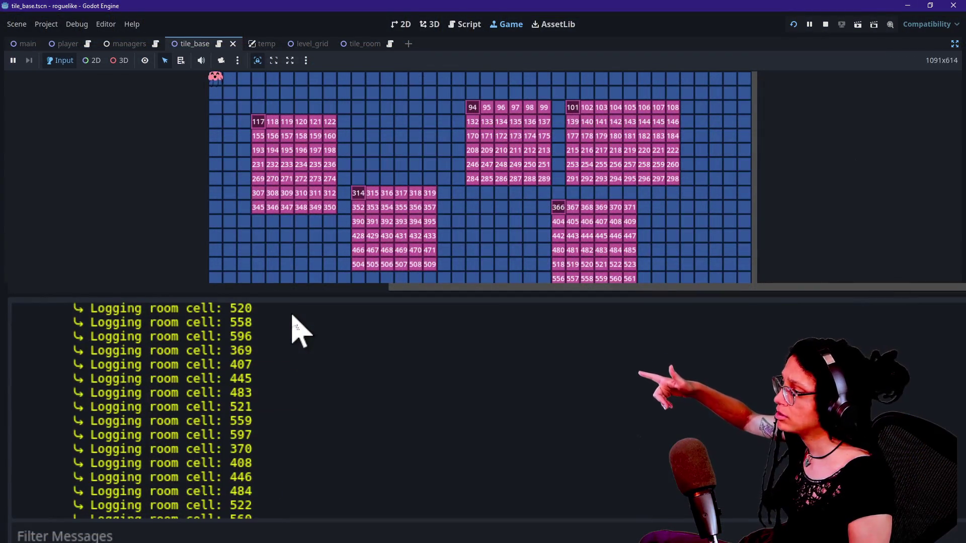
{"action": "scroll", "coordinate": [139, 381], "scroll_direction": "up", "scroll_amount": 5}
{"action": "scroll", "coordinate": [142, 390], "scroll_direction": "up", "scroll_amount": 6}
{"action": "scroll", "coordinate": [142, 390], "scroll_direction": "down", "scroll_amount": 2}
{"action": "scroll", "coordinate": [142, 392], "scroll_direction": "up", "scroll_amount": 10}
{"action": "scroll", "coordinate": [139, 388], "scroll_direction": "up", "scroll_amount": 8}
{"action": "scroll", "coordinate": [139, 388], "scroll_direction": "down", "scroll_amount": 4}
{"action": "scroll", "coordinate": [141, 390], "scroll_direction": "down", "scroll_amount": 2}
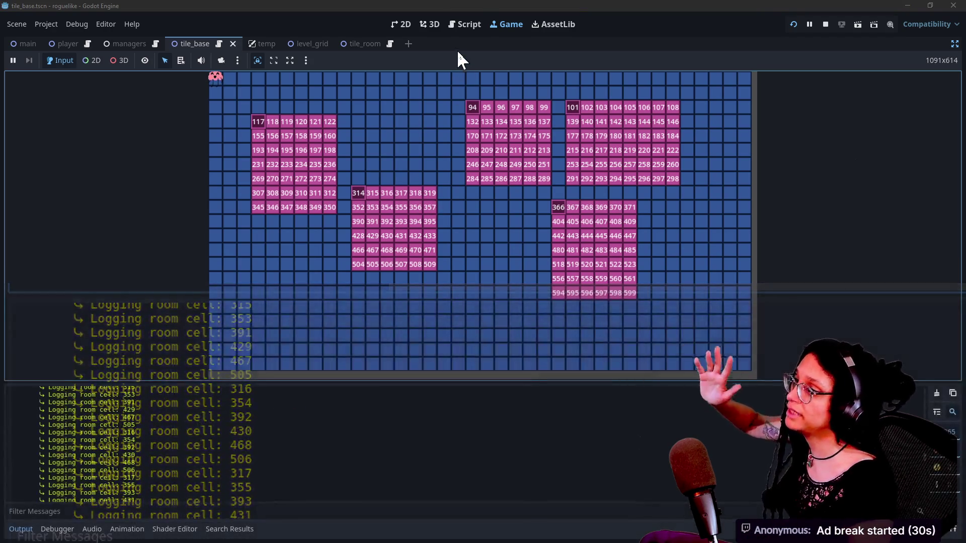
Step: Check the print line in the script and rerun the game with F5
{"action": "left_click", "coordinate": [461, 25]}
{"action": "left_click", "coordinate": [511, 321]}
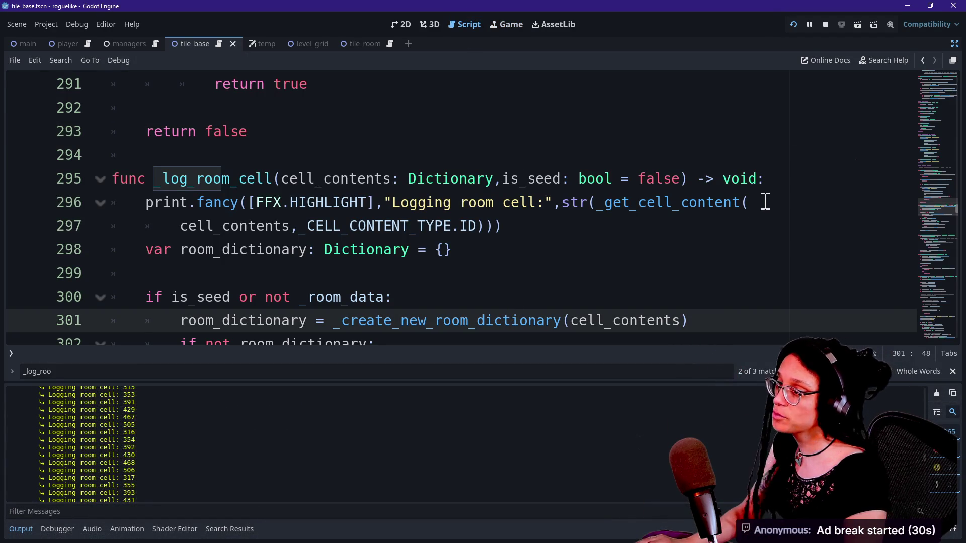
{"action": "left_click", "coordinate": [753, 202]}
{"action": "key", "text": "F5"}
{"action": "scroll", "coordinate": [297, 513], "scroll_direction": "up", "scroll_amount": 3}
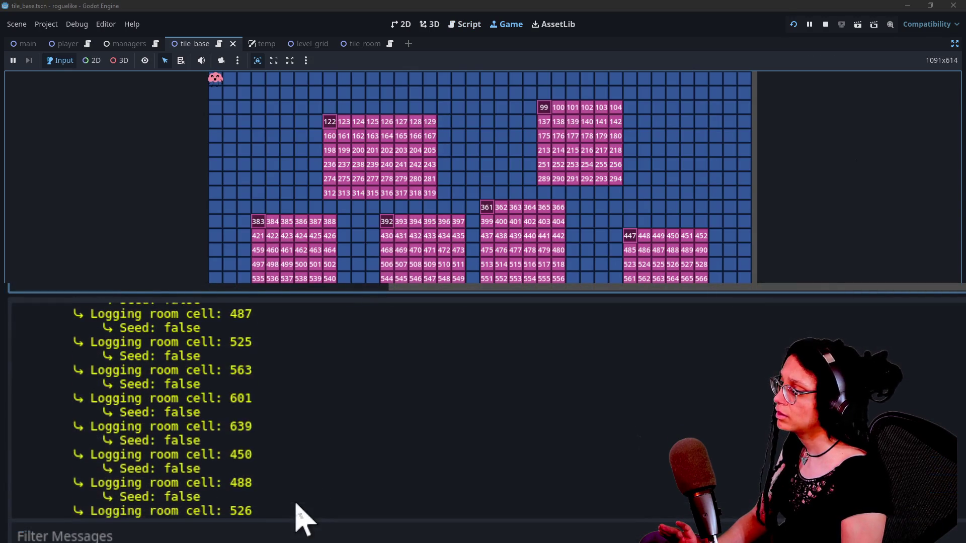
Step: Filter the running game's output log by 'seed: true'
{"action": "left_click", "coordinate": [166, 348]}
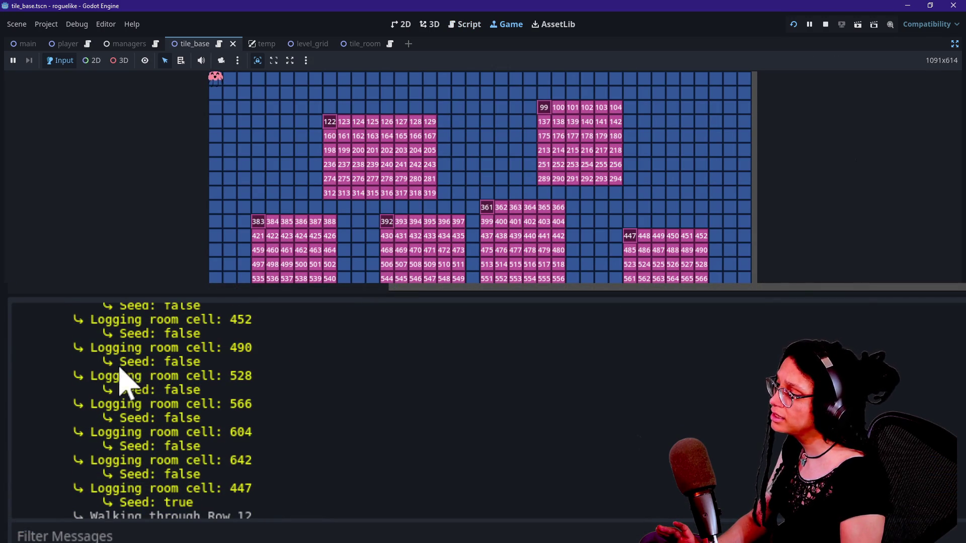
{"action": "left_click", "coordinate": [196, 533]}
{"action": "type", "text": "seed:"}
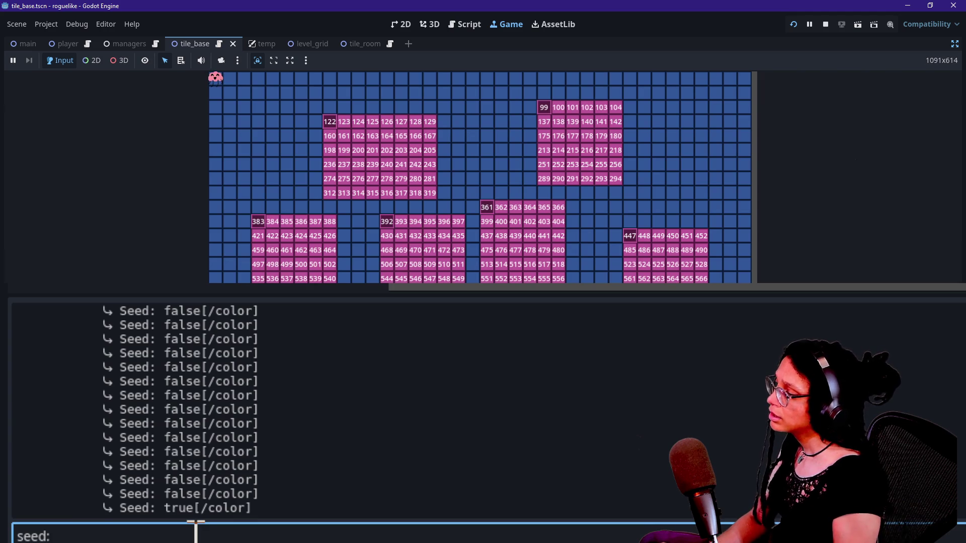
{"action": "scroll", "coordinate": [163, 395], "scroll_direction": "up", "scroll_amount": 3}
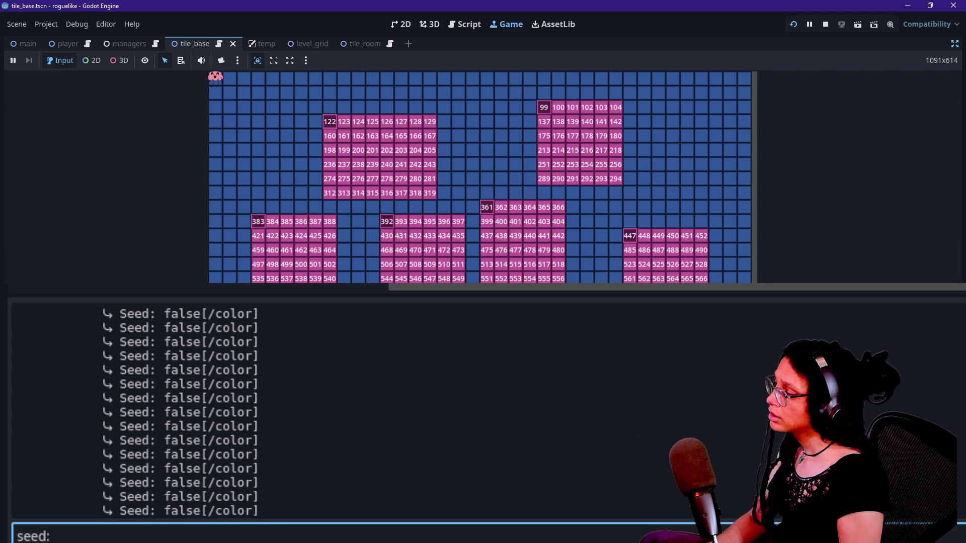
{"action": "type", "text": " true"}
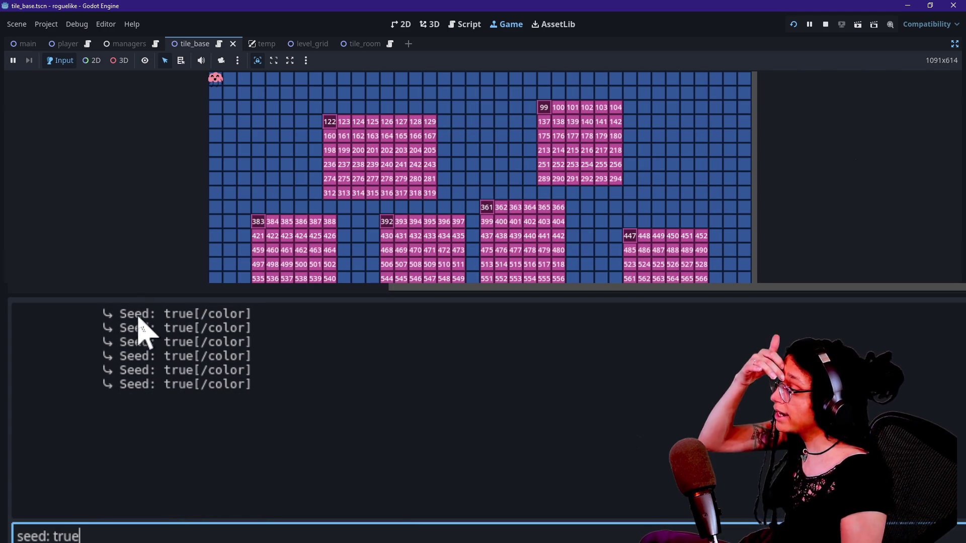
Step: Inspect the filtered Seed: true lines, then go back to the print line in the script
{"action": "mouse_move", "coordinate": [164, 313]}
{"action": "left_mouse_down"}
{"action": "mouse_move", "coordinate": [190, 330]}
{"action": "mouse_move", "coordinate": [170, 315]}
{"action": "mouse_move", "coordinate": [185, 319]}
{"action": "mouse_move", "coordinate": [168, 339]}
{"action": "mouse_move", "coordinate": [190, 346]}
{"action": "mouse_move", "coordinate": [169, 372]}
{"action": "mouse_move", "coordinate": [205, 395]}
{"action": "left_mouse_up"}
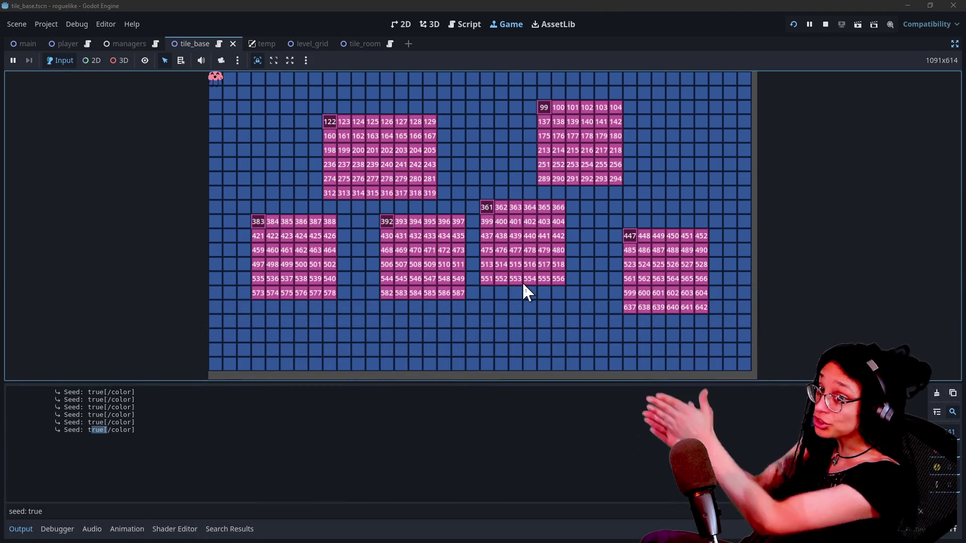
{"action": "mouse_move", "coordinate": [18, 401]}
{"action": "left_mouse_down"}
{"action": "mouse_move", "coordinate": [35, 425]}
{"action": "mouse_move", "coordinate": [99, 430]}
{"action": "left_mouse_up"}
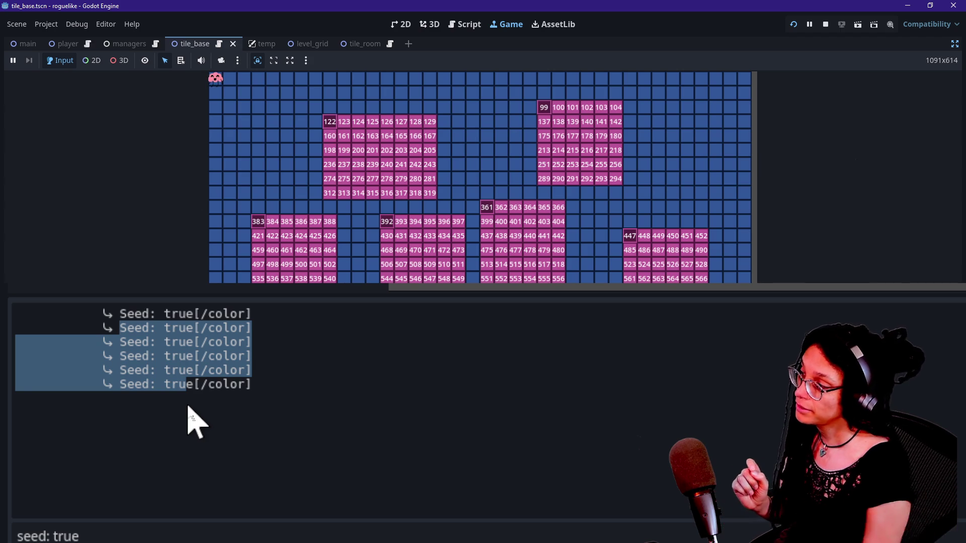
{"action": "left_click", "coordinate": [160, 371]}
{"action": "left_click_drag", "start_coordinate": [153, 313], "coordinate": [342, 400]}
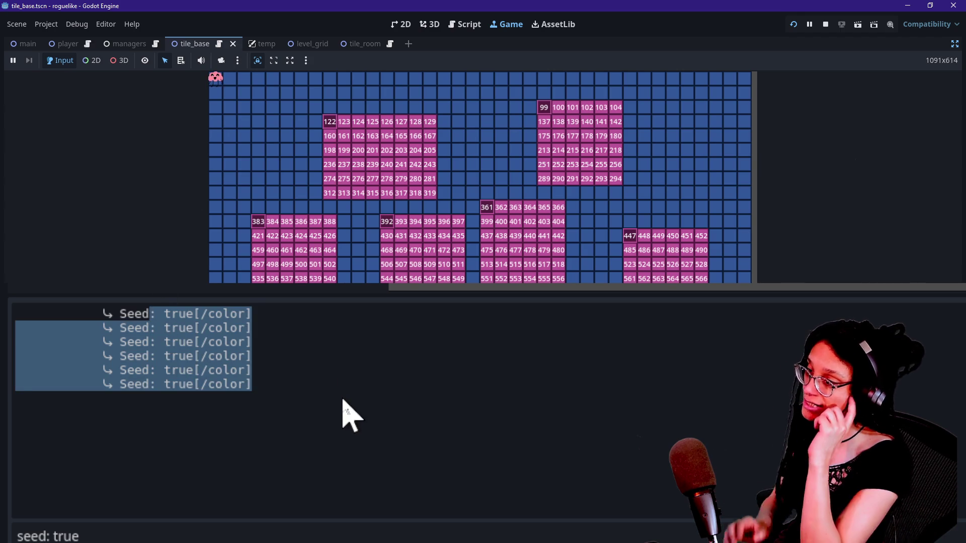
{"action": "left_click", "coordinate": [320, 356]}
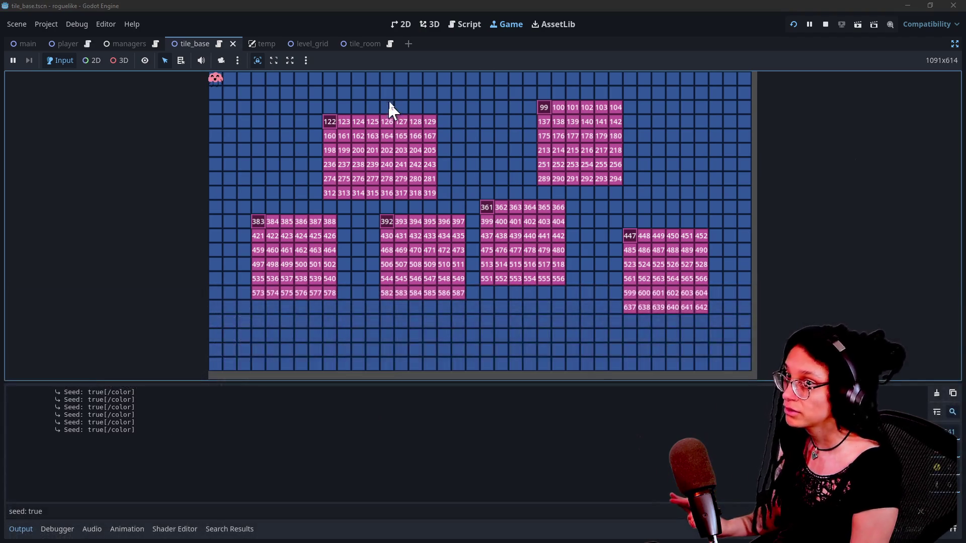
{"action": "left_click", "coordinate": [467, 25]}
{"action": "left_click", "coordinate": [444, 194]}
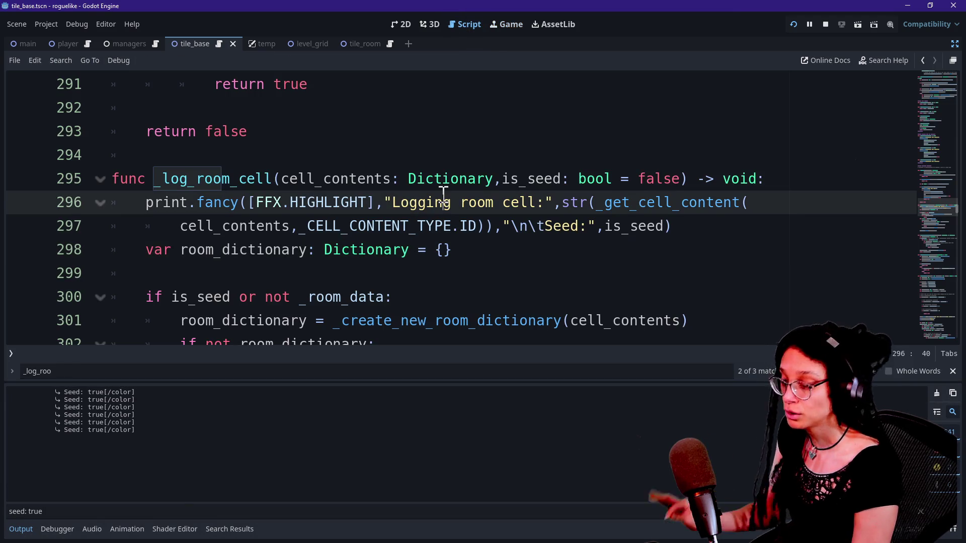
{"action": "key", "text": "ctrl+j"}
{"action": "key", "text": "Down"}
{"action": "key", "text": "Down"}
{"action": "key", "text": "Down"}
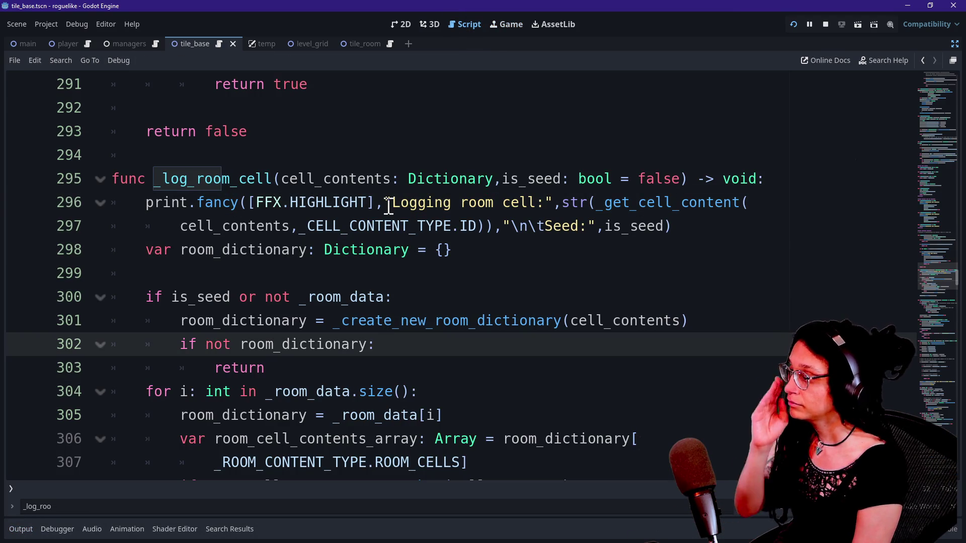
{"action": "left_click", "coordinate": [389, 201]}
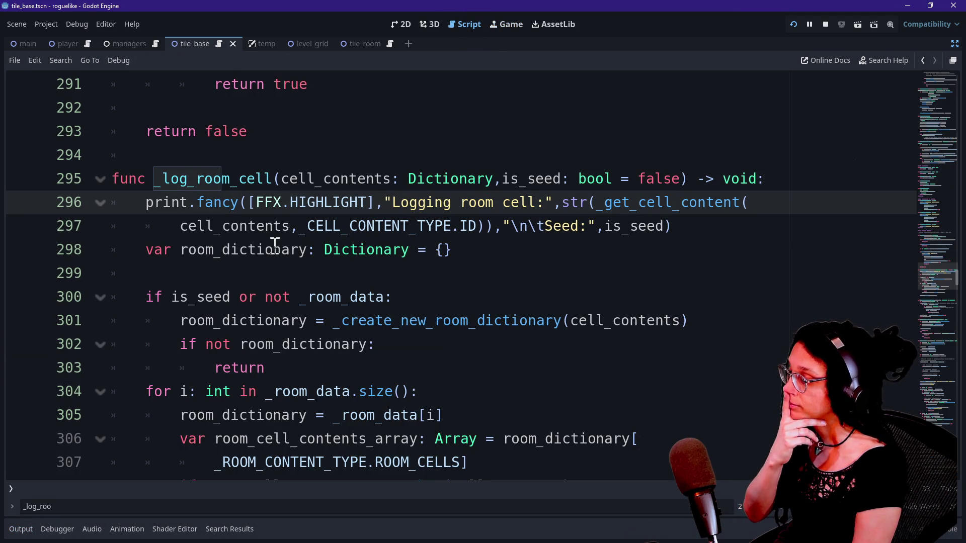
{"action": "left_click", "coordinate": [294, 250]}
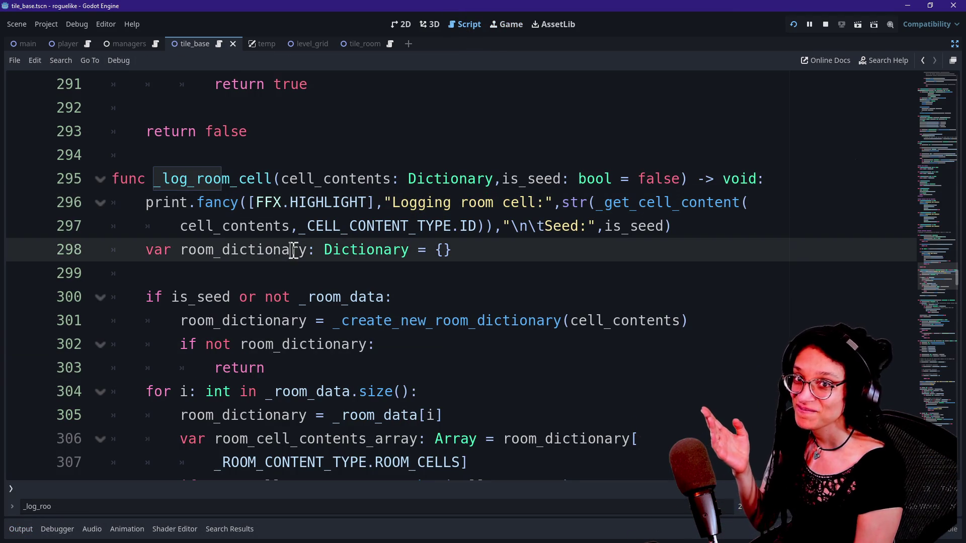
{"action": "left_click_drag", "start_coordinate": [251, 202], "coordinate": [371, 258]}
{"action": "key", "text": "Down"}
{"action": "key", "text": "Down"}
{"action": "key", "text": "Down"}
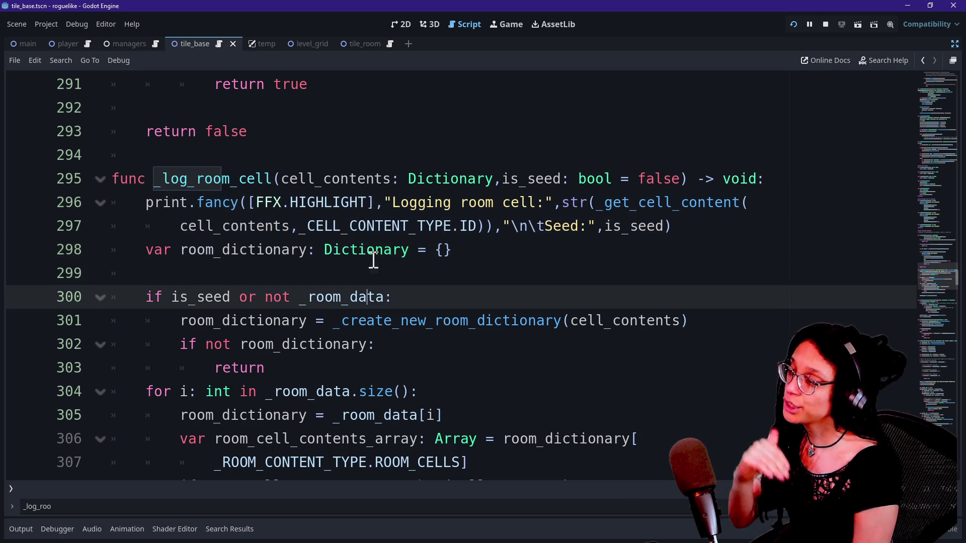
{"action": "key", "text": "Down"}
{"action": "key", "text": "Down"}
{"action": "key", "text": "Down"}
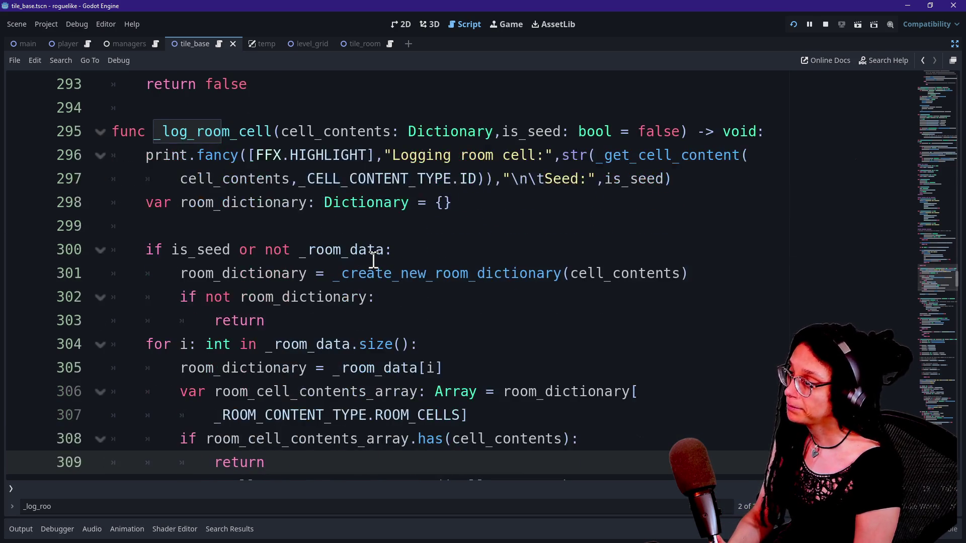
{"action": "key", "text": "Down"}
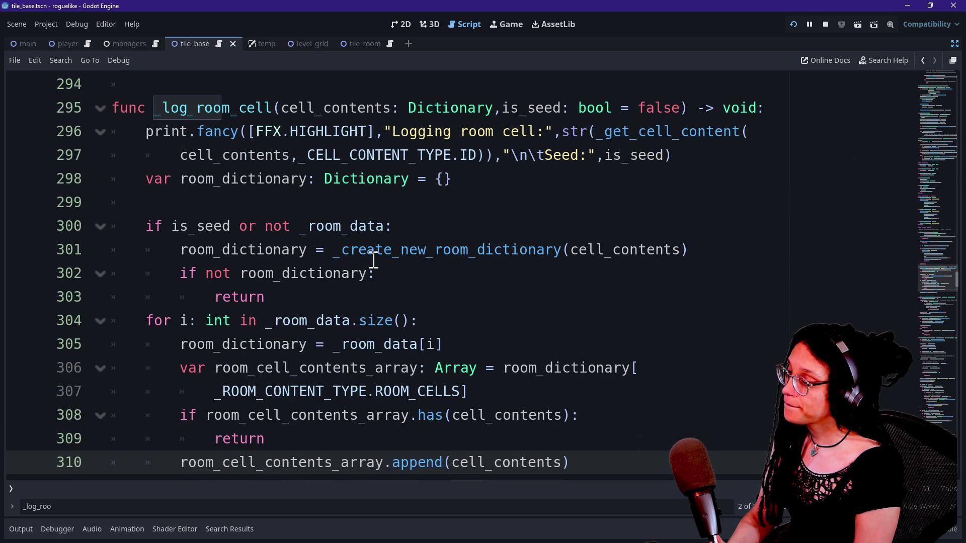
{"action": "key", "text": "Return"}
{"action": "key", "text": "Return"}
{"action": "key", "text": "BackSpace"}
{"action": "type", "text": "_room_data.append(room_dictionary)"}
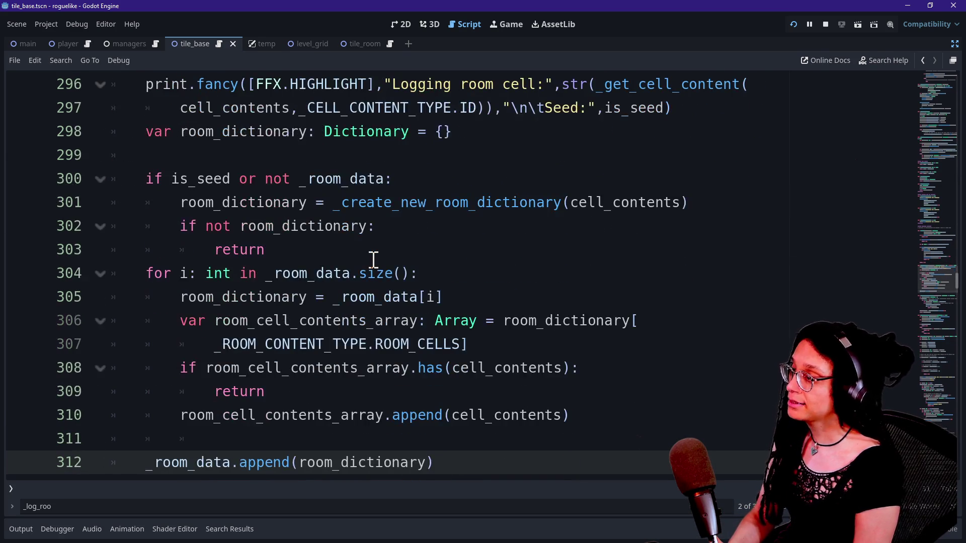
{"action": "key", "text": "Return"}
{"action": "key", "text": "BackSpace"}
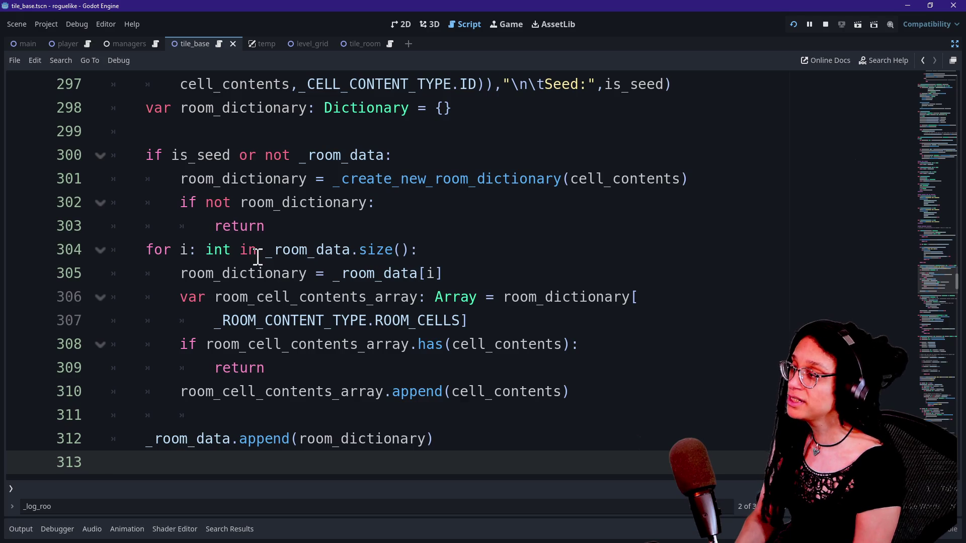
{"action": "key", "text": "Down"}
{"action": "key", "text": "Down"}
{"action": "key", "text": "Down"}
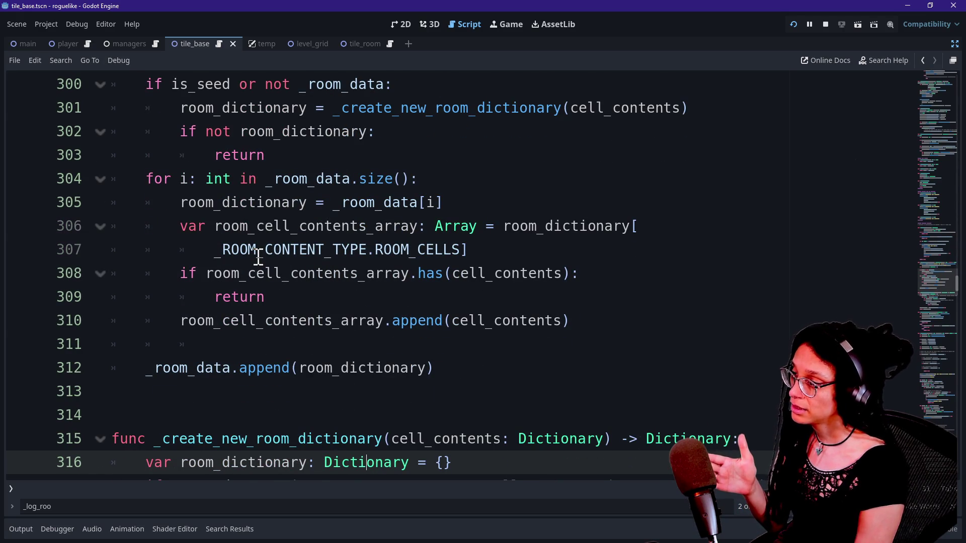
{"action": "mouse_move", "coordinate": [198, 273]}
{"action": "left_mouse_down"}
{"action": "mouse_move", "coordinate": [588, 290]}
{"action": "mouse_move", "coordinate": [112, 274]}
{"action": "left_mouse_up"}
{"action": "left_click", "coordinate": [112, 274]}
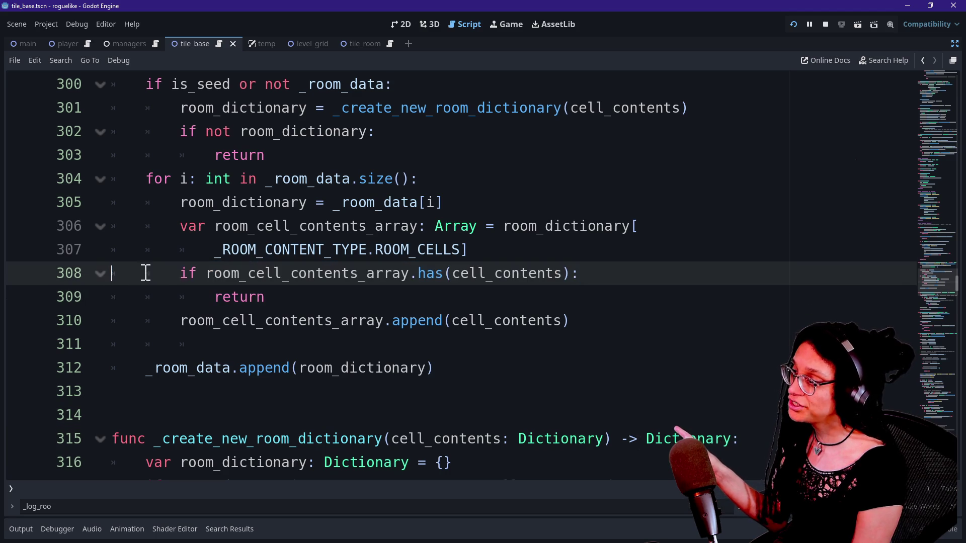
{"action": "mouse_move", "coordinate": [177, 273]}
{"action": "left_mouse_down"}
{"action": "mouse_move", "coordinate": [667, 284]}
{"action": "mouse_move", "coordinate": [222, 273]}
{"action": "mouse_move", "coordinate": [549, 275]}
{"action": "left_mouse_up"}
{"action": "left_click", "coordinate": [636, 273]}
{"action": "left_click", "coordinate": [221, 274]}
{"action": "left_click", "coordinate": [547, 276]}
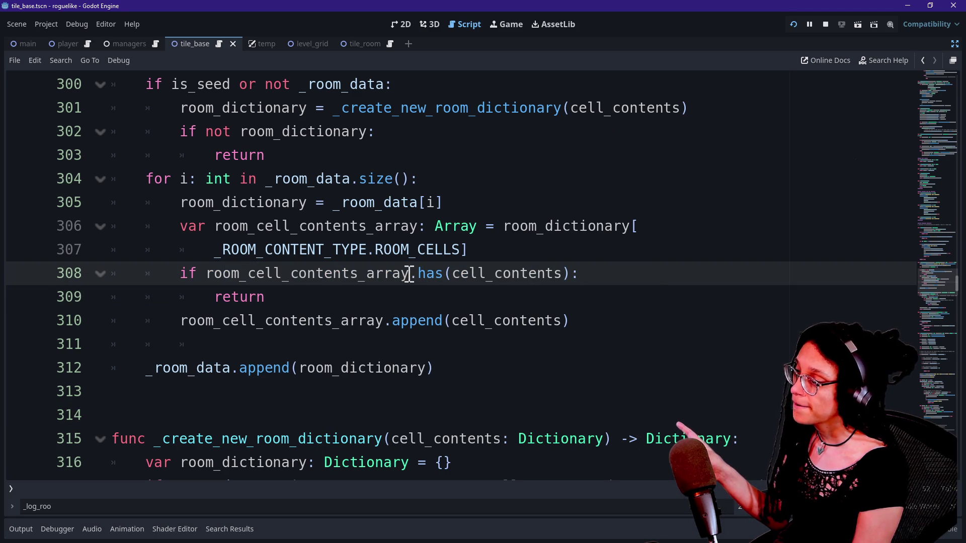
{"action": "mouse_move", "coordinate": [209, 274]}
{"action": "left_mouse_down"}
{"action": "mouse_move", "coordinate": [463, 274]}
{"action": "mouse_move", "coordinate": [416, 274]}
{"action": "left_mouse_up"}
{"action": "left_click", "coordinate": [500, 276]}
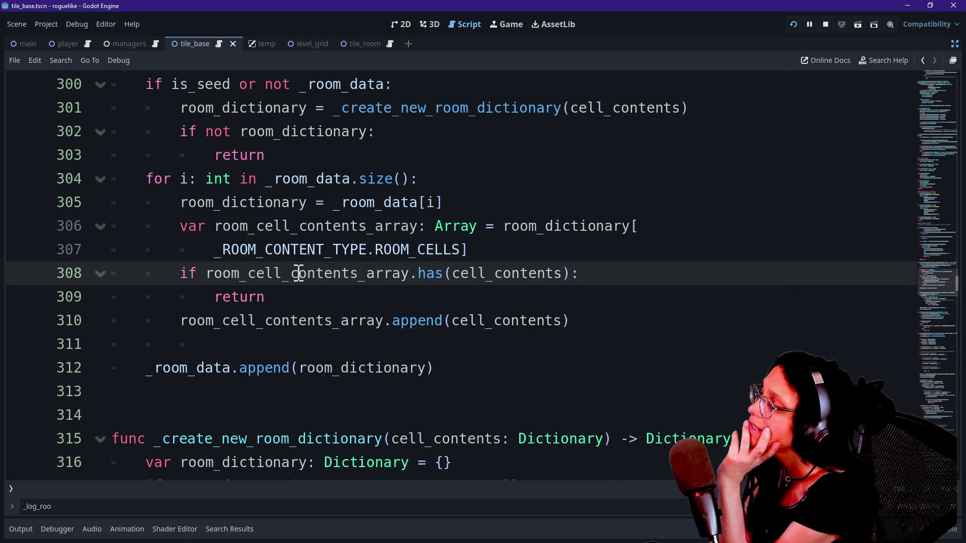
{"action": "scroll", "coordinate": [299, 275], "scroll_direction": "up", "scroll_amount": 1}
{"action": "mouse_move", "coordinate": [283, 349]}
{"action": "left_mouse_down"}
{"action": "mouse_move", "coordinate": [317, 352]}
{"action": "mouse_move", "coordinate": [325, 372]}
{"action": "left_mouse_up"}
{"action": "left_click", "coordinate": [321, 352]}
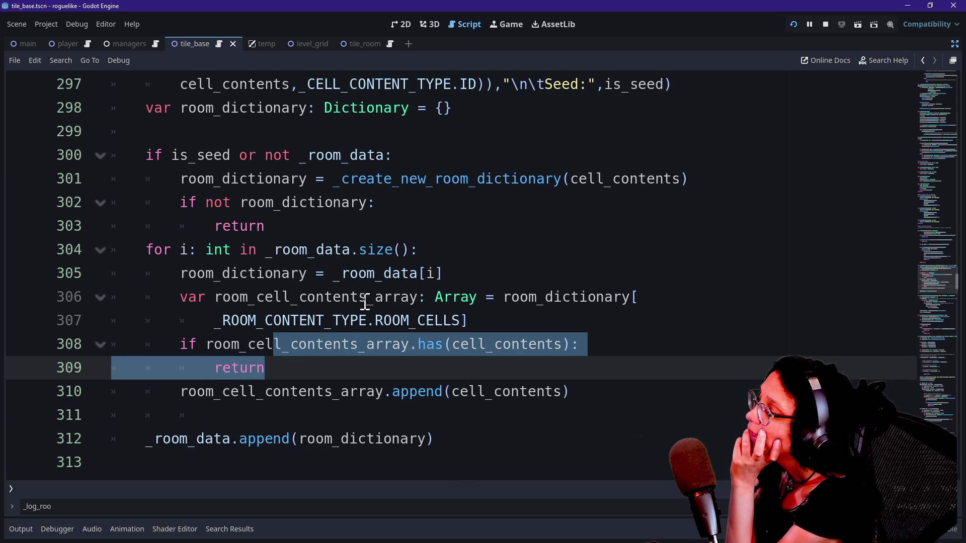
{"action": "scroll", "coordinate": [304, 263], "scroll_direction": "up", "scroll_amount": 1}
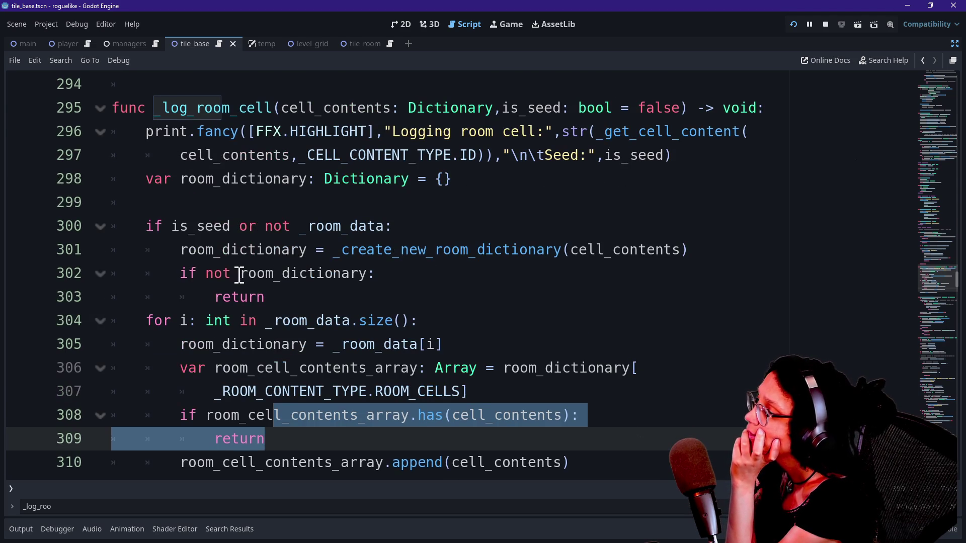
{"action": "scroll", "coordinate": [222, 352], "scroll_direction": "down", "scroll_amount": 1}
{"action": "left_click", "coordinate": [225, 362]}
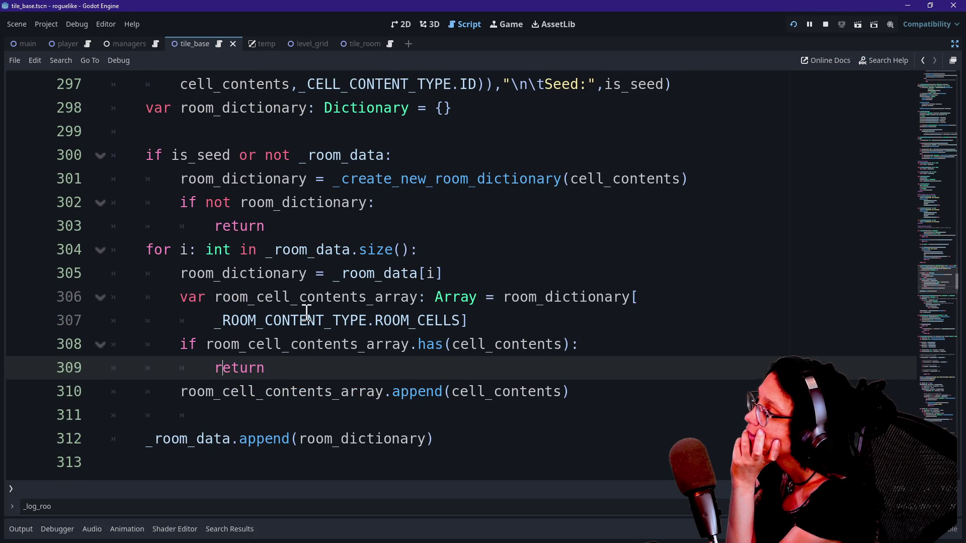
{"action": "scroll", "coordinate": [307, 312], "scroll_direction": "up", "scroll_amount": 1}
{"action": "left_click_drag", "start_coordinate": [254, 226], "coordinate": [249, 251]}
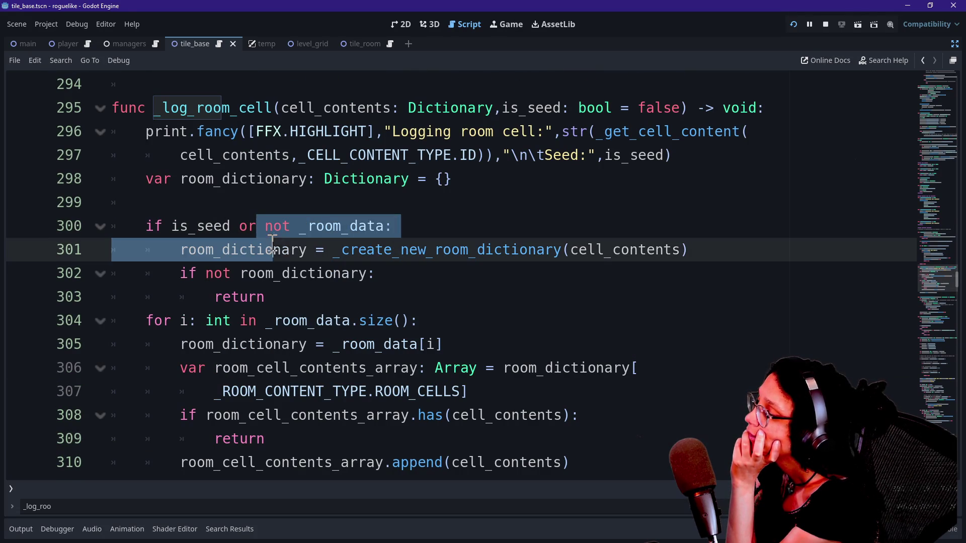
{"action": "left_click", "coordinate": [290, 259]}
{"action": "scroll", "coordinate": [290, 260], "scroll_direction": "down", "scroll_amount": 2}
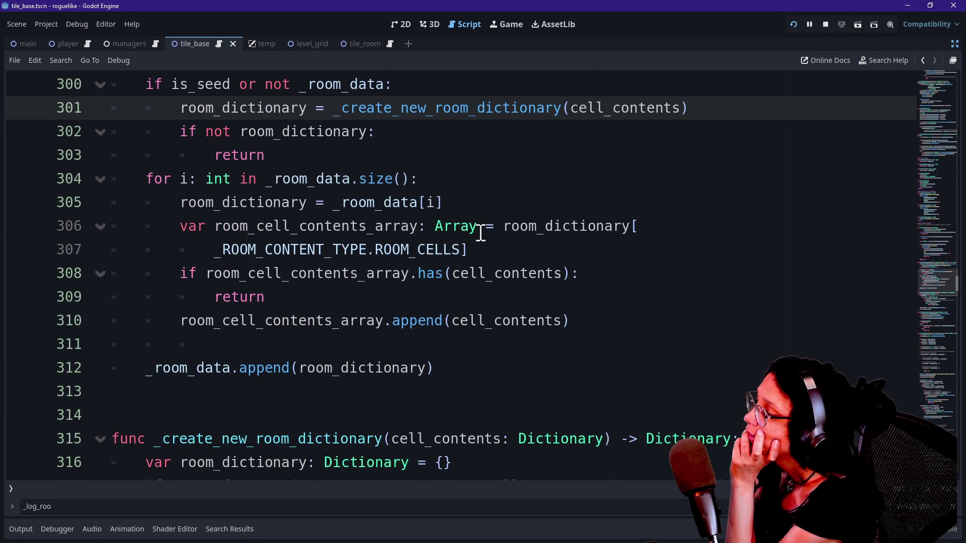
{"action": "scroll", "coordinate": [481, 233], "scroll_direction": "up", "scroll_amount": 1}
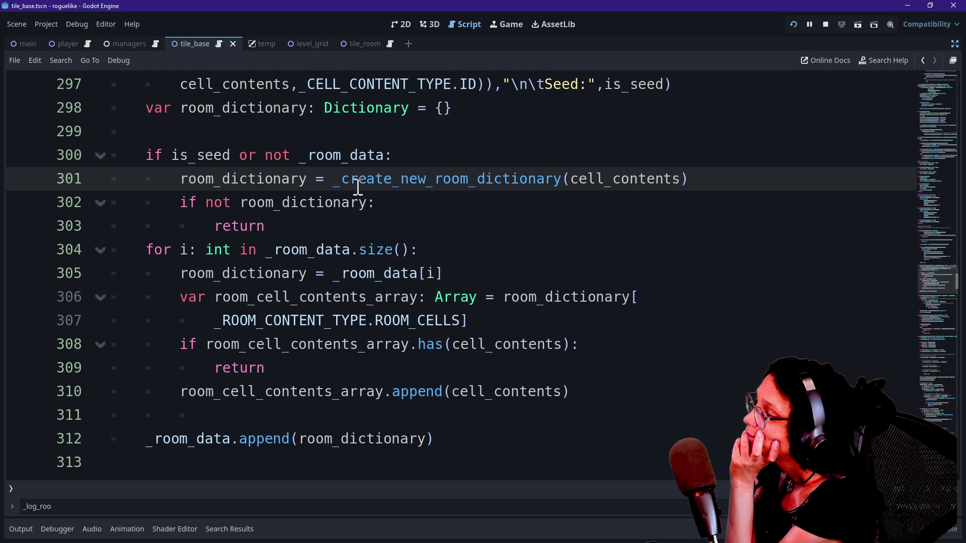
{"action": "mouse_move", "coordinate": [337, 193]}
{"action": "left_mouse_down"}
{"action": "mouse_move", "coordinate": [478, 224]}
{"action": "mouse_move", "coordinate": [604, 164]}
{"action": "left_mouse_up"}
{"action": "left_click", "coordinate": [603, 164]}
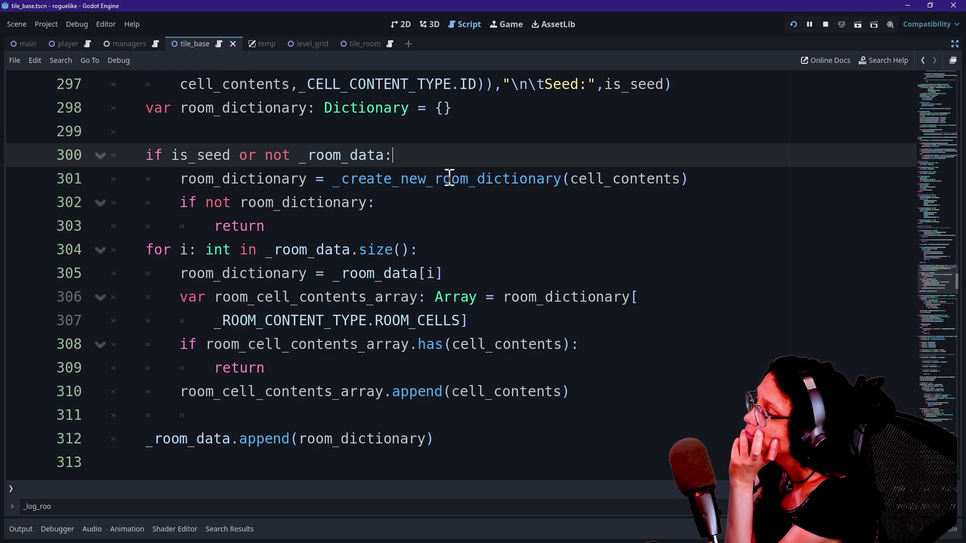
{"action": "scroll", "coordinate": [552, 157], "scroll_direction": "up", "scroll_amount": 1}
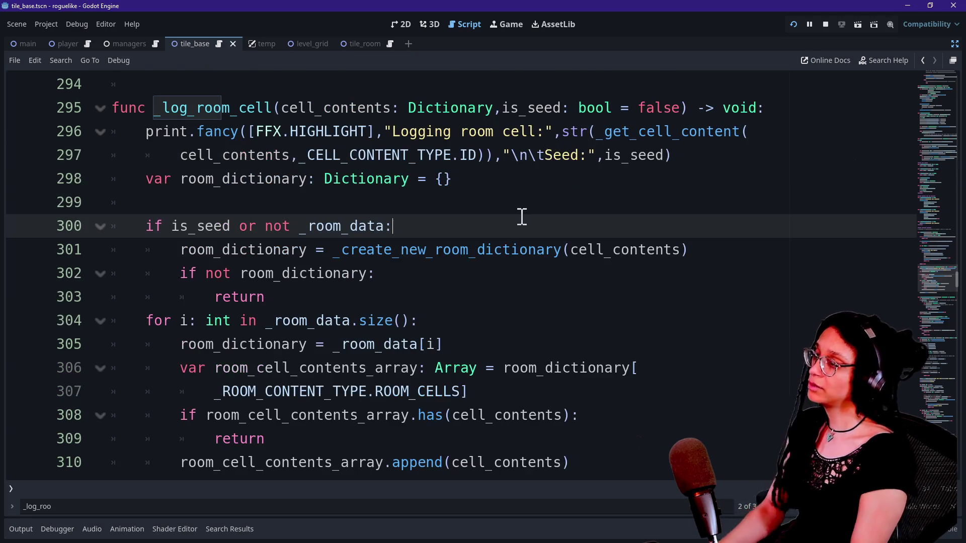
{"action": "key", "text": "Return"}
{"action": "type", "text": "pp"}
Step: Start a print.fancy([FFX.HIGHLIGHT] call on the new line under the is_seed check
{"action": "key", "text": "BackSpace"}
{"action": "key", "text": "BackSpace"}
{"action": "key", "text": "BackSpace"}
{"action": "type", "text": "rint.fancy9"}
{"action": "key", "text": "BackSpace"}
{"action": "type", "text": "0"}
{"action": "type", "text": "("}
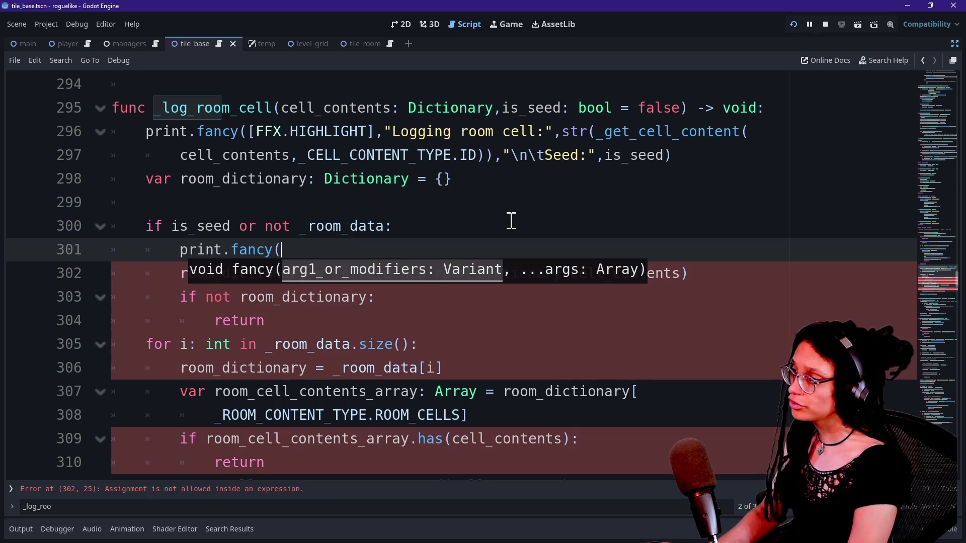
{"action": "type", "text": "X.HI"}
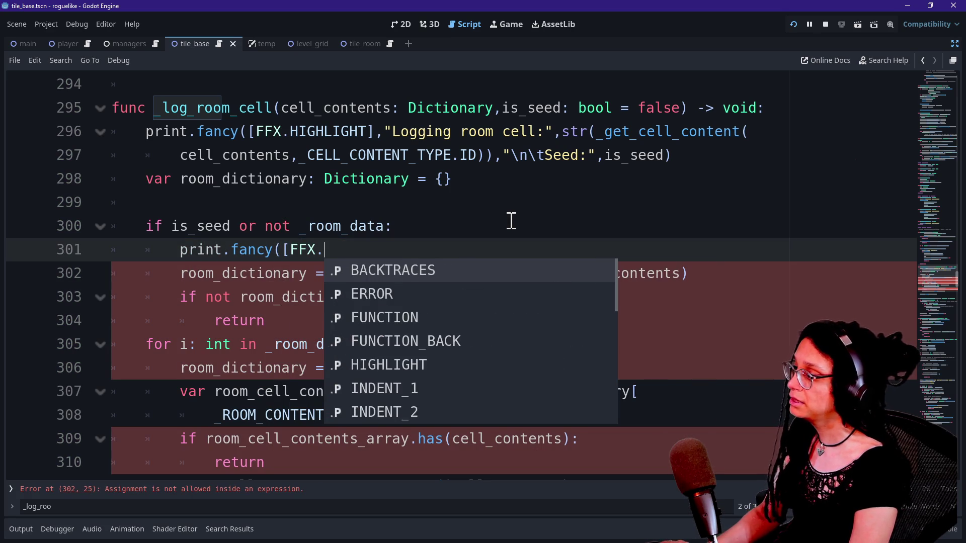
{"action": "key", "text": "Return"}
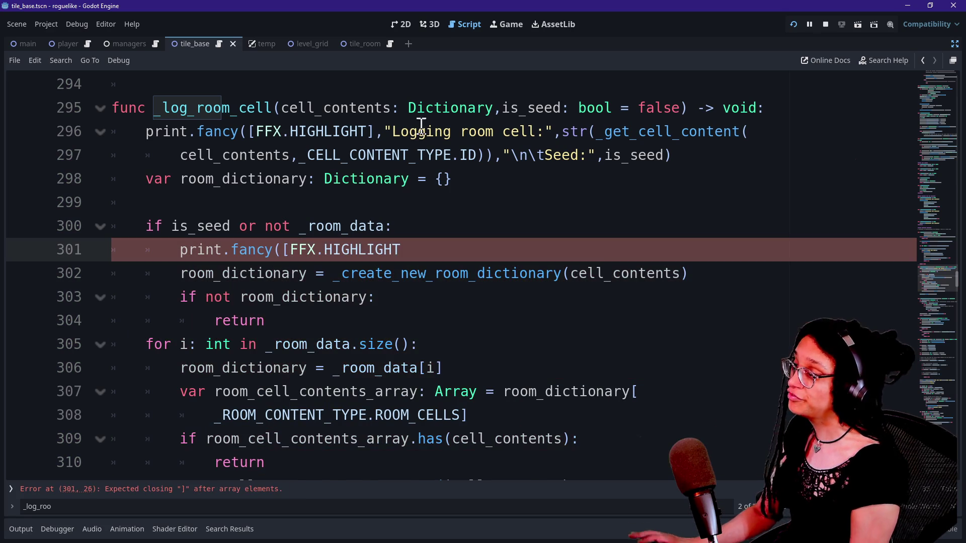
Step: Remove the FFX.HIGHLIGHT modifier from the first log line and open the new print's message string
{"action": "double_click", "coordinate": [299, 122]}
{"action": "key", "text": "BackSpace"}
{"action": "key", "text": "BackSpace"}
{"action": "key", "text": "BackSpace"}
{"action": "key", "text": "Delete"}
{"action": "key", "text": "Delete"}
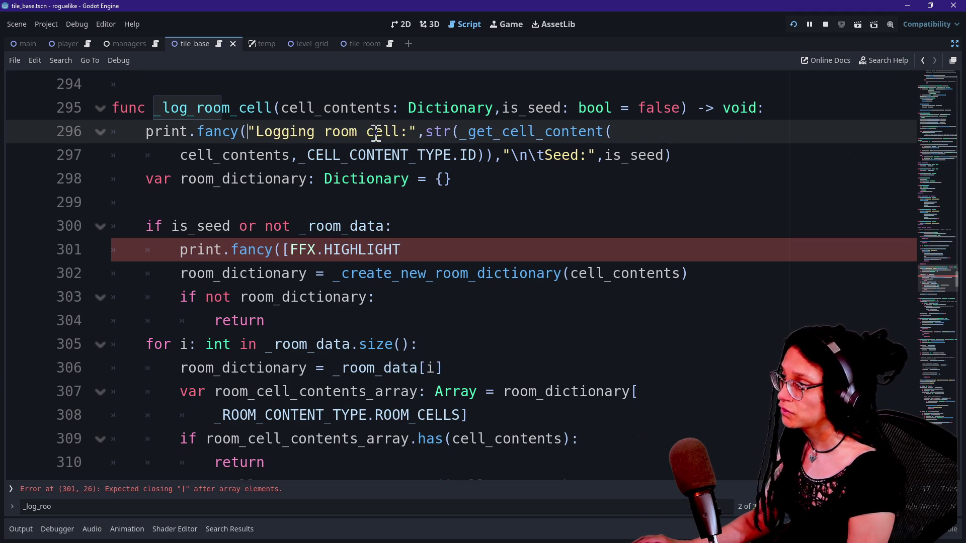
{"action": "left_click", "coordinate": [243, 270]}
{"action": "left_click", "coordinate": [452, 248]}
{"action": "type", "text": "]."}
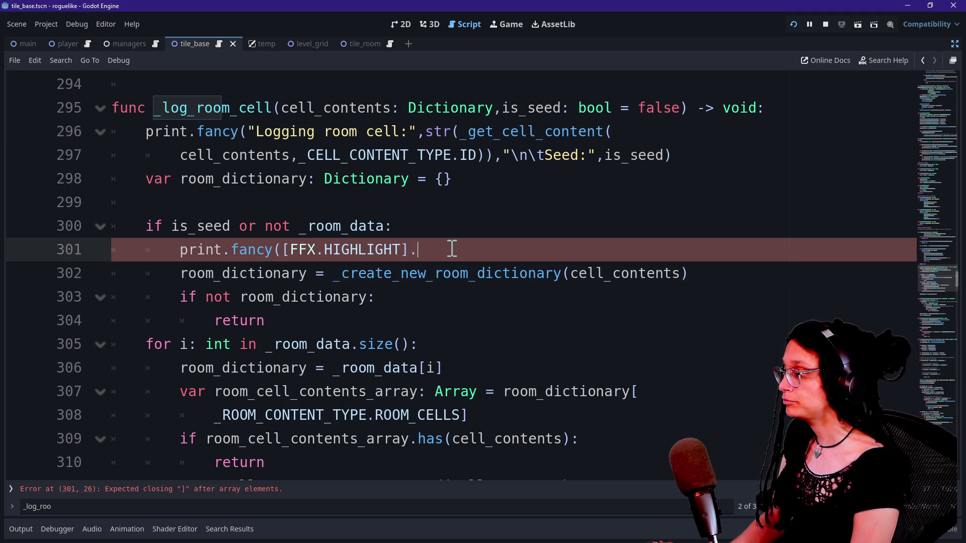
{"action": "key", "text": "BackSpace"}
{"action": "type", "text": ","}
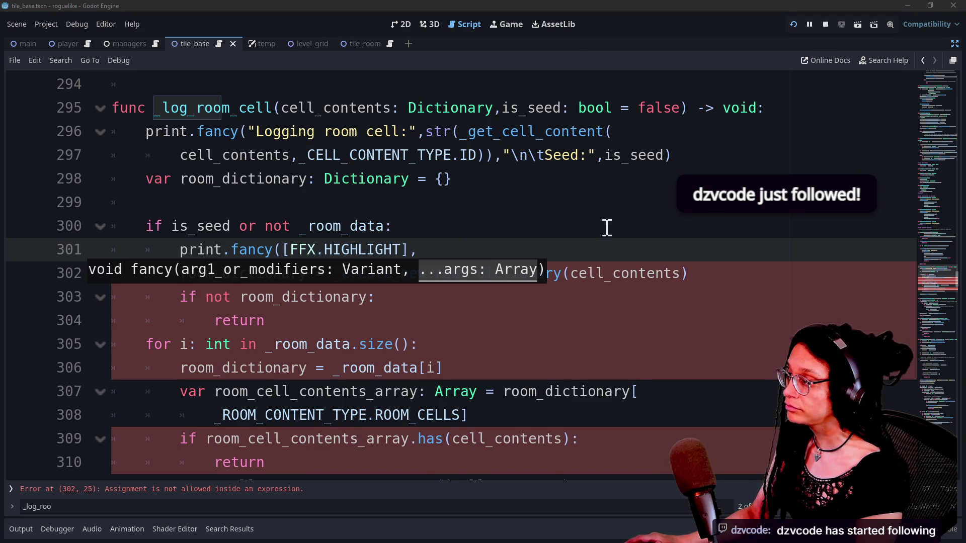
{"action": "type", "text": "\""}
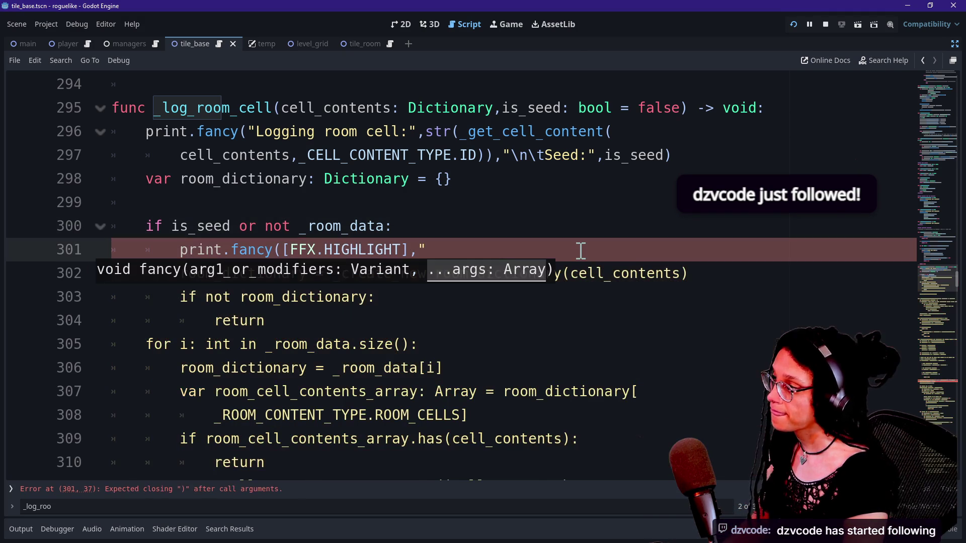
{"action": "key", "text": "Down"}
{"action": "key", "text": "Down"}
{"action": "key", "text": "Down"}
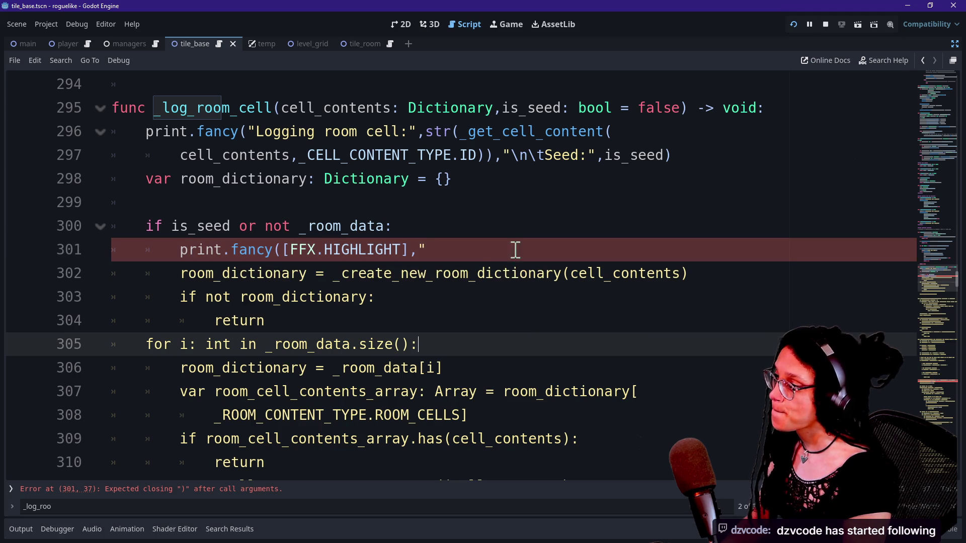
{"action": "left_click", "coordinate": [538, 251]}
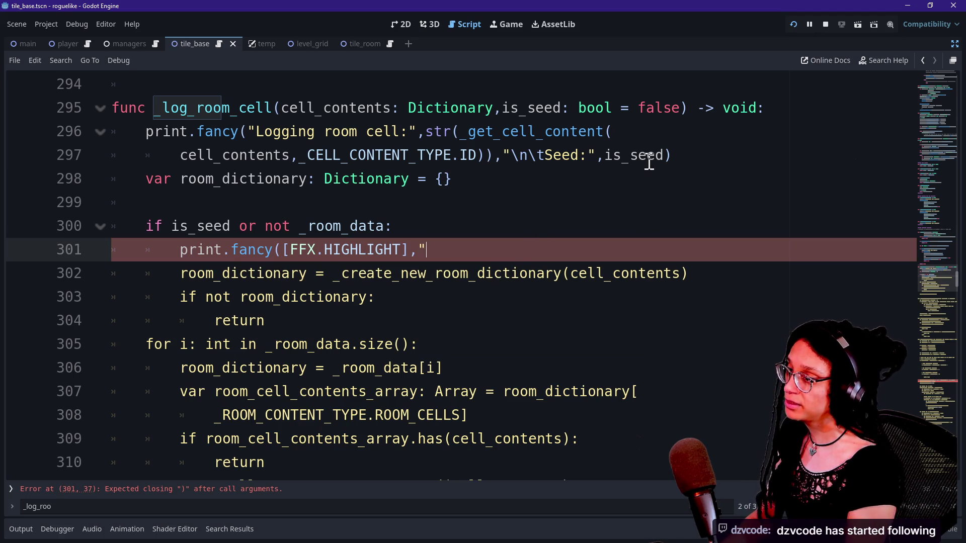
Step: Add ,"" after is_seed, type the new-dictionary message, and add a line at the function's top
{"action": "left_click", "coordinate": [664, 157]}
{"action": "type", "text": ",\""}
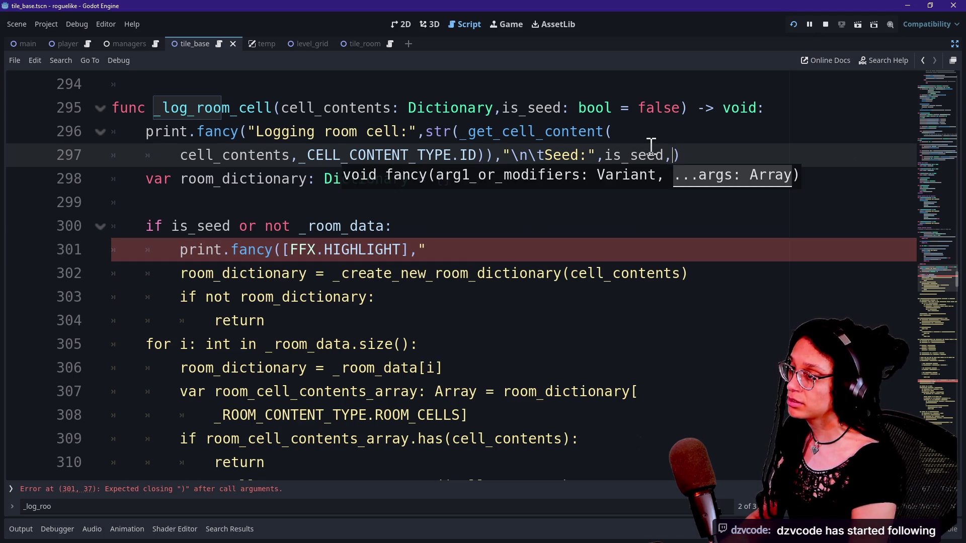
{"action": "type", "text": "\"...\""}
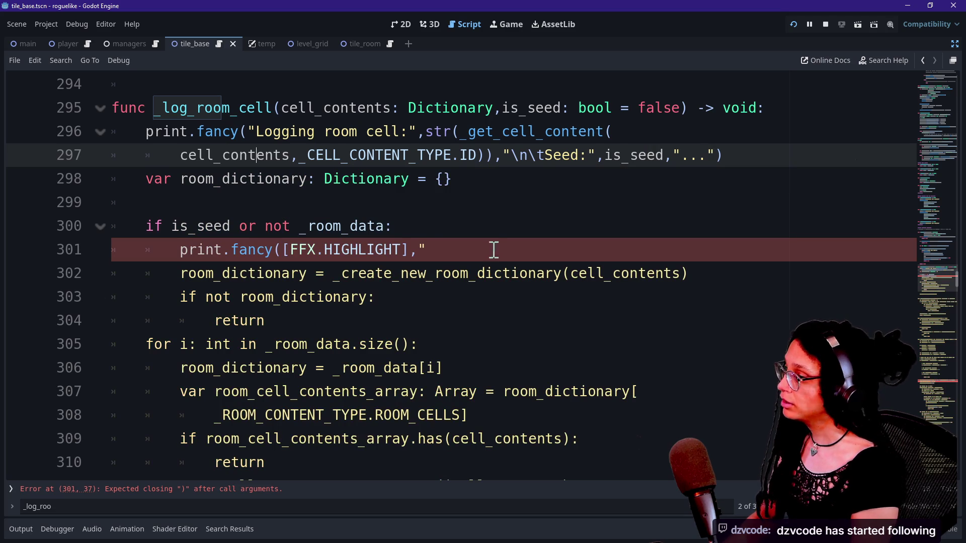
{"action": "left_click", "coordinate": [439, 258]}
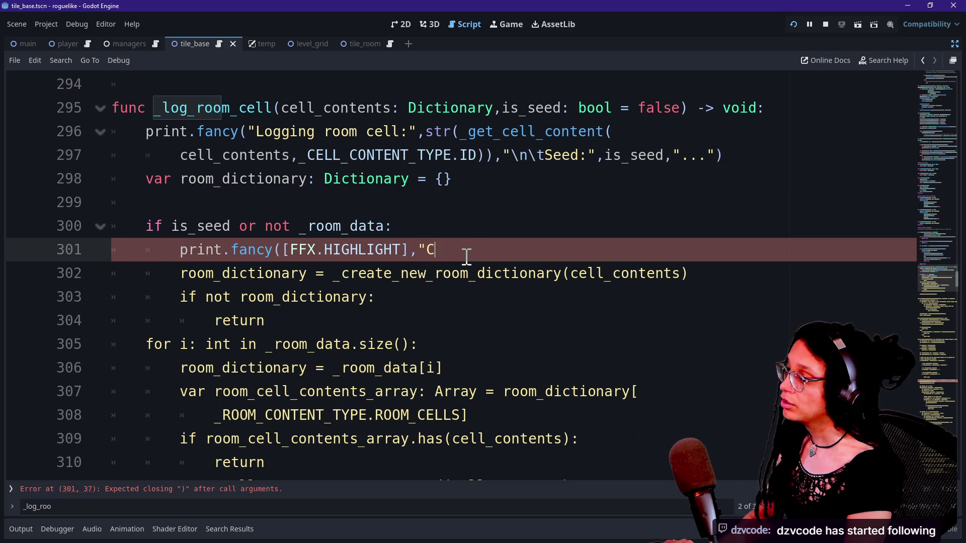
{"action": "type", "text": "r"}
{"action": "type", "text": "w dictionary..."}
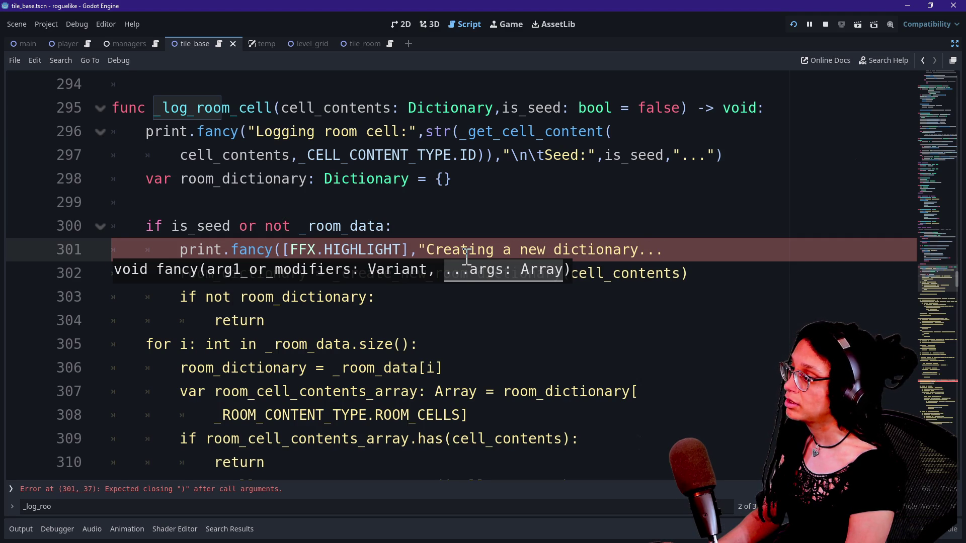
{"action": "left_click", "coordinate": [860, 115]}
{"action": "key", "text": "Return"}
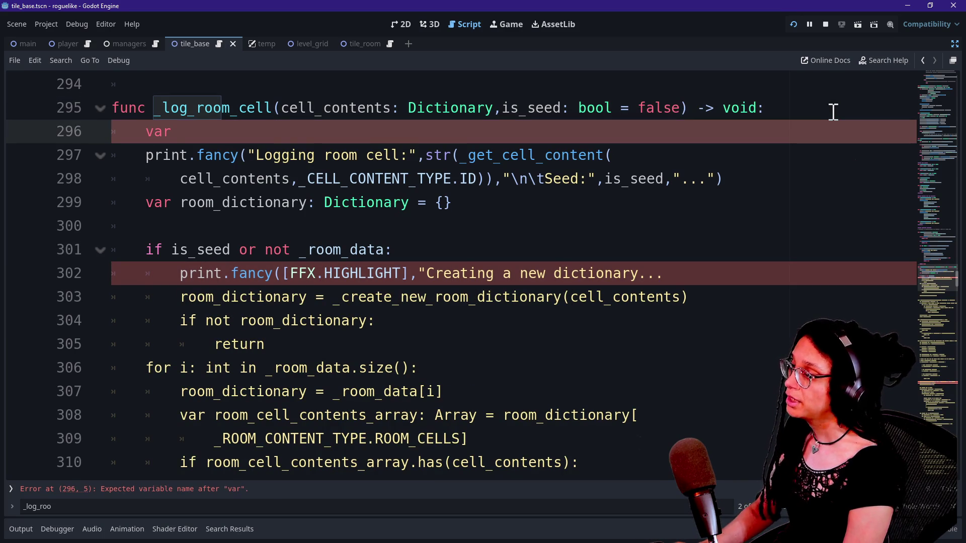
{"action": "type", "text": "var cell_id: in"}
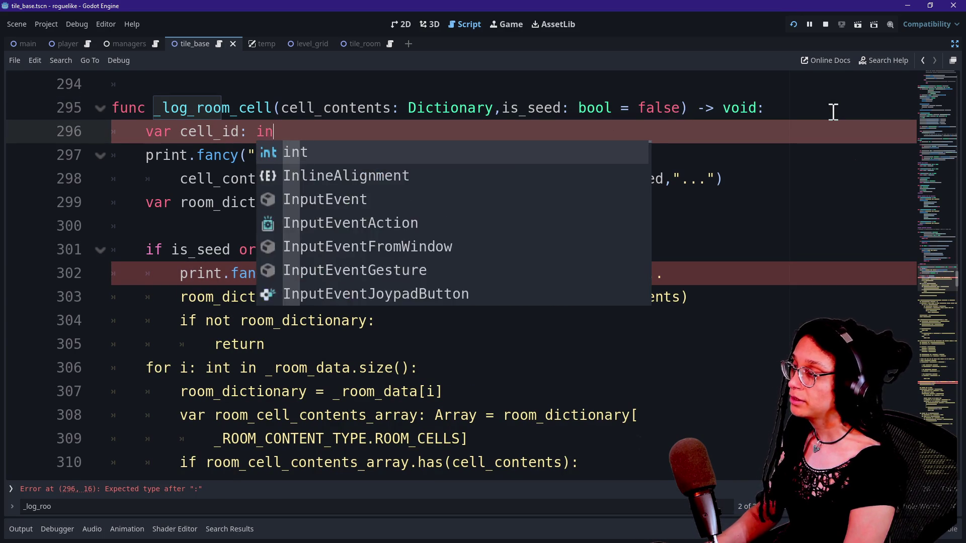
Step: Correct the cell_id variable's type to String
{"action": "key", "text": "BackSpace"}
{"action": "key", "text": "BackSpace"}
{"action": "type", "text": "s"}
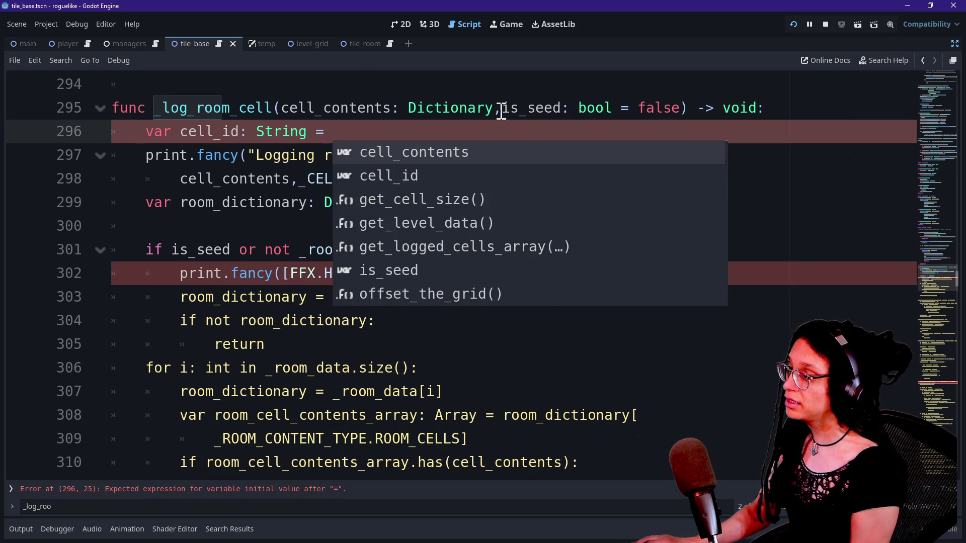
{"action": "left_click", "coordinate": [354, 72]}
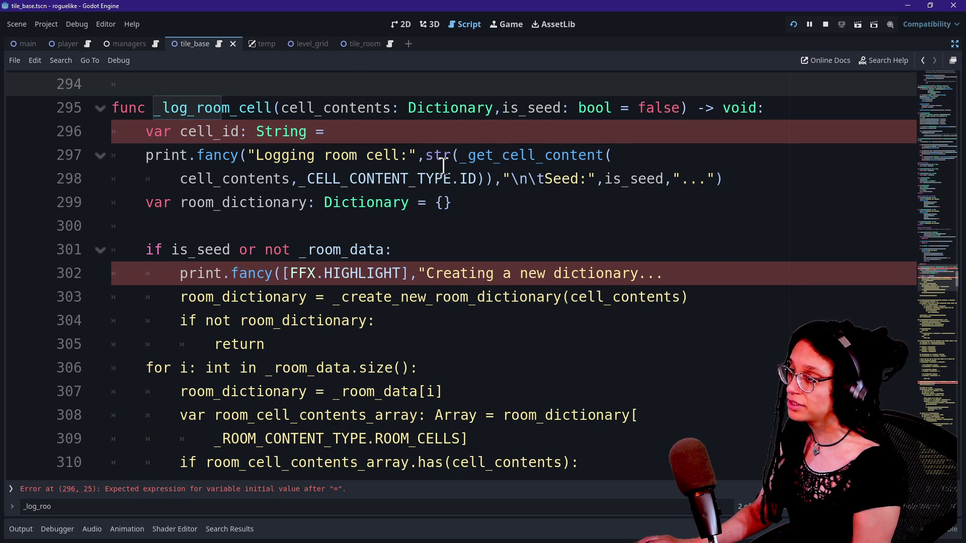
Step: Replace the str(_get_cell_content(...ID)) expression in the log with cell_id and paste it after String =
{"action": "left_click", "coordinate": [487, 178]}
{"action": "left_click_drag", "start_coordinate": [487, 178], "coordinate": [578, 155]}
{"action": "key", "text": "Escape"}
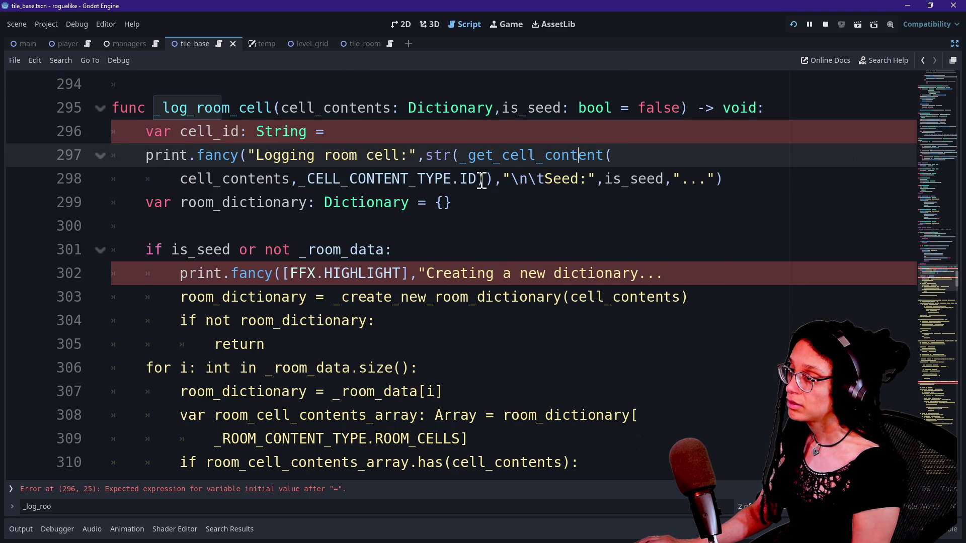
{"action": "left_click_drag", "start_coordinate": [427, 155], "coordinate": [495, 180]}
{"action": "key", "text": "ctrl+c"}
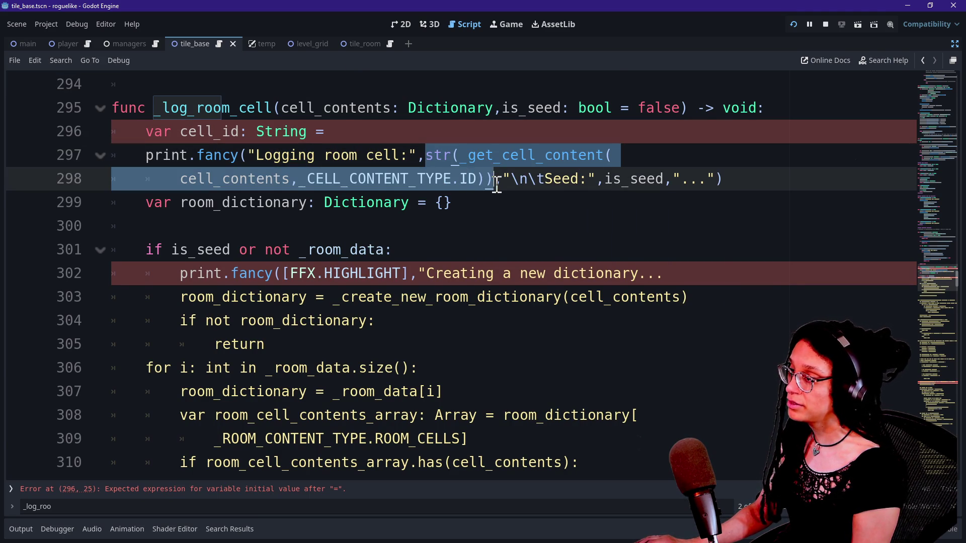
{"action": "key", "text": "BackSpace"}
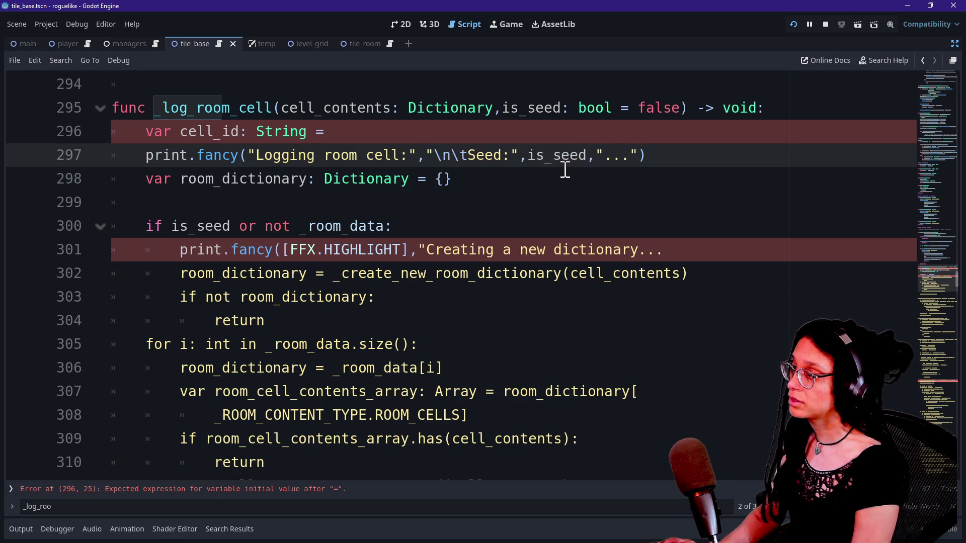
{"action": "type", "text": "cell_id:"}
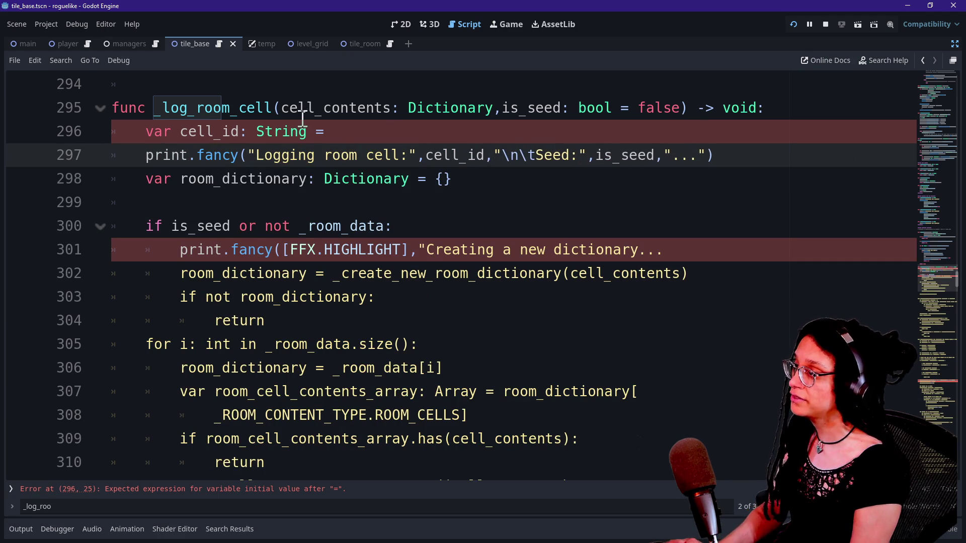
{"action": "key", "text": "ctrl+v"}
{"action": "left_click_drag", "start_coordinate": [316, 140], "coordinate": [453, 156]}
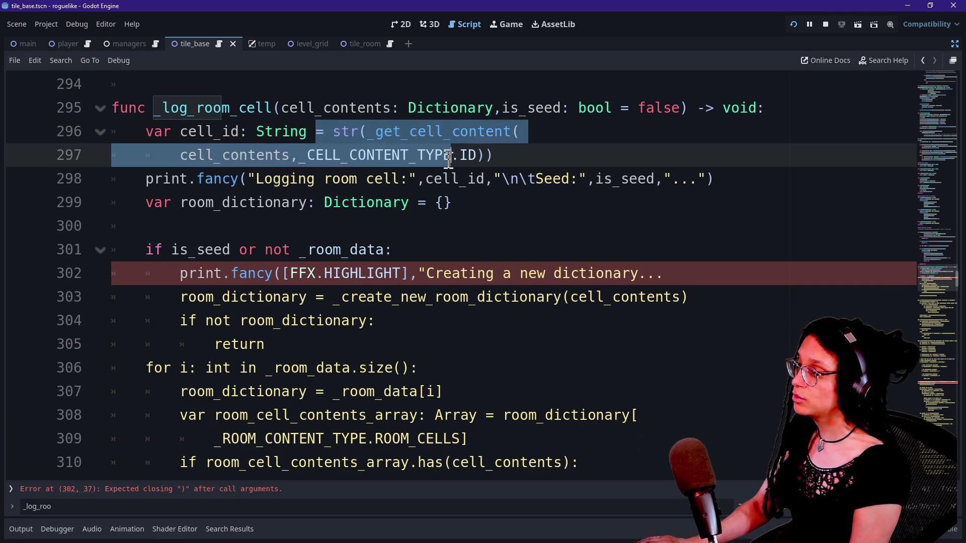
{"action": "left_click", "coordinate": [616, 260]}
Step: Extend the new-dictionary message with 'for', cell_id and a closing '...'
{"action": "left_click", "coordinate": [537, 278]}
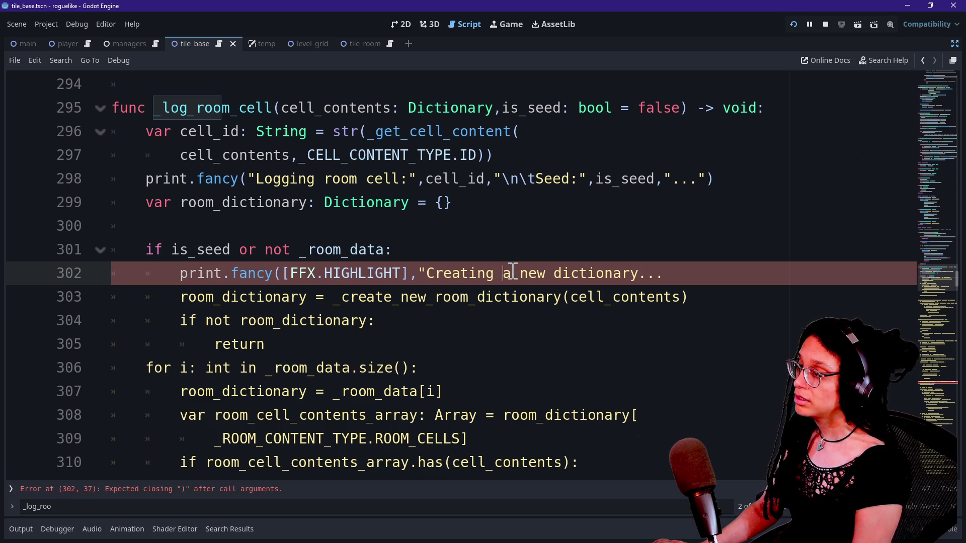
{"action": "type", "text": "for"}
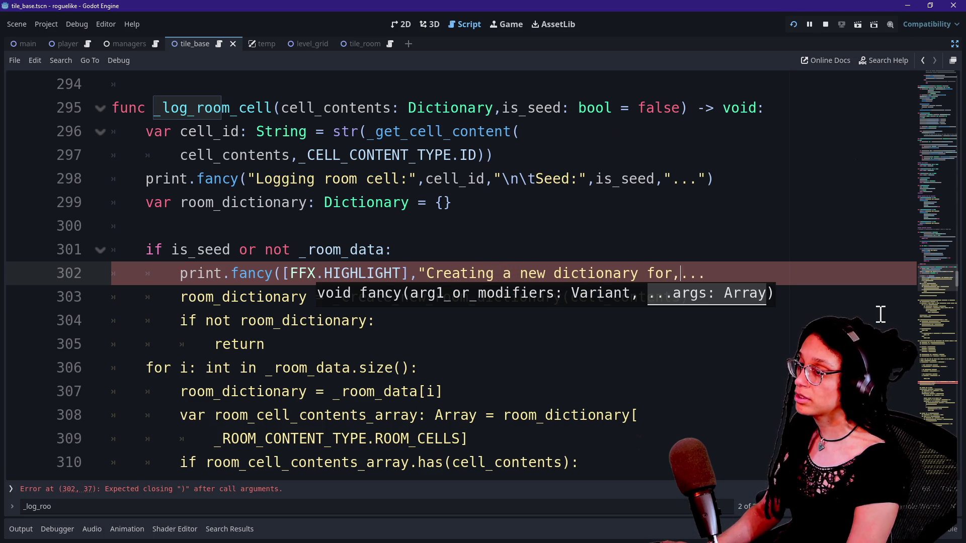
{"action": "type", "text": "\",cell+"}
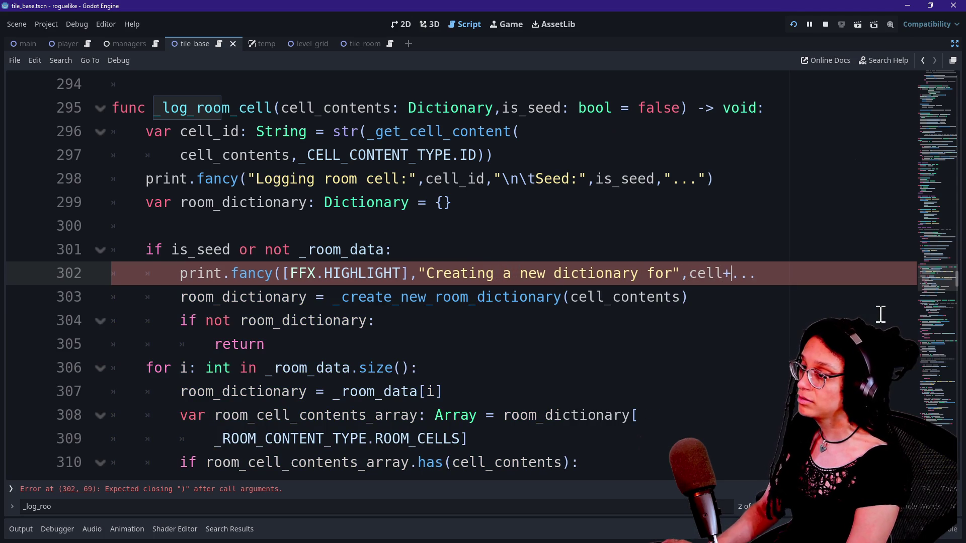
{"action": "key", "text": "BackSpace"}
{"action": "type", "text": "-"}
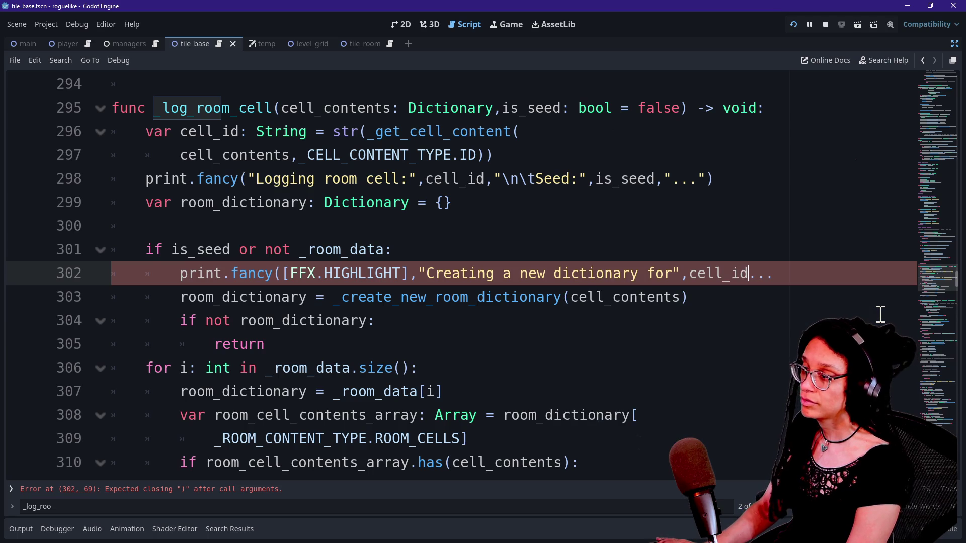
{"action": "type", "text": ",\""}
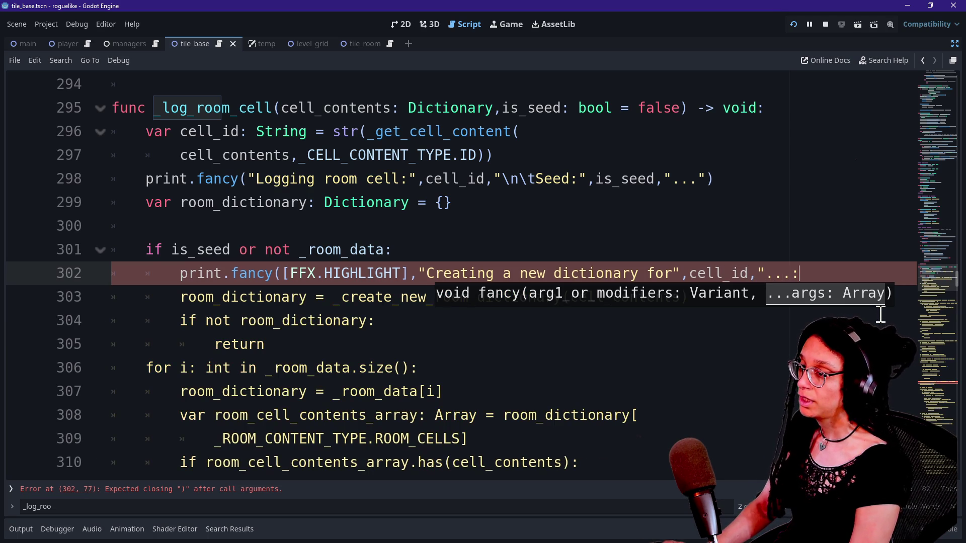
{"action": "key", "text": "BackSpace"}
{"action": "type", "text": "\","}
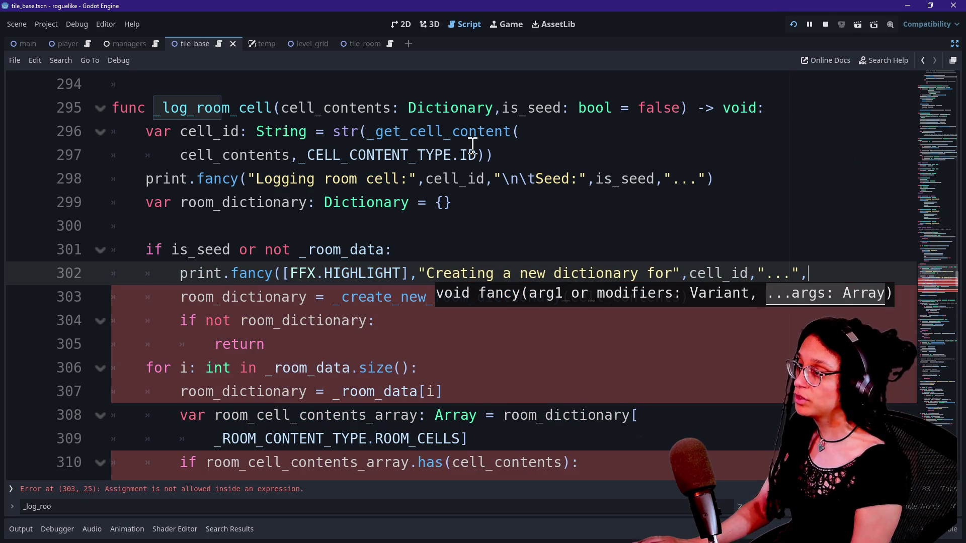
Step: Copy the Seed arguments from the cell-logging print onto a continuation line of the new print
{"action": "left_click_drag", "start_coordinate": [717, 174], "coordinate": [494, 177]}
{"action": "key", "text": "ctrl+c"}
{"action": "left_click", "coordinate": [822, 269]}
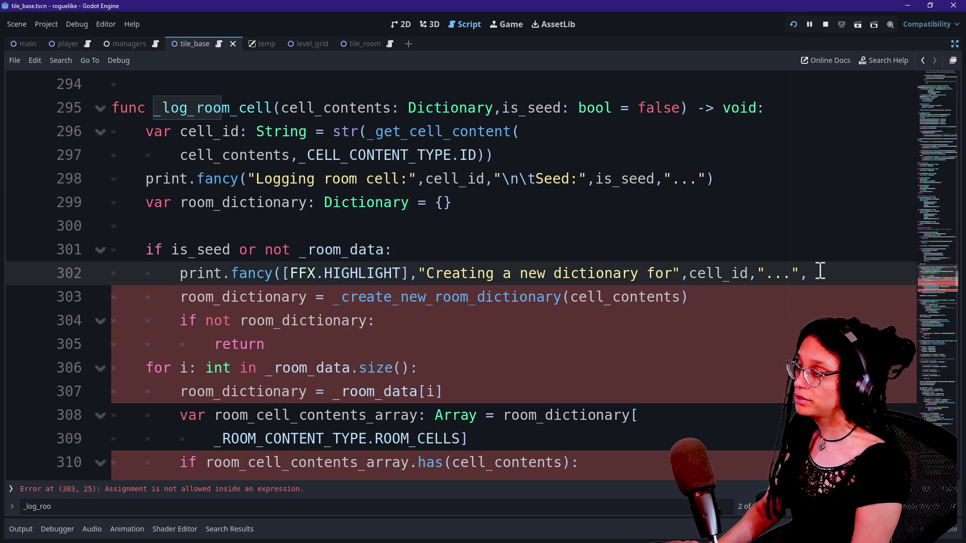
{"action": "key", "text": "Return"}
{"action": "key", "text": "ctrl+v"}
{"action": "left_click", "coordinate": [388, 316]}
{"action": "left_click", "coordinate": [495, 300]}
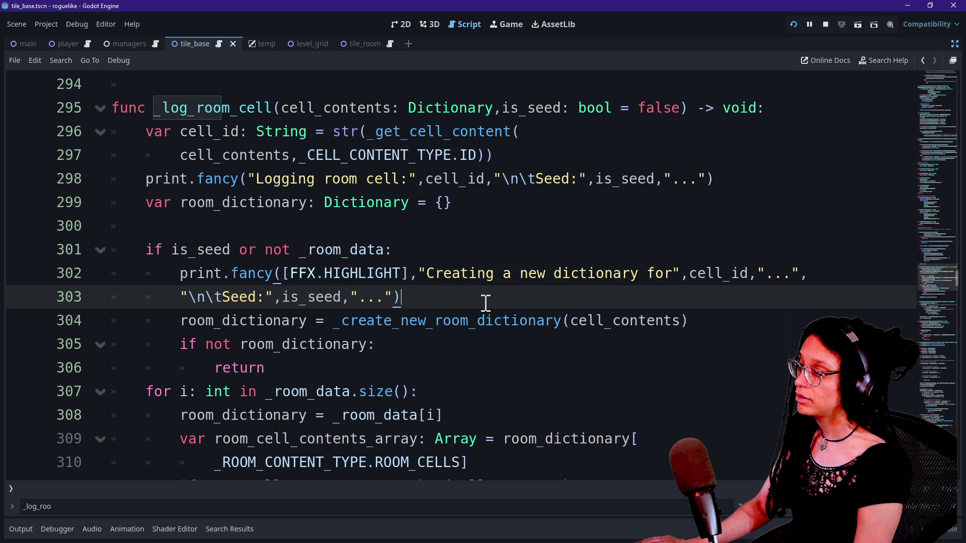
{"action": "left_click_drag", "start_coordinate": [231, 250], "coordinate": [268, 254]}
{"action": "left_click", "coordinate": [422, 275]}
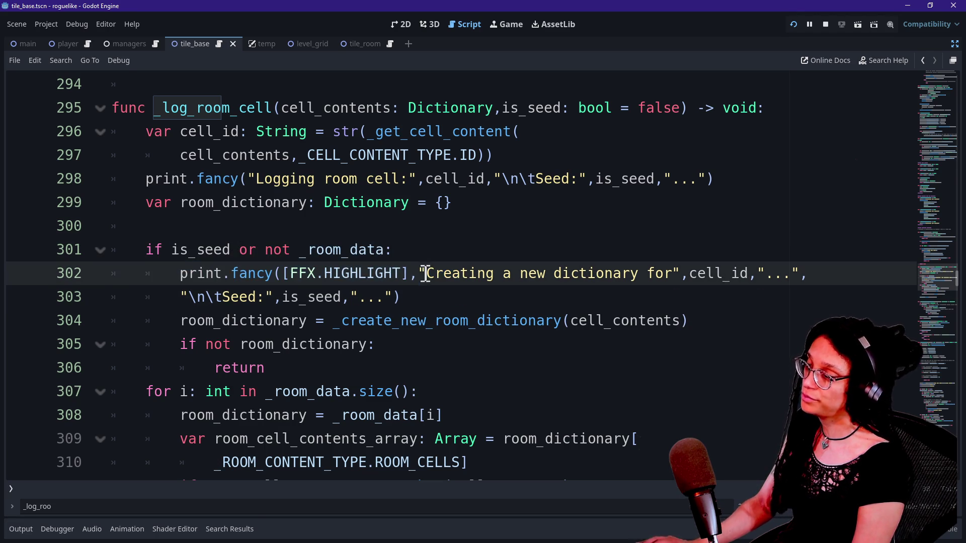
{"action": "left_click", "coordinate": [436, 302]}
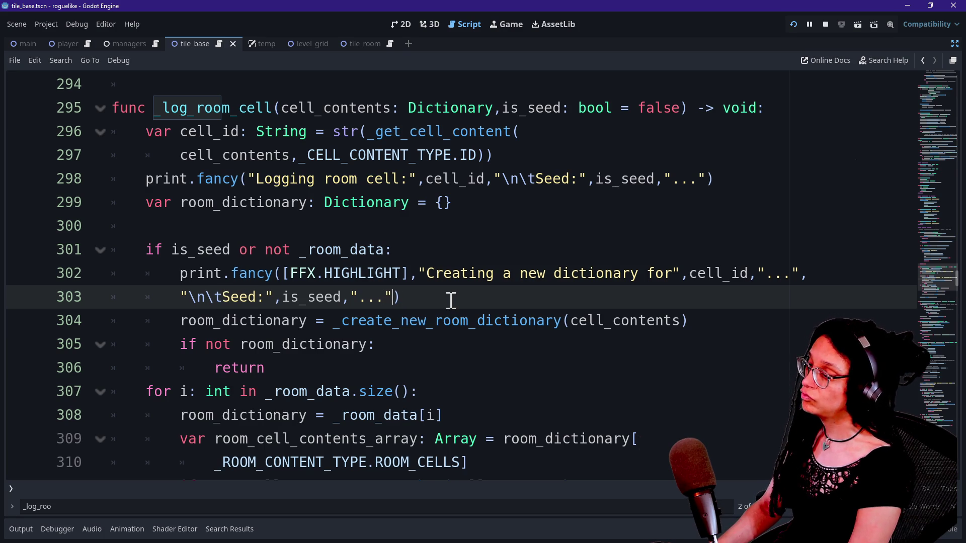
Step: Paste a second copy of the arguments and relabel it 'Is first logged room'
{"action": "key", "text": "ctrl+v"}
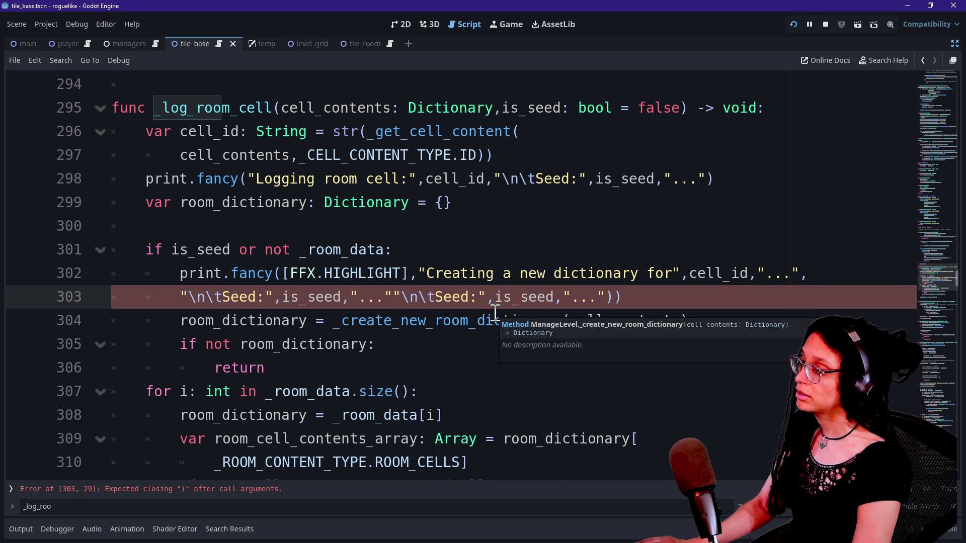
{"action": "key", "text": "BackSpace"}
{"action": "key", "text": "Delete"}
{"action": "left_click_drag", "start_coordinate": [376, 298], "coordinate": [396, 298]}
{"action": "key", "text": "BackSpace"}
{"action": "double_click", "coordinate": [437, 298]}
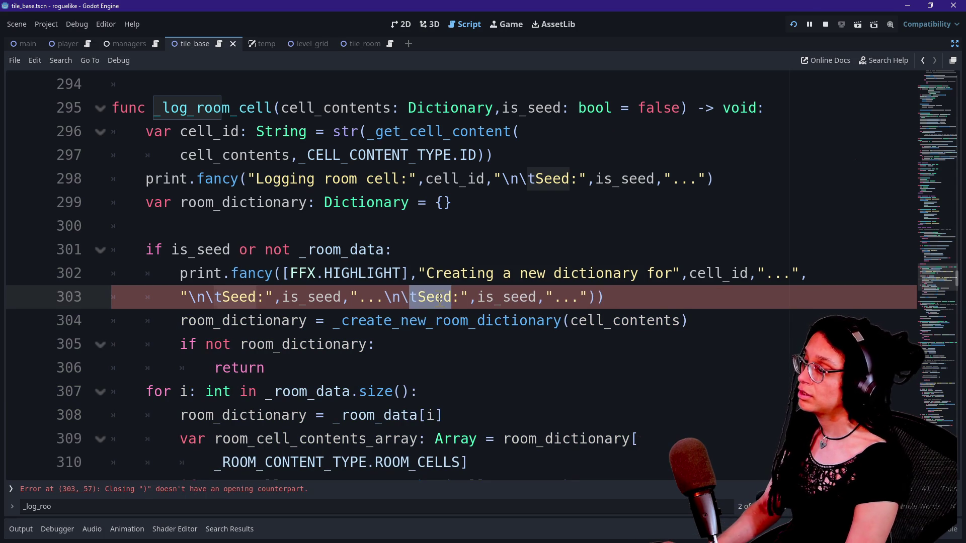
{"action": "left_click", "coordinate": [440, 298]}
{"action": "key", "text": "ctrl+BackSpace"}
{"action": "key", "text": "Delete"}
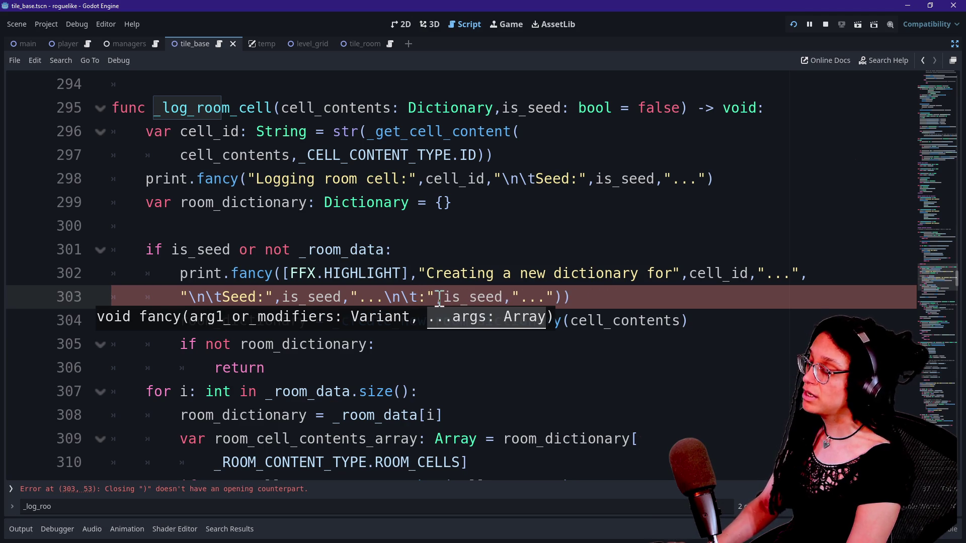
{"action": "type", "text": "Is first "}
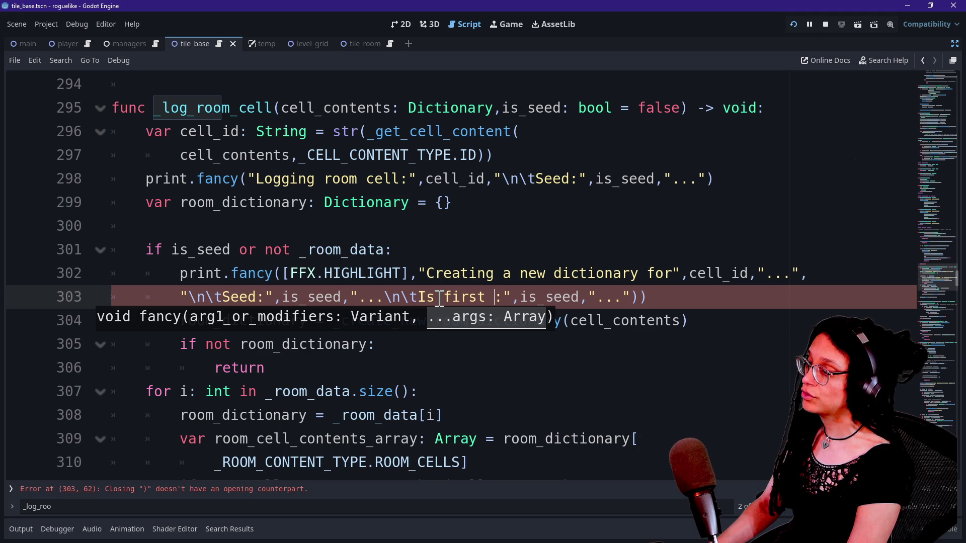
{"action": "type", "text": "logged room"}
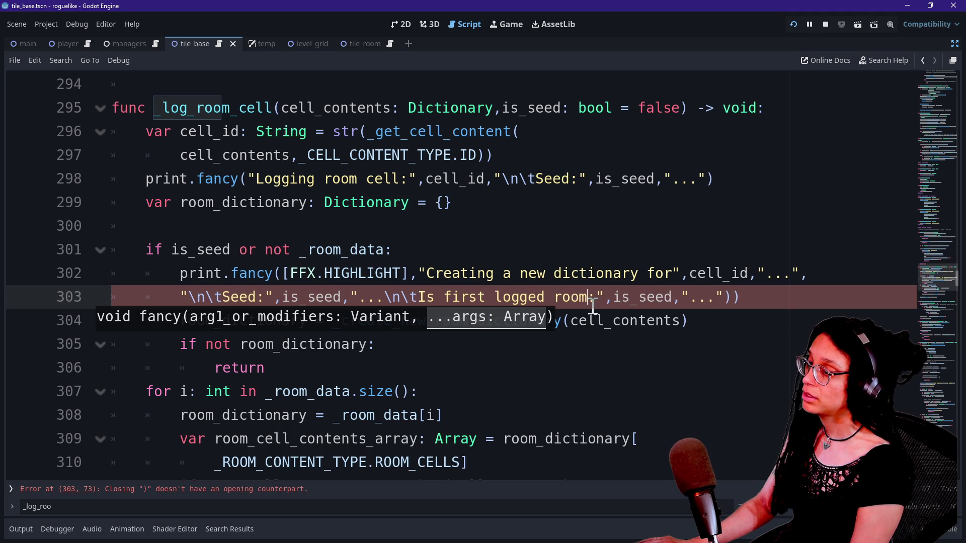
Step: Replace the duplicated is_seed argument with not _room_data and drop the extra closing parenthesis
{"action": "mouse_move", "coordinate": [613, 297]}
{"action": "left_mouse_down"}
{"action": "mouse_move", "coordinate": [696, 297]}
{"action": "mouse_move", "coordinate": [681, 297]}
{"action": "left_mouse_up"}
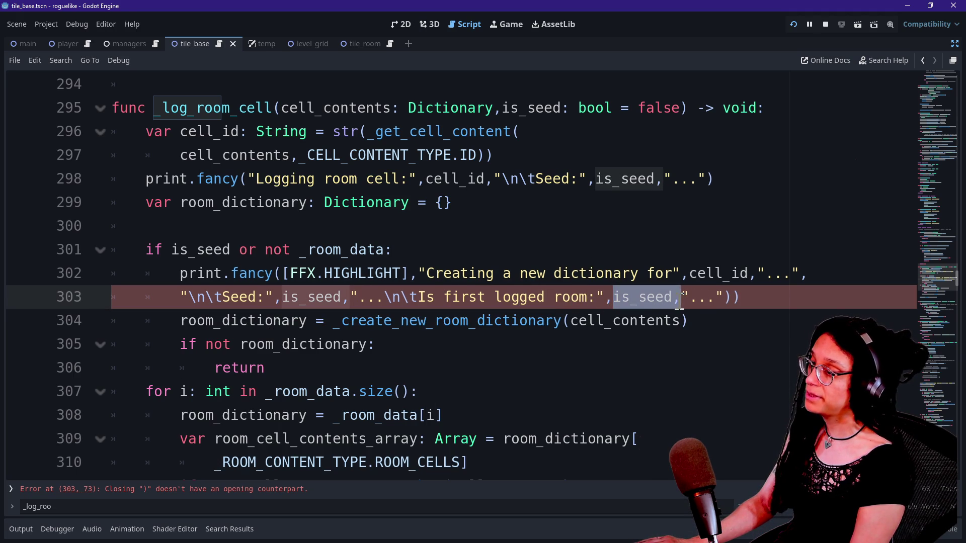
{"action": "left_click", "coordinate": [683, 297]}
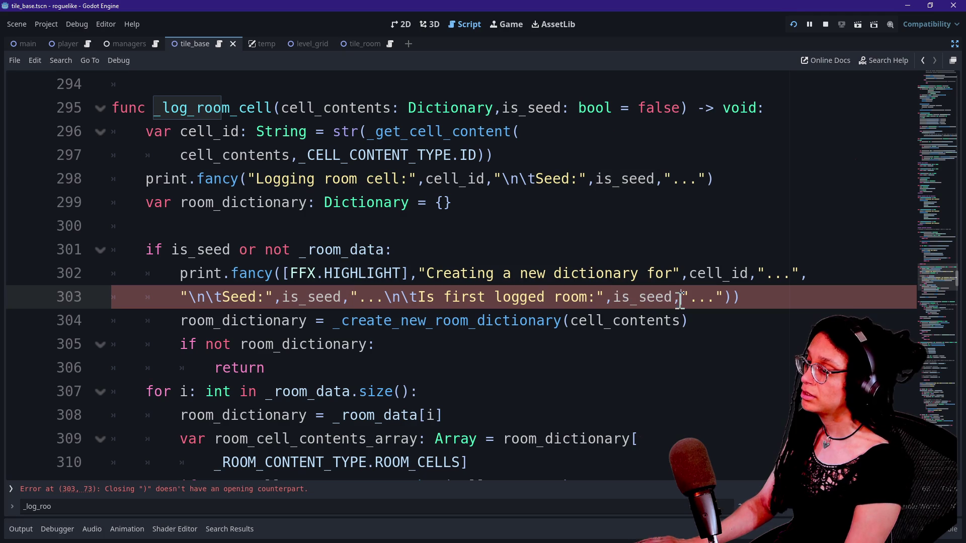
{"action": "left_click", "coordinate": [801, 297]}
{"action": "key", "text": "BackSpace"}
{"action": "left_click_drag", "start_coordinate": [613, 297], "coordinate": [669, 297]}
{"action": "key", "text": "BackSpace"}
{"action": "type", "text": "not "}
{"action": "type", "text": "_room_da"}
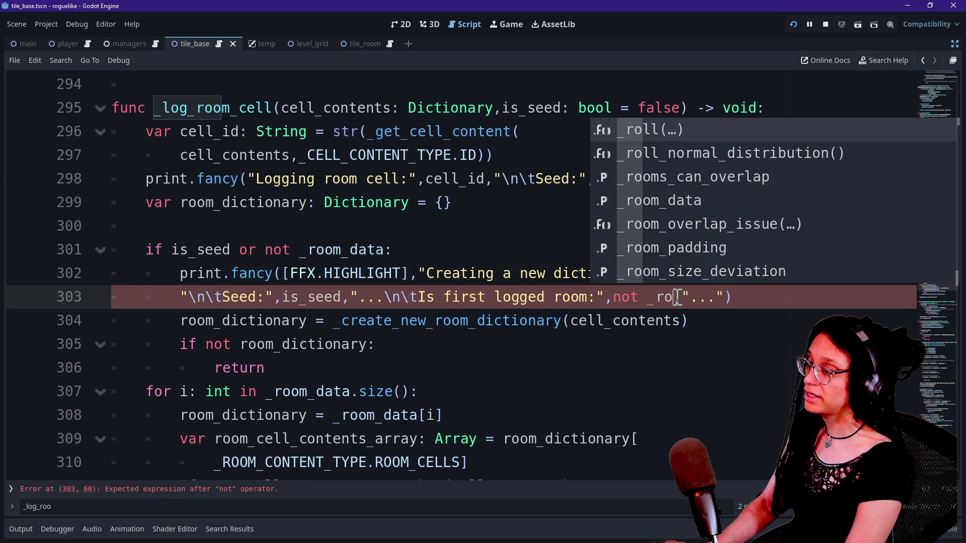
{"action": "key", "text": "Return"}
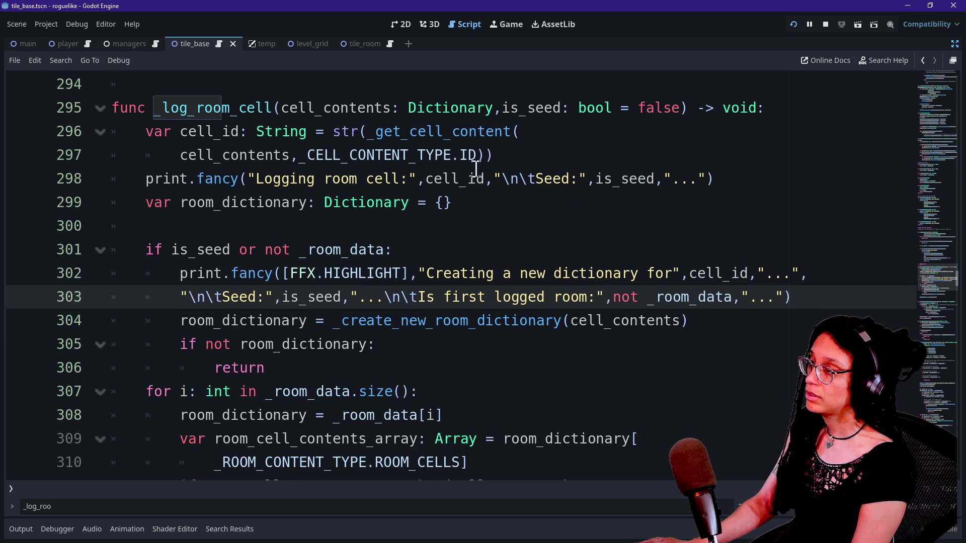
Step: Run the project and clear the 'seed: true' output filter to show all messages
{"action": "left_click", "coordinate": [792, 25]}
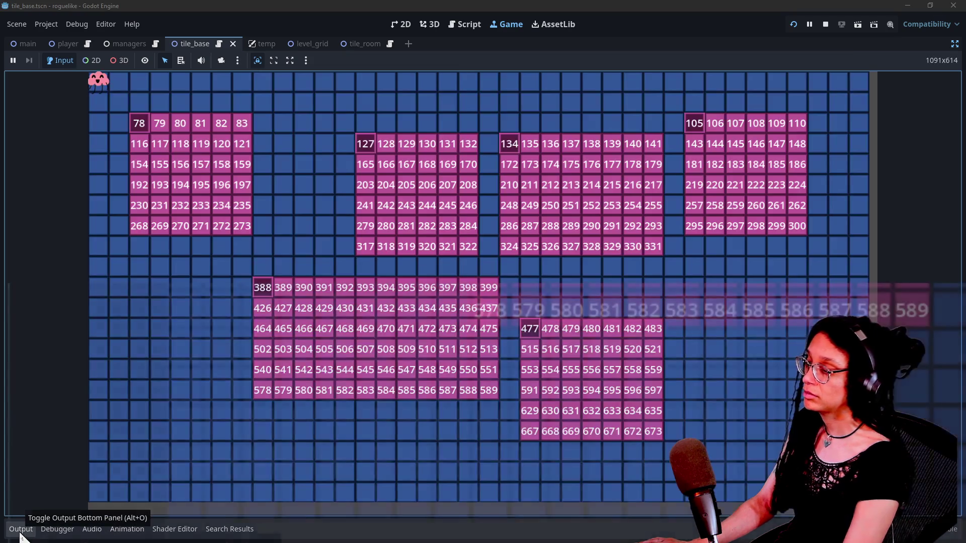
{"action": "left_click", "coordinate": [20, 530]}
{"action": "triple_click", "coordinate": [181, 524]}
{"action": "key", "text": "BackSpace"}
{"action": "scroll", "coordinate": [236, 415], "scroll_direction": "down", "scroll_amount": 15}
{"action": "scroll", "coordinate": [241, 418], "scroll_direction": "up", "scroll_amount": 6}
{"action": "scroll", "coordinate": [240, 417], "scroll_direction": "down", "scroll_amount": 1}
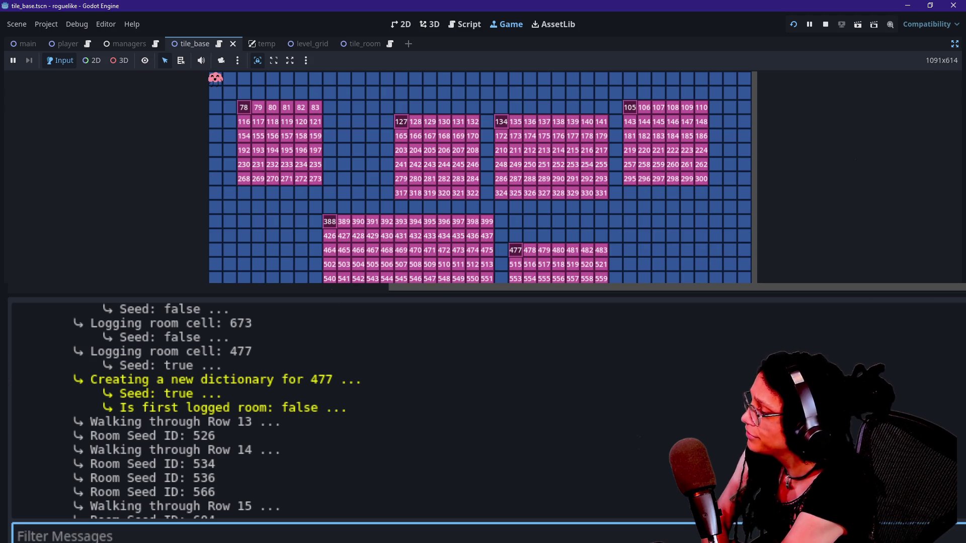
{"action": "scroll", "coordinate": [328, 423], "scroll_direction": "up", "scroll_amount": 5}
{"action": "scroll", "coordinate": [327, 423], "scroll_direction": "up", "scroll_amount": 20}
{"action": "scroll", "coordinate": [322, 412], "scroll_direction": "up", "scroll_amount": 20}
{"action": "scroll", "coordinate": [322, 412], "scroll_direction": "down", "scroll_amount": 15}
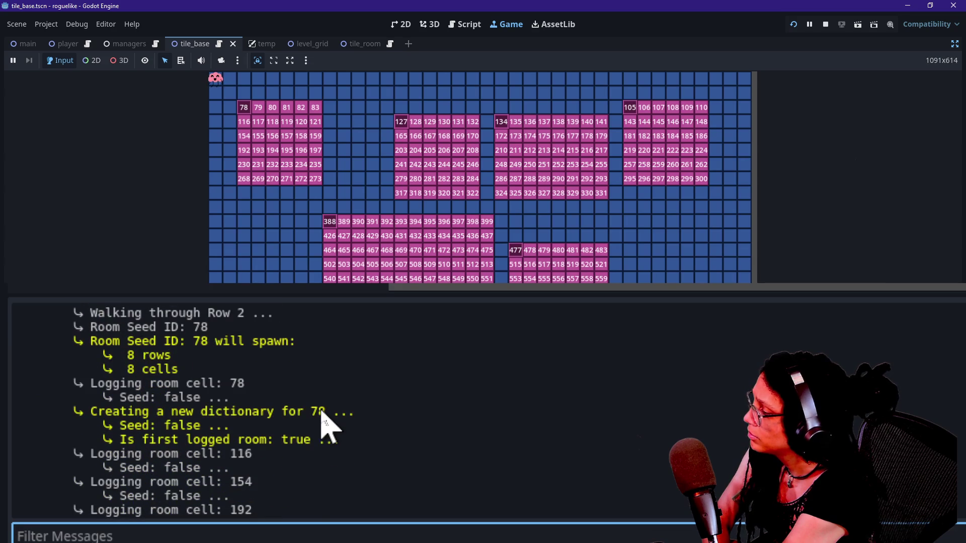
Step: Inspect the new-dictionary, Seed: false and Is first logged room lines for room 78
{"action": "left_click_drag", "start_coordinate": [86, 412], "coordinate": [236, 427]}
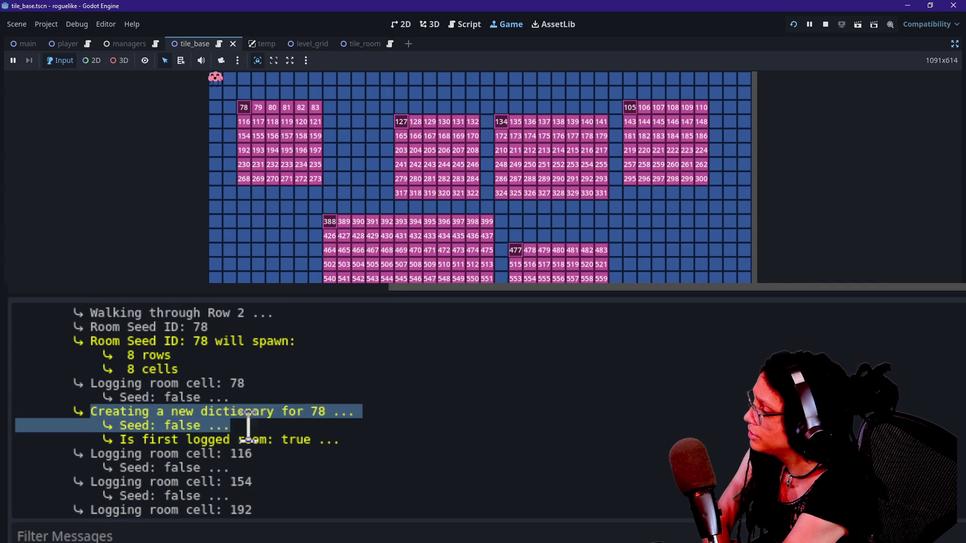
{"action": "left_click", "coordinate": [298, 430]}
{"action": "left_click", "coordinate": [217, 124]}
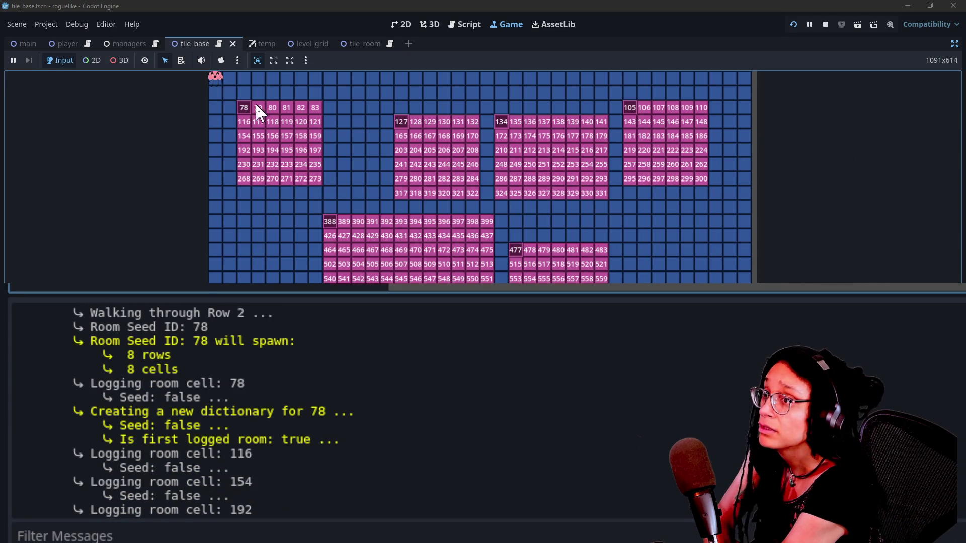
{"action": "mouse_move", "coordinate": [113, 427]}
{"action": "left_mouse_down"}
{"action": "mouse_move", "coordinate": [151, 438]}
{"action": "mouse_move", "coordinate": [222, 426]}
{"action": "mouse_move", "coordinate": [125, 424]}
{"action": "mouse_move", "coordinate": [227, 426]}
{"action": "left_mouse_up"}
{"action": "left_click", "coordinate": [115, 431]}
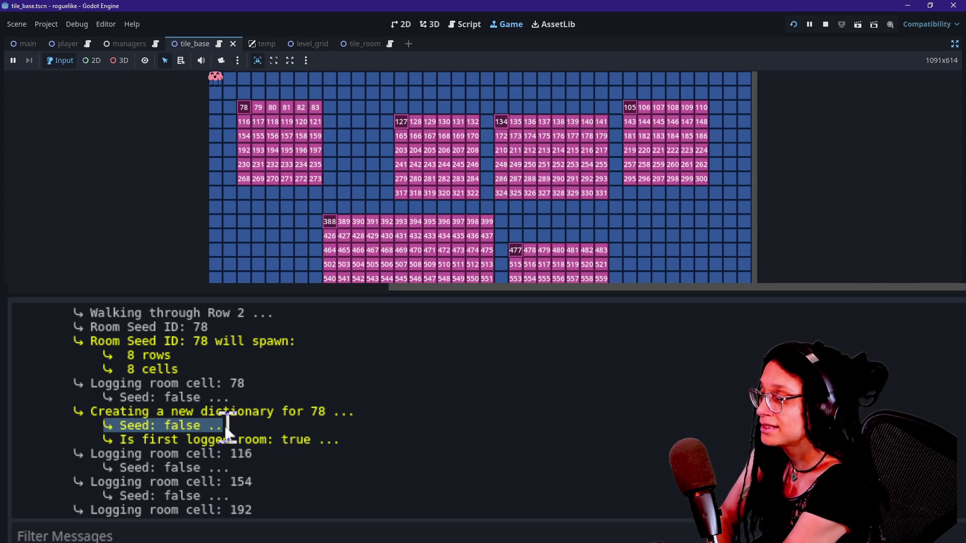
{"action": "left_click", "coordinate": [231, 443]}
{"action": "left_click", "coordinate": [262, 263]}
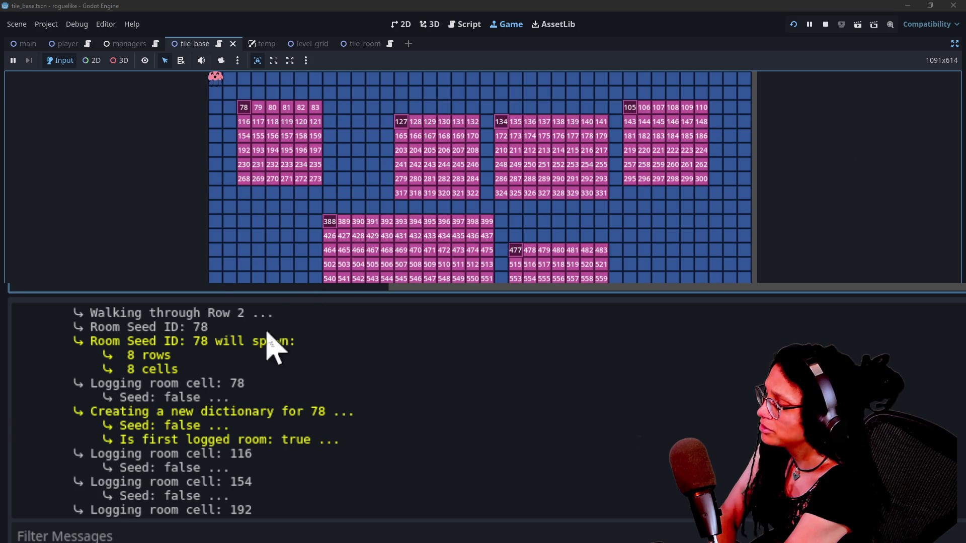
{"action": "mouse_move", "coordinate": [103, 440]}
{"action": "left_mouse_down"}
{"action": "mouse_move", "coordinate": [207, 440]}
{"action": "mouse_move", "coordinate": [102, 437]}
{"action": "mouse_move", "coordinate": [332, 467]}
{"action": "mouse_move", "coordinate": [333, 443]}
{"action": "left_mouse_up"}
{"action": "left_click", "coordinate": [157, 434]}
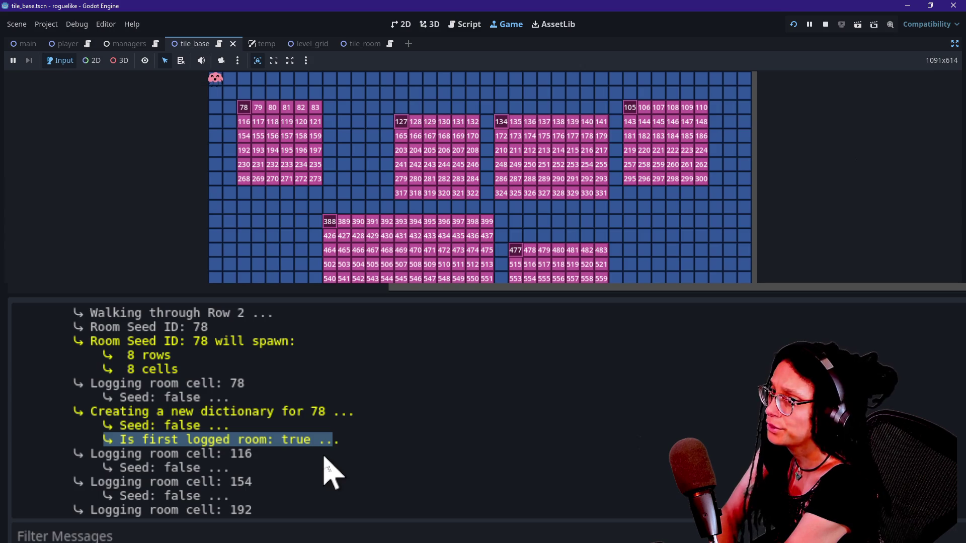
{"action": "left_click", "coordinate": [244, 462]}
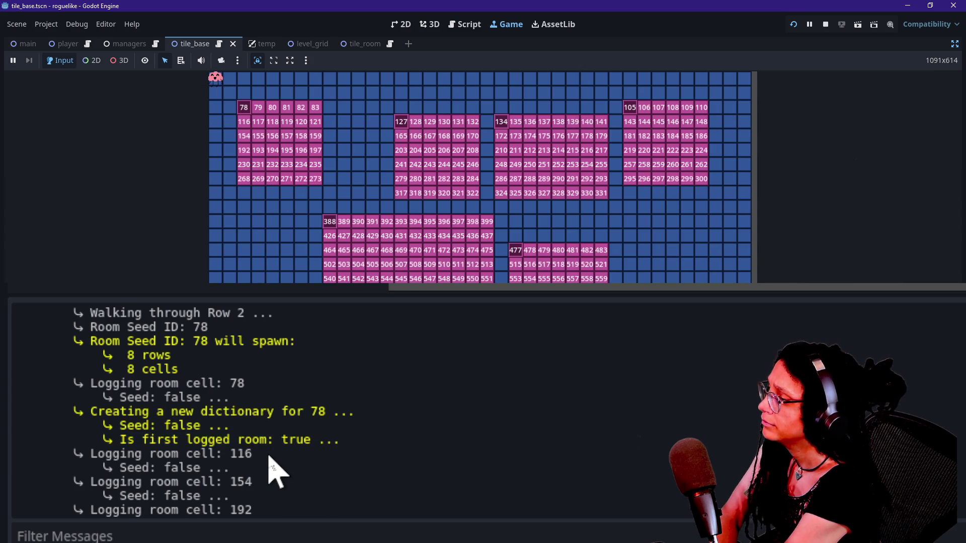
Step: Check the remaining first-logged-room lines, then hide the output panel to enlarge the game
{"action": "scroll", "coordinate": [272, 470], "scroll_direction": "down", "scroll_amount": 10}
{"action": "scroll", "coordinate": [272, 471], "scroll_direction": "down", "scroll_amount": 10}
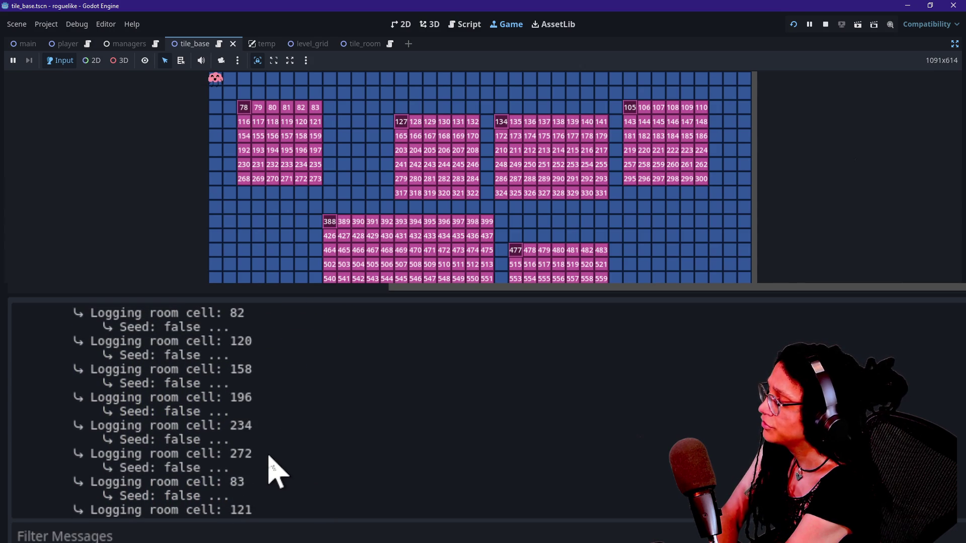
{"action": "scroll", "coordinate": [276, 472], "scroll_direction": "up", "scroll_amount": 10}
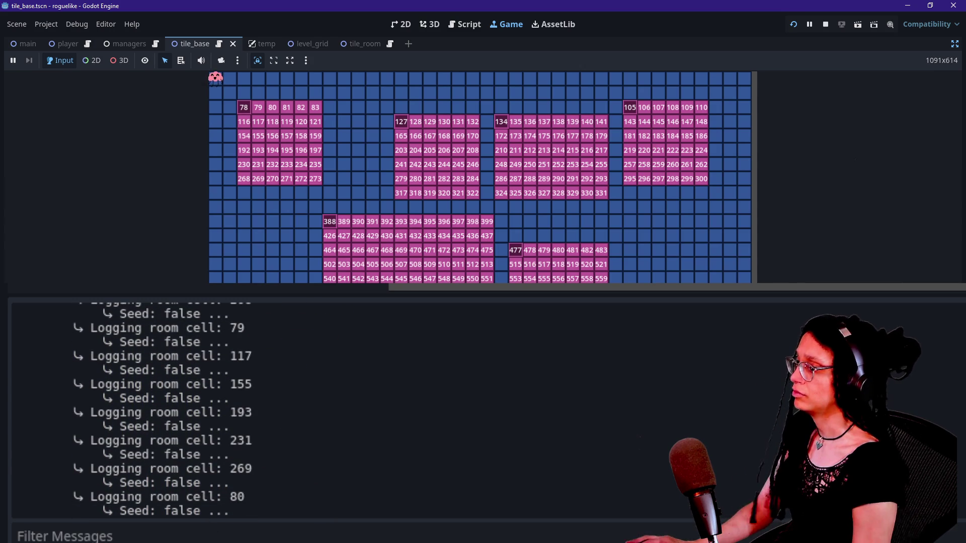
{"action": "scroll", "coordinate": [301, 402], "scroll_direction": "down", "scroll_amount": 2}
{"action": "scroll", "coordinate": [301, 402], "scroll_direction": "down", "scroll_amount": 15}
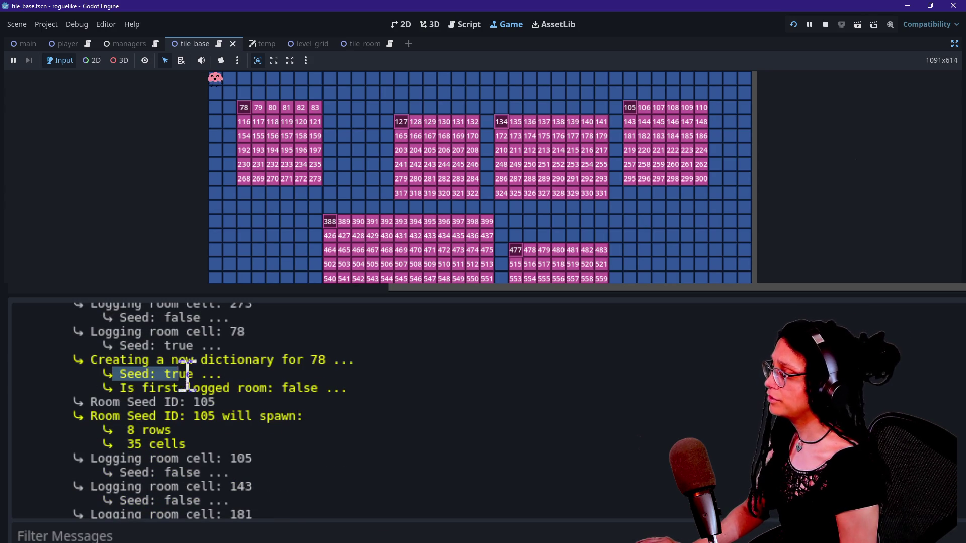
{"action": "left_click_drag", "start_coordinate": [149, 388], "coordinate": [281, 388]}
{"action": "left_click", "coordinate": [399, 403]}
{"action": "left_click_drag", "start_coordinate": [226, 347], "coordinate": [194, 374]}
{"action": "left_click", "coordinate": [237, 392]}
{"action": "key", "text": "ctrl+j"}
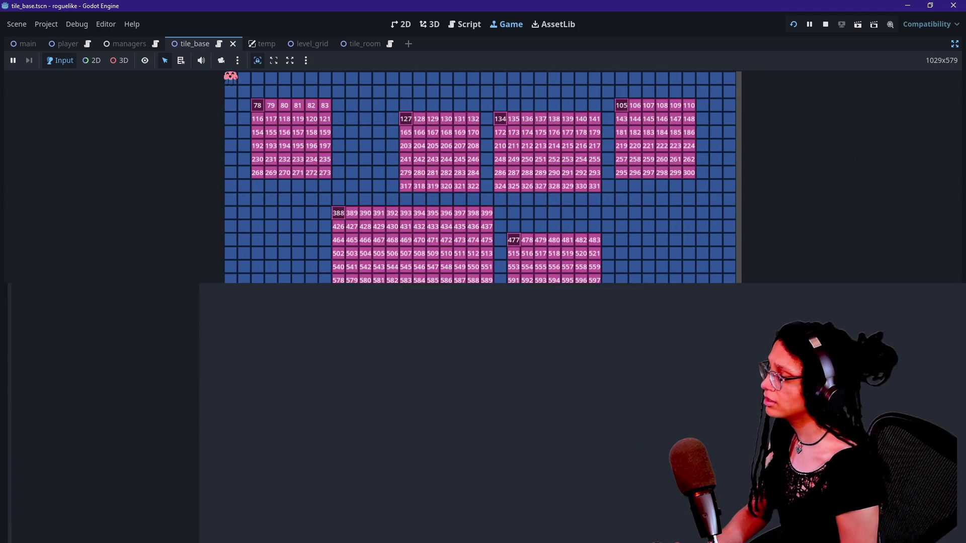
Step: Filter the output by 'creating', inspect the two duplicate cell 78 dictionary lines, and return to the script
{"action": "key", "text": "ctrl+j"}
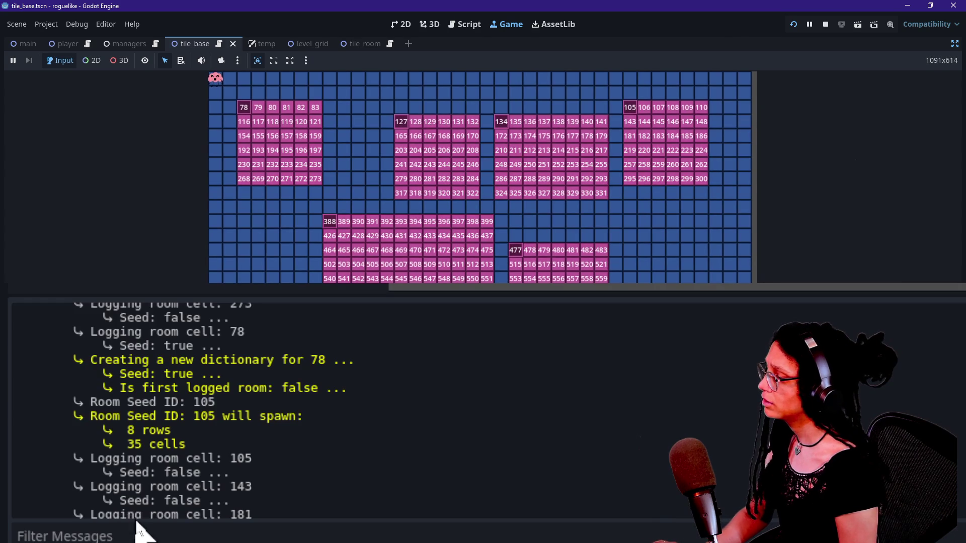
{"action": "type", "text": "creating"}
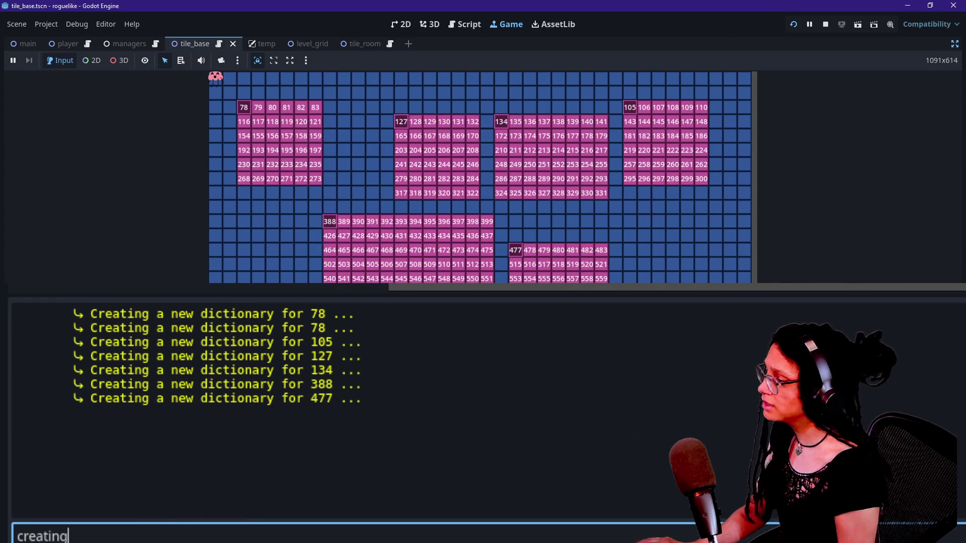
{"action": "mouse_move", "coordinate": [120, 314]}
{"action": "left_mouse_down"}
{"action": "mouse_move", "coordinate": [119, 328]}
{"action": "mouse_move", "coordinate": [150, 328]}
{"action": "left_mouse_up"}
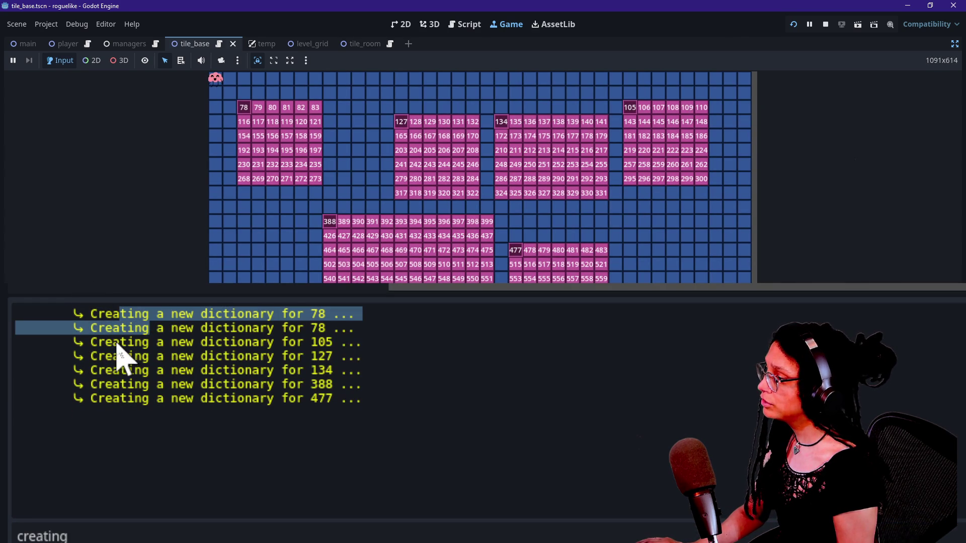
{"action": "left_click", "coordinate": [118, 363]}
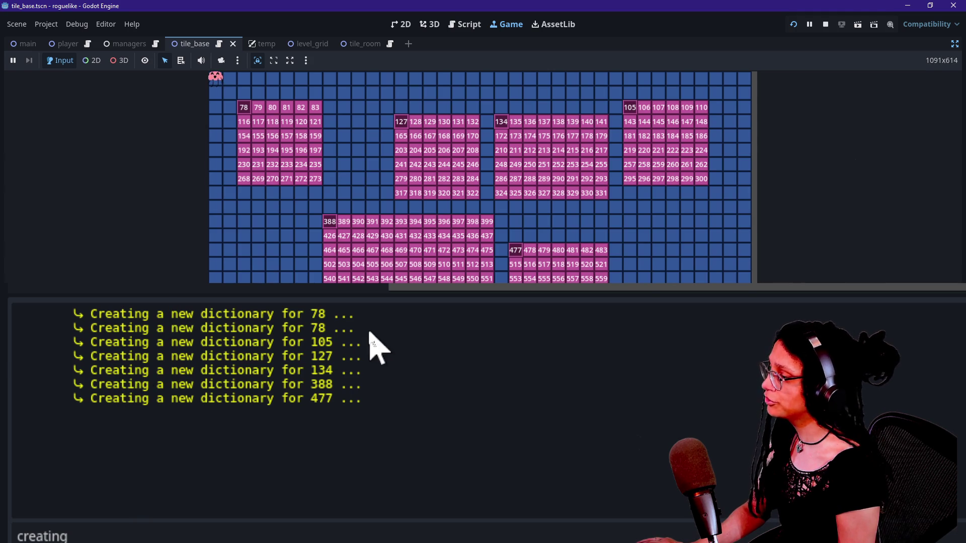
{"action": "left_click_drag", "start_coordinate": [372, 334], "coordinate": [76, 308]}
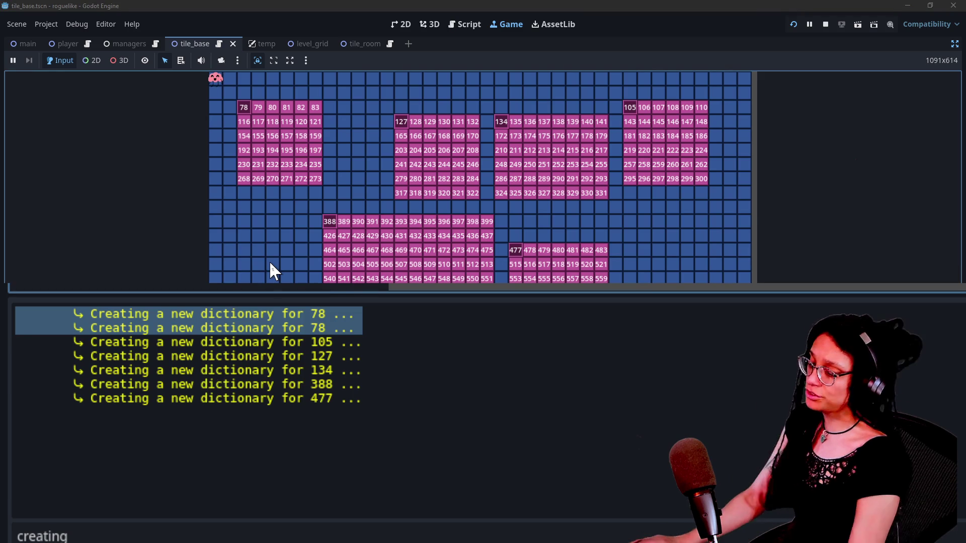
{"action": "left_click", "coordinate": [466, 24]}
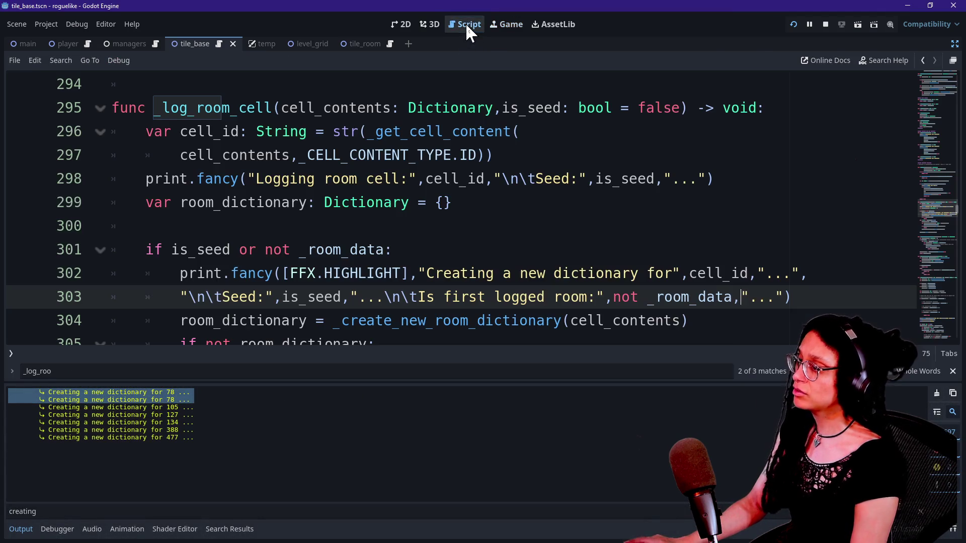
Step: Delete 'or not _room_data' from the condition and the first-logged-room message part, then rerun
{"action": "mouse_move", "coordinate": [232, 251]}
{"action": "left_mouse_down"}
{"action": "mouse_move", "coordinate": [399, 247]}
{"action": "mouse_move", "coordinate": [387, 247]}
{"action": "left_mouse_up"}
{"action": "key", "text": "BackSpace"}
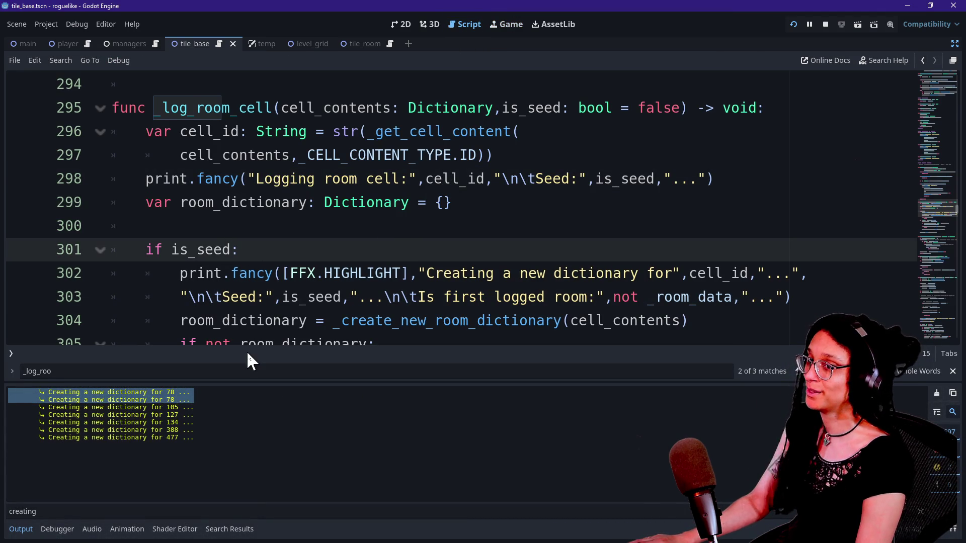
{"action": "scroll", "coordinate": [371, 287], "scroll_direction": "down", "scroll_amount": 2}
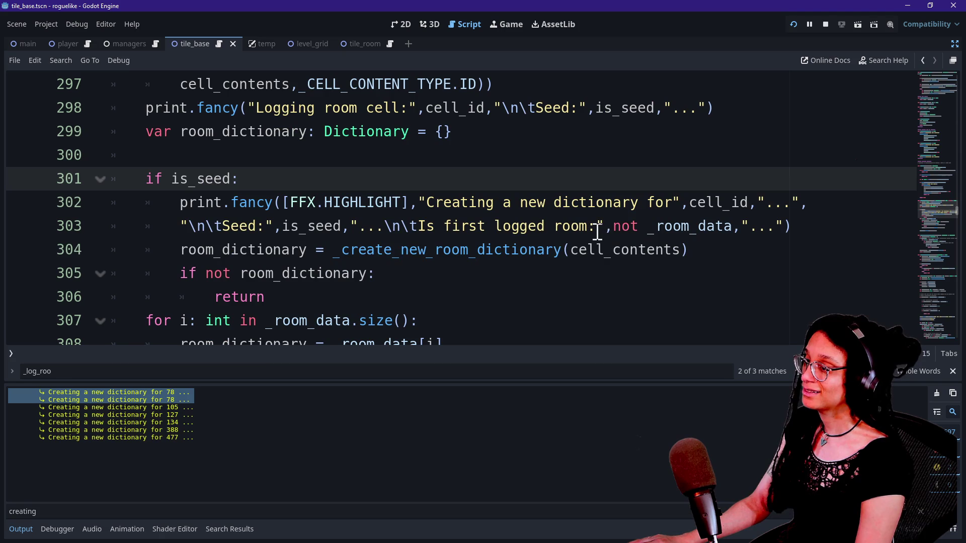
{"action": "left_click_drag", "start_coordinate": [384, 226], "coordinate": [779, 222]}
{"action": "key", "text": "BackSpace"}
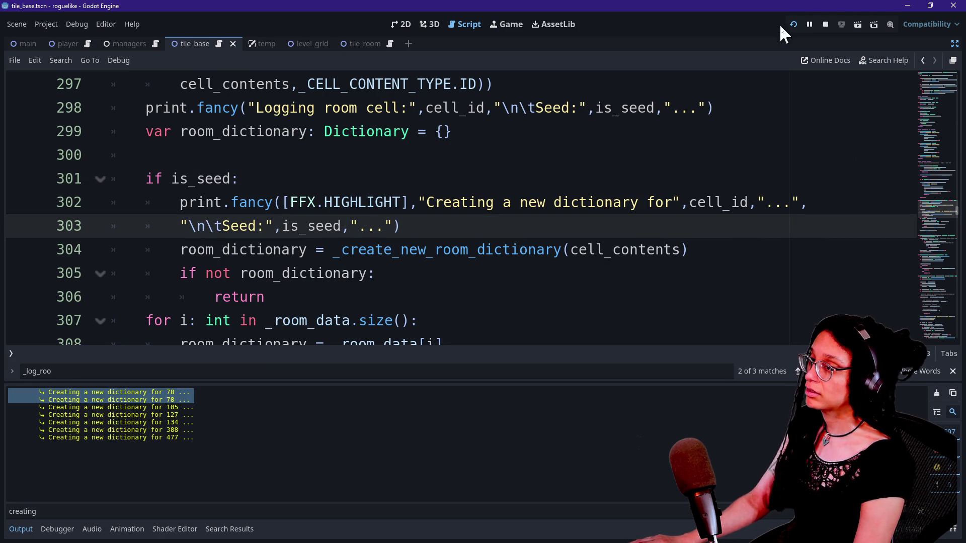
{"action": "left_click", "coordinate": [793, 23]}
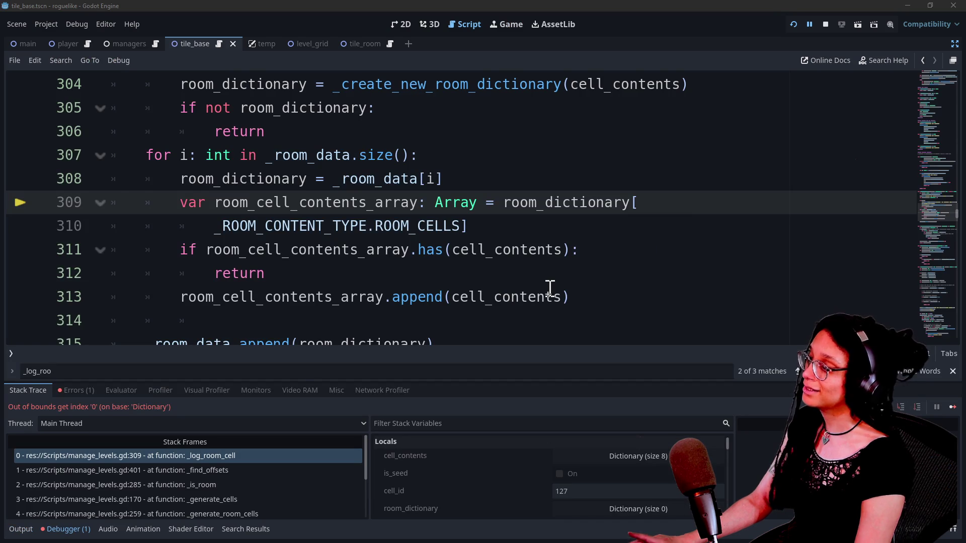
Step: Undo and redo the first-logged-room deletion, leaving the text removed above the is_seed check
{"action": "left_click", "coordinate": [467, 180]}
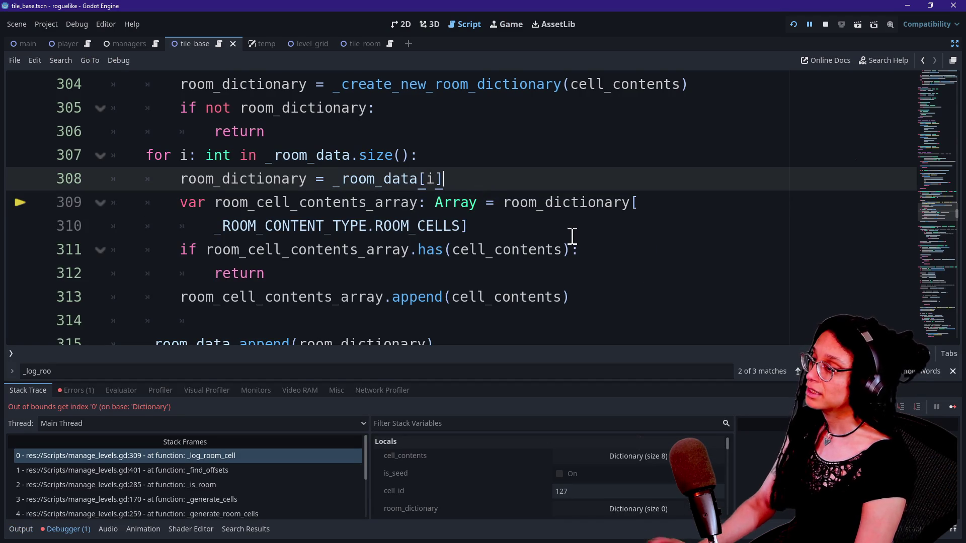
{"action": "key", "text": "ctrl+z"}
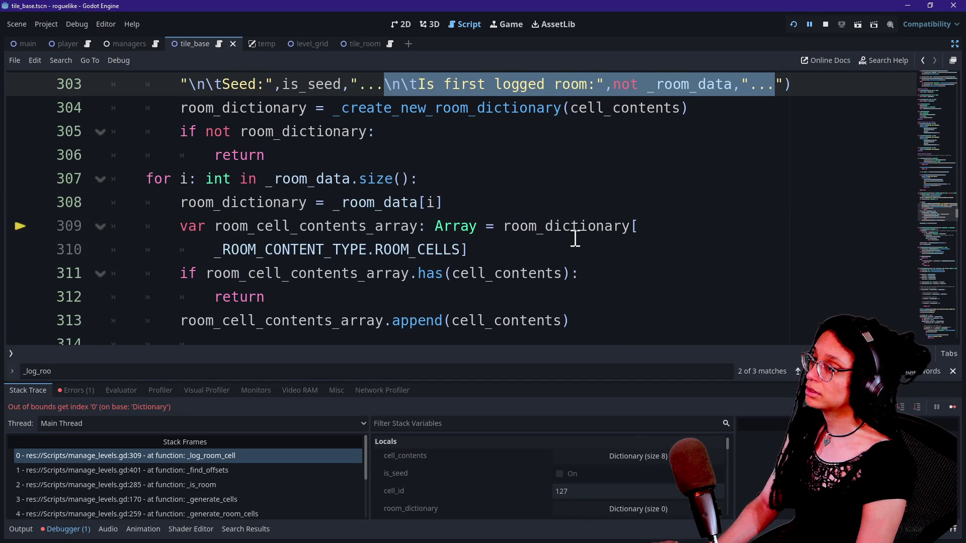
{"action": "scroll", "coordinate": [575, 238], "scroll_direction": "up", "scroll_amount": 3}
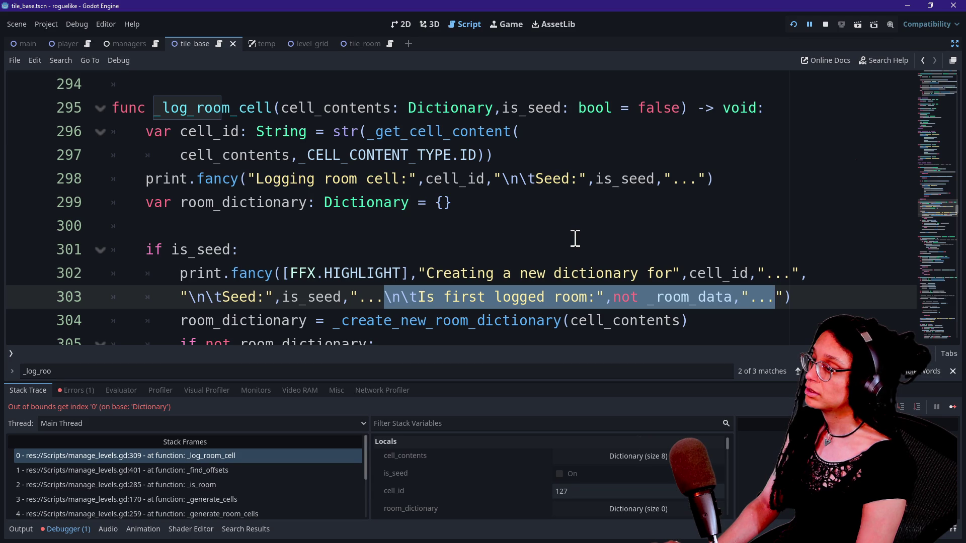
{"action": "key", "text": "BackSpace"}
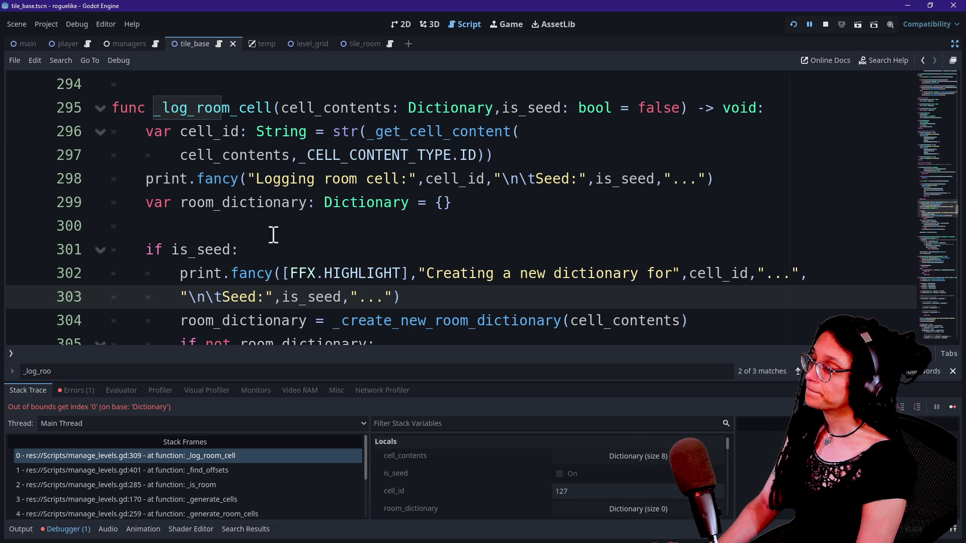
{"action": "left_click", "coordinate": [261, 231]}
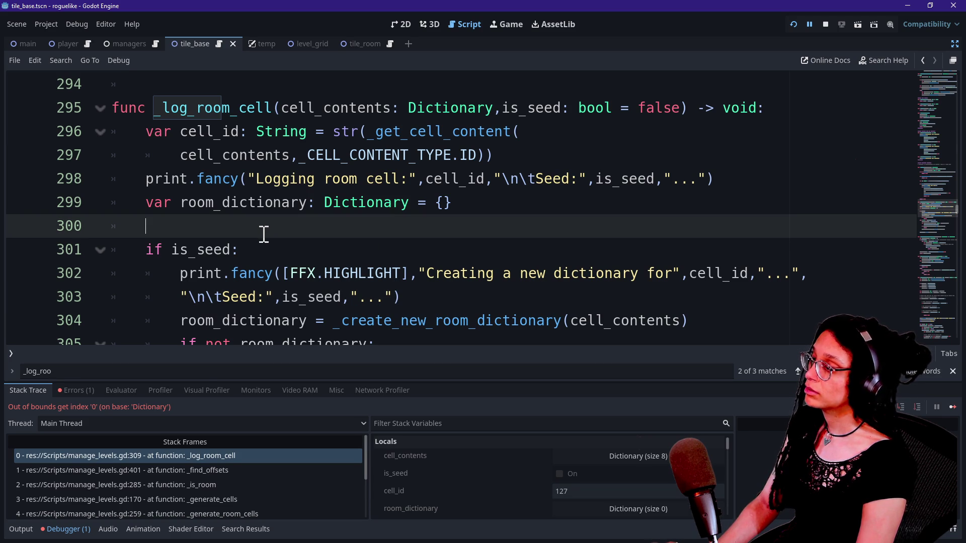
{"action": "key", "text": "ctrl+z"}
{"action": "key", "text": "BackSpace"}
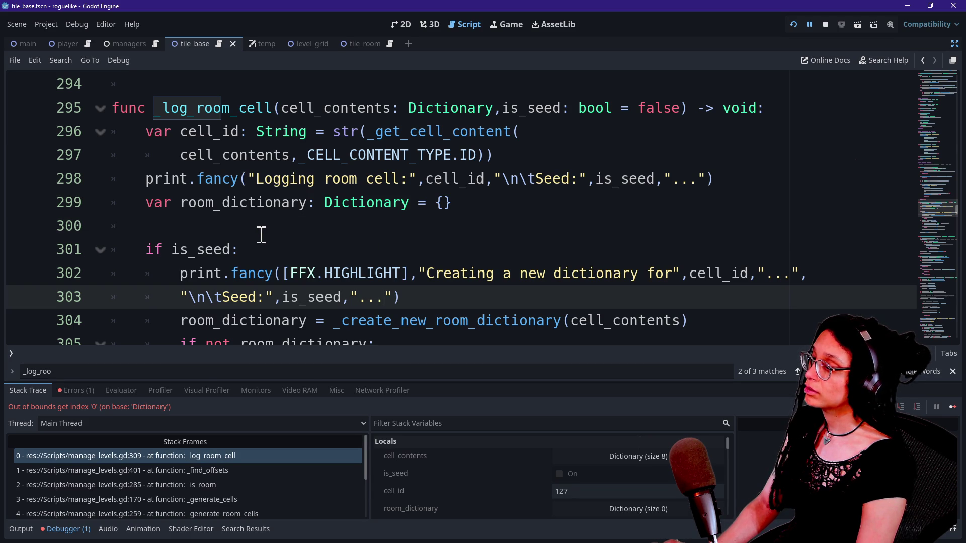
{"action": "left_click", "coordinate": [261, 231]}
{"action": "scroll", "coordinate": [261, 231], "scroll_direction": "down", "scroll_amount": 1}
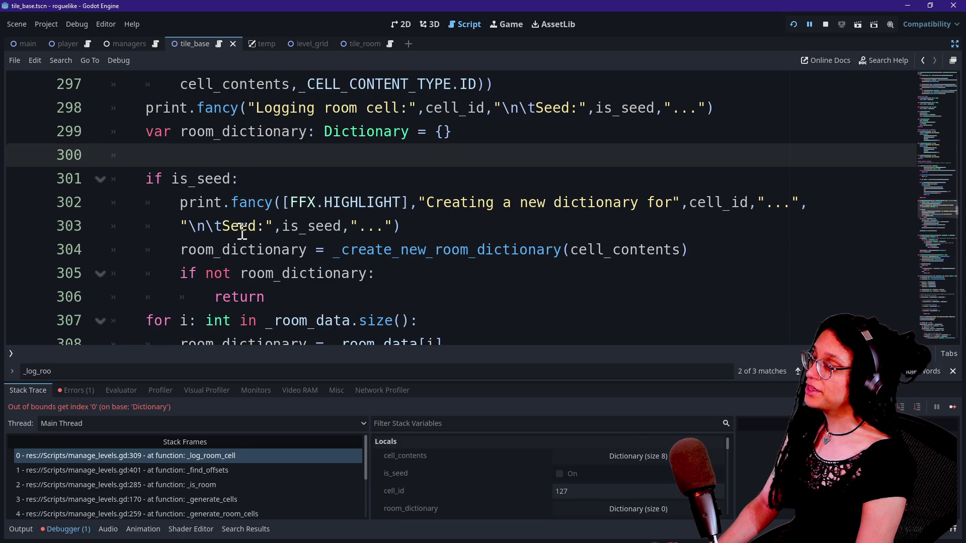
{"action": "left_click", "coordinate": [274, 177]}
Step: Write an 'if not _room_data:' guard with 'return' beneath it near the is_seed check
{"action": "left_click", "coordinate": [276, 155]}
{"action": "key", "text": "Return"}
{"action": "key", "text": "BackSpace"}
{"action": "key", "text": "BackSpace"}
{"action": "key", "text": "Return"}
{"action": "type", "text": "if _"}
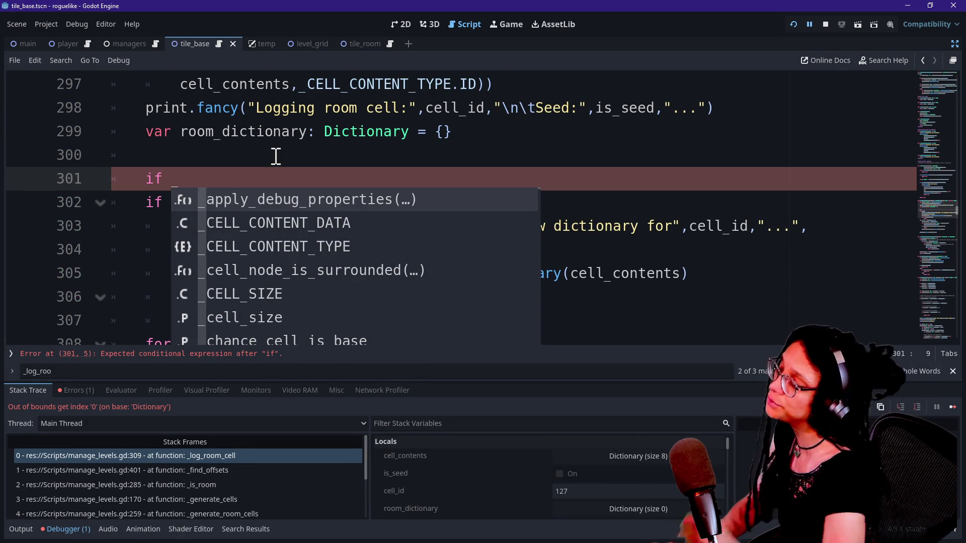
{"action": "type", "text": "room_data:"}
{"action": "key", "text": "Return"}
{"action": "type", "text": "return"}
{"action": "left_click", "coordinate": [180, 178]}
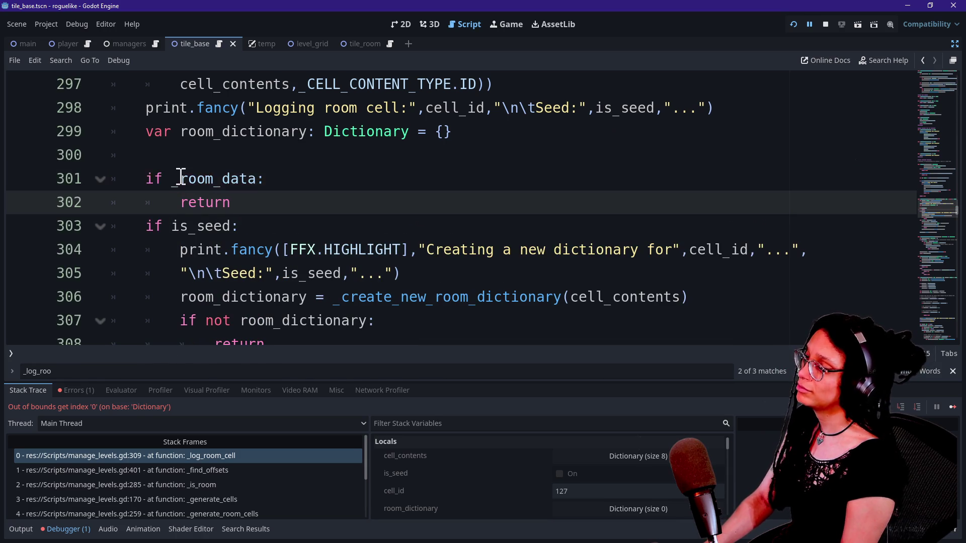
{"action": "type", "text": "not"}
Step: Move the guard block directly above 'if is_seed:' and add a blank line after its return
{"action": "left_click_drag", "start_coordinate": [285, 213], "coordinate": [285, 166]}
{"action": "key", "text": "ctrl+x"}
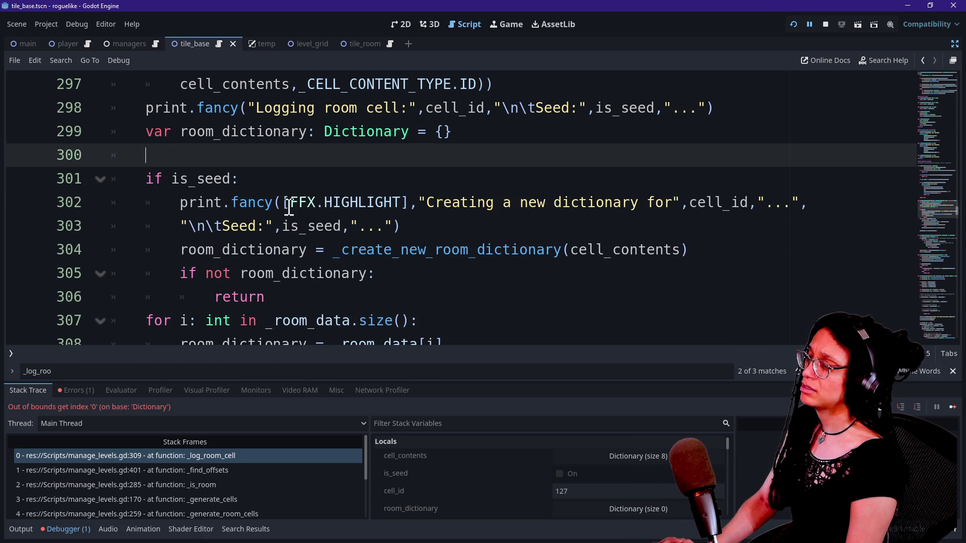
{"action": "left_click", "coordinate": [283, 176]}
{"action": "key", "text": "Return"}
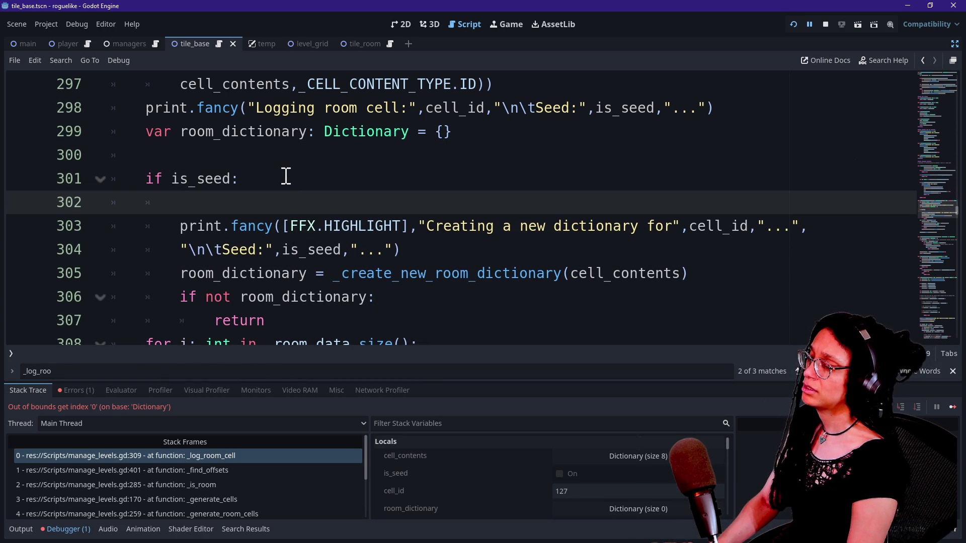
{"action": "key", "text": "BackSpace"}
{"action": "key", "text": "BackSpace"}
{"action": "left_click", "coordinate": [270, 155]}
{"action": "key", "text": "ctrl+v"}
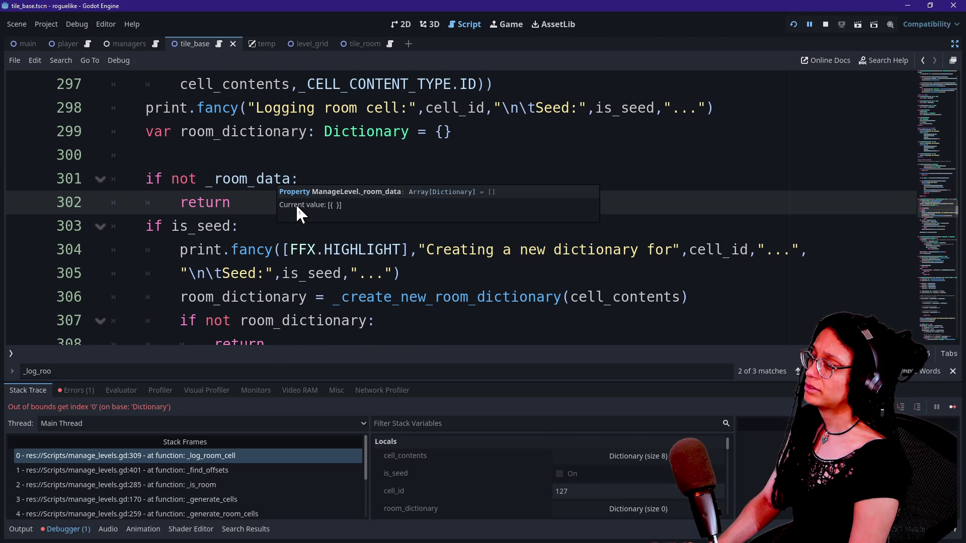
{"action": "key", "text": "Return"}
{"action": "left_click", "coordinate": [251, 178]}
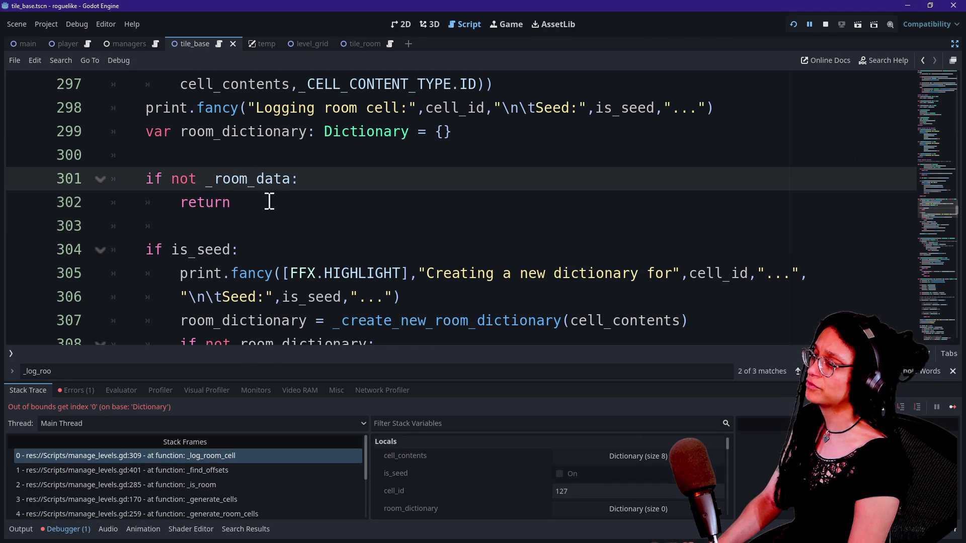
{"action": "left_click", "coordinate": [270, 203]}
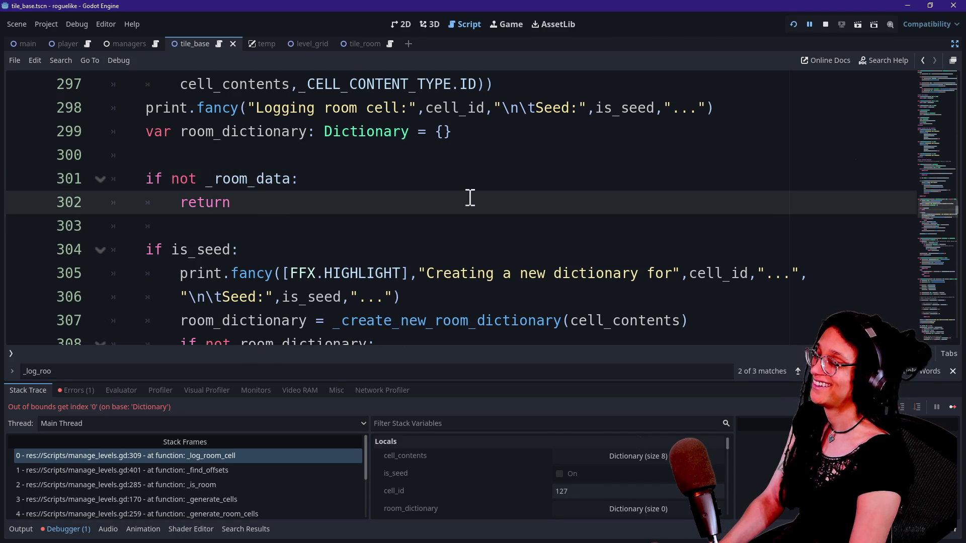
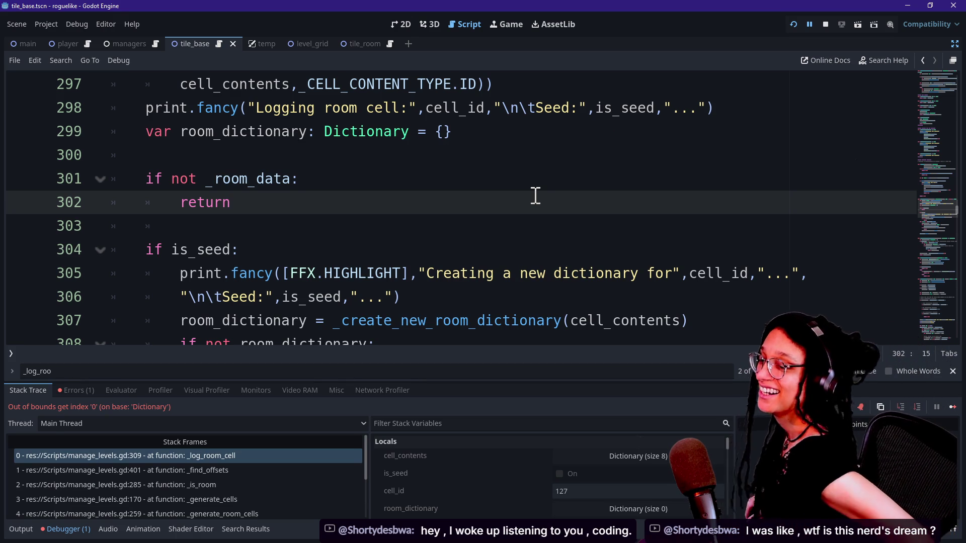
Step: Clear the indentation from blank line 303 below the early return
{"action": "mouse_move", "coordinate": [536, 196]}
{"action": "left_mouse_down"}
{"action": "mouse_move", "coordinate": [539, 166]}
{"action": "mouse_move", "coordinate": [524, 223]}
{"action": "left_mouse_up"}
{"action": "left_click", "coordinate": [524, 224]}
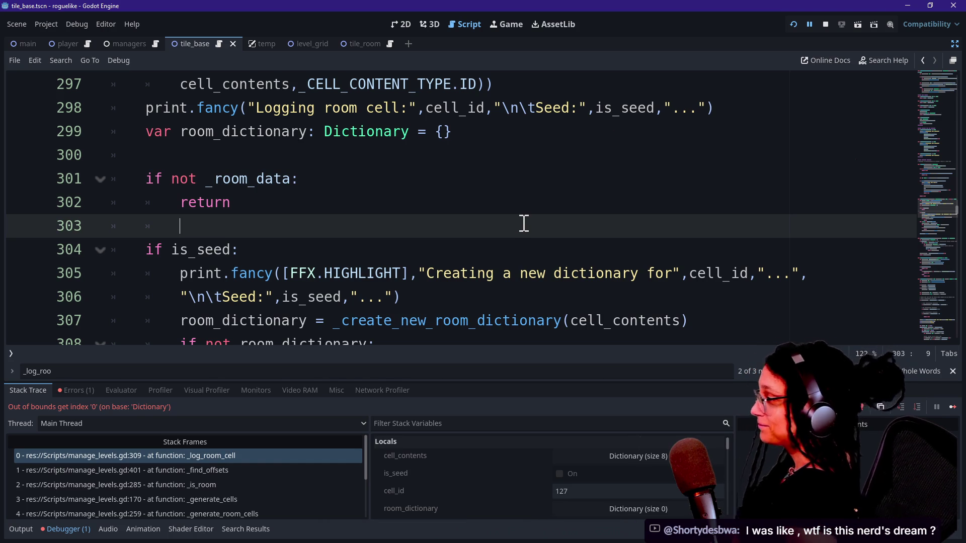
{"action": "key", "text": "BackSpace"}
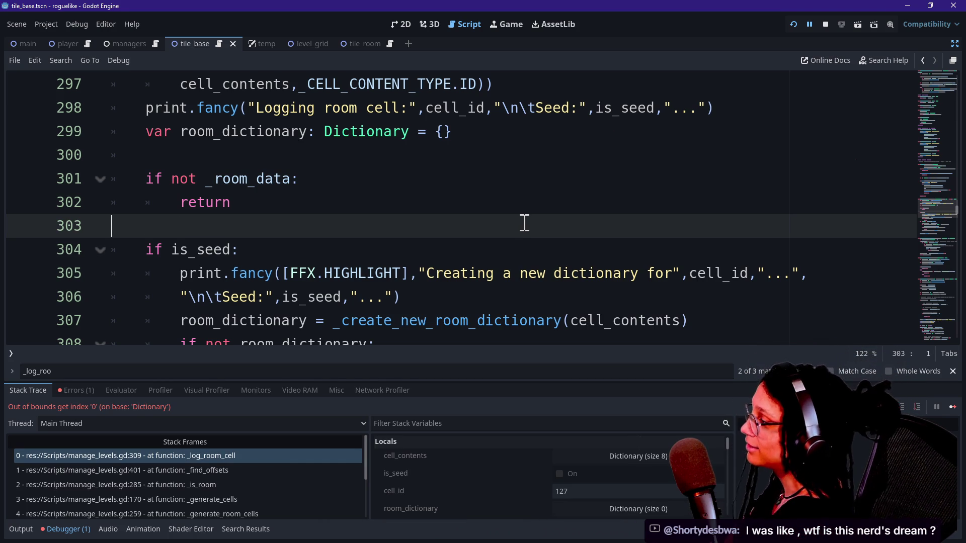
{"action": "key", "text": "Up"}
{"action": "key", "text": "Up"}
{"action": "key", "text": "Down"}
{"action": "key", "text": "Up"}
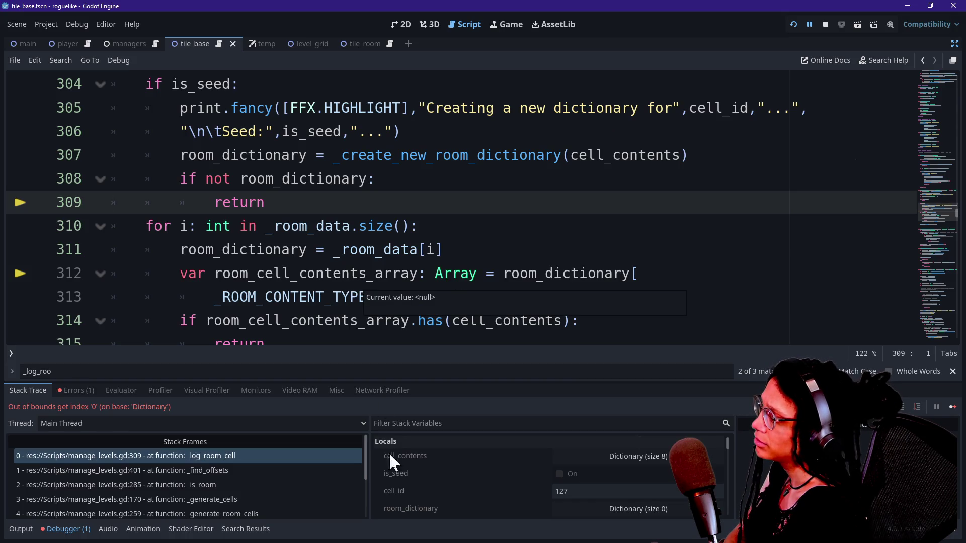
{"action": "key", "text": "Up"}
{"action": "key", "text": "Up"}
{"action": "key", "text": "Up"}
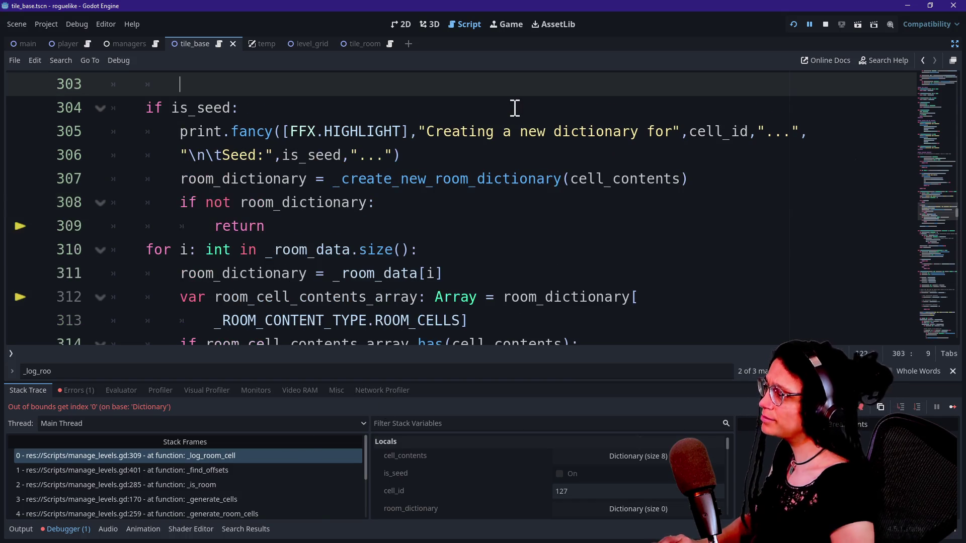
Step: Delete the 'if not _room_data: return' guard block and rerun the game
{"action": "scroll", "coordinate": [377, 162], "scroll_direction": "up", "scroll_amount": 2}
{"action": "left_click_drag", "start_coordinate": [375, 177], "coordinate": [313, 218]}
{"action": "key", "text": "BackSpace"}
{"action": "key", "text": "BackSpace"}
{"action": "key", "text": "BackSpace"}
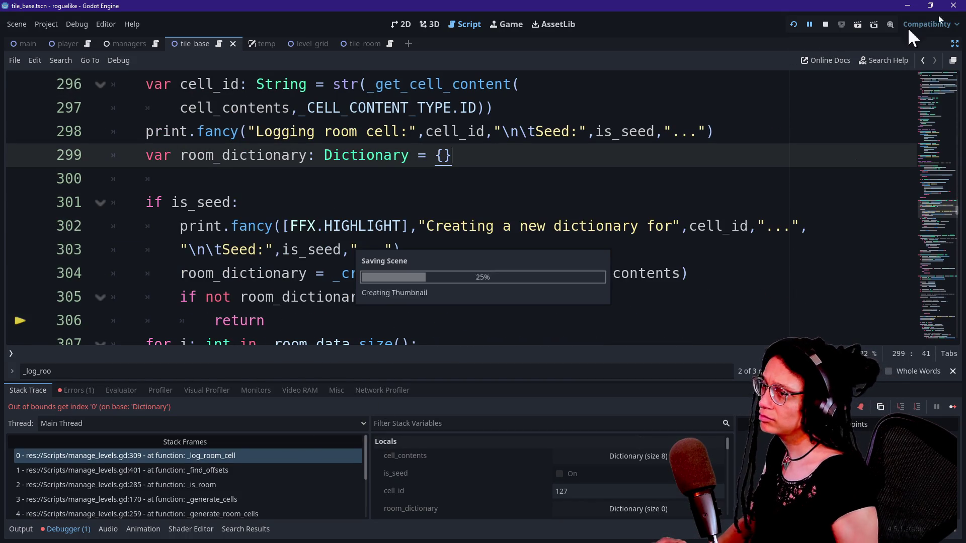
{"action": "left_click", "coordinate": [797, 23]}
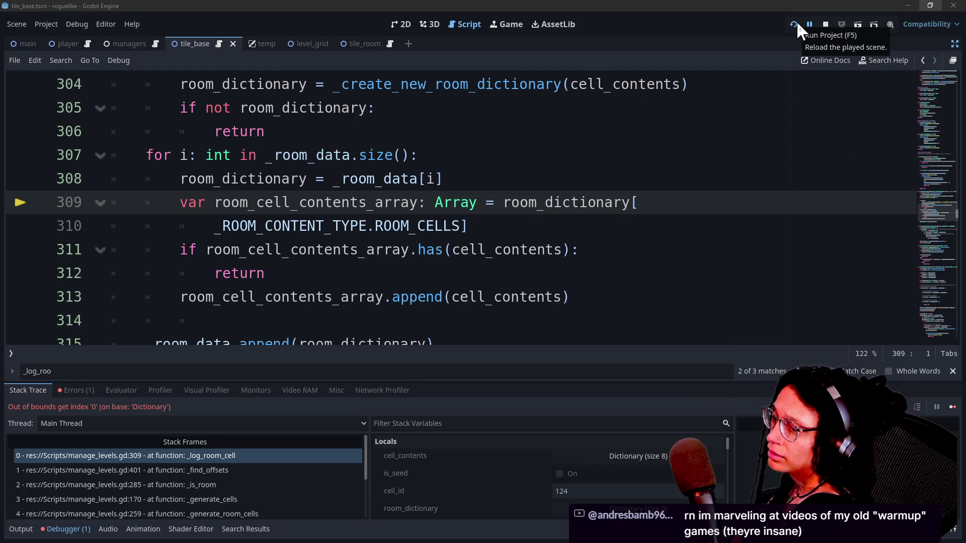
Step: Step the caret through the loop body around the _room_data[i] assignment on line 310
{"action": "left_click", "coordinate": [612, 279]}
{"action": "left_click", "coordinate": [627, 228]}
{"action": "left_click", "coordinate": [591, 183]}
{"action": "key", "text": "Down"}
{"action": "key", "text": "Down"}
{"action": "key", "text": "Down"}
{"action": "key", "text": "Up"}
{"action": "key", "text": "Up"}
{"action": "key", "text": "Down"}
{"action": "key", "text": "Down"}
{"action": "key", "text": "Down"}
{"action": "key", "text": "Up"}
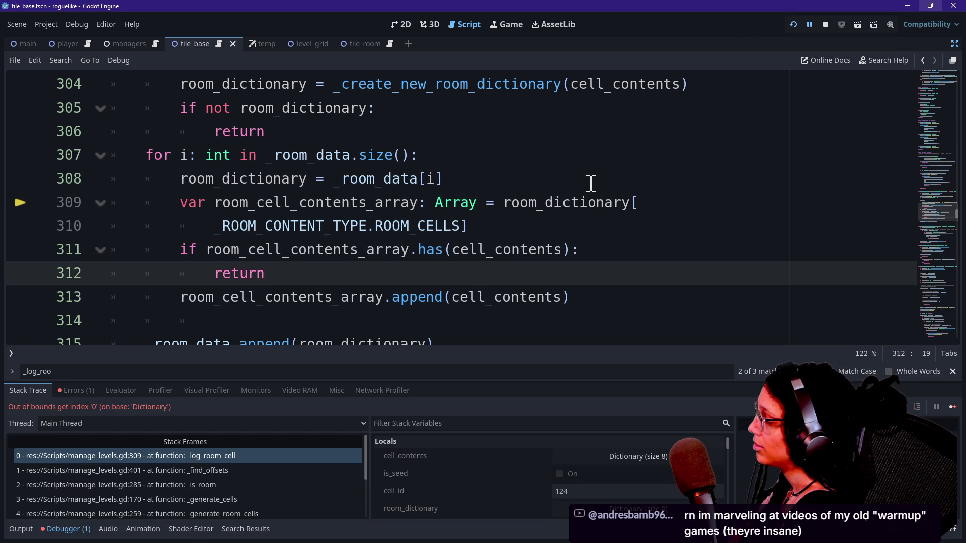
{"action": "key", "text": "Down"}
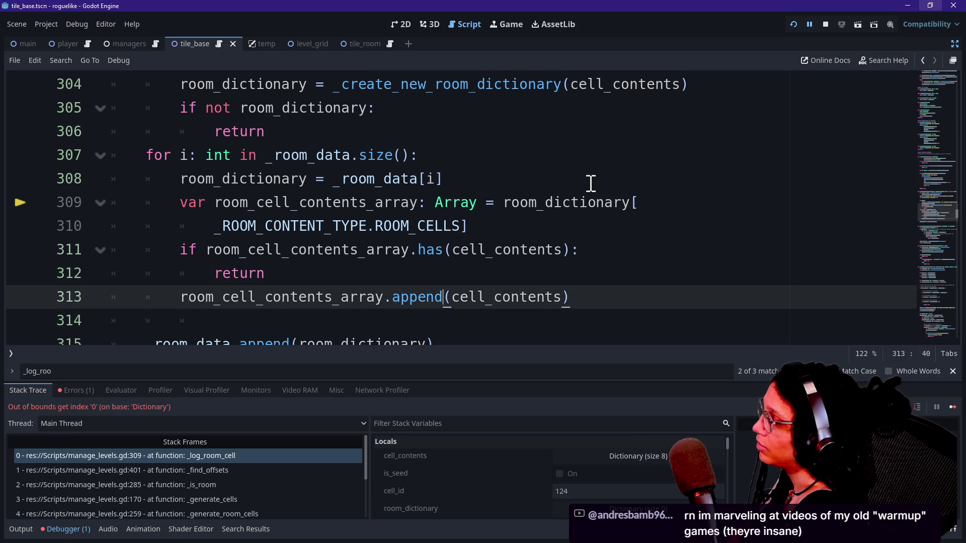
Step: Move between the has check, return line 312 and append line, ending on empty line 314
{"action": "key", "text": "Up"}
{"action": "key", "text": "Down"}
{"action": "key", "text": "Down"}
{"action": "key", "text": "Up"}
{"action": "key", "text": "Up"}
{"action": "key", "text": "Down"}
{"action": "key", "text": "Up"}
{"action": "key", "text": "Down"}
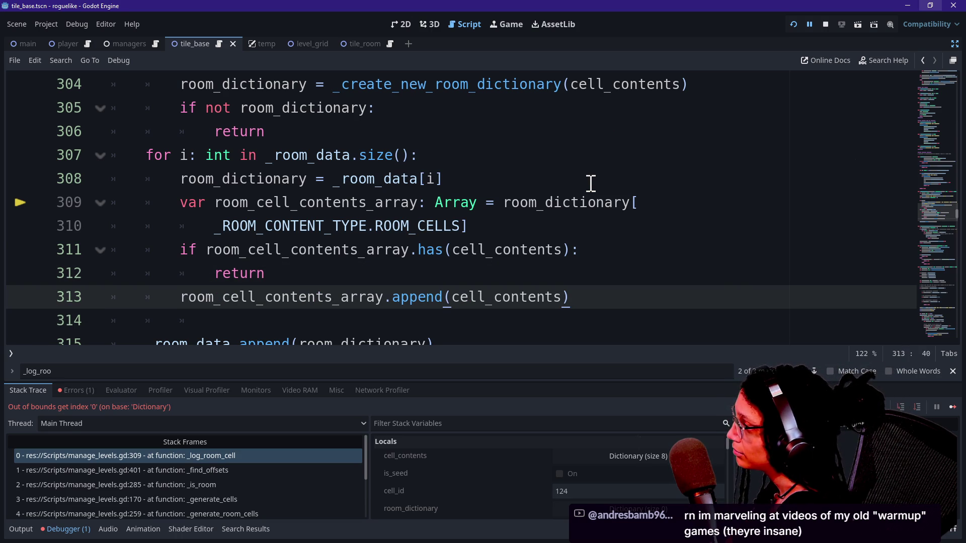
{"action": "key", "text": "Down"}
{"action": "key", "text": "Up"}
{"action": "key", "text": "Up"}
{"action": "key", "text": "Down"}
{"action": "key", "text": "Down"}
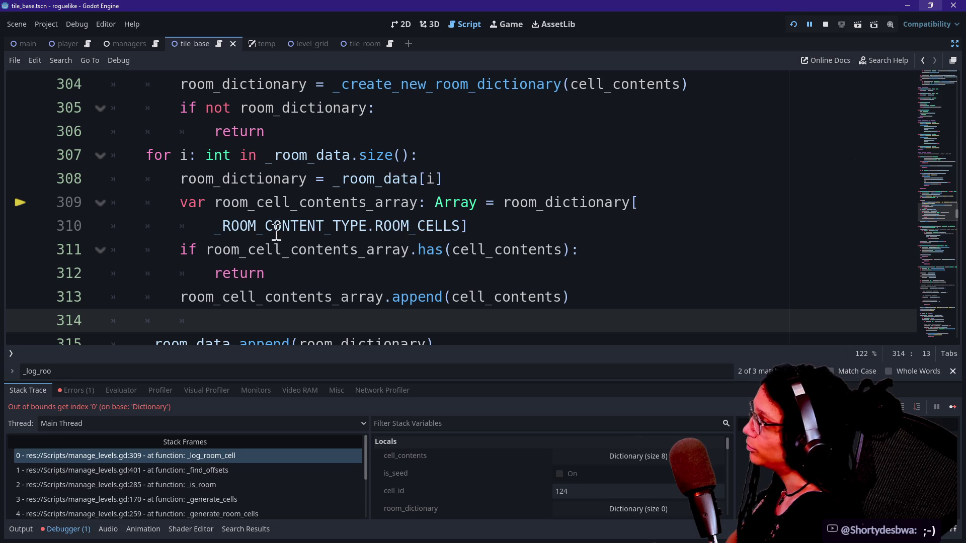
{"action": "mouse_move", "coordinate": [530, 243]}
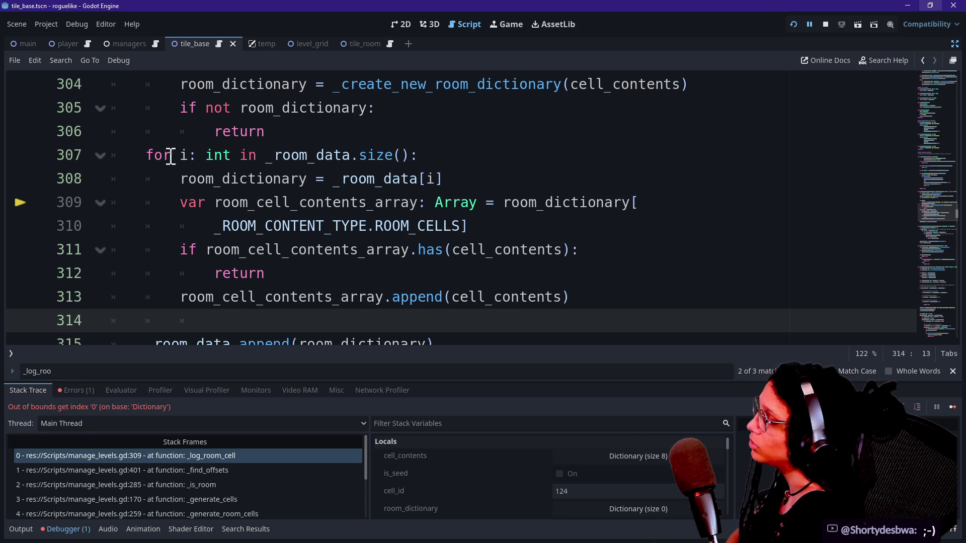
Step: Insert a new indented line 309 below the room_dictionary = _room_data[i] assignment
{"action": "left_click", "coordinate": [483, 185]}
{"action": "key", "text": "Return"}
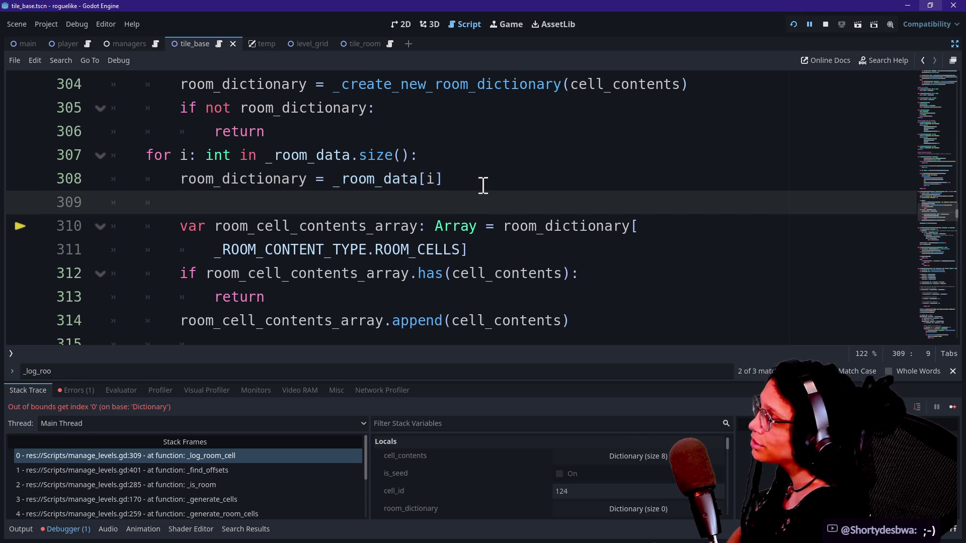
{"action": "key", "text": "BackSpace"}
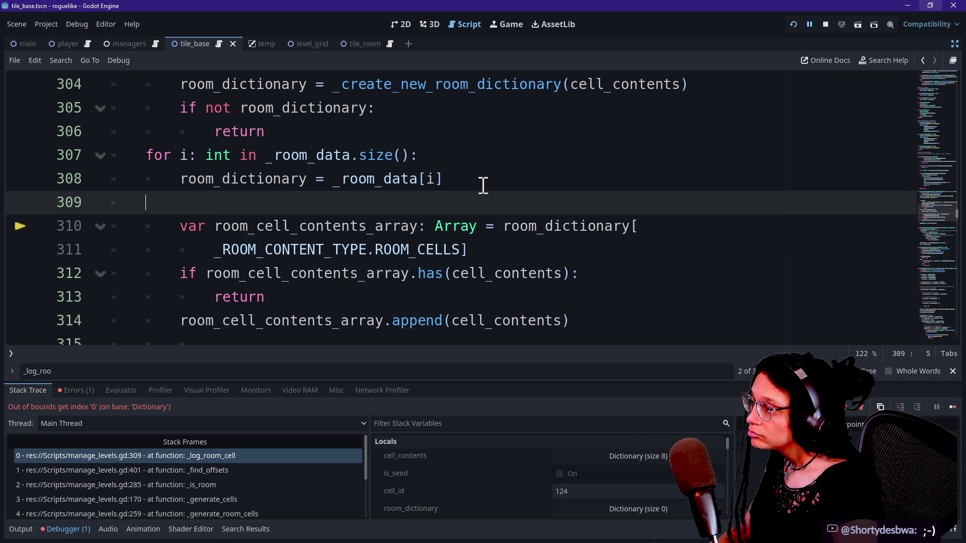
{"action": "key", "text": "BackSpace"}
{"action": "key", "text": "BackSpace"}
{"action": "key", "text": "Return"}
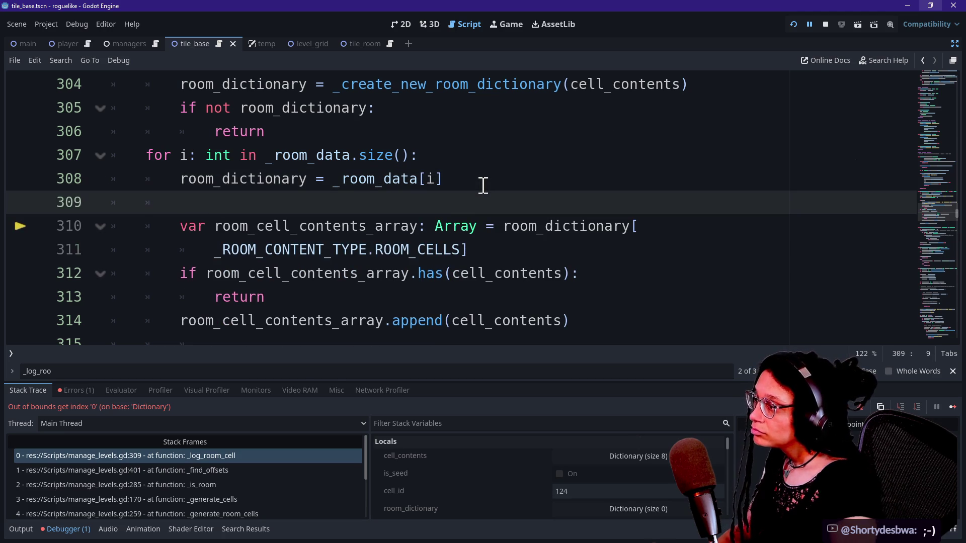
Step: Try typing and pasting the ROOM_CELLS lookup on line 309, then undo it
{"action": "left_click_drag", "start_coordinate": [489, 250], "coordinate": [503, 228]}
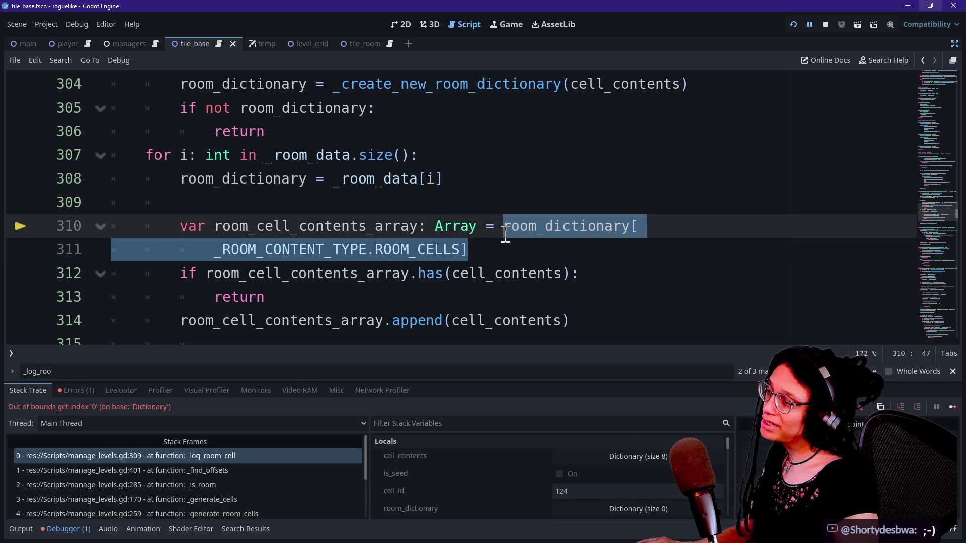
{"action": "left_click", "coordinate": [467, 202]}
{"action": "type", "text": "_ro"}
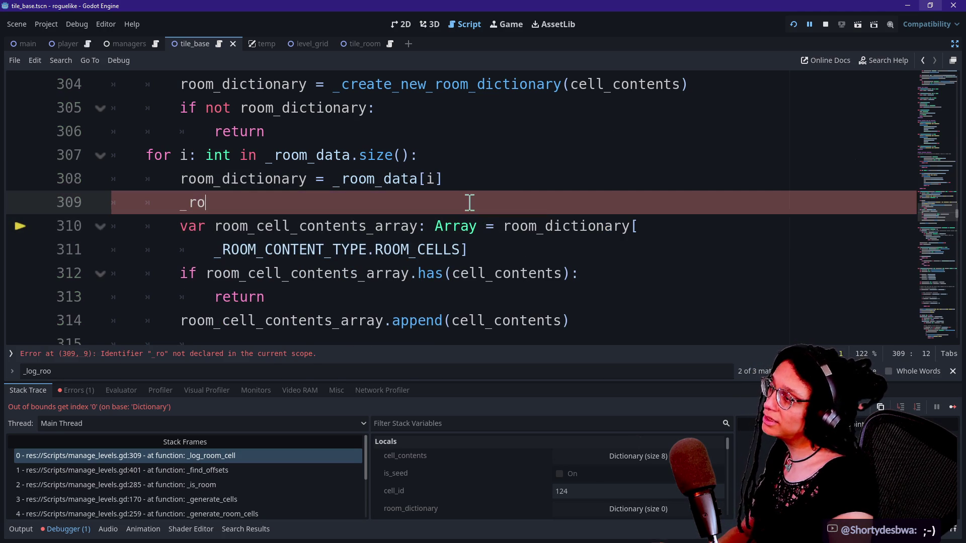
{"action": "type", "text": "p"}
{"action": "key", "text": "BackSpace"}
{"action": "key", "text": "BackSpace"}
{"action": "key", "text": "BackSpace"}
{"action": "type", "text": "ri"}
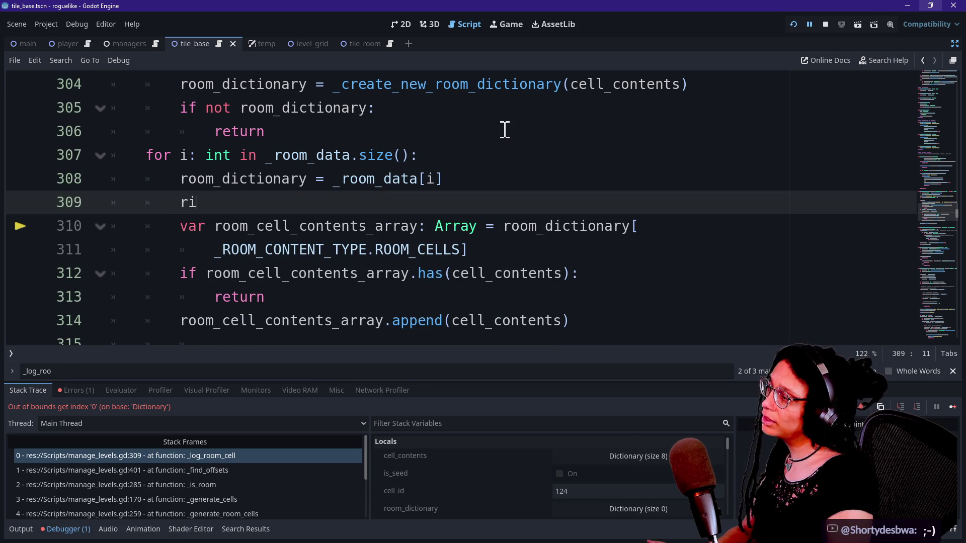
{"action": "key", "text": "BackSpace"}
{"action": "type", "text": "room_dictionary[ \t\t\t_ROOM_CONTENT_TYPE.ROOM_CELLS]"}
{"action": "key", "text": "ctrl+z"}
Step: Paste 'if not _room_data: return' from clipboard history and indent it into the loop body
{"action": "key", "text": "super+v"}
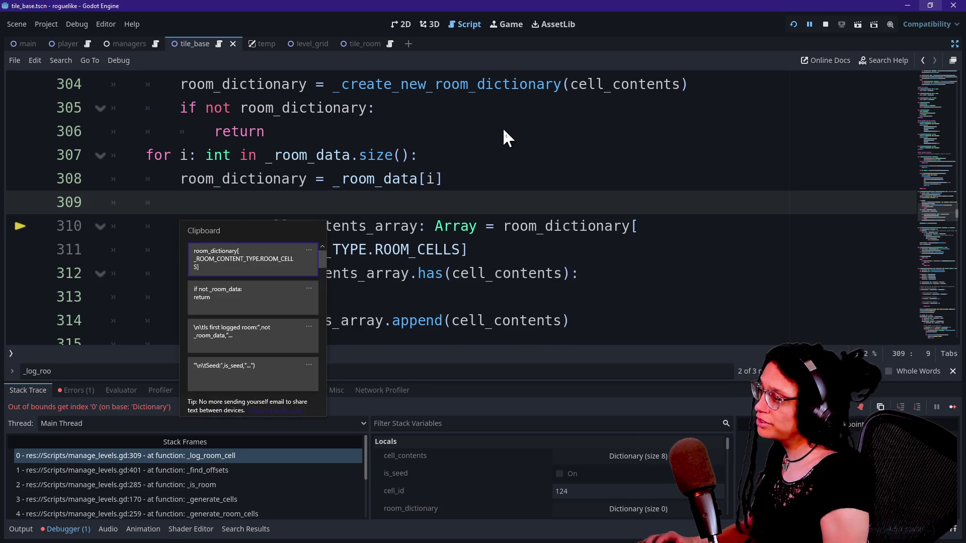
{"action": "left_click", "coordinate": [283, 289]}
{"action": "left_click_drag", "start_coordinate": [194, 233], "coordinate": [233, 250]}
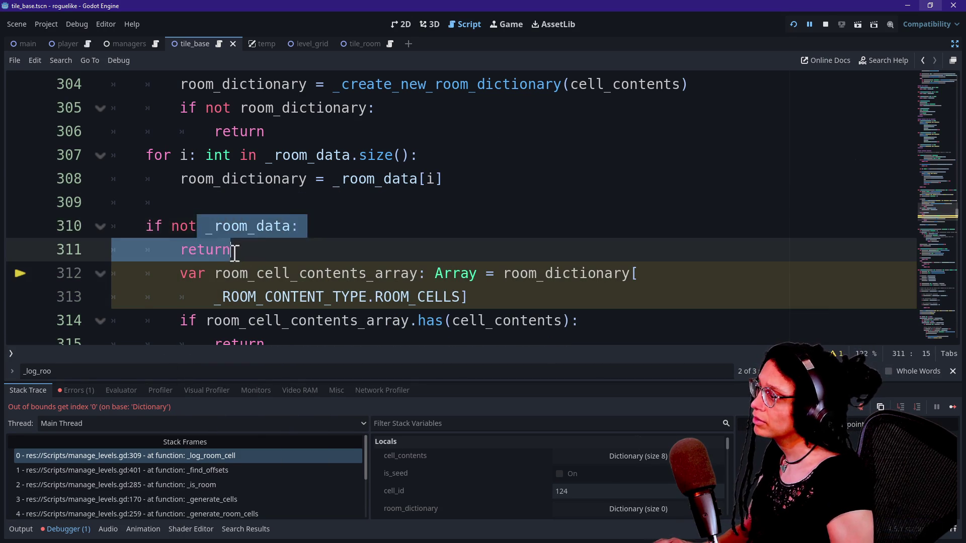
{"action": "key", "text": "Tab"}
{"action": "left_click", "coordinate": [218, 226]}
{"action": "key", "text": "Delete"}
{"action": "key", "text": "ctrl+z"}
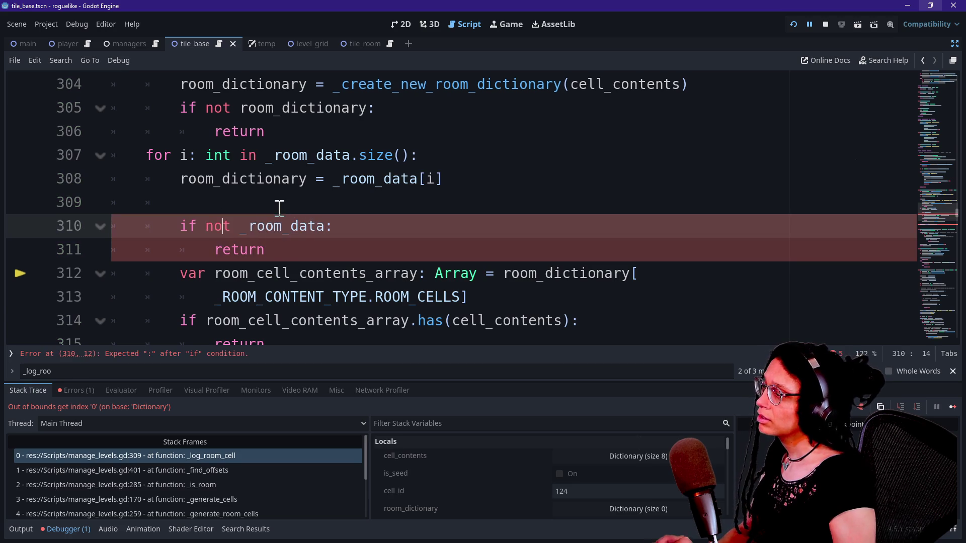
{"action": "left_click", "coordinate": [268, 202]}
{"action": "key", "text": "BackSpace"}
Step: Change the guard condition from _room_data to room_dictionary
{"action": "left_click", "coordinate": [482, 230]}
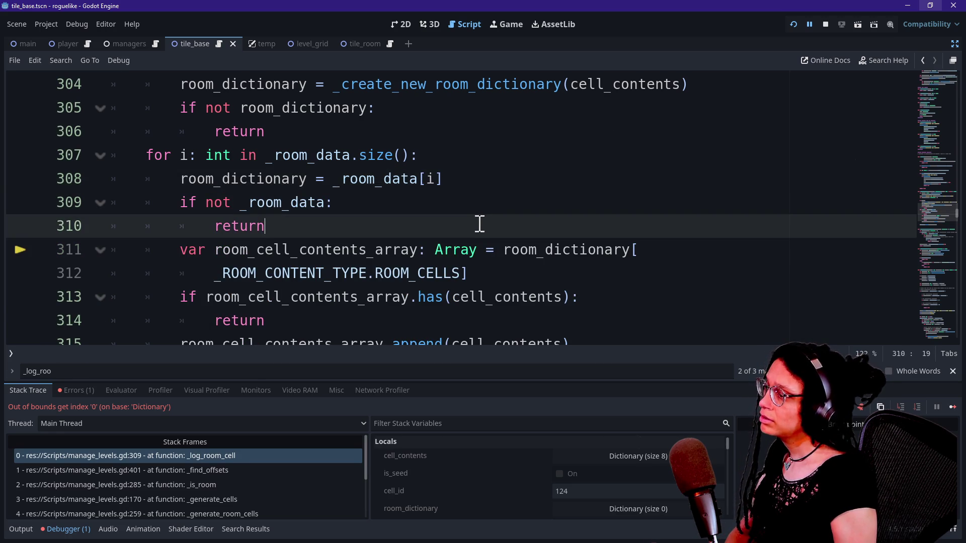
{"action": "left_click_drag", "start_coordinate": [249, 203], "coordinate": [325, 202]}
{"action": "type", "text": "root_dictionary"}
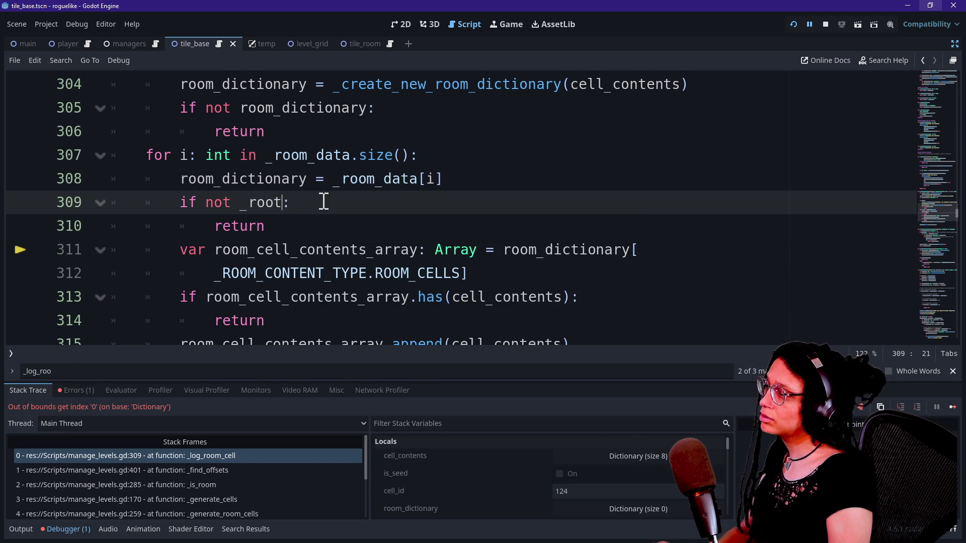
{"action": "left_click", "coordinate": [283, 171]}
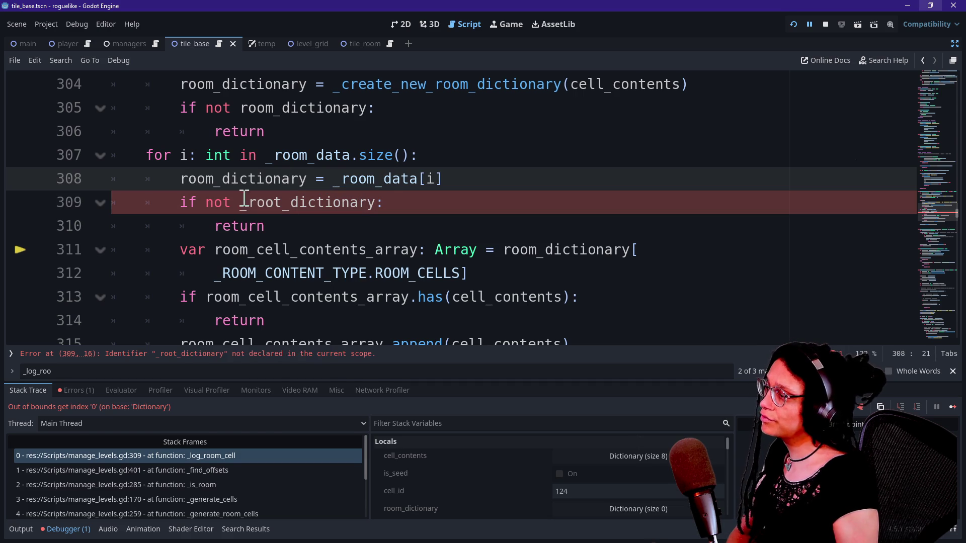
{"action": "left_click", "coordinate": [283, 204]}
{"action": "key", "text": "BackSpace"}
{"action": "type", "text": "m"}
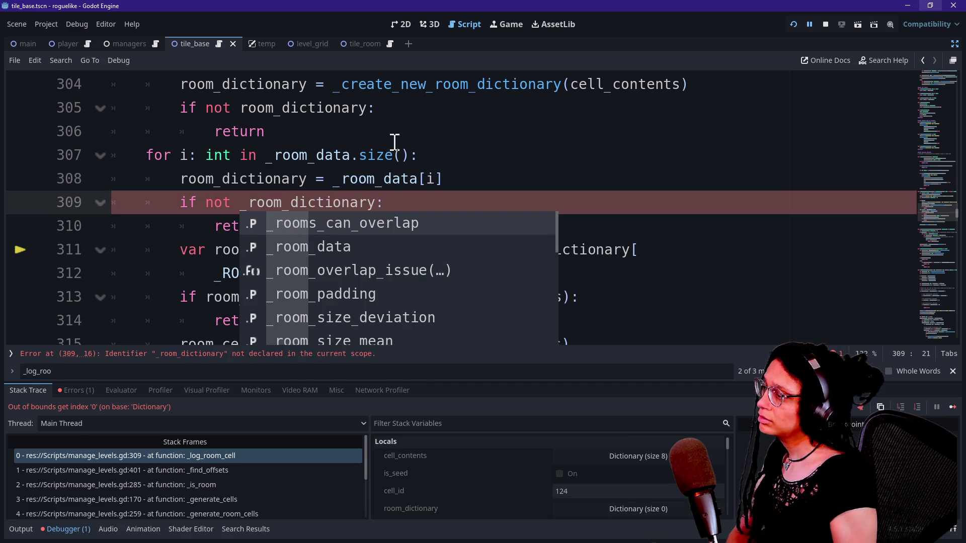
{"action": "left_click", "coordinate": [461, 174]}
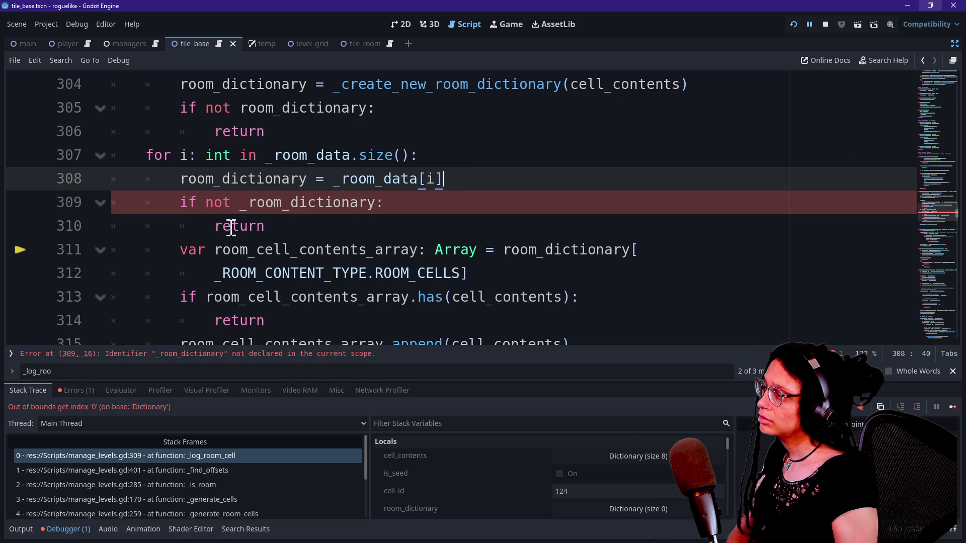
{"action": "left_click", "coordinate": [246, 203]}
{"action": "key", "text": "BackSpace"}
{"action": "left_click", "coordinate": [571, 167]}
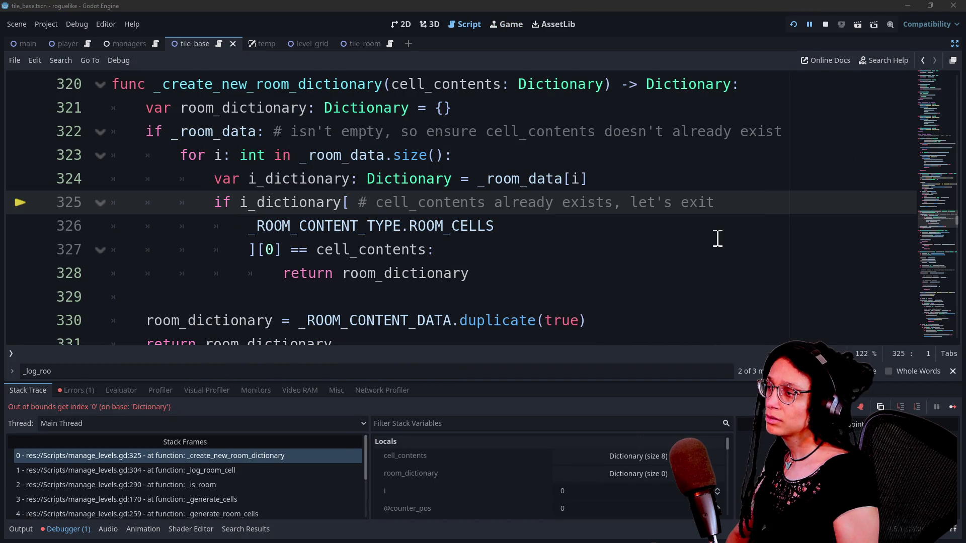
Step: Review the cell_contents comparison around line 325 where the out-of-bounds error stops
{"action": "scroll", "coordinate": [580, 215], "scroll_direction": "up", "scroll_amount": 1}
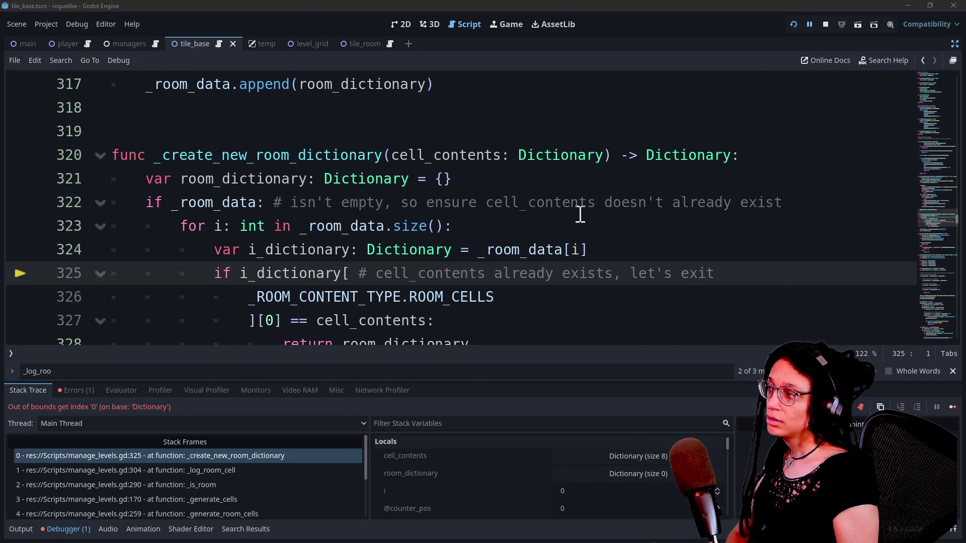
{"action": "left_click", "coordinate": [314, 277]}
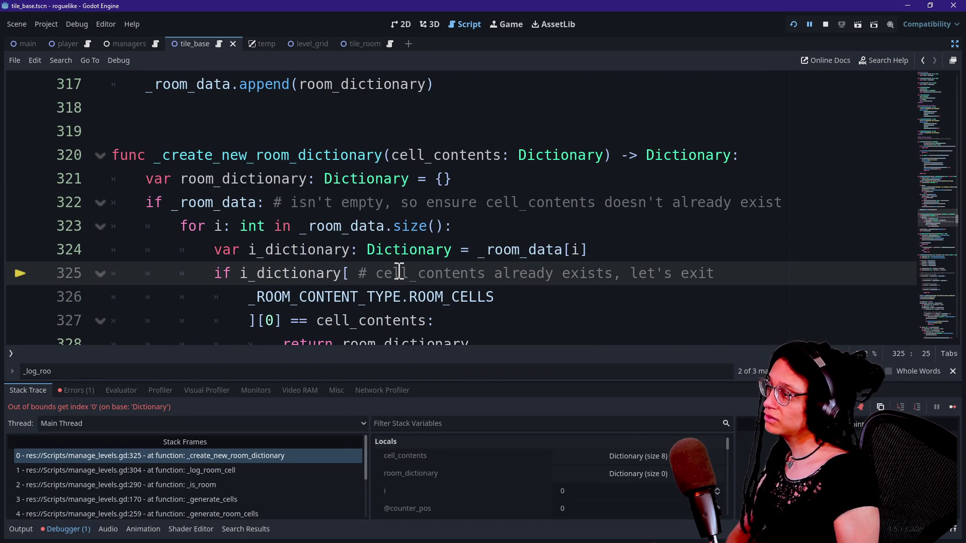
{"action": "scroll", "coordinate": [397, 271], "scroll_direction": "down", "scroll_amount": 1}
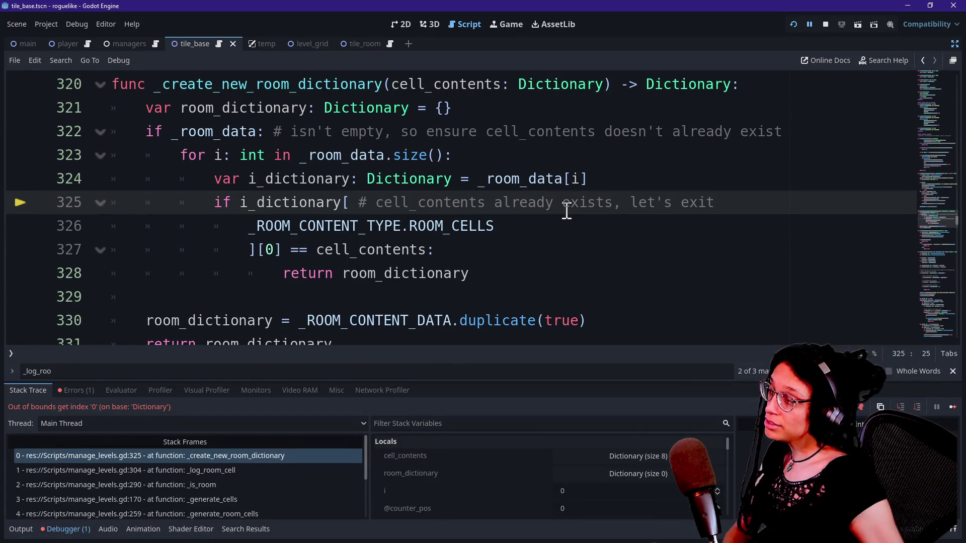
{"action": "left_click", "coordinate": [468, 240]}
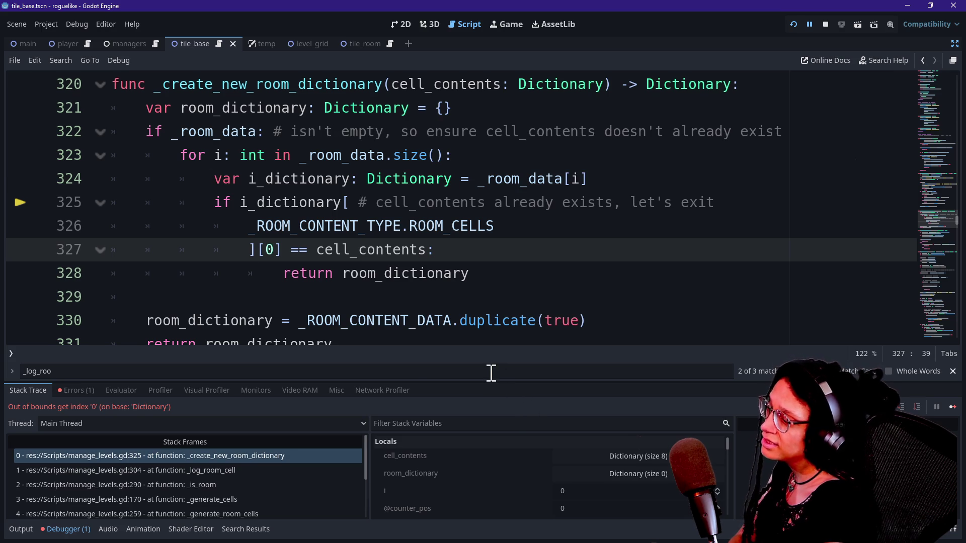
Step: Enlarge the debugger to scroll through the stack variables, then shrink it slightly
{"action": "left_click_drag", "start_coordinate": [490, 383], "coordinate": [470, 196]}
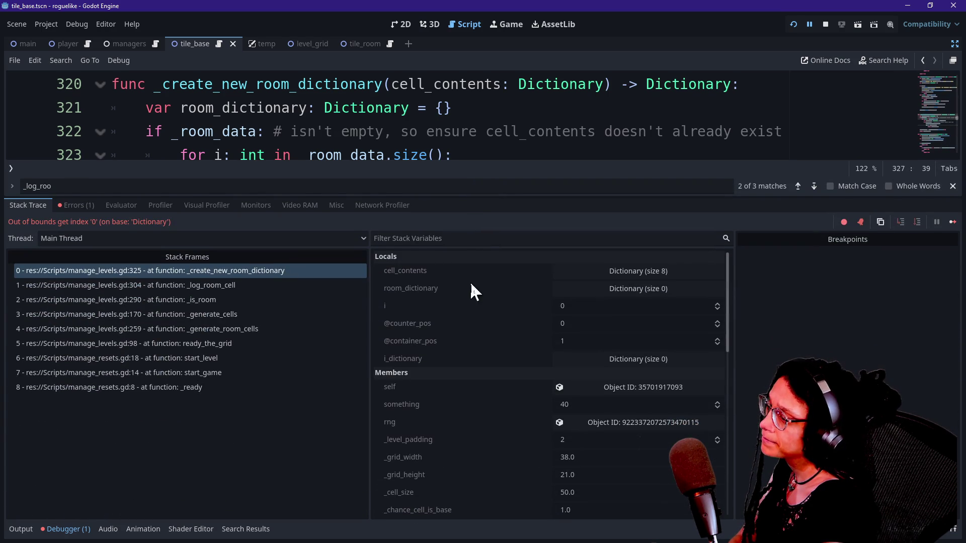
{"action": "scroll", "coordinate": [477, 300], "scroll_direction": "down", "scroll_amount": 3}
{"action": "scroll", "coordinate": [476, 298], "scroll_direction": "down", "scroll_amount": 4}
{"action": "scroll", "coordinate": [476, 298], "scroll_direction": "up", "scroll_amount": 6}
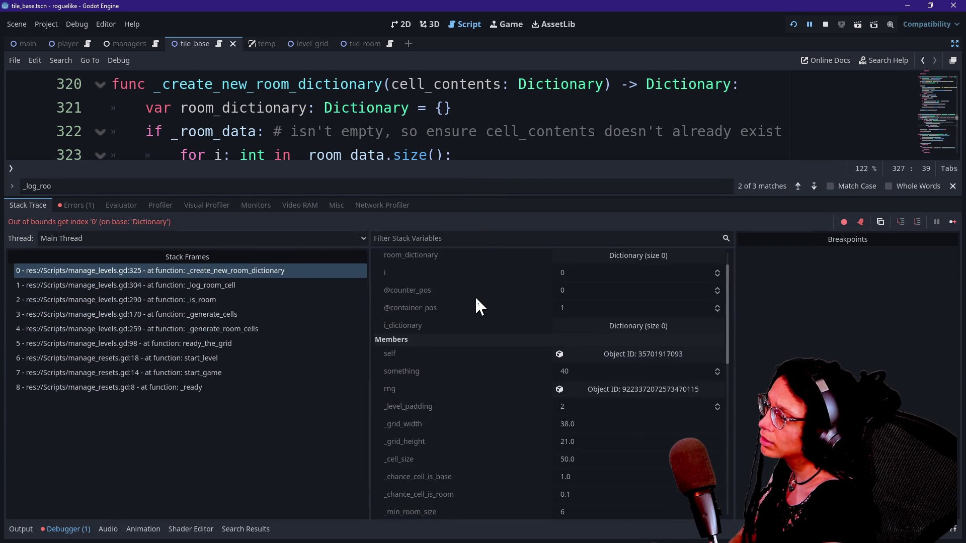
{"action": "scroll", "coordinate": [476, 305], "scroll_direction": "up", "scroll_amount": 2}
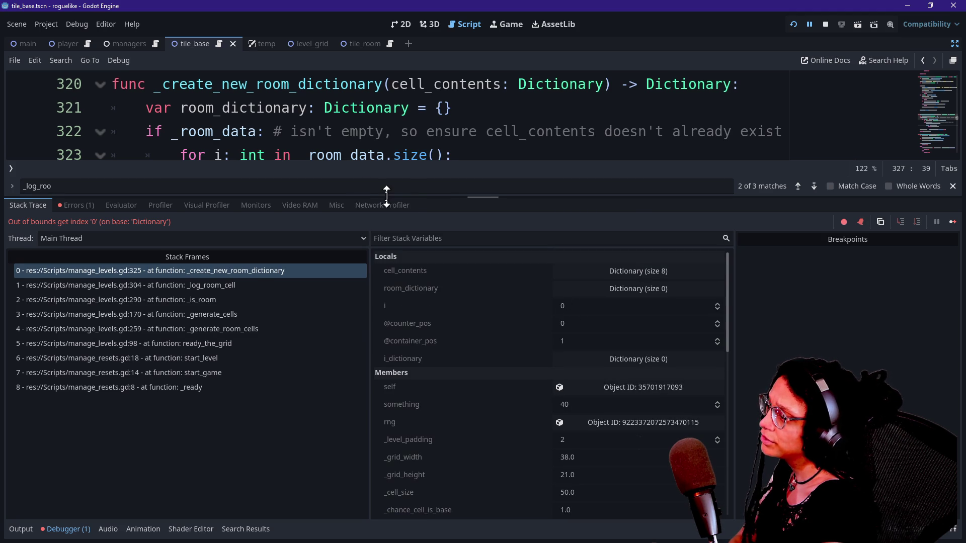
{"action": "left_click_drag", "start_coordinate": [386, 193], "coordinate": [410, 279]}
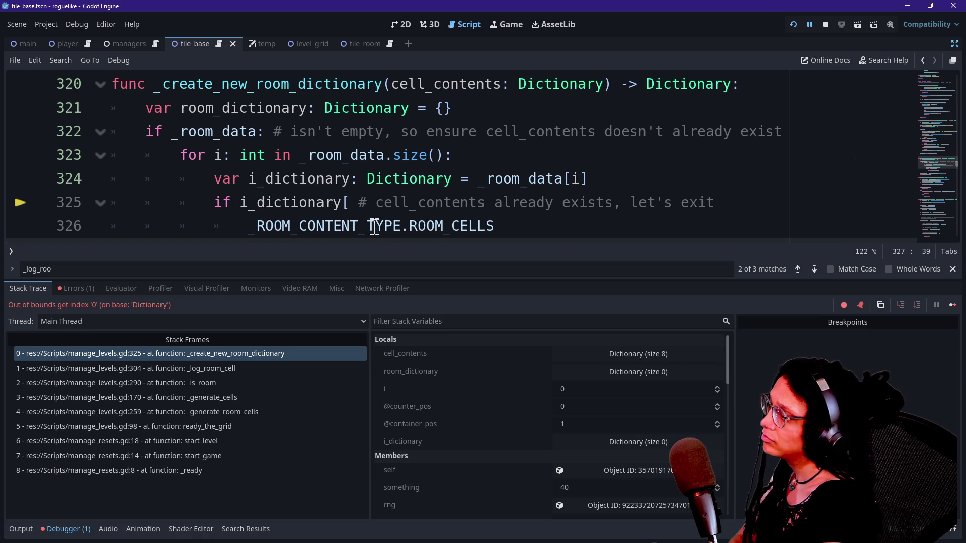
{"action": "scroll", "coordinate": [372, 225], "scroll_direction": "down", "scroll_amount": 1}
{"action": "key", "text": "Left"}
{"action": "key", "text": "Left"}
{"action": "key", "text": "Left"}
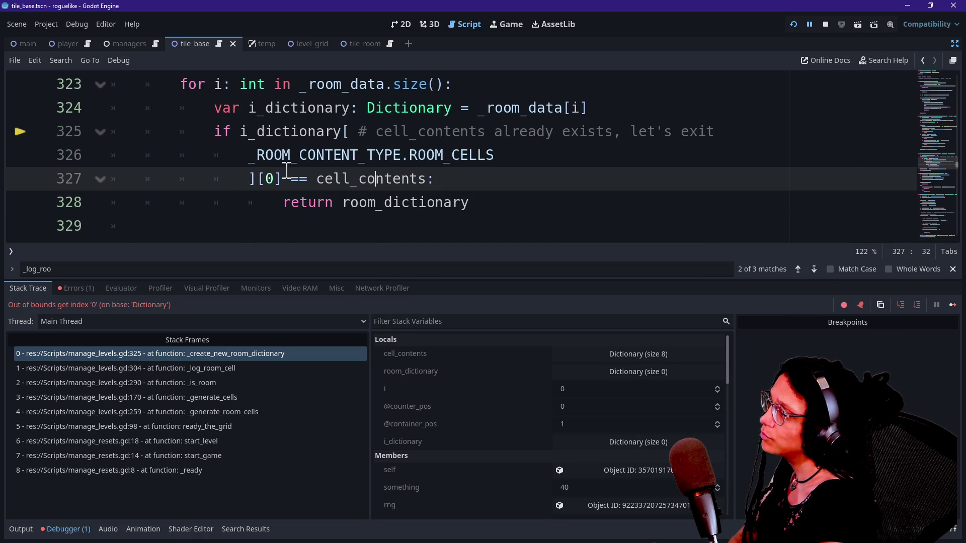
{"action": "left_click", "coordinate": [610, 123]}
{"action": "left_click", "coordinate": [610, 116]}
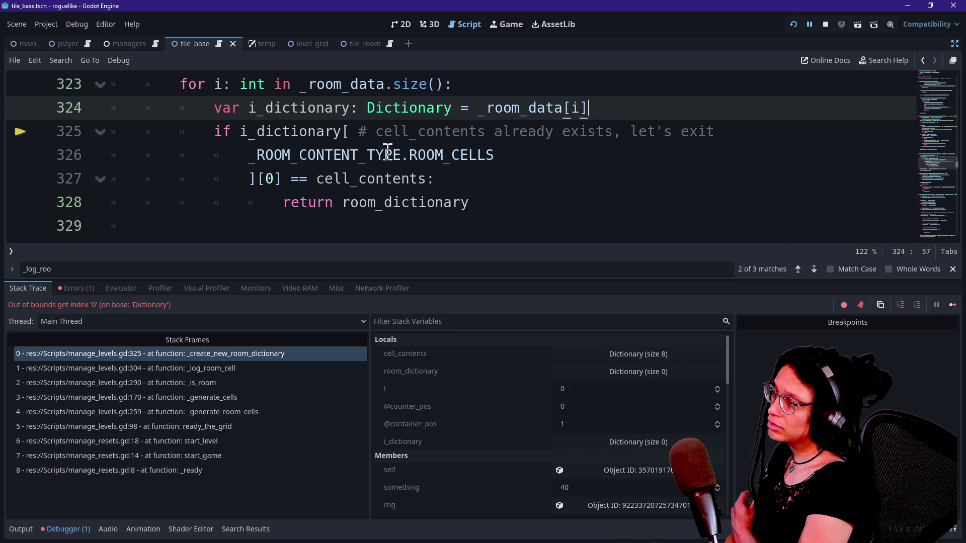
{"action": "left_click", "coordinate": [376, 142]}
{"action": "left_click", "coordinate": [612, 115]}
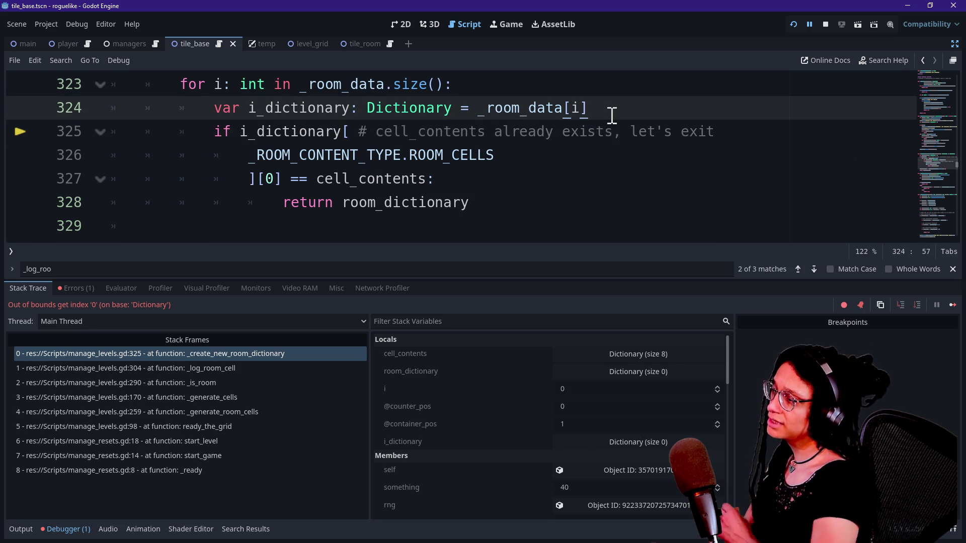
{"action": "key", "text": "Return"}
{"action": "scroll", "coordinate": [532, 139], "scroll_direction": "down", "scroll_amount": 1}
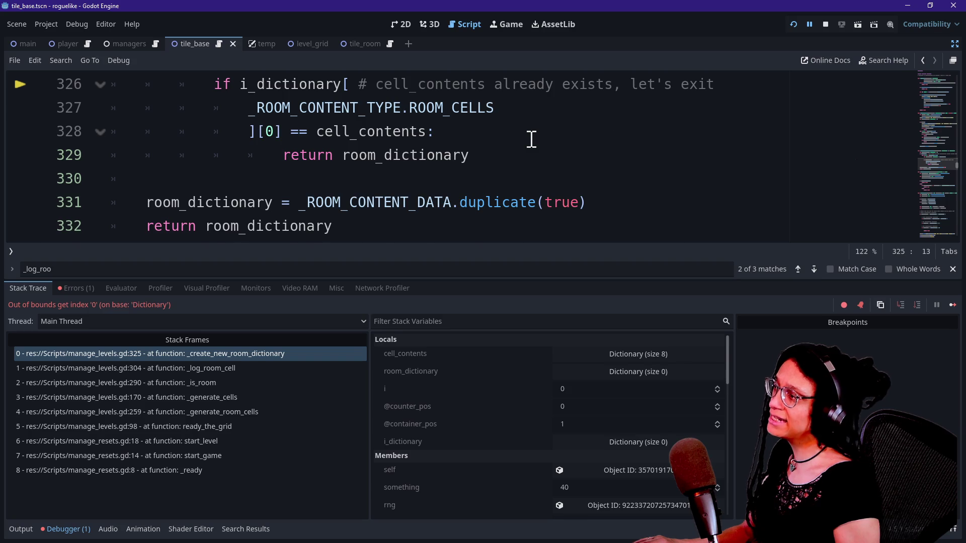
{"action": "scroll", "coordinate": [531, 139], "scroll_direction": "up", "scroll_amount": 1}
{"action": "scroll", "coordinate": [333, 166], "scroll_direction": "down", "scroll_amount": 1}
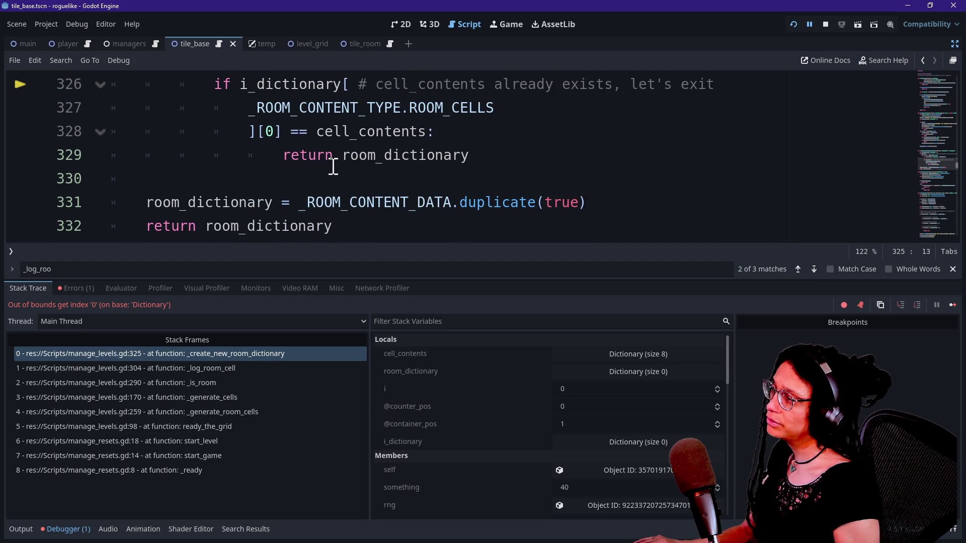
{"action": "scroll", "coordinate": [333, 166], "scroll_direction": "up", "scroll_amount": 2}
{"action": "scroll", "coordinate": [333, 166], "scroll_direction": "down", "scroll_amount": 2}
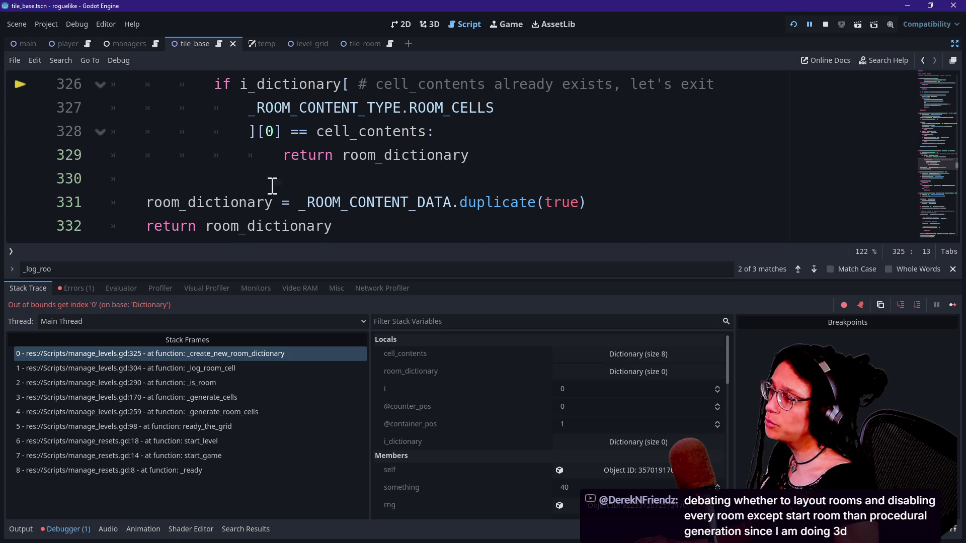
{"action": "left_click_drag", "start_coordinate": [269, 189], "coordinate": [443, 131]}
{"action": "left_click", "coordinate": [338, 175]}
{"action": "left_click_drag", "start_coordinate": [189, 202], "coordinate": [486, 201]}
{"action": "left_click", "coordinate": [486, 202]}
{"action": "scroll", "coordinate": [246, 188], "scroll_direction": "up", "scroll_amount": 2}
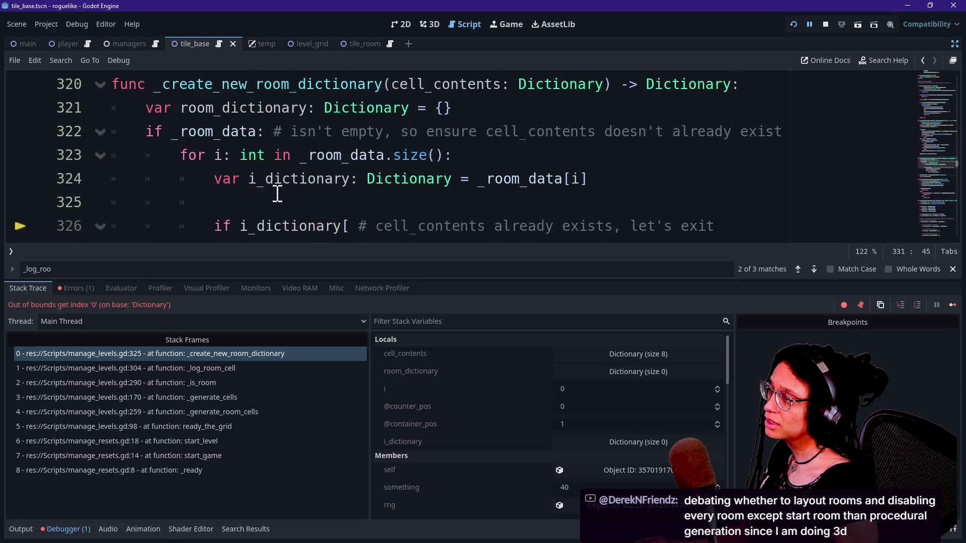
{"action": "left_click", "coordinate": [275, 192]}
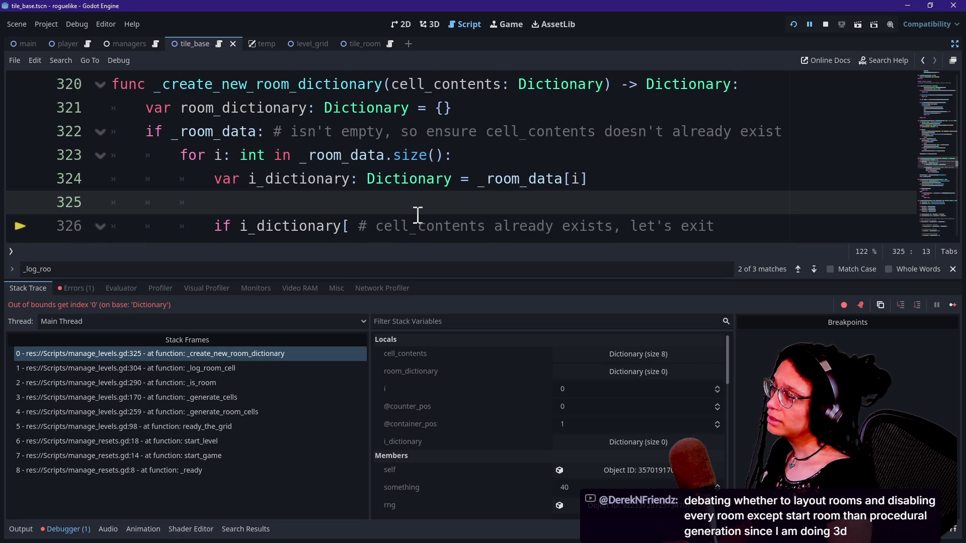
{"action": "key", "text": "ctrl+z"}
{"action": "mouse_move", "coordinate": [197, 202]}
{"action": "left_mouse_down"}
{"action": "mouse_move", "coordinate": [231, 226]}
{"action": "mouse_move", "coordinate": [182, 194]}
{"action": "left_mouse_up"}
{"action": "key", "text": "Tab"}
{"action": "left_click", "coordinate": [158, 180]}
{"action": "key", "text": "BackSpace"}
{"action": "key", "text": "BackSpace"}
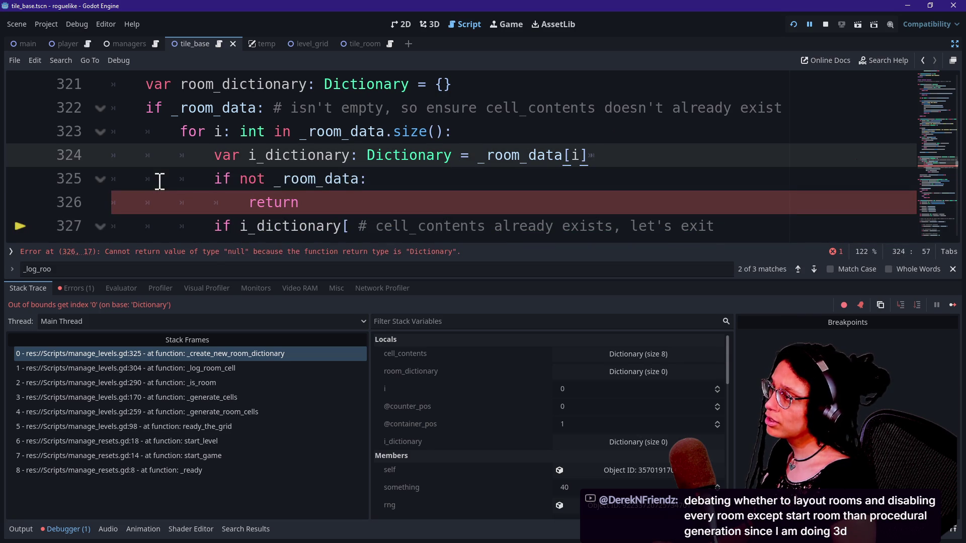
{"action": "left_click_drag", "start_coordinate": [151, 107], "coordinate": [320, 107]}
{"action": "left_click_drag", "start_coordinate": [380, 199], "coordinate": [44, 173]}
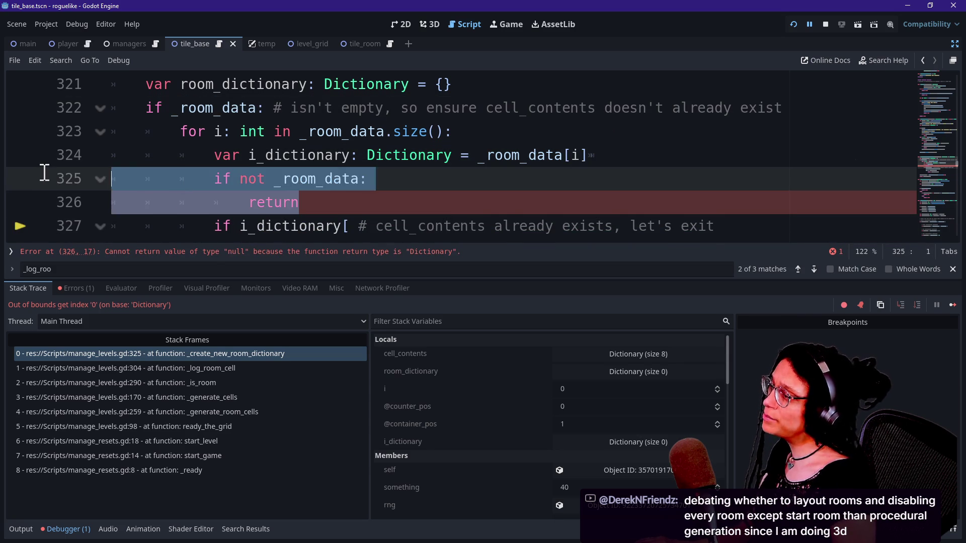
{"action": "key", "text": "BackSpace"}
{"action": "key", "text": "BackSpace"}
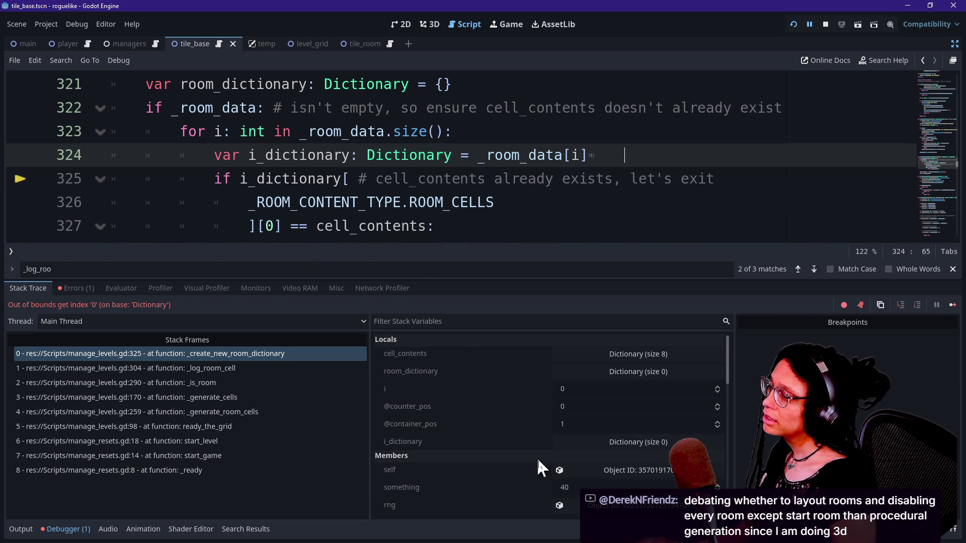
{"action": "scroll", "coordinate": [510, 441], "scroll_direction": "down", "scroll_amount": 5}
{"action": "scroll", "coordinate": [510, 441], "scroll_direction": "down", "scroll_amount": 3}
{"action": "scroll", "coordinate": [496, 419], "scroll_direction": "down", "scroll_amount": 8}
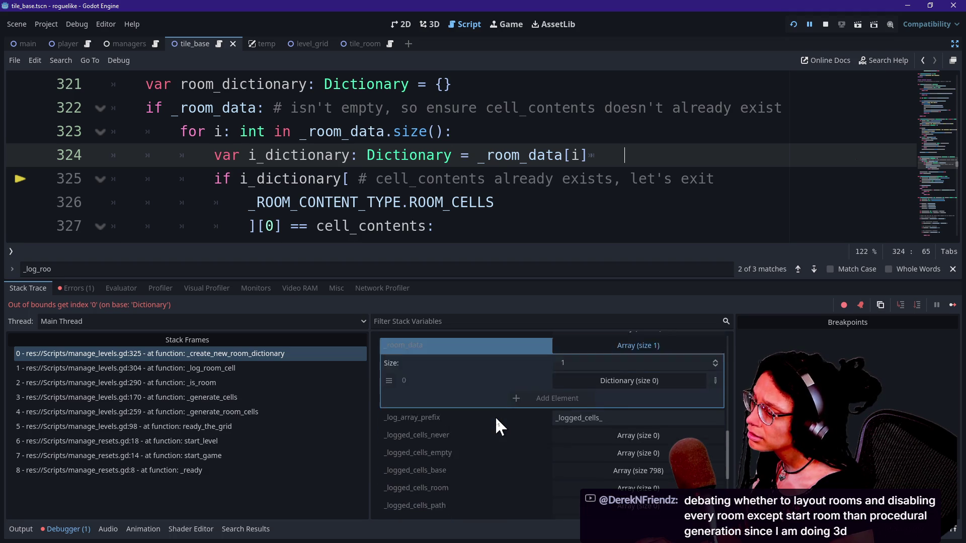
{"action": "scroll", "coordinate": [496, 419], "scroll_direction": "up", "scroll_amount": 10}
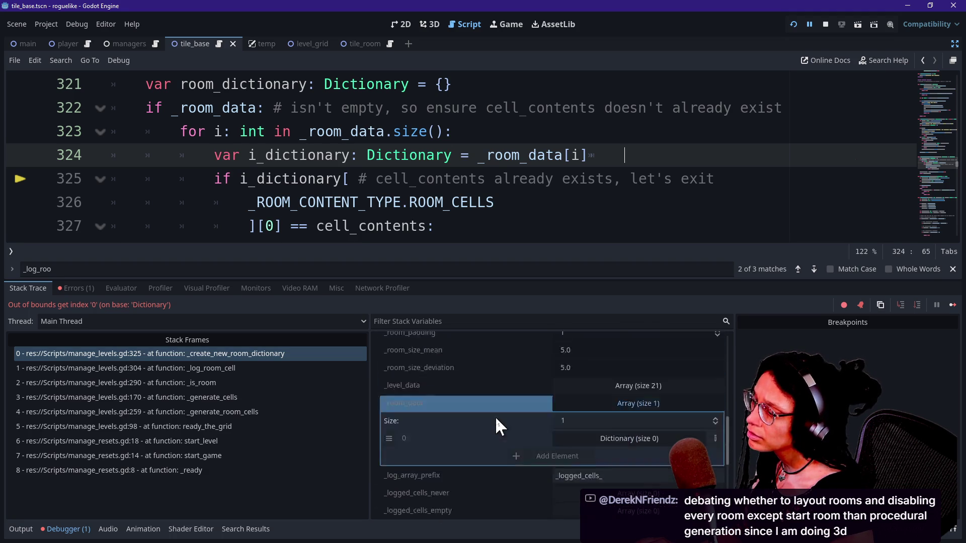
{"action": "scroll", "coordinate": [497, 419], "scroll_direction": "down", "scroll_amount": 3}
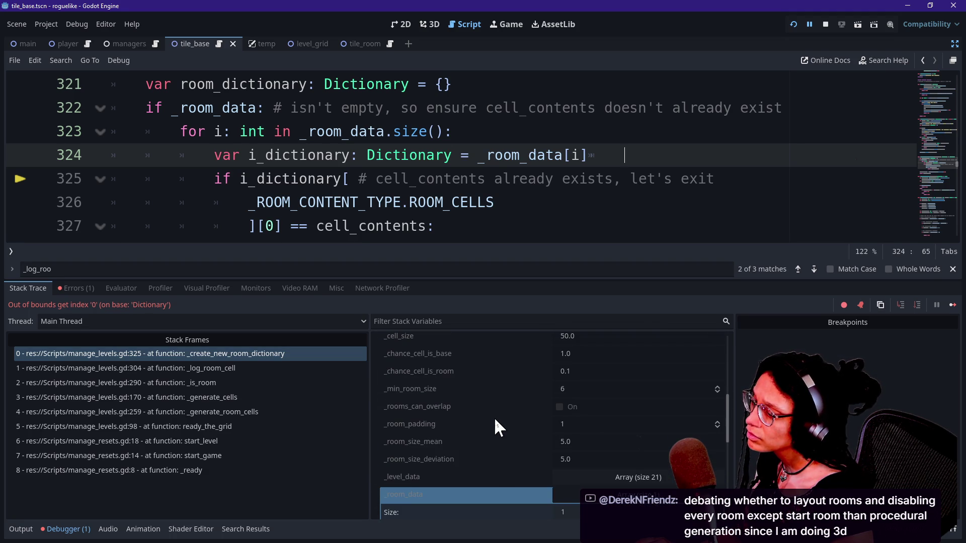
{"action": "scroll", "coordinate": [495, 417], "scroll_direction": "down", "scroll_amount": 5}
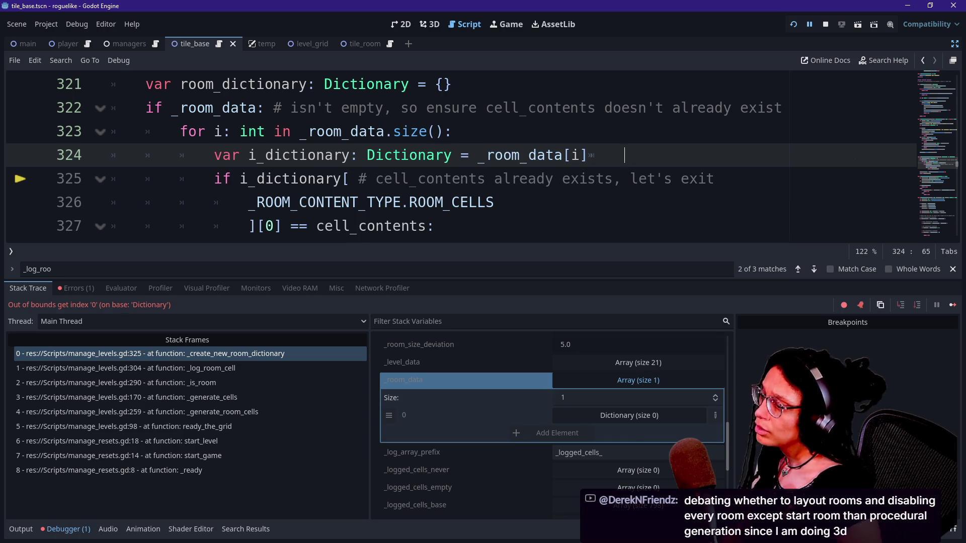
{"action": "left_click", "coordinate": [620, 415]}
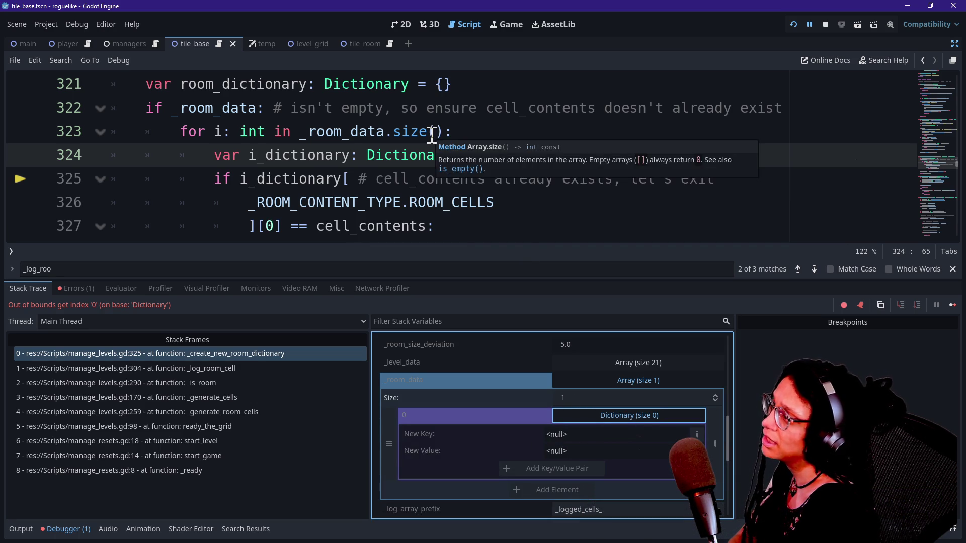
{"action": "left_click_drag", "start_coordinate": [243, 156], "coordinate": [453, 179]}
{"action": "left_click", "coordinate": [489, 181]}
{"action": "left_click", "coordinate": [566, 204]}
{"action": "double_click", "coordinate": [566, 203]}
{"action": "left_click", "coordinate": [566, 204]}
{"action": "left_click", "coordinate": [701, 166]}
{"action": "key", "text": "Return"}
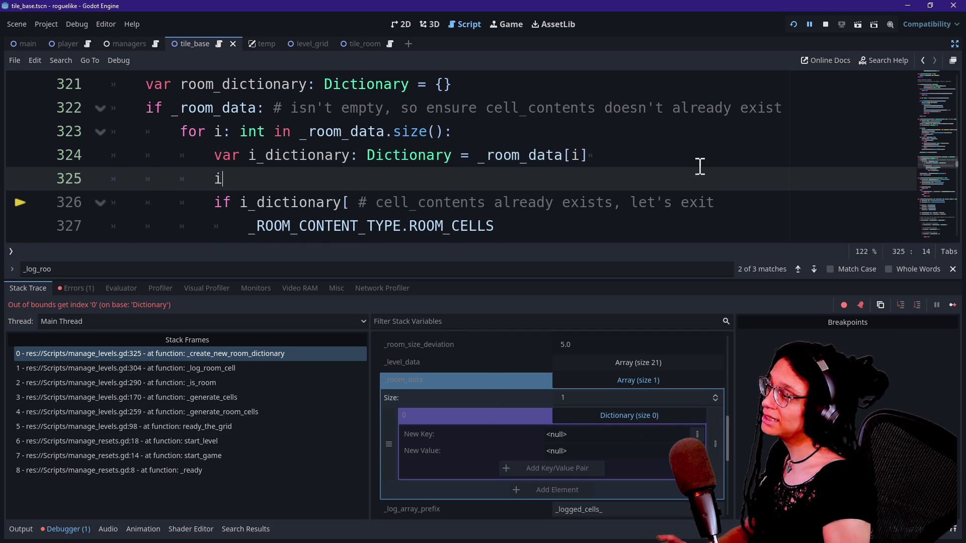
{"action": "type", "text": "f"}
{"action": "key", "text": "BackSpace"}
{"action": "key", "text": "BackSpace"}
{"action": "key", "text": "ctrl+z"}
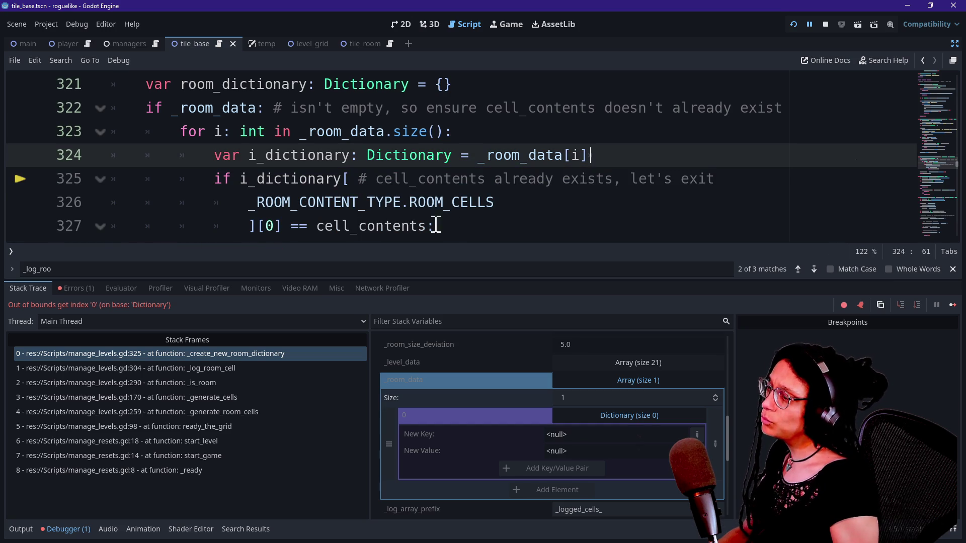
{"action": "left_click", "coordinate": [586, 381]}
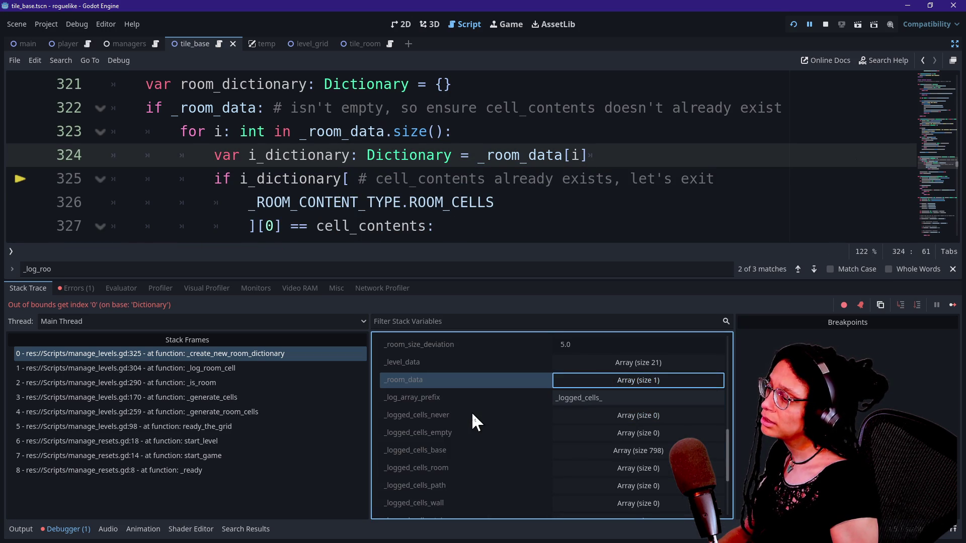
{"action": "scroll", "coordinate": [472, 412], "scroll_direction": "up", "scroll_amount": 2}
{"action": "scroll", "coordinate": [472, 411], "scroll_direction": "up", "scroll_amount": 3}
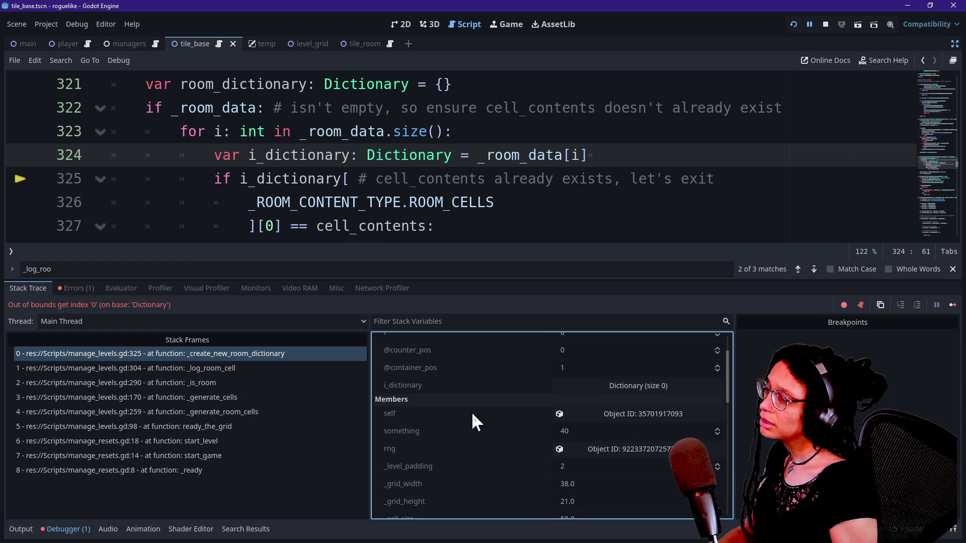
{"action": "left_click_drag", "start_coordinate": [213, 179], "coordinate": [431, 178]}
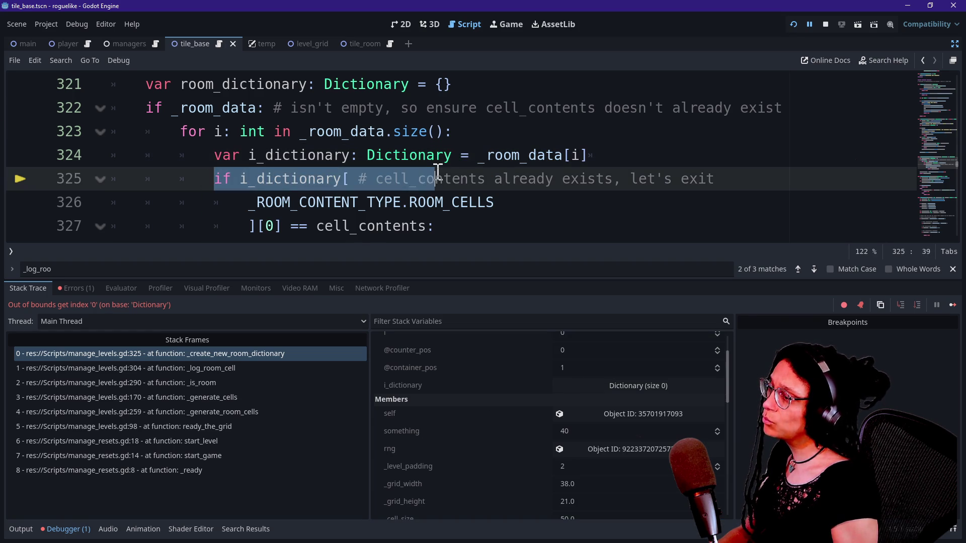
Step: Add an 'if i_dictionary:' line after line 324
{"action": "double_click", "coordinate": [441, 177]}
{"action": "scroll", "coordinate": [250, 175], "scroll_direction": "down", "scroll_amount": 1}
{"action": "left_click", "coordinate": [251, 154]}
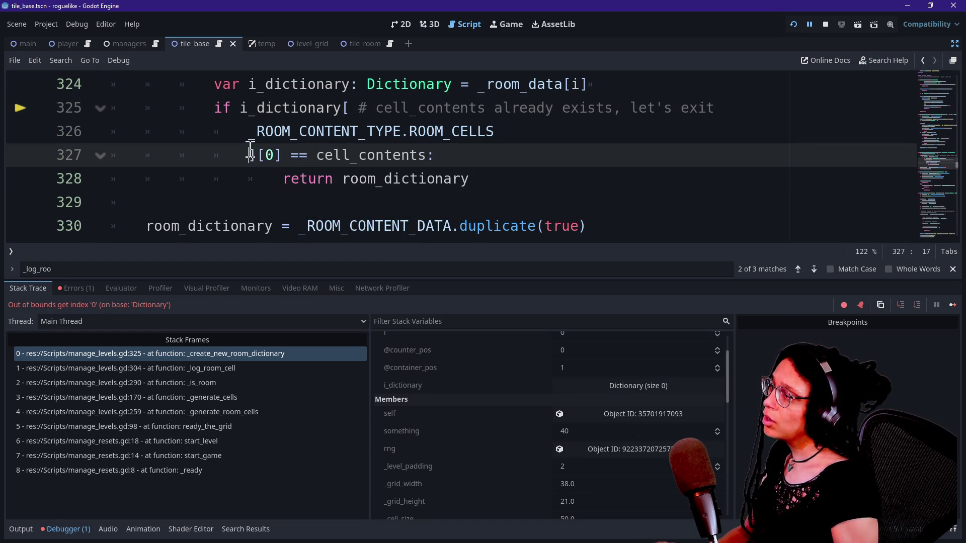
{"action": "left_click", "coordinate": [598, 84]}
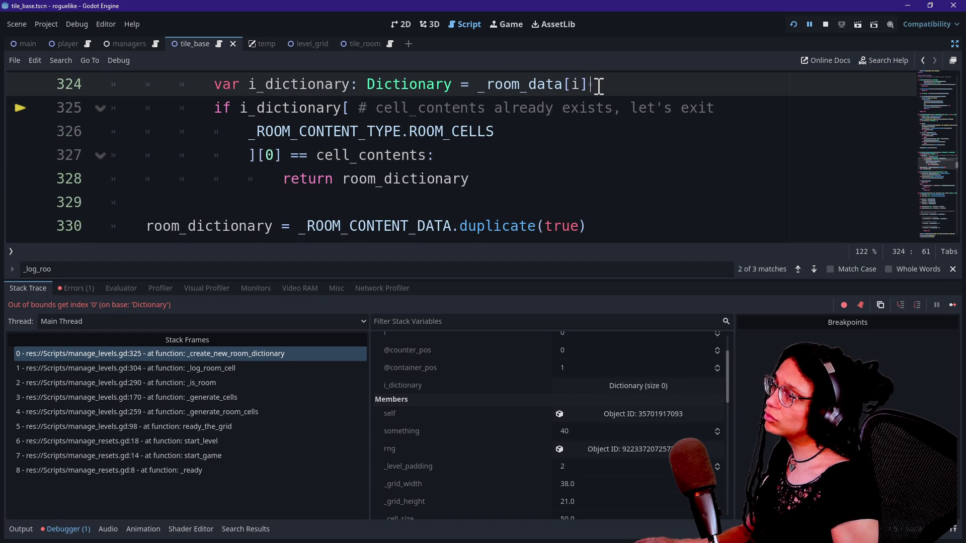
{"action": "key", "text": "Return"}
{"action": "type", "text": "if i_dictionary"}
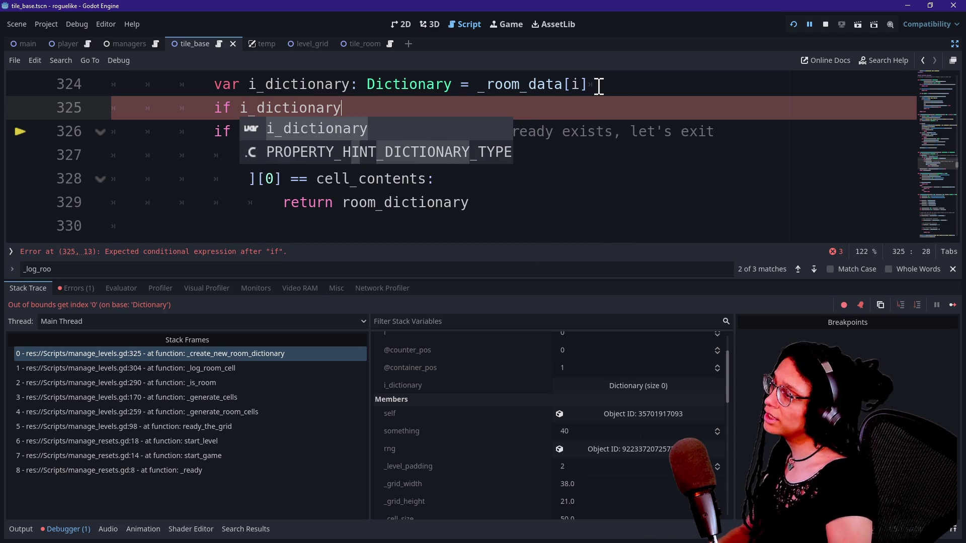
{"action": "type", "text": ":"}
Step: Indent the ROOM_CELLS duplicate check under the new guard and relaunch the game
{"action": "mouse_move", "coordinate": [301, 131]}
{"action": "left_mouse_down"}
{"action": "mouse_move", "coordinate": [359, 204]}
{"action": "mouse_move", "coordinate": [347, 132]}
{"action": "left_mouse_up"}
{"action": "key", "text": "Tab"}
{"action": "left_click", "coordinate": [443, 112]}
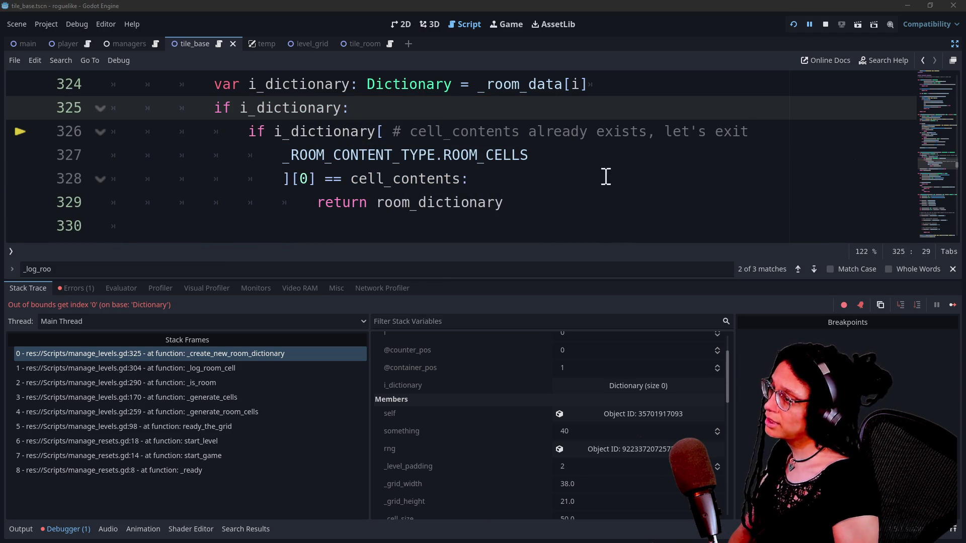
{"action": "left_click", "coordinate": [624, 170]}
{"action": "left_click", "coordinate": [793, 25]}
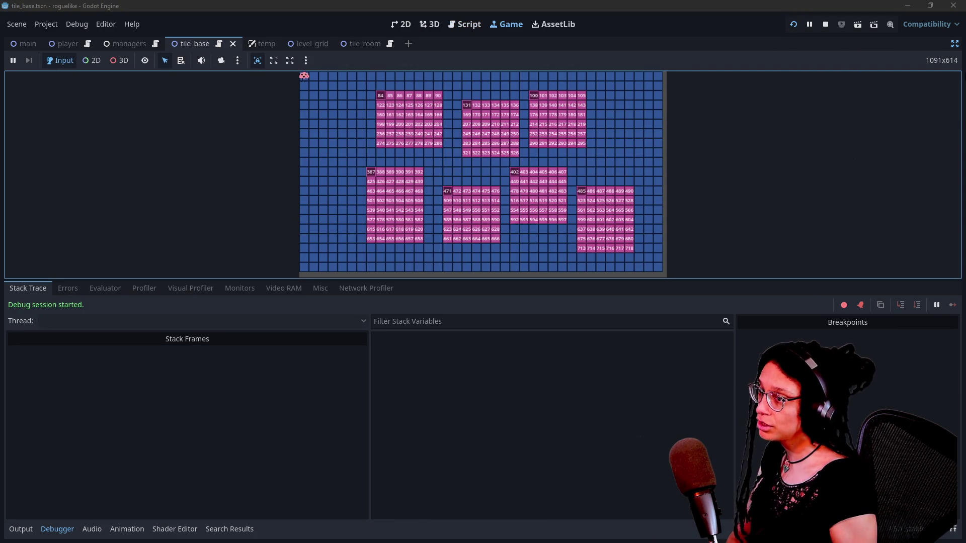
Step: Restore the side docks and select Main > Managers > ManageLevel in the remote scene tree
{"action": "left_click", "coordinate": [954, 44]}
{"action": "left_click", "coordinate": [54, 79]}
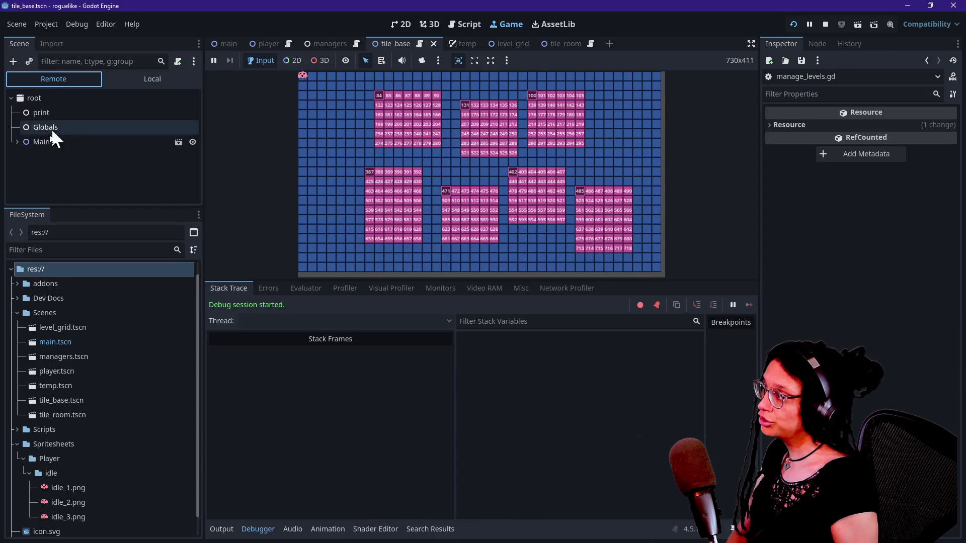
{"action": "left_click", "coordinate": [17, 136]}
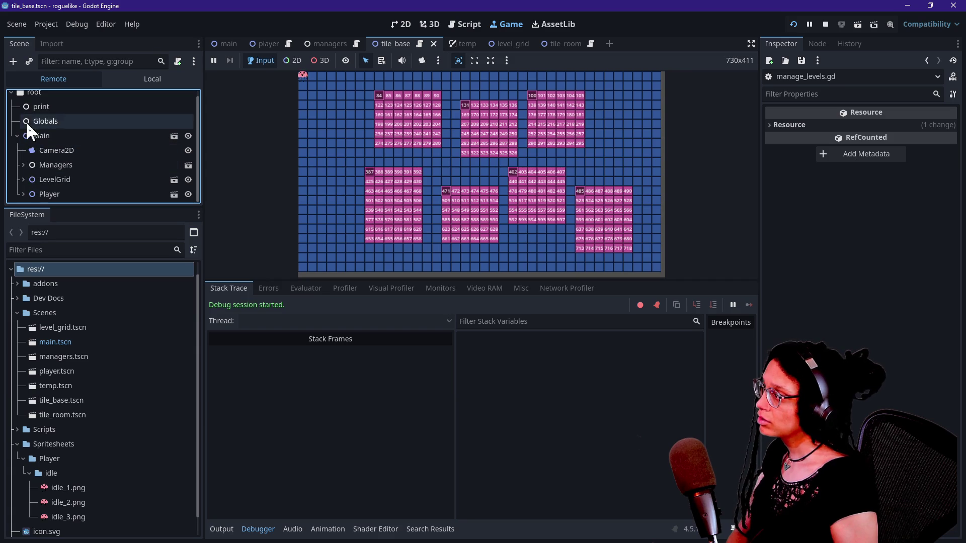
{"action": "left_click", "coordinate": [23, 167]}
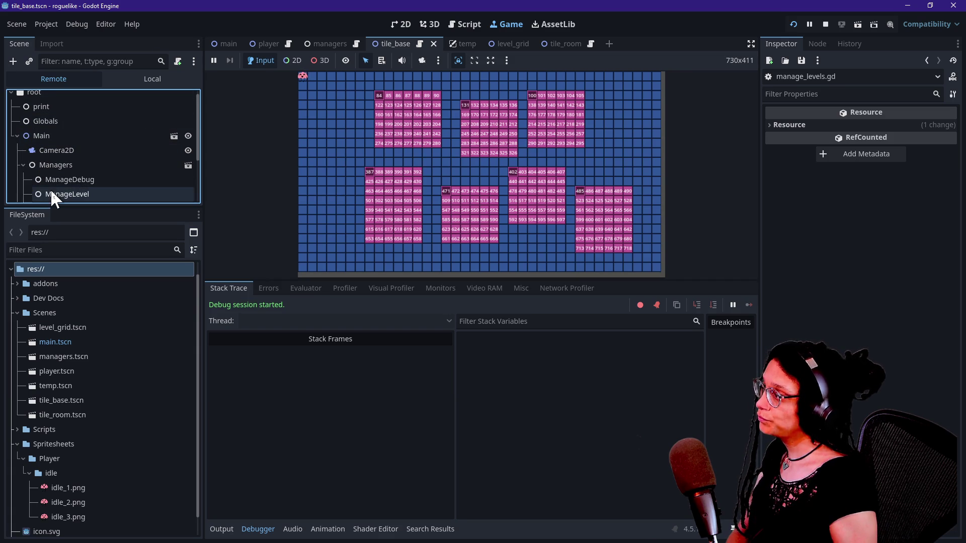
{"action": "scroll", "coordinate": [50, 189], "scroll_direction": "down", "scroll_amount": 1}
{"action": "left_click", "coordinate": [62, 180]}
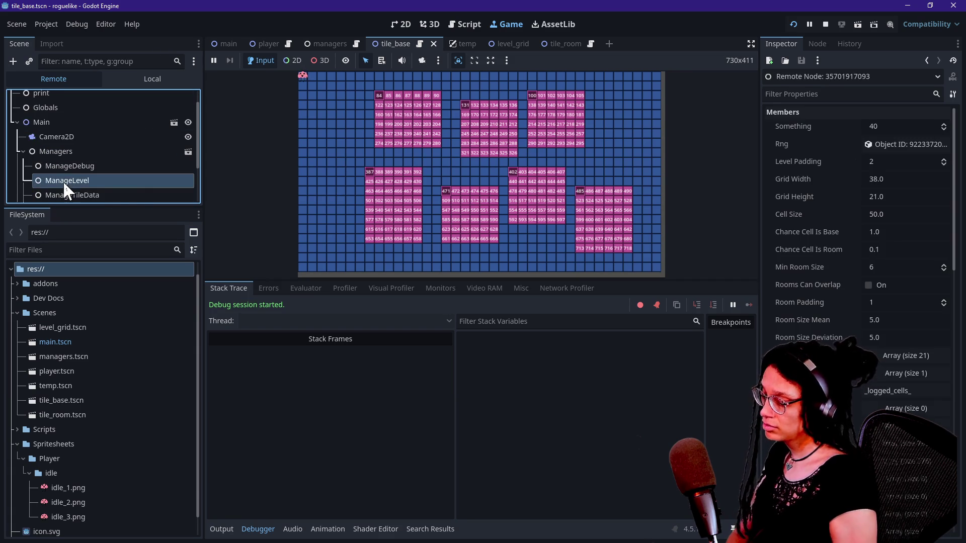
Step: Expand the Room Data array and its first dictionary in the Inspector
{"action": "scroll", "coordinate": [838, 372], "scroll_direction": "down", "scroll_amount": 4}
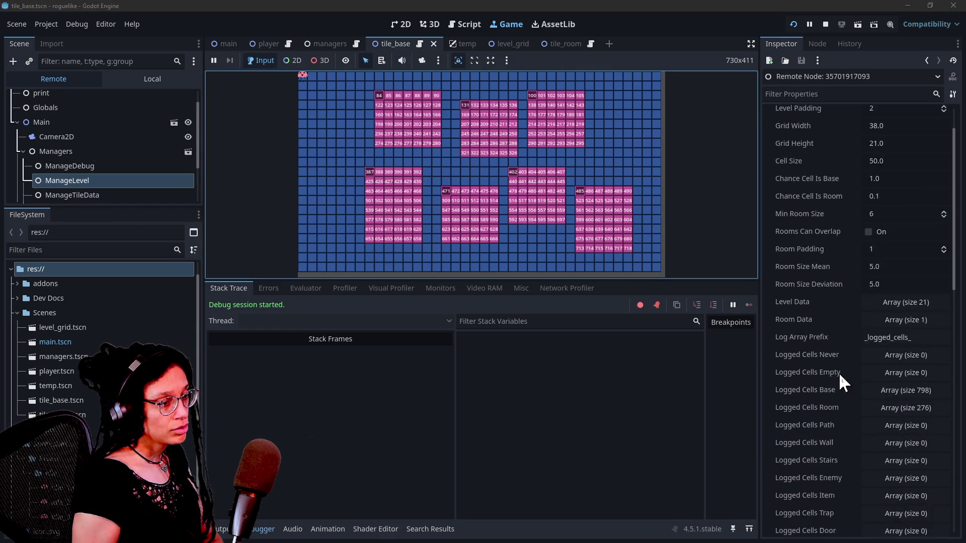
{"action": "left_click", "coordinate": [893, 272]}
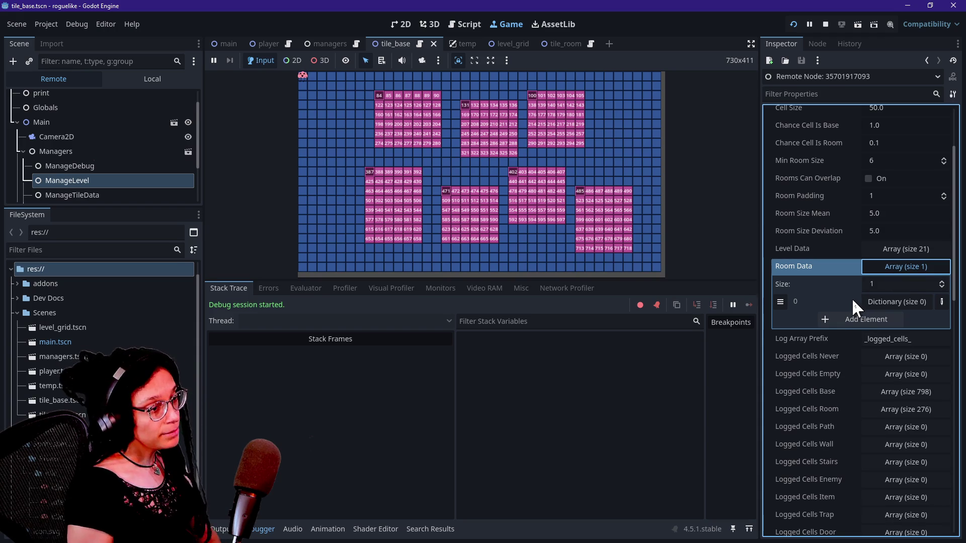
{"action": "left_click", "coordinate": [869, 301]}
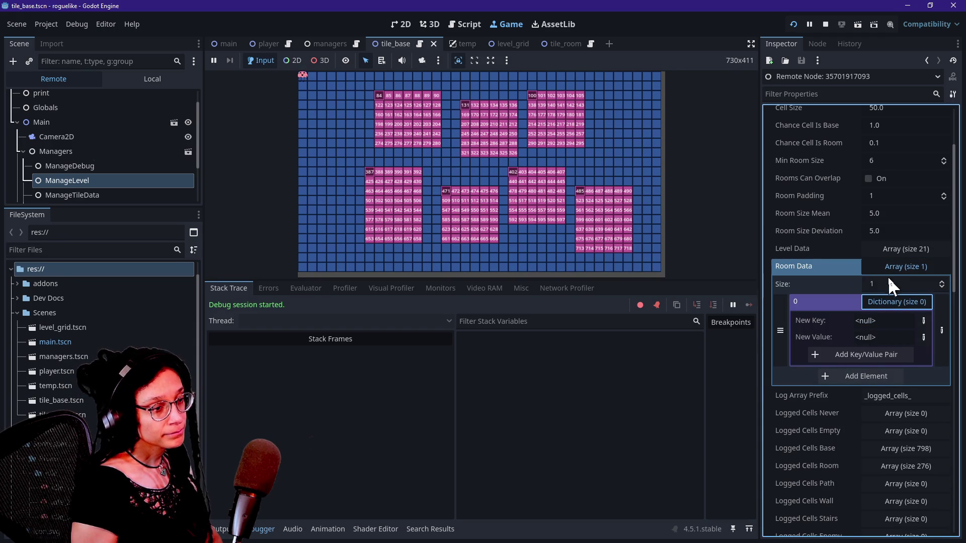
{"action": "left_click", "coordinate": [884, 301]}
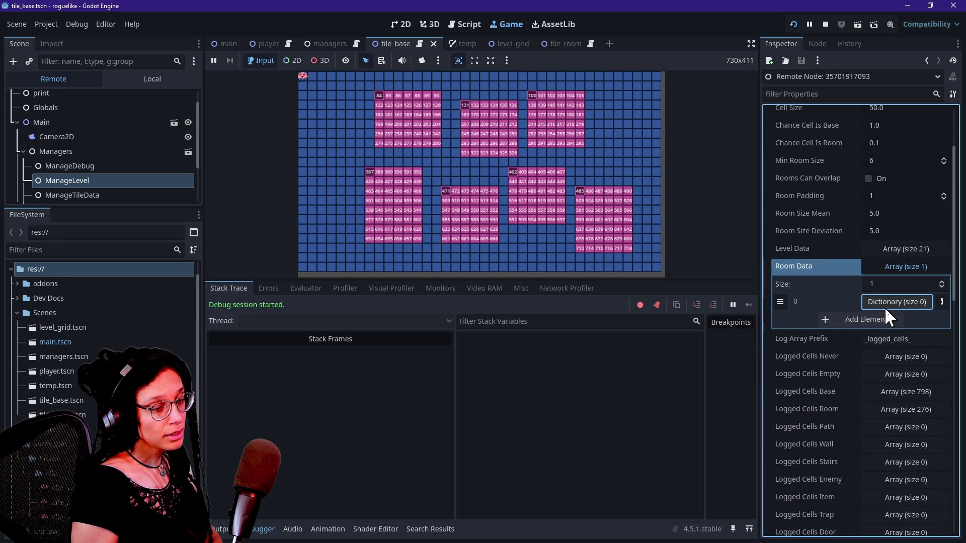
{"action": "left_click", "coordinate": [877, 302]}
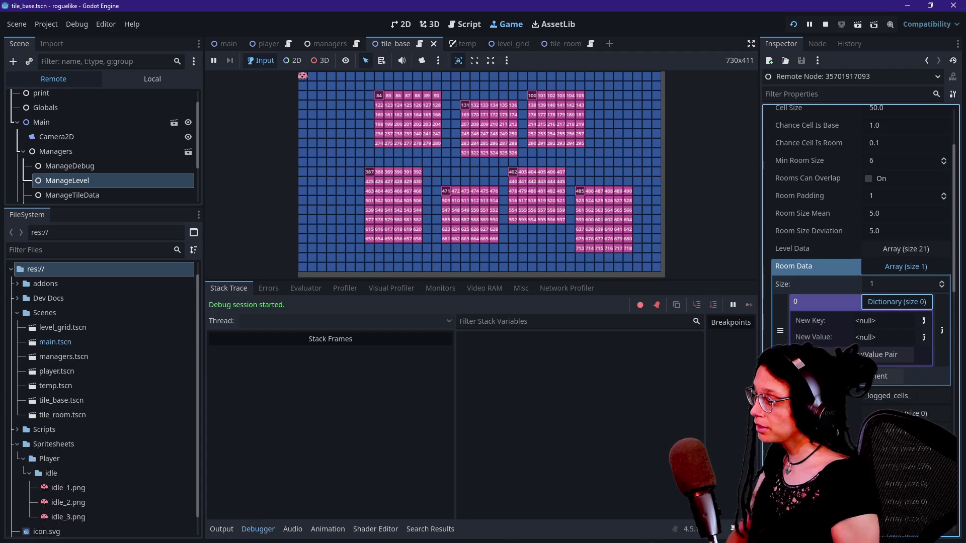
Step: Review the Output's dictionary creation messages, then return to the script at line 327
{"action": "left_click", "coordinate": [222, 533]}
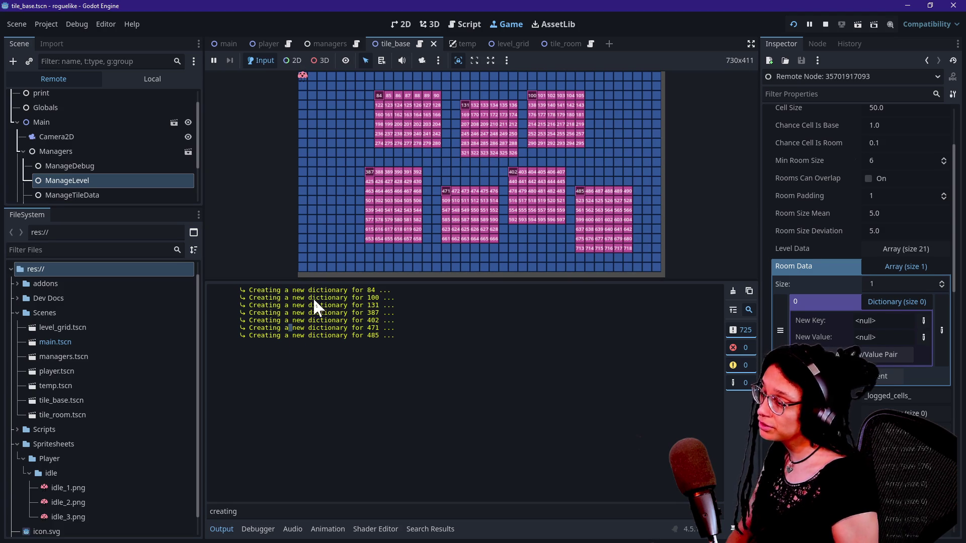
{"action": "left_click_drag", "start_coordinate": [309, 313], "coordinate": [316, 336]}
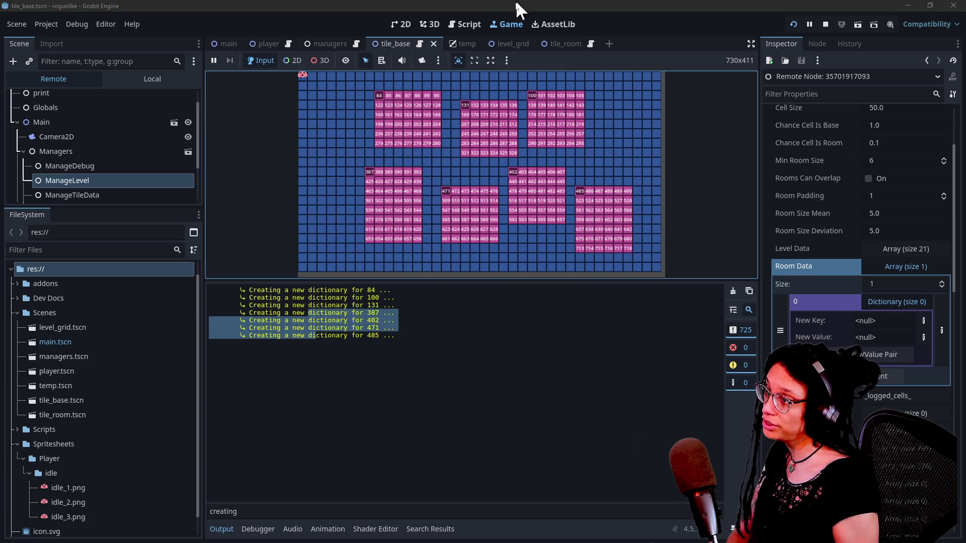
{"action": "left_click", "coordinate": [461, 26]}
{"action": "left_click", "coordinate": [430, 226]}
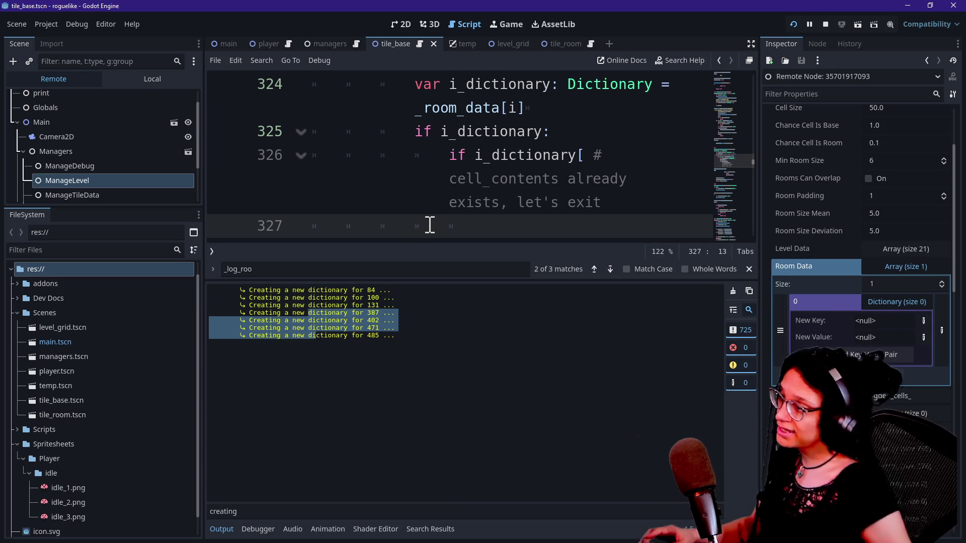
Step: Hide the output panel and side docks to give the code editor more room
{"action": "key", "text": "ctrl+j"}
{"action": "key", "text": "ctrl+shift+F11"}
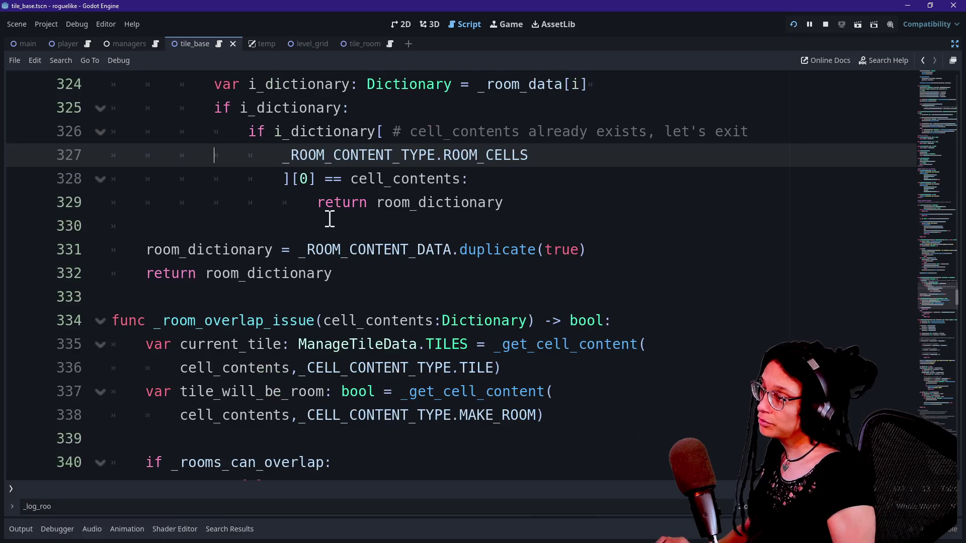
{"action": "scroll", "coordinate": [256, 172], "scroll_direction": "up", "scroll_amount": 1}
{"action": "left_click_drag", "start_coordinate": [174, 320], "coordinate": [447, 319]}
{"action": "left_click_drag", "start_coordinate": [382, 349], "coordinate": [174, 348]}
{"action": "left_click", "coordinate": [267, 301]}
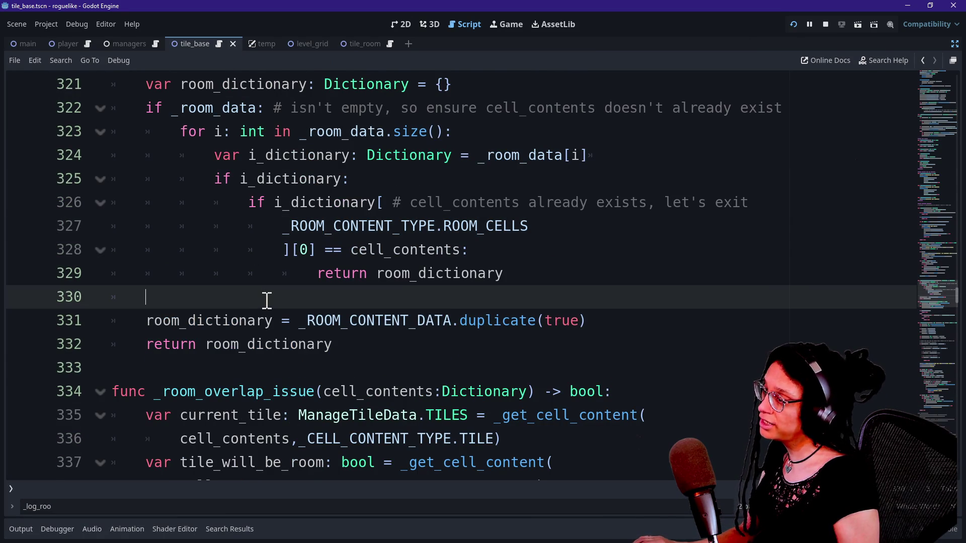
Step: Add print.fancy([FFX.HIGHLIGHT],"Creating a blank room dictionary...") on new line 331
{"action": "key", "text": "Return"}
{"action": "type", "text": "print.fancy"}
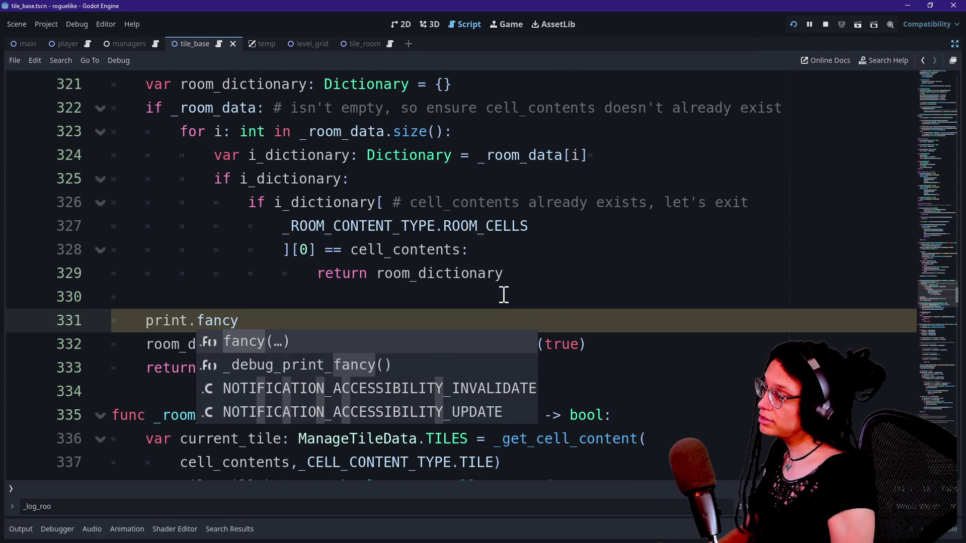
{"action": "type", "text": "([FFX"}
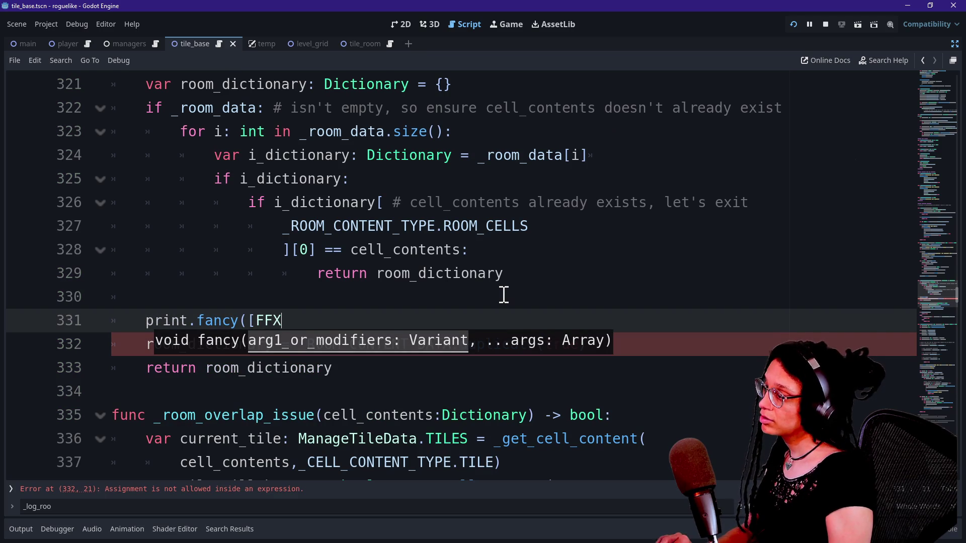
{"action": "type", "text": ".HIG"}
{"action": "key", "text": "Return"}
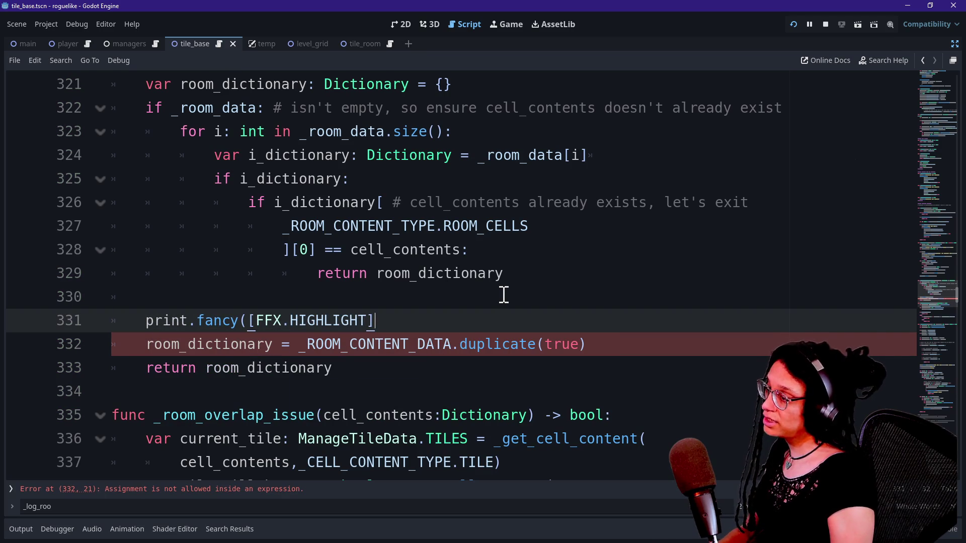
{"action": "type", "text": ",\""}
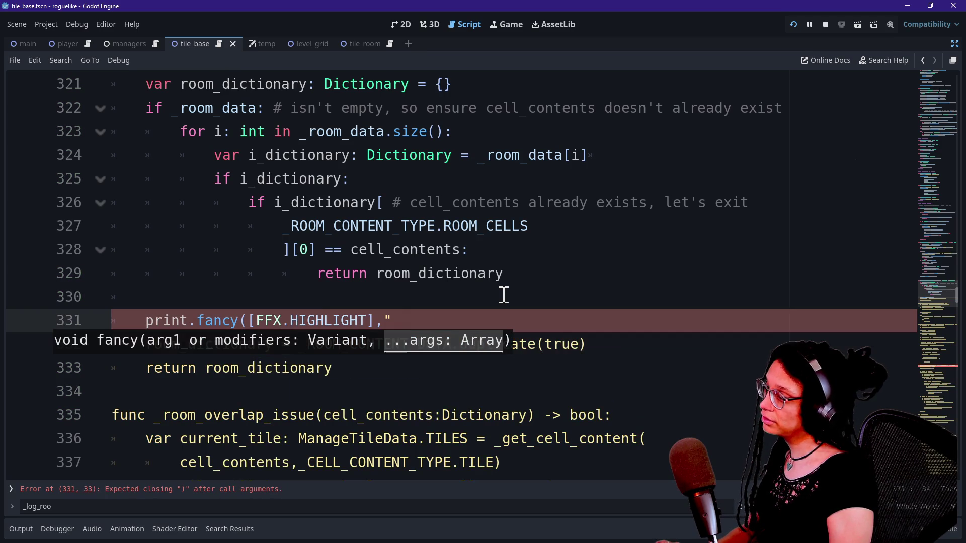
{"action": "left_click", "coordinate": [504, 295]}
{"action": "left_click", "coordinate": [531, 320]}
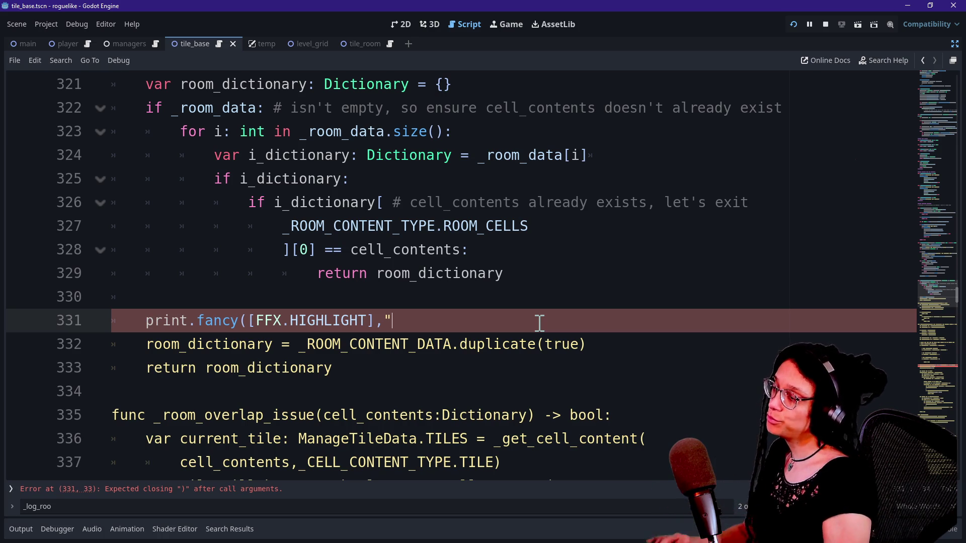
{"action": "type", "text": "Creatinga"}
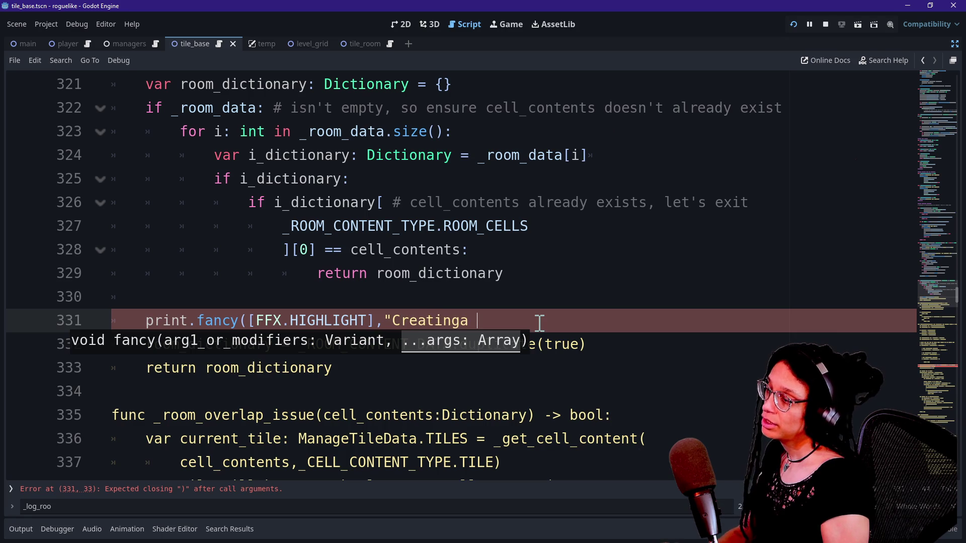
{"action": "key", "text": "BackSpace"}
{"action": "type", "text": "a blank room "}
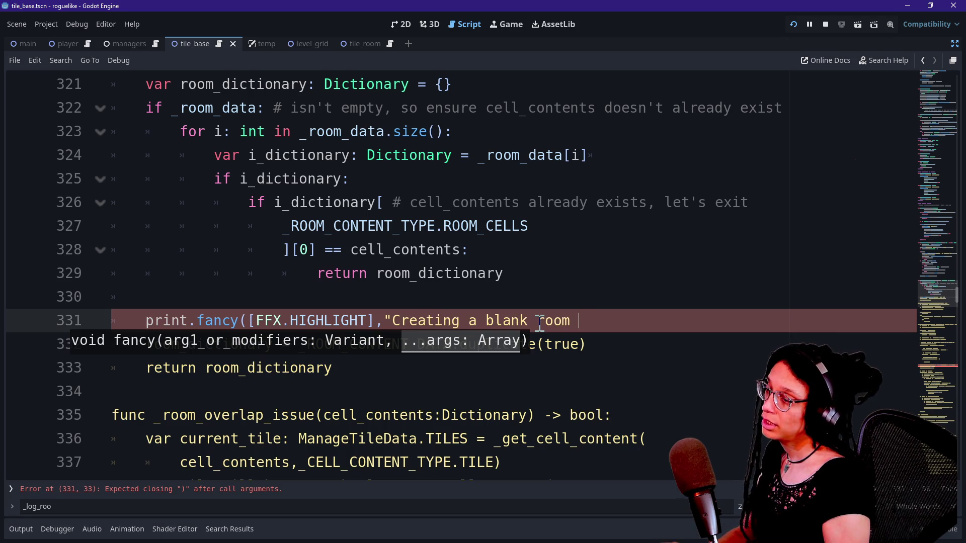
{"action": "type", "text": "dictionary..."}
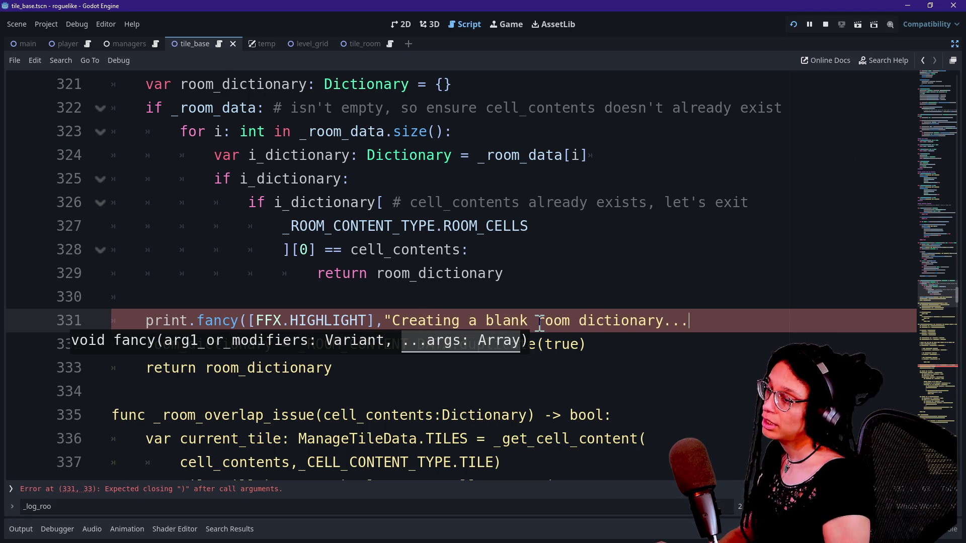
{"action": "type", "text": "\""}
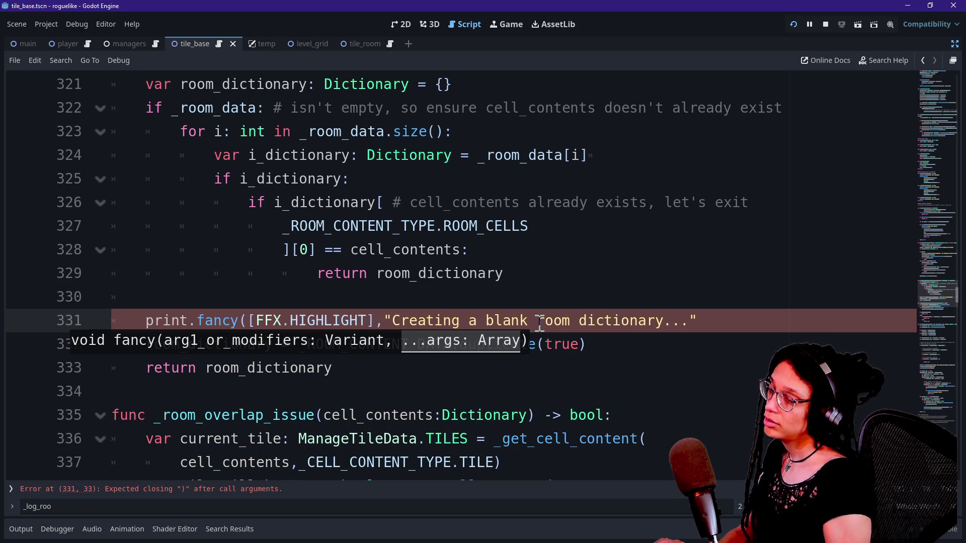
{"action": "type", "text": ")"}
{"action": "scroll", "coordinate": [494, 323], "scroll_direction": "up", "scroll_amount": 2}
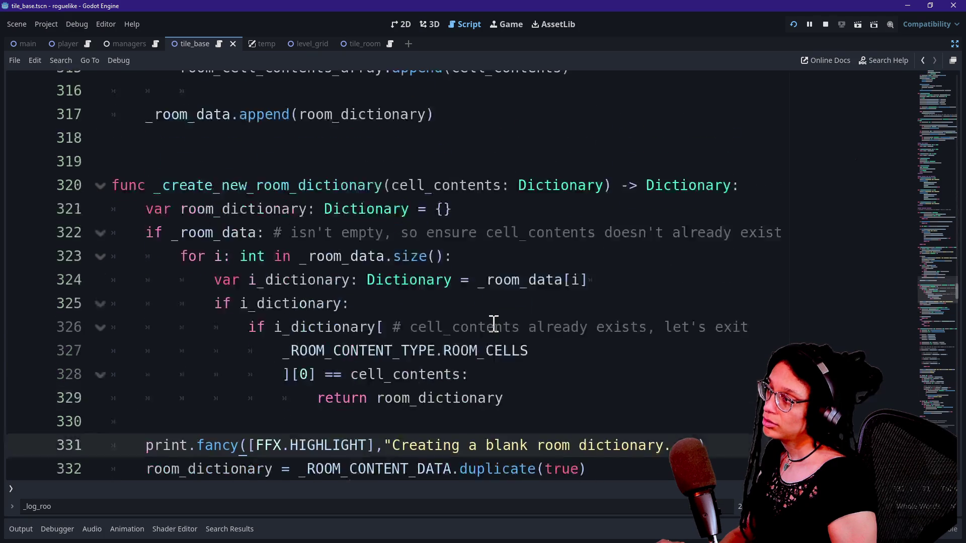
Step: Pass cell_id as the first argument of the _create_new_room_dictionary call on line 304
{"action": "scroll", "coordinate": [493, 323], "scroll_direction": "down", "scroll_amount": 1}
{"action": "scroll", "coordinate": [400, 317], "scroll_direction": "up", "scroll_amount": 1}
{"action": "scroll", "coordinate": [401, 318], "scroll_direction": "up", "scroll_amount": 6}
{"action": "scroll", "coordinate": [400, 318], "scroll_direction": "down", "scroll_amount": 1}
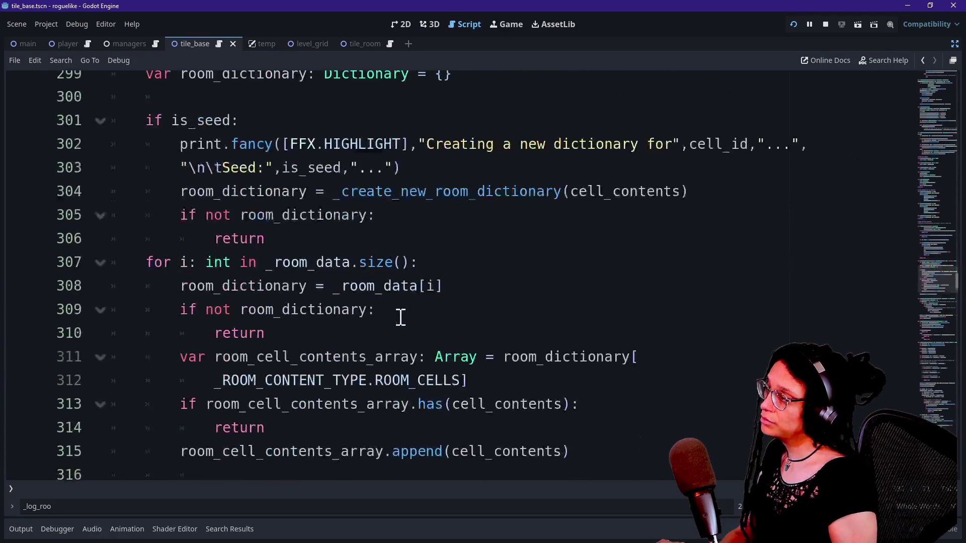
{"action": "scroll", "coordinate": [401, 317], "scroll_direction": "down", "scroll_amount": 2}
{"action": "scroll", "coordinate": [397, 325], "scroll_direction": "up", "scroll_amount": 3}
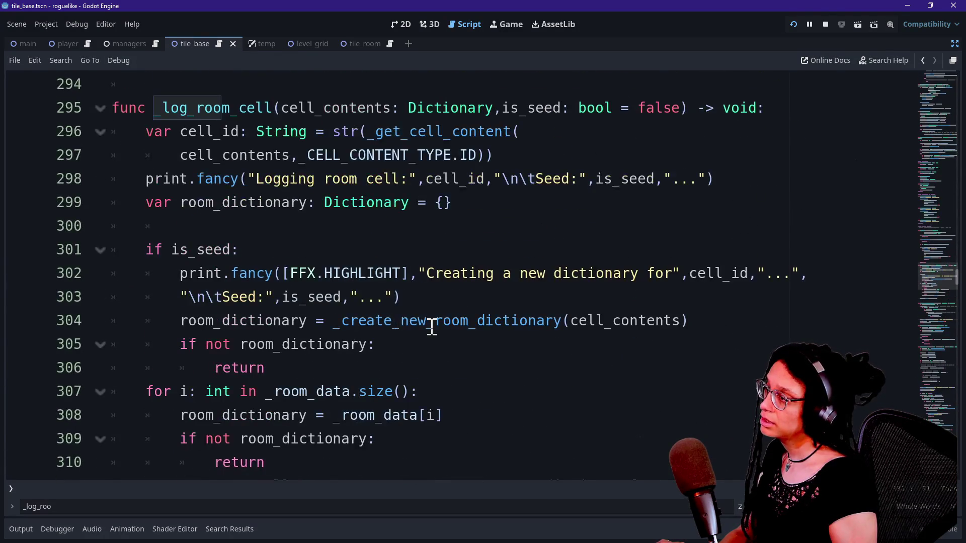
{"action": "mouse_move", "coordinate": [432, 328]}
{"action": "scroll", "coordinate": [242, 358], "scroll_direction": "down", "scroll_amount": 1}
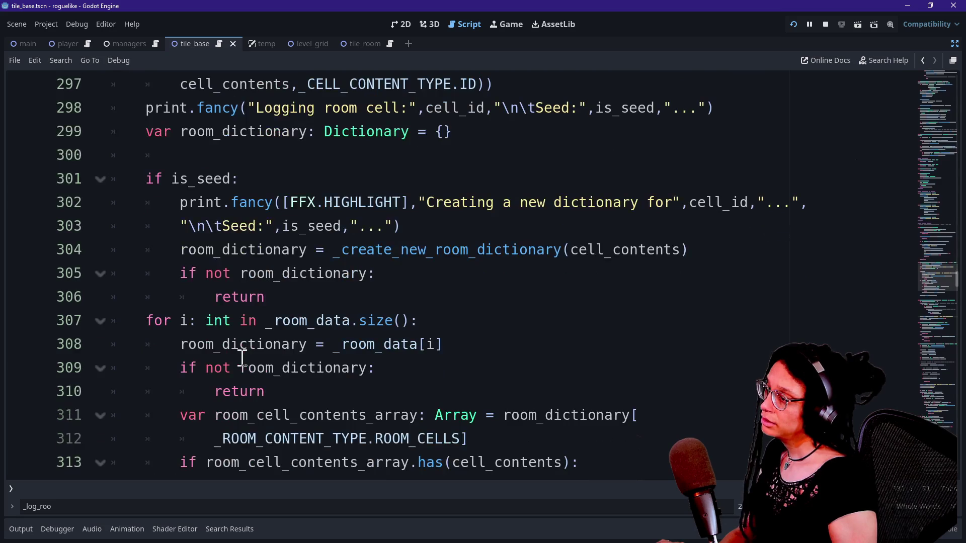
{"action": "left_click", "coordinate": [570, 250]}
{"action": "scroll", "coordinate": [572, 274], "scroll_direction": "down", "scroll_amount": 1}
{"action": "type", "text": "cell"}
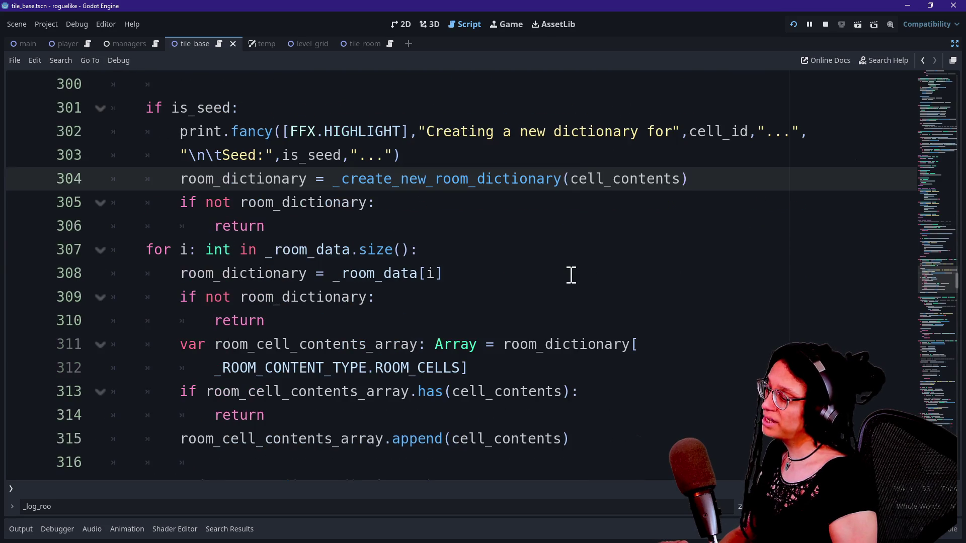
{"action": "type", "text": "_id,cell_"}
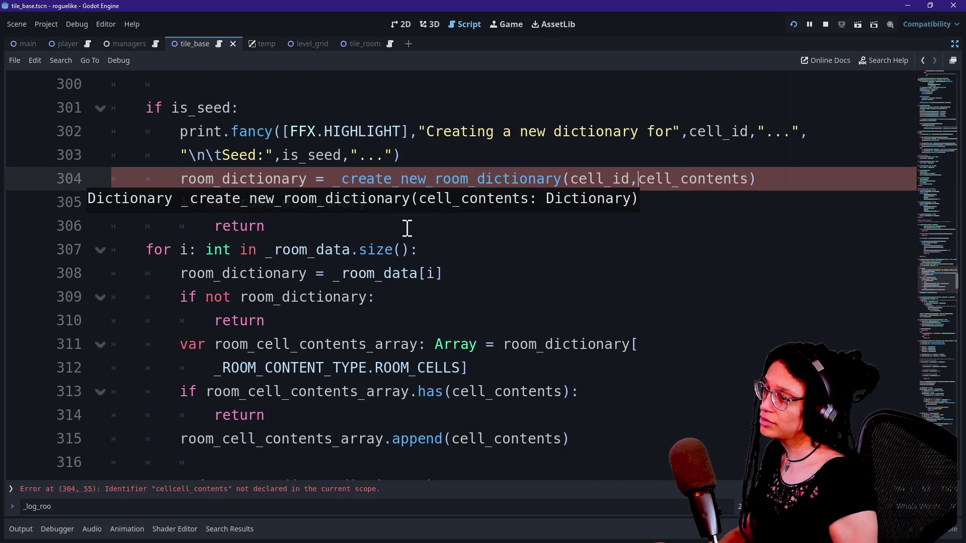
Step: Add a cell_id: String parameter before cell_contents in the line 320 signature
{"action": "scroll", "coordinate": [407, 228], "scroll_direction": "up", "scroll_amount": 1}
{"action": "scroll", "coordinate": [407, 228], "scroll_direction": "up", "scroll_amount": 1}
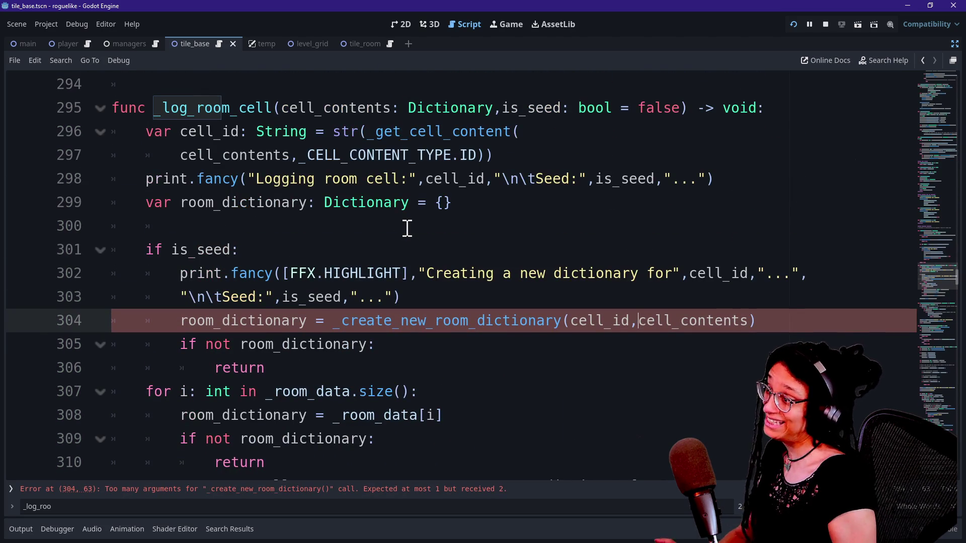
{"action": "scroll", "coordinate": [406, 227], "scroll_direction": "down", "scroll_amount": 6}
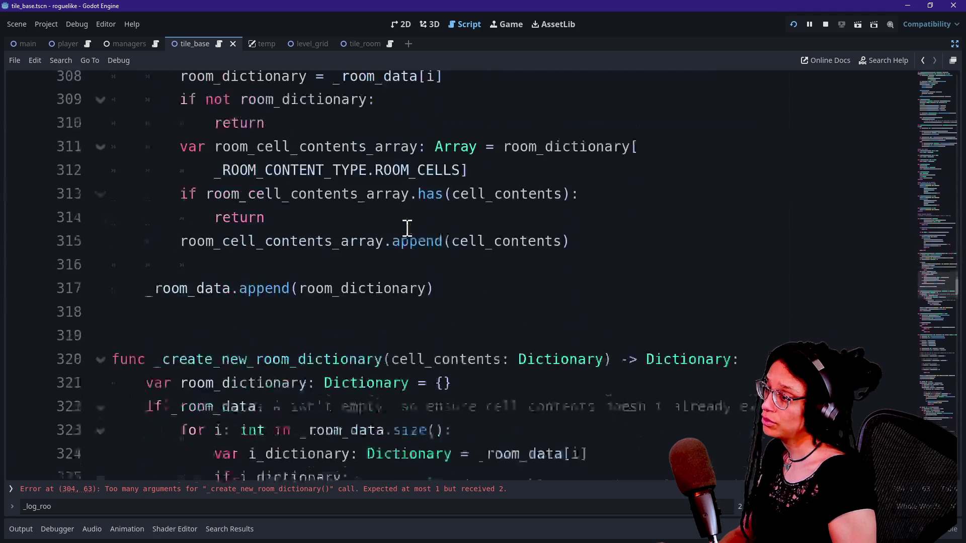
{"action": "left_click", "coordinate": [393, 274]}
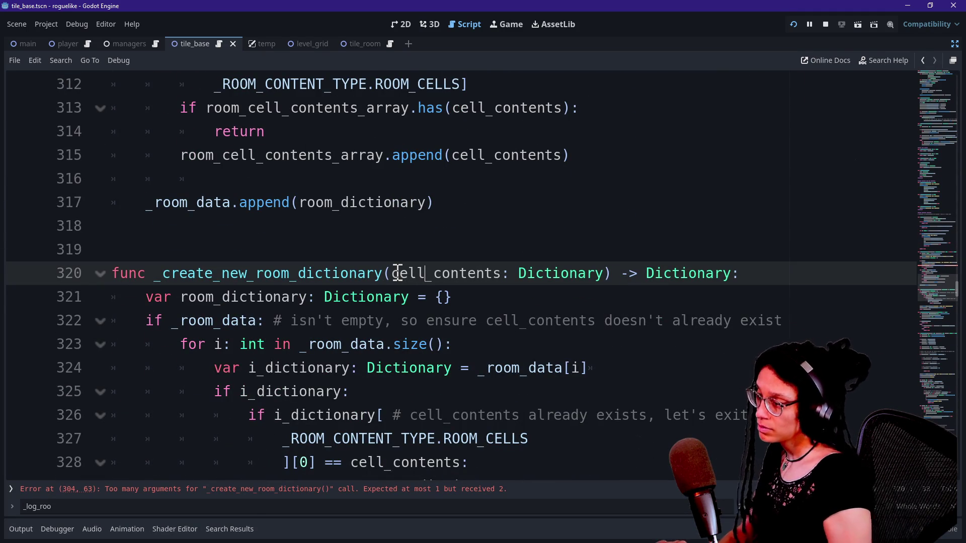
{"action": "type", "text": "idcell_id,"}
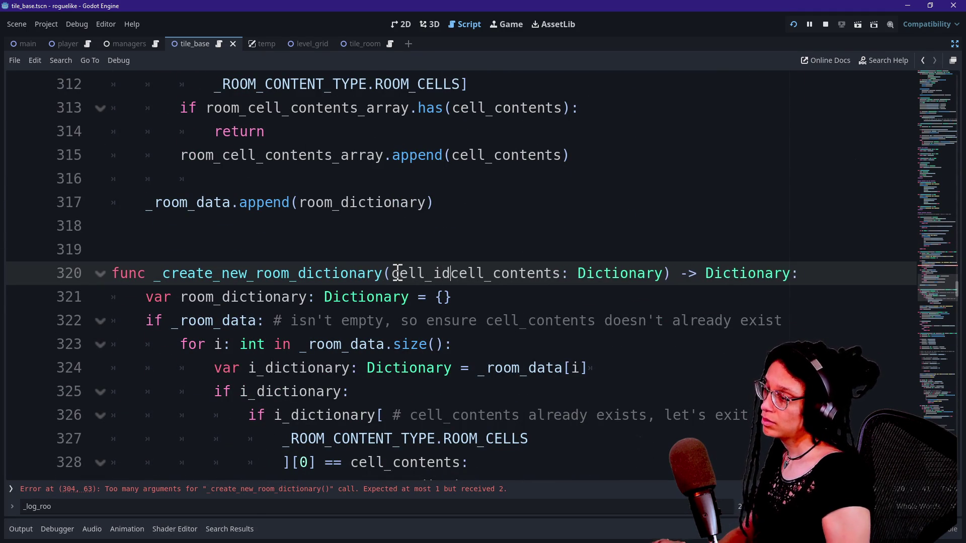
{"action": "key", "text": "BackSpace"}
{"action": "type", "text": ": int"}
{"action": "key", "text": "BackSpace"}
{"action": "key", "text": "BackSpace"}
{"action": "key", "text": "BackSpace"}
{"action": "type", "text": "strin"}
{"action": "key", "text": "BackSpace"}
{"action": "key", "text": "BackSpace"}
{"action": "key", "text": "BackSpace"}
{"action": "type", "text": "String,"}
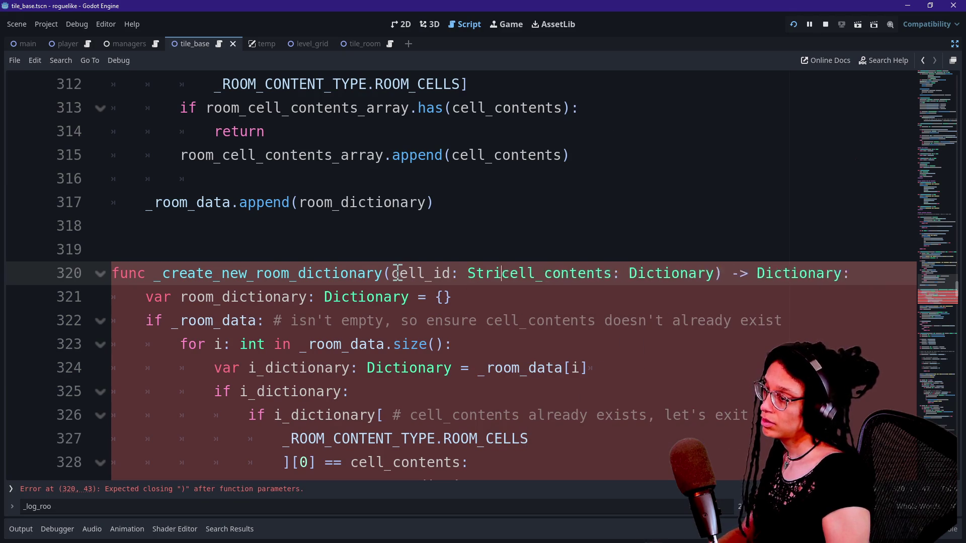
{"action": "scroll", "coordinate": [364, 257], "scroll_direction": "down", "scroll_amount": 1}
{"action": "left_click", "coordinate": [461, 296]}
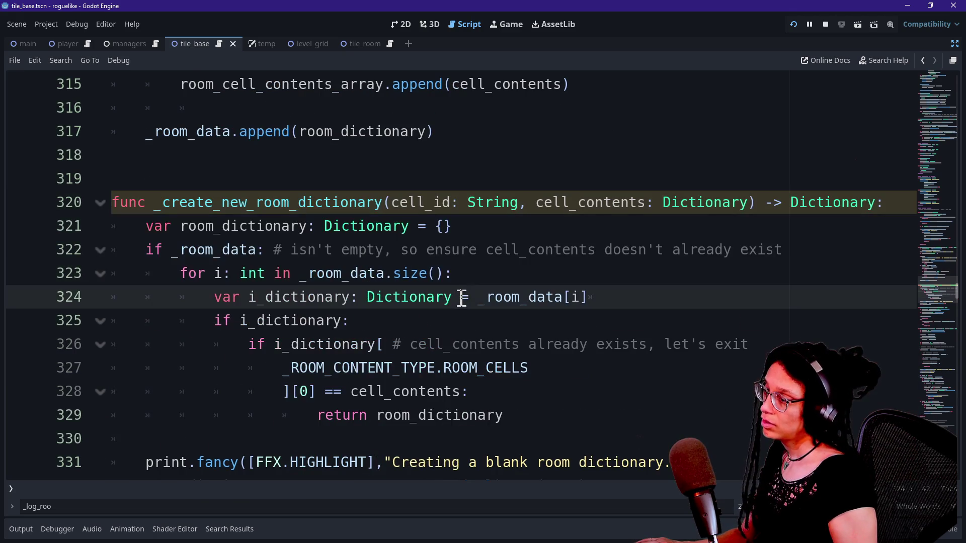
{"action": "scroll", "coordinate": [525, 309], "scroll_direction": "down", "scroll_amount": 3}
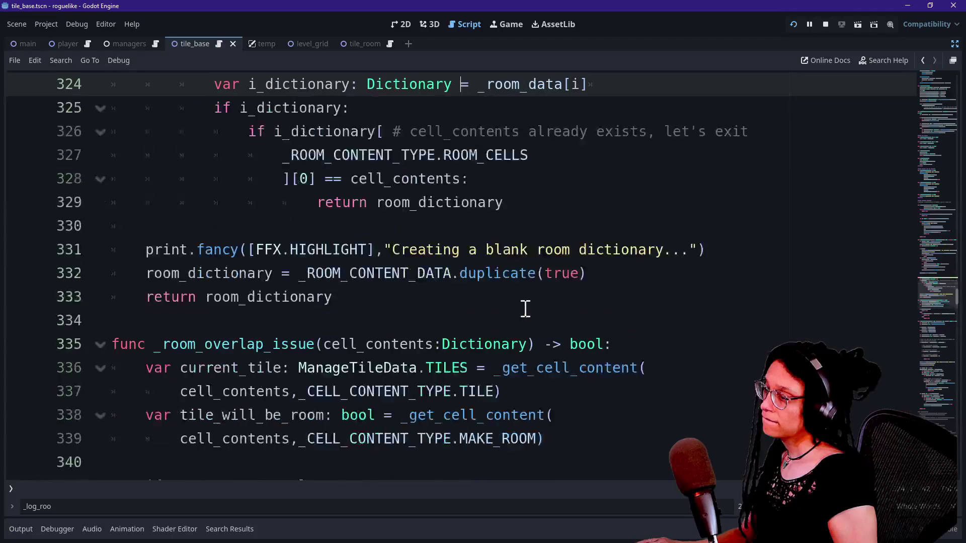
Step: Extend the blank-room log message with 'for seed' followed by cell_id
{"action": "left_click", "coordinate": [667, 250]}
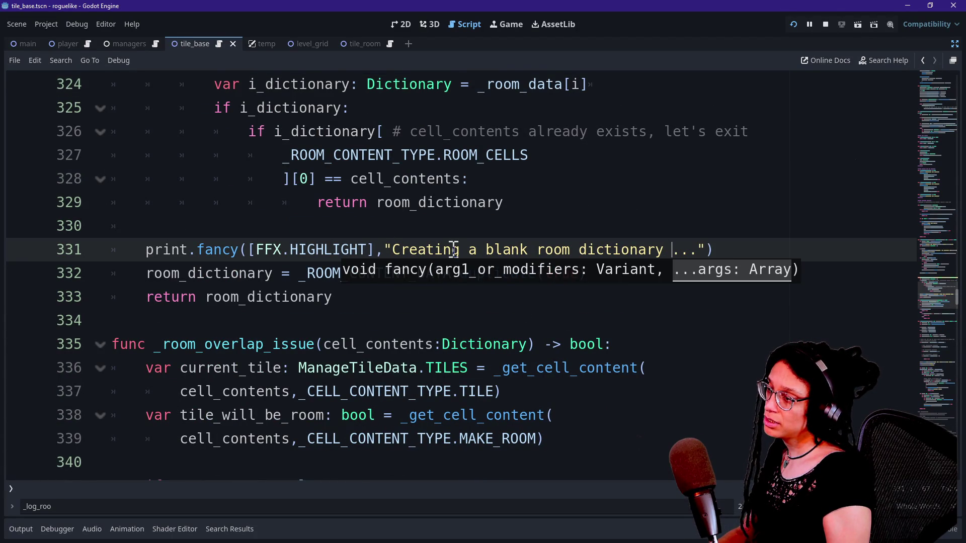
{"action": "type", "text": "for"}
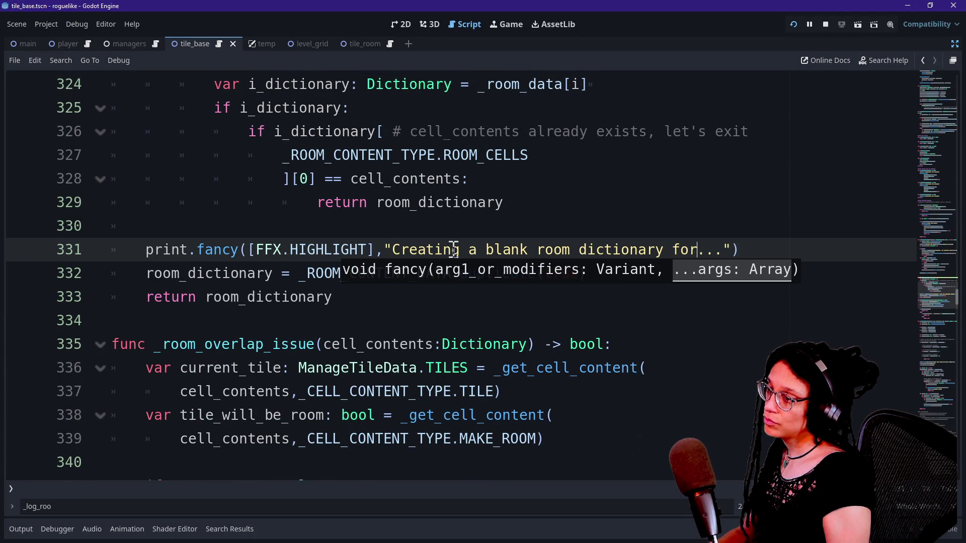
{"action": "scroll", "coordinate": [412, 252], "scroll_direction": "up", "scroll_amount": 2}
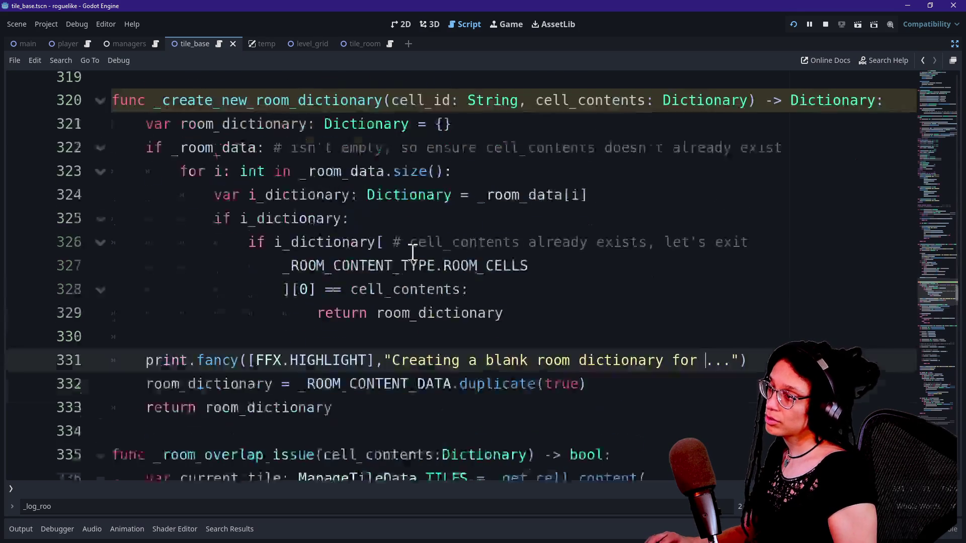
{"action": "type", "text": "seed"}
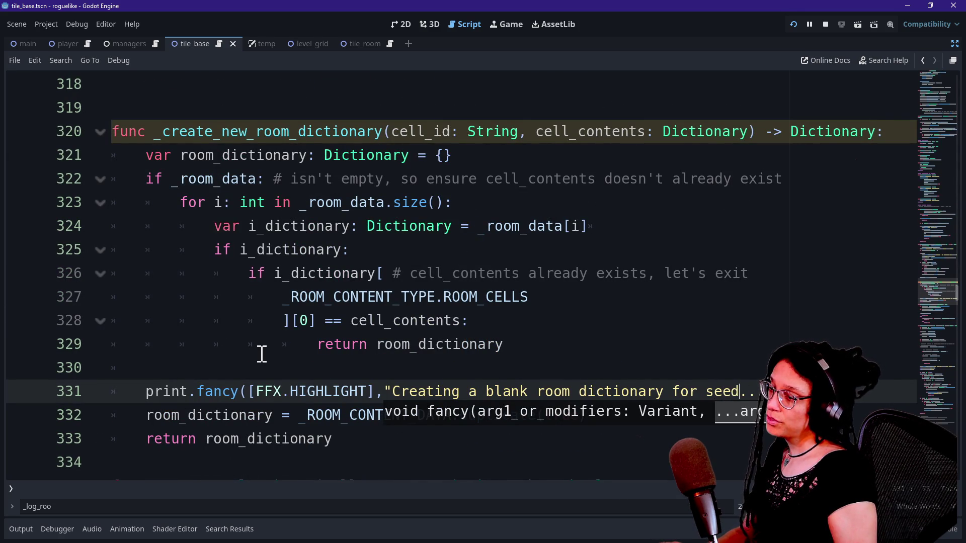
{"action": "key", "text": "BackSpace"}
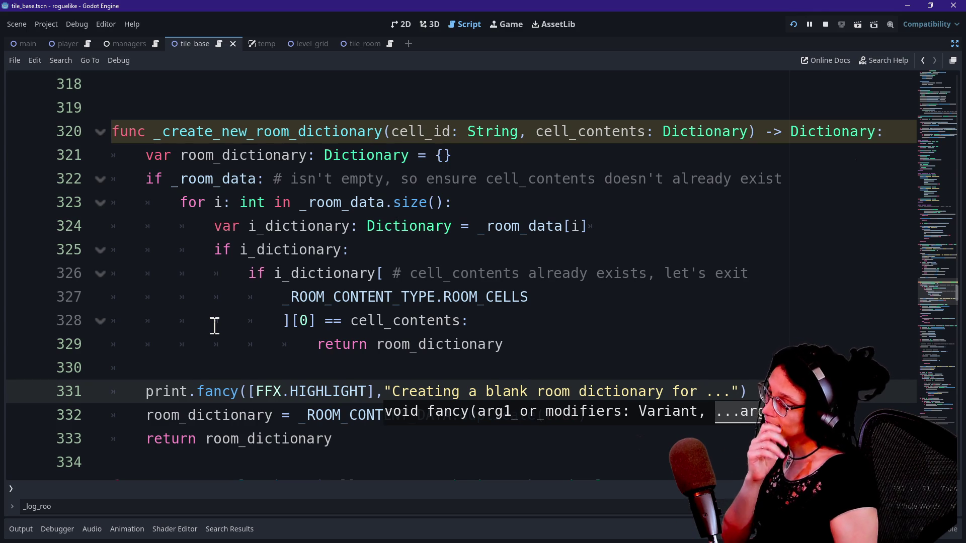
{"action": "type", "text": "sr"}
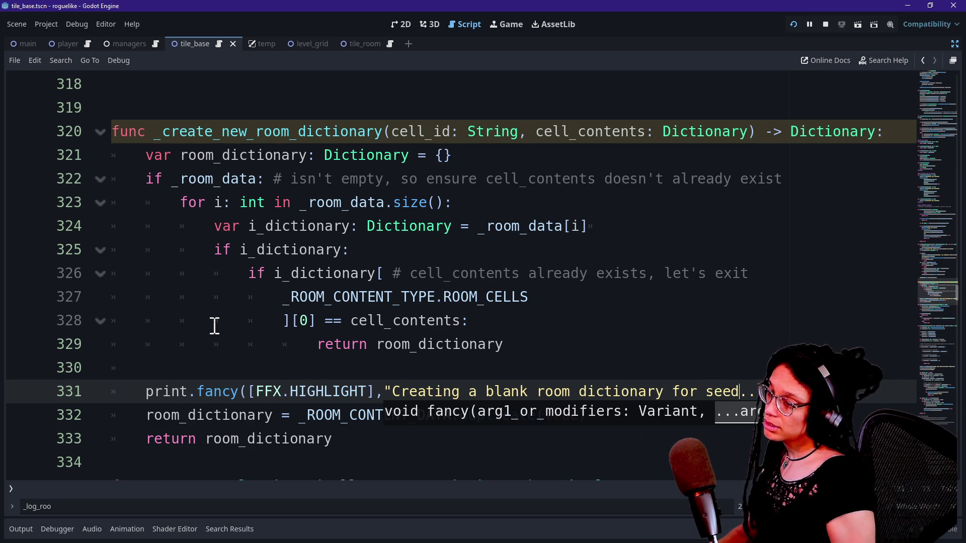
{"action": "type", "text": "\","}
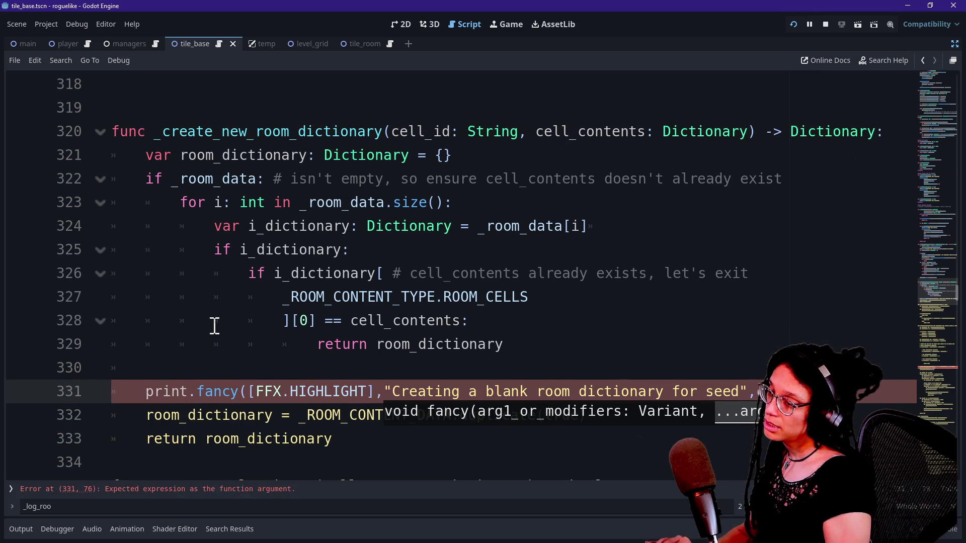
{"action": "type", "text": "cell_id)"}
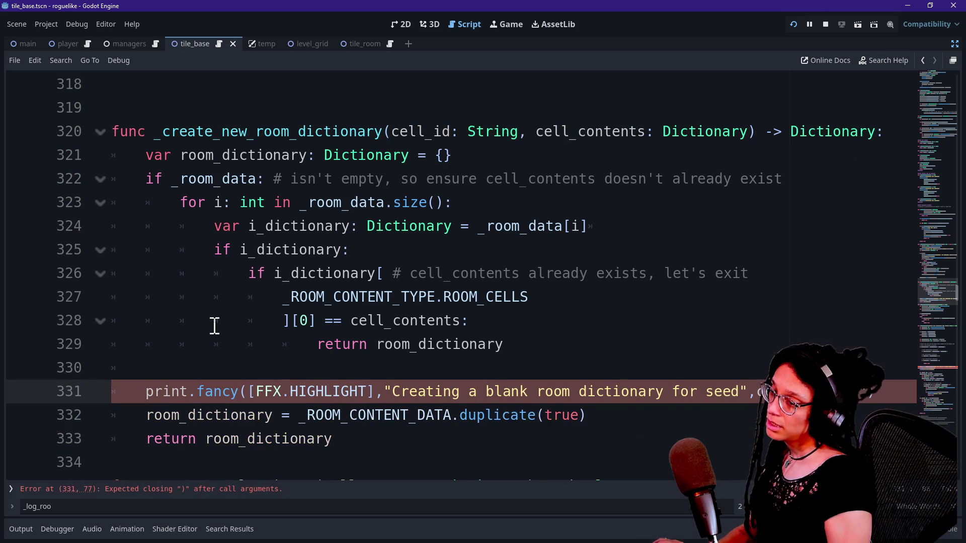
{"action": "scroll", "coordinate": [323, 238], "scroll_direction": "up", "scroll_amount": 8}
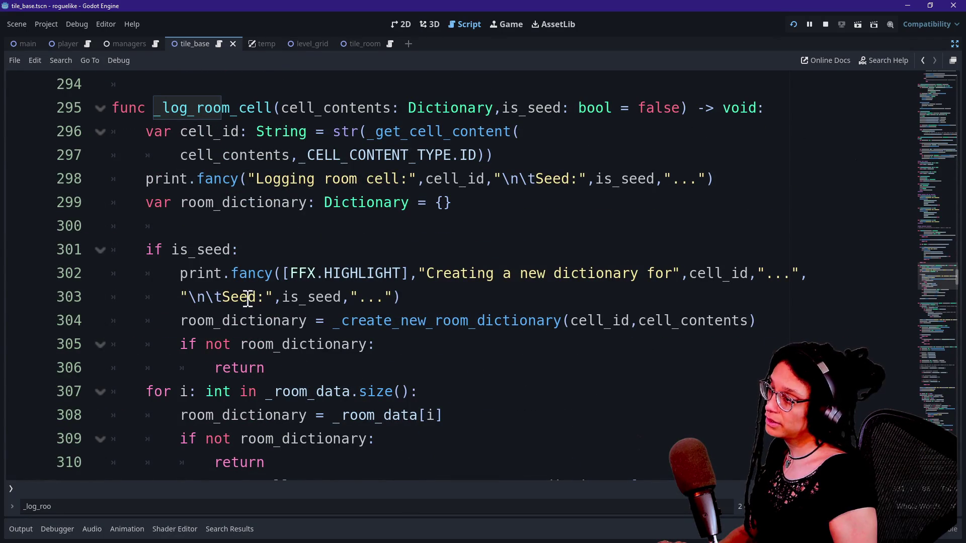
Step: On line 303, print cell_id before a lowercase 'is Seed:' label
{"action": "left_click", "coordinate": [225, 297]}
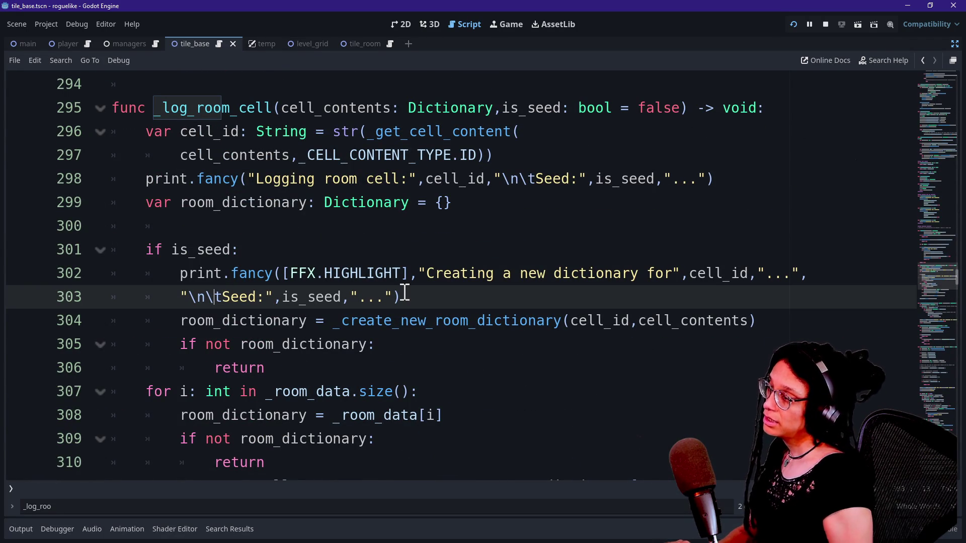
{"action": "key", "text": "Right"}
{"action": "key", "text": "Right"}
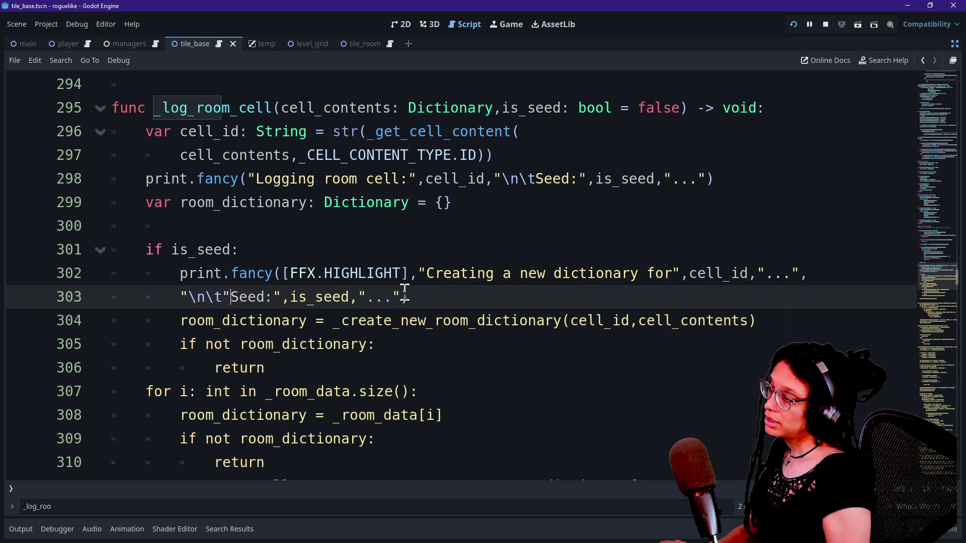
{"action": "type", "text": "\",cell"}
{"action": "key", "text": "Down"}
{"action": "key", "text": "Return"}
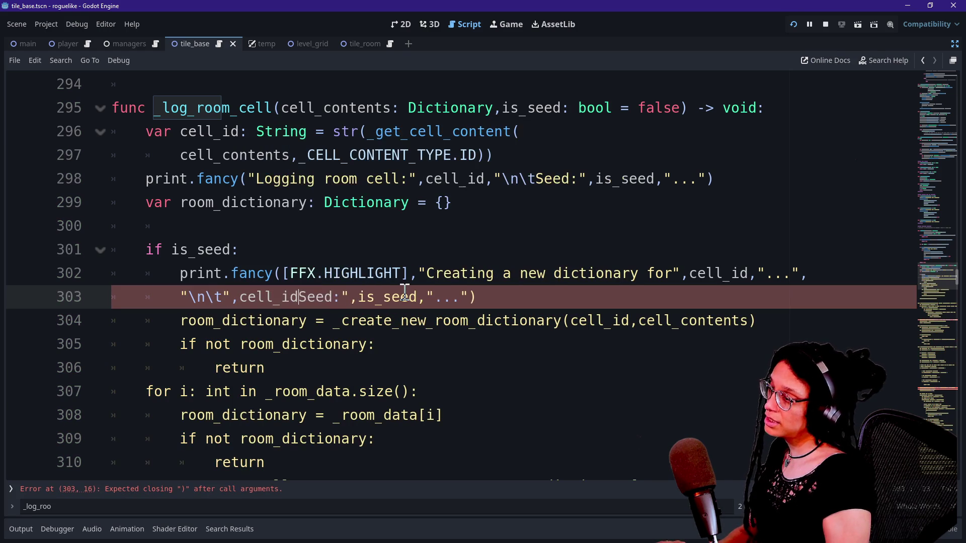
{"action": "type", "text": ",\""}
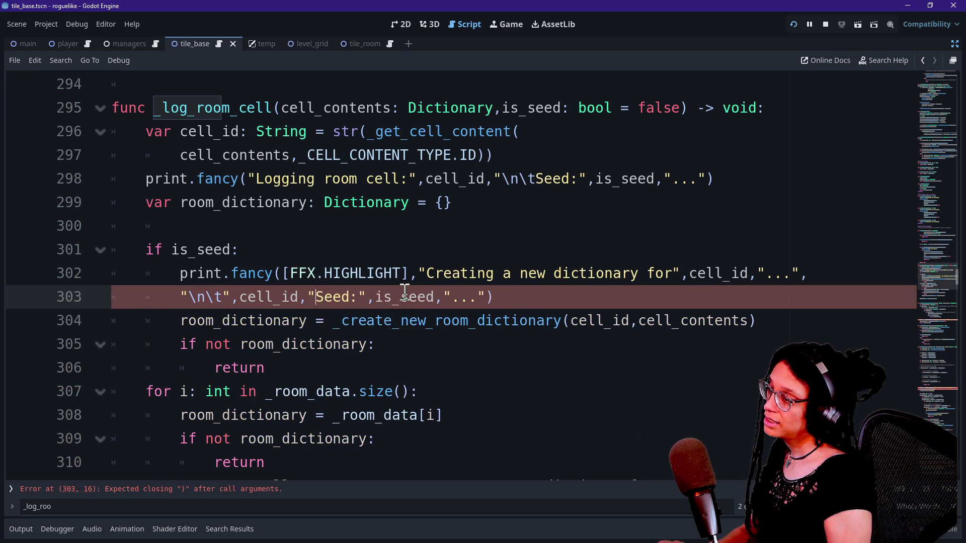
{"action": "type", "text": "Is"}
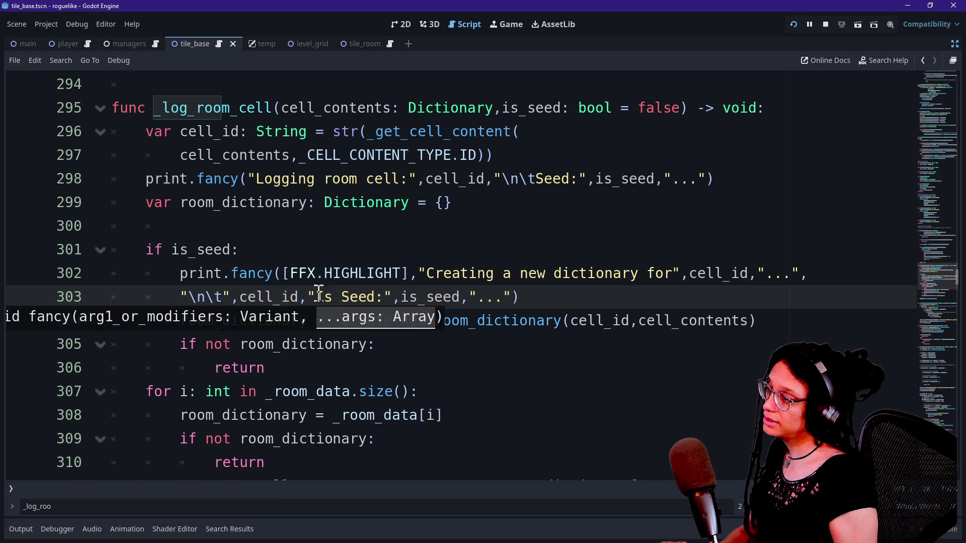
{"action": "left_click", "coordinate": [323, 297]}
{"action": "key", "text": "BackSpace"}
{"action": "type", "text": "i"}
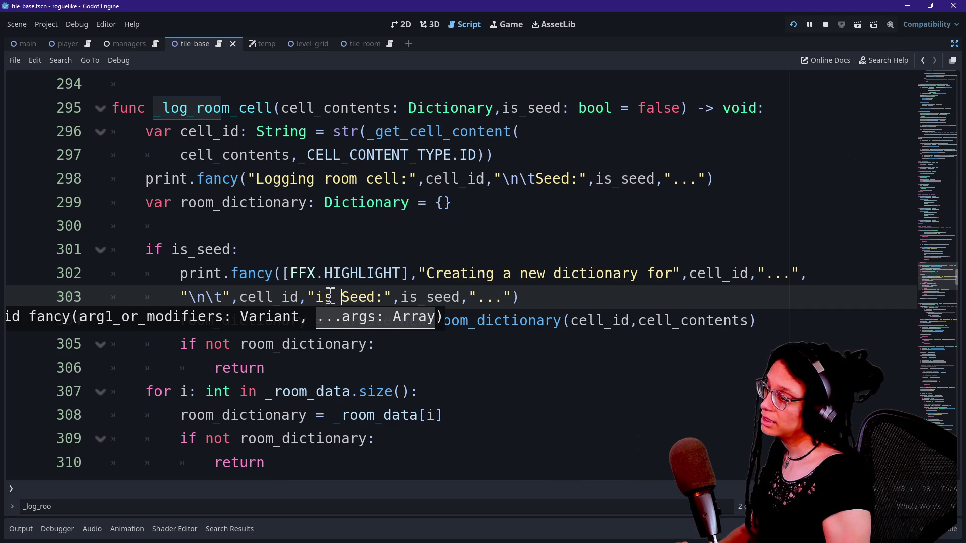
{"action": "key", "text": "Escape"}
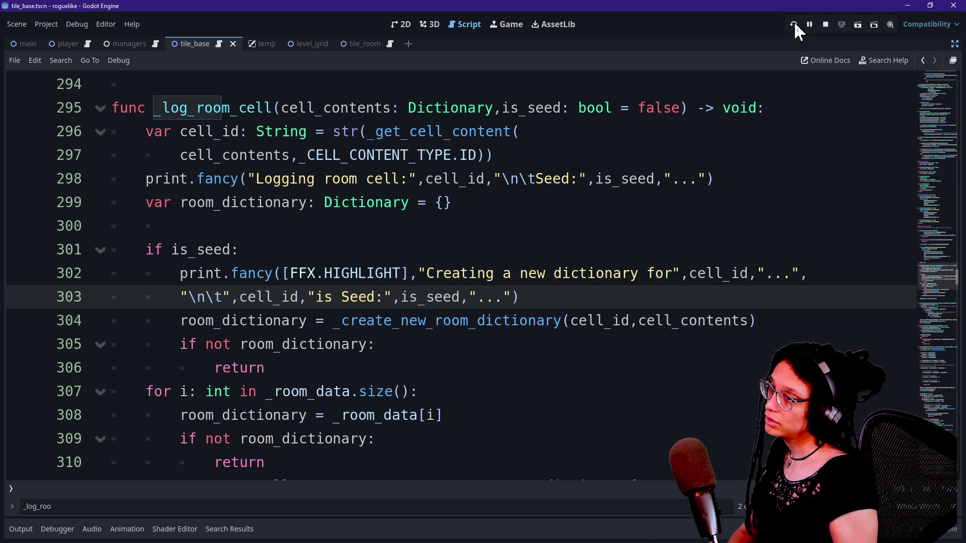
Step: Run the project and show the Output log alongside the game view
{"action": "left_click", "coordinate": [794, 24]}
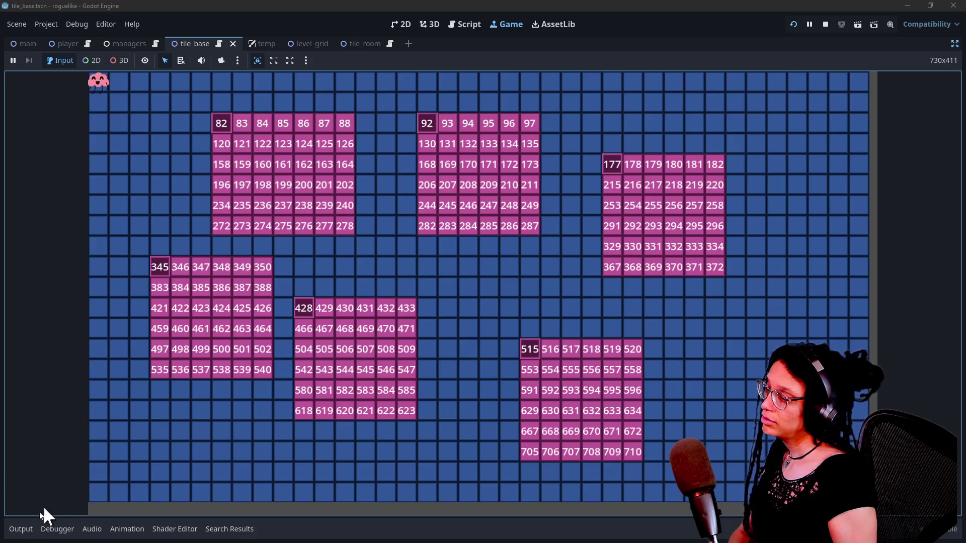
{"action": "left_click", "coordinate": [21, 530]}
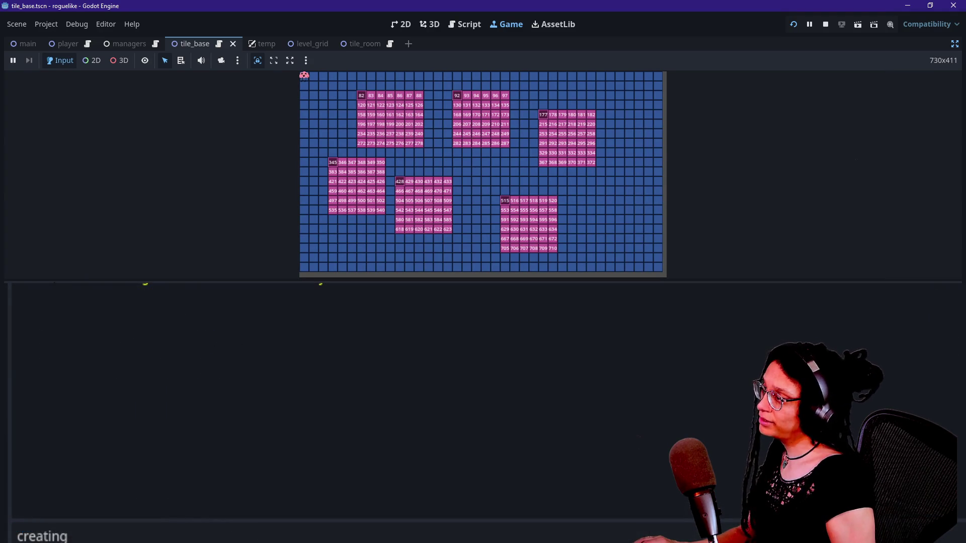
{"action": "mouse_move", "coordinate": [54, 275]}
{"action": "left_mouse_down"}
{"action": "mouse_move", "coordinate": [97, 345]}
{"action": "mouse_move", "coordinate": [90, 290]}
{"action": "left_mouse_up"}
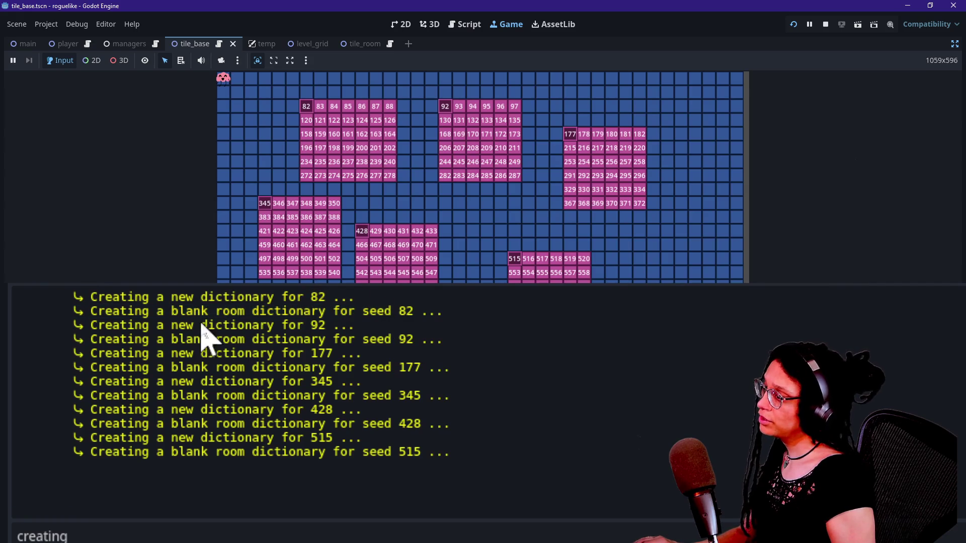
Step: Review the new and blank room dictionary log lines for seeds 92 through 515, back in the script
{"action": "left_click_drag", "start_coordinate": [127, 339], "coordinate": [417, 339]}
{"action": "mouse_move", "coordinate": [56, 382]}
{"action": "left_mouse_down"}
{"action": "mouse_move", "coordinate": [527, 367]}
{"action": "mouse_move", "coordinate": [340, 383]}
{"action": "left_mouse_up"}
{"action": "mouse_move", "coordinate": [170, 395]}
{"action": "left_mouse_down"}
{"action": "mouse_move", "coordinate": [160, 403]}
{"action": "mouse_move", "coordinate": [459, 395]}
{"action": "left_mouse_up"}
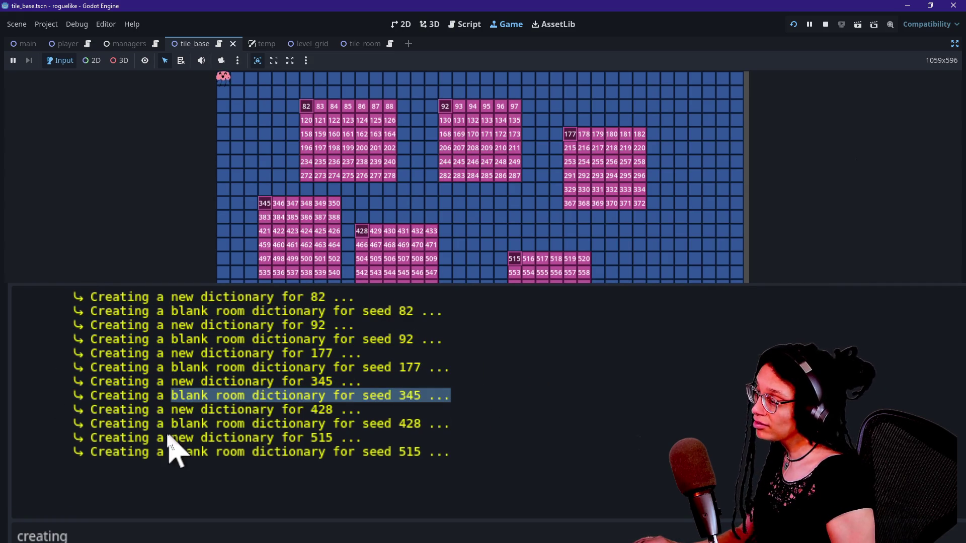
{"action": "left_click", "coordinate": [144, 427]}
{"action": "left_click_drag", "start_coordinate": [145, 428], "coordinate": [457, 431]}
{"action": "left_click", "coordinate": [147, 468]}
{"action": "left_click_drag", "start_coordinate": [120, 452], "coordinate": [410, 463]}
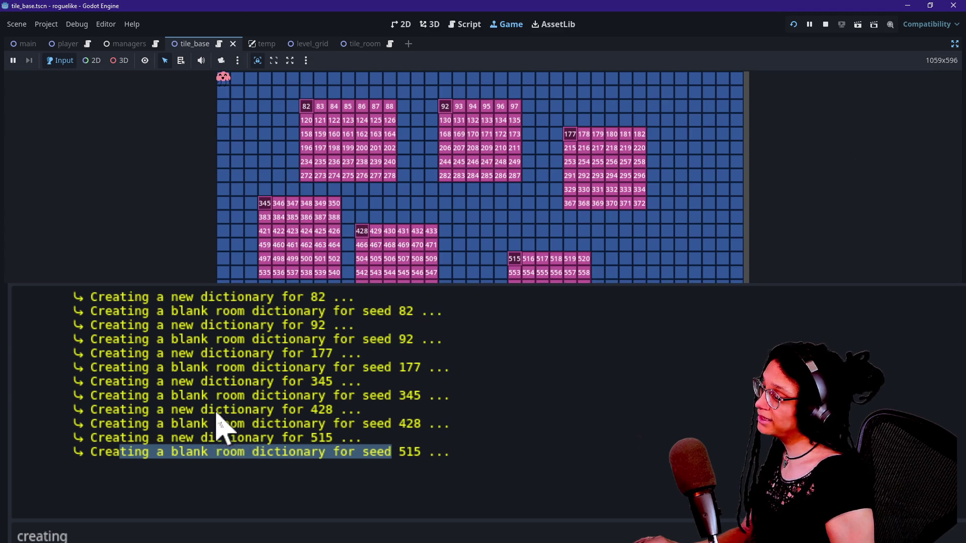
{"action": "left_click_drag", "start_coordinate": [216, 396], "coordinate": [262, 411]}
{"action": "left_click_drag", "start_coordinate": [266, 325], "coordinate": [304, 411]}
{"action": "left_click", "coordinate": [304, 412]}
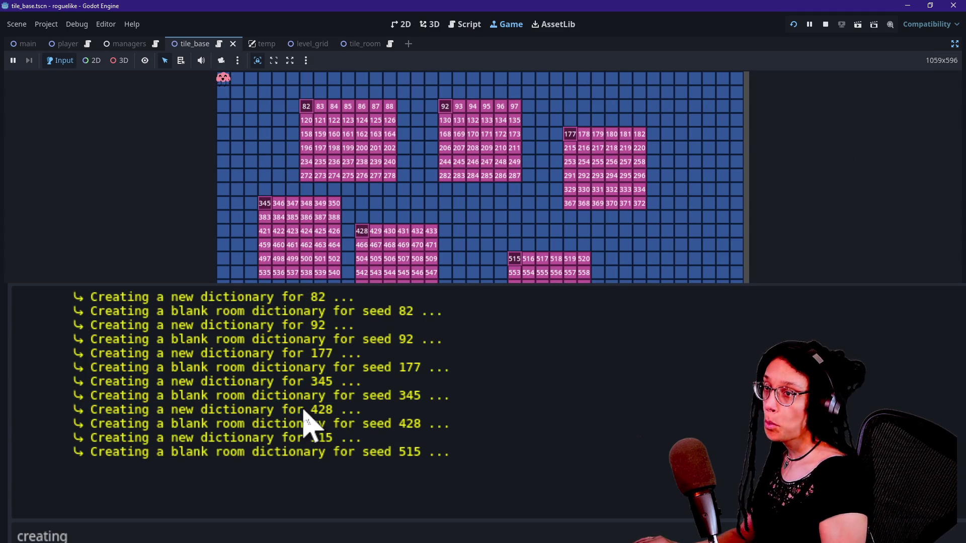
{"action": "left_click", "coordinate": [469, 25]}
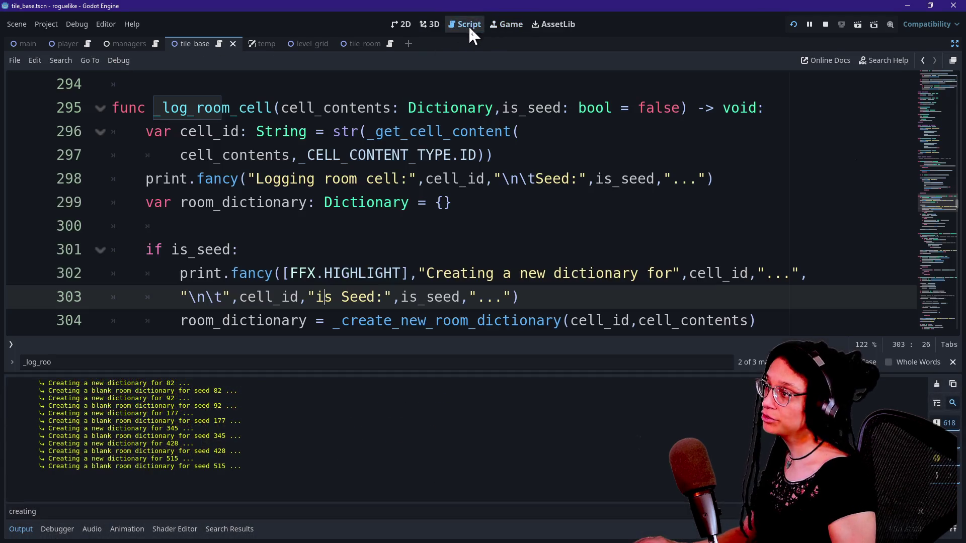
{"action": "scroll", "coordinate": [371, 282], "scroll_direction": "down", "scroll_amount": 3}
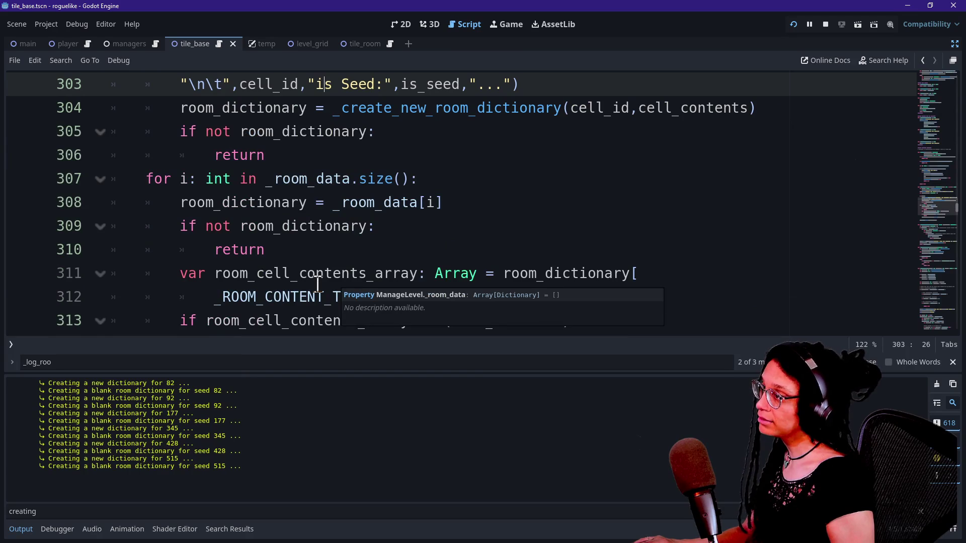
{"action": "scroll", "coordinate": [318, 284], "scroll_direction": "down", "scroll_amount": 7}
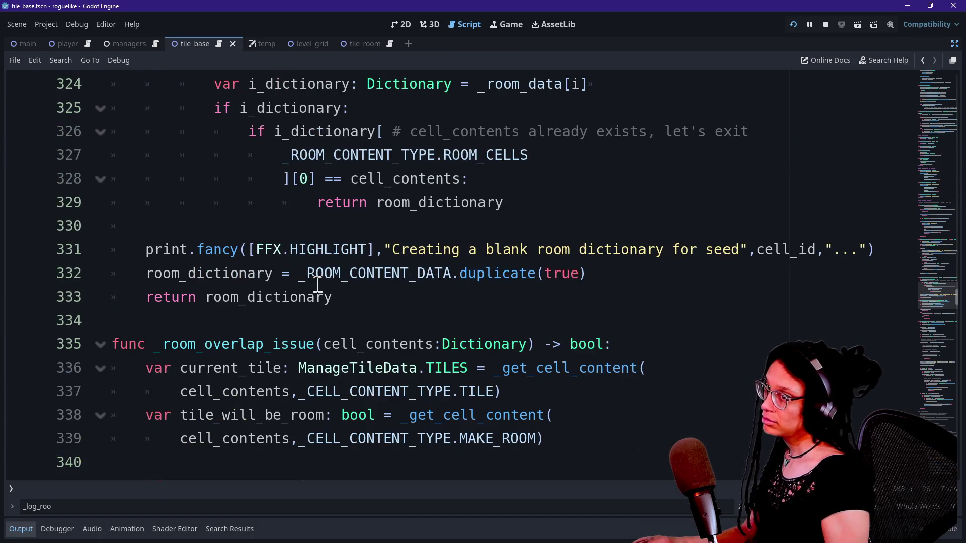
{"action": "scroll", "coordinate": [317, 287], "scroll_direction": "down", "scroll_amount": 2}
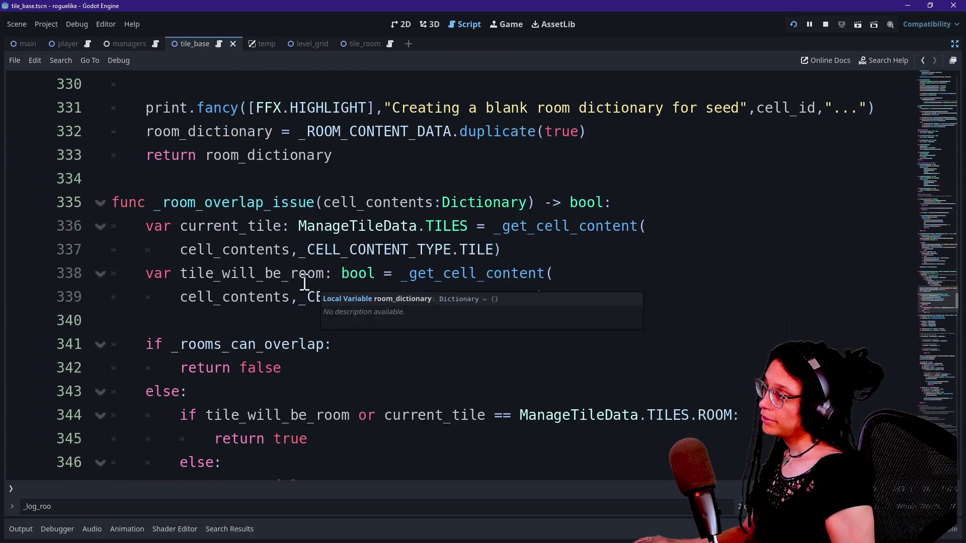
{"action": "scroll", "coordinate": [310, 283], "scroll_direction": "up", "scroll_amount": 1}
{"action": "left_click_drag", "start_coordinate": [140, 231], "coordinate": [373, 226]}
{"action": "left_click_drag", "start_coordinate": [392, 178], "coordinate": [594, 180]}
{"action": "left_click", "coordinate": [394, 252]}
{"action": "scroll", "coordinate": [394, 252], "scroll_direction": "up", "scroll_amount": 6}
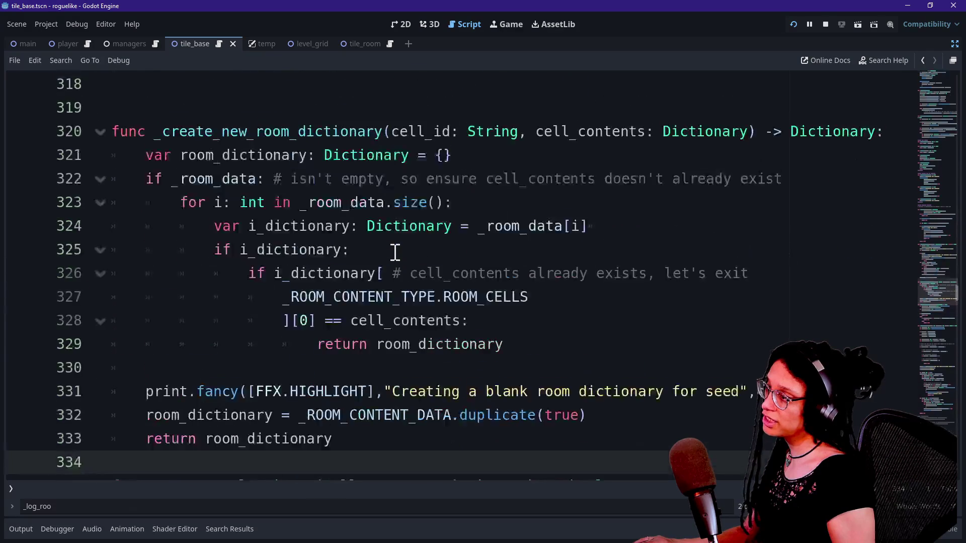
{"action": "scroll", "coordinate": [395, 252], "scroll_direction": "down", "scroll_amount": 1}
{"action": "scroll", "coordinate": [396, 252], "scroll_direction": "up", "scroll_amount": 5}
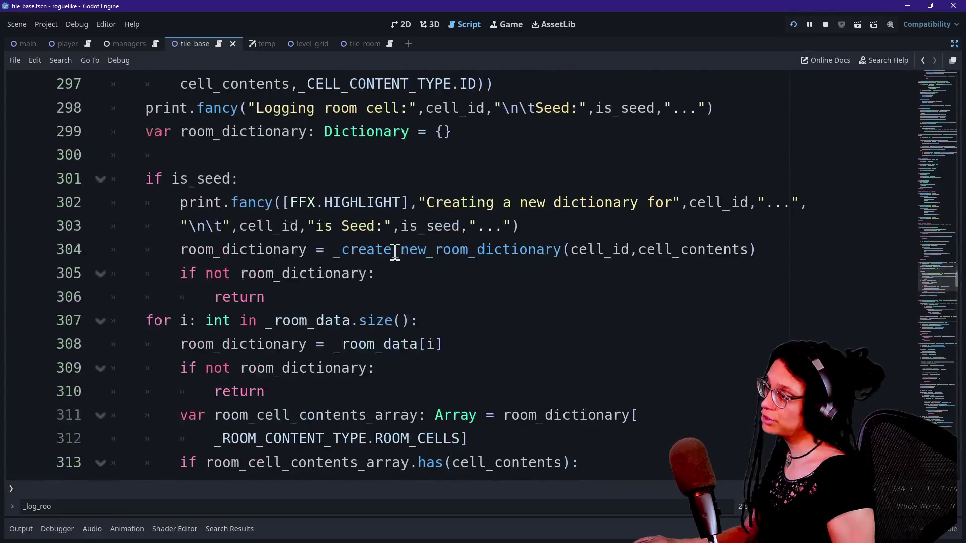
{"action": "left_click_drag", "start_coordinate": [230, 250], "coordinate": [422, 251]}
{"action": "left_click", "coordinate": [420, 251]}
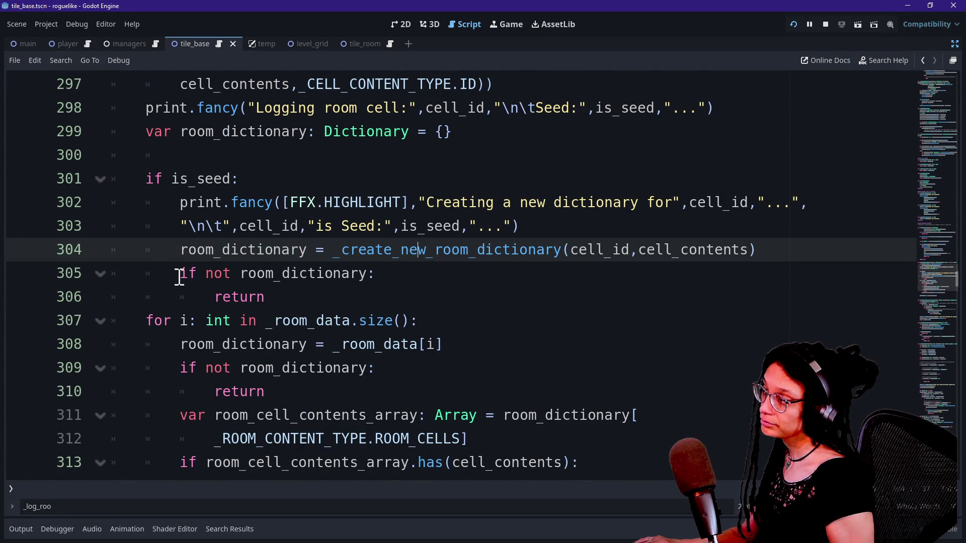
{"action": "mouse_move", "coordinate": [180, 276]}
{"action": "left_mouse_down"}
{"action": "mouse_move", "coordinate": [338, 252]}
{"action": "mouse_move", "coordinate": [356, 276]}
{"action": "mouse_move", "coordinate": [164, 298]}
{"action": "mouse_move", "coordinate": [175, 274]}
{"action": "mouse_move", "coordinate": [311, 294]}
{"action": "left_mouse_up"}
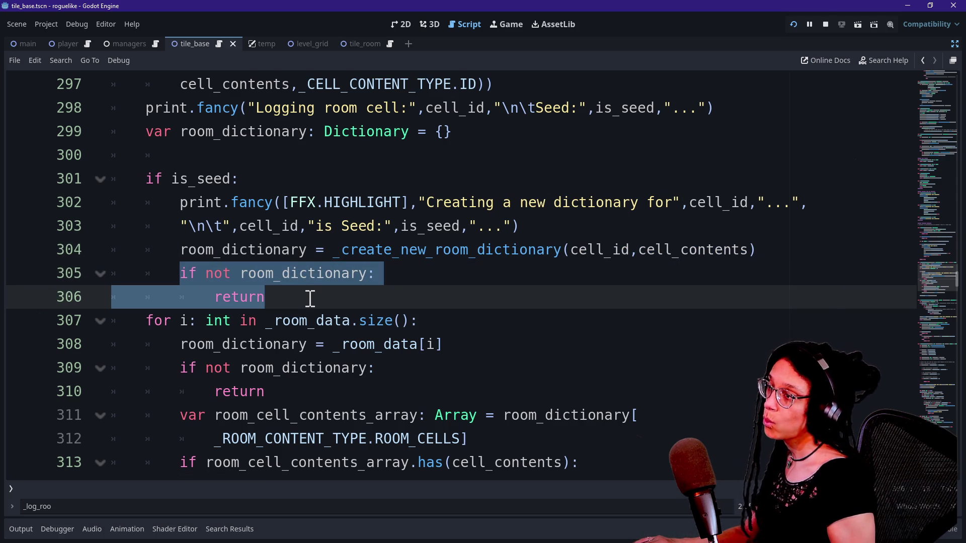
{"action": "left_click", "coordinate": [310, 298]}
{"action": "left_click", "coordinate": [406, 273]}
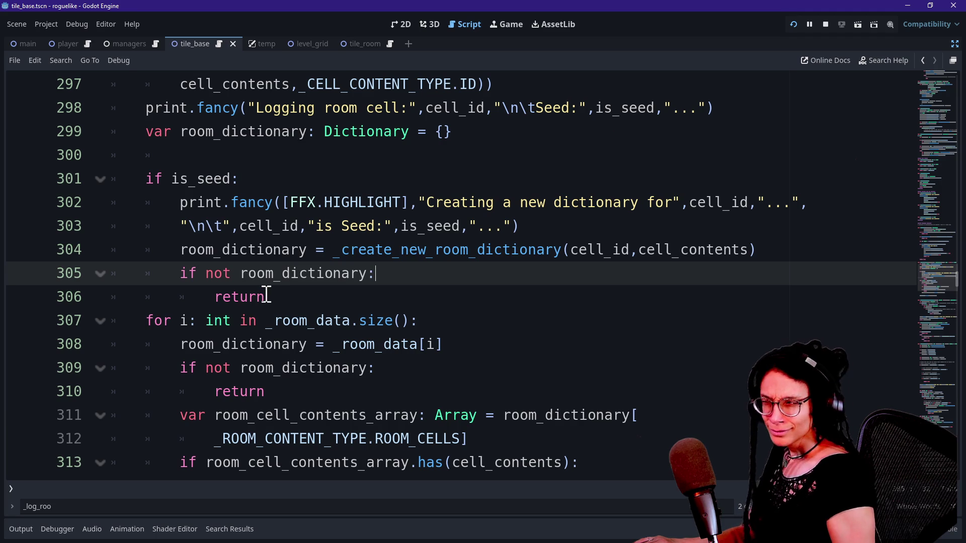
Step: Start a print.fancy call inside the guard with the message 'New room dictionary for seed'
{"action": "key", "text": "Return"}
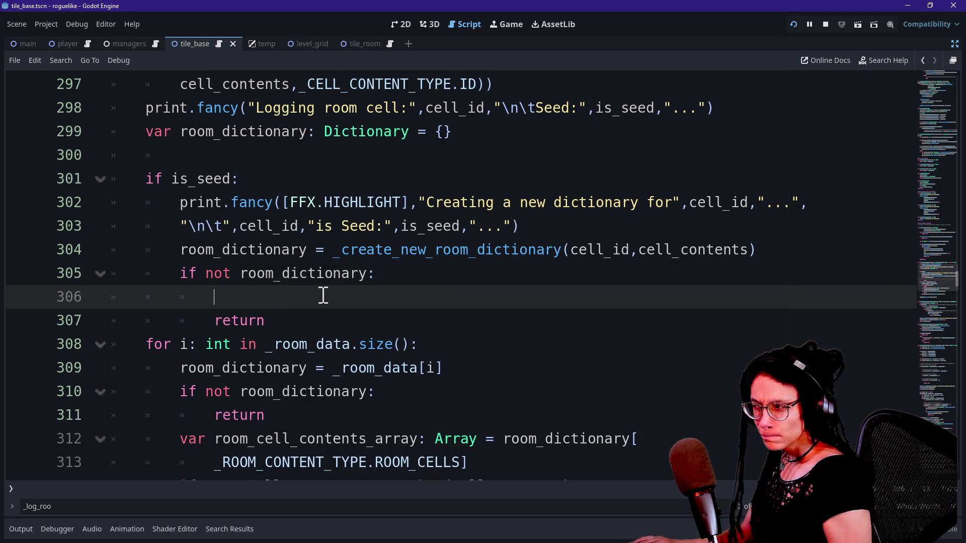
{"action": "type", "text": "print.fancy"}
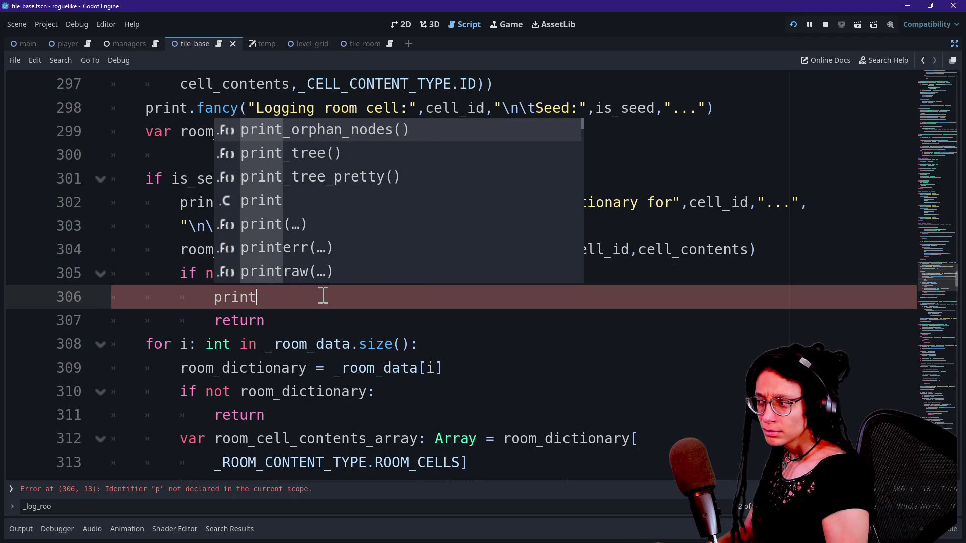
{"action": "type", "text": "("}
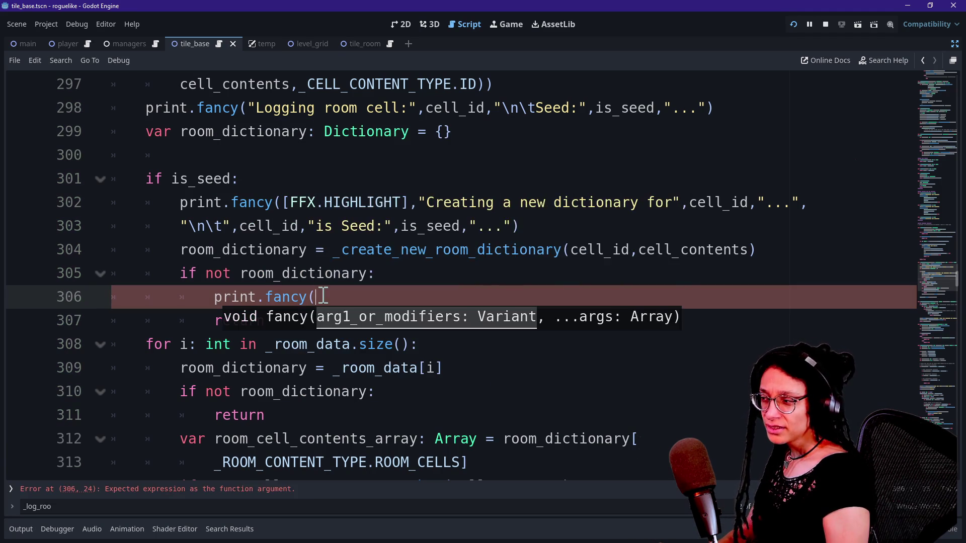
{"action": "type", "text": "\""}
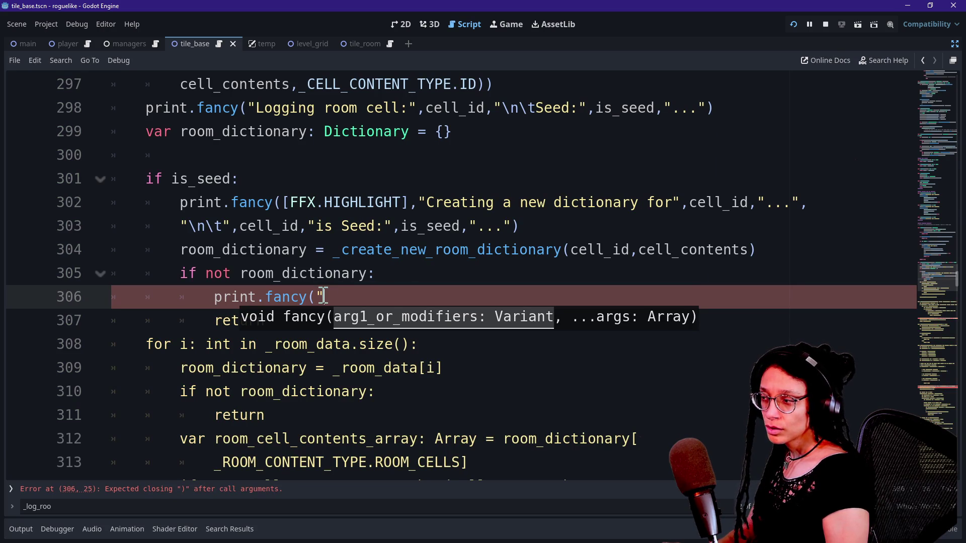
{"action": "type", "text": "CNew room dic"}
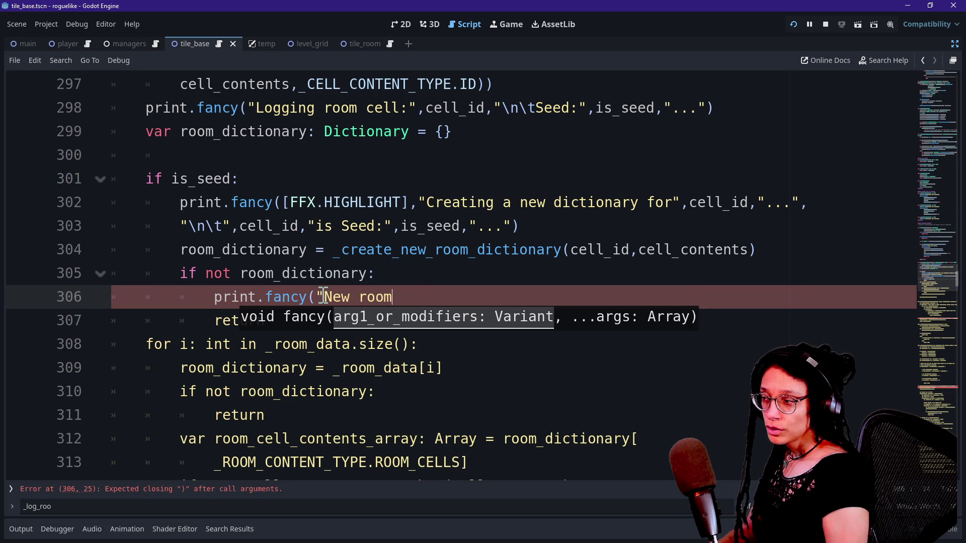
{"action": "key", "text": "ctrl+BackSpace"}
{"action": "key", "text": "ctrl+BackSpace"}
{"action": "key", "text": "ctrl+BackSpace"}
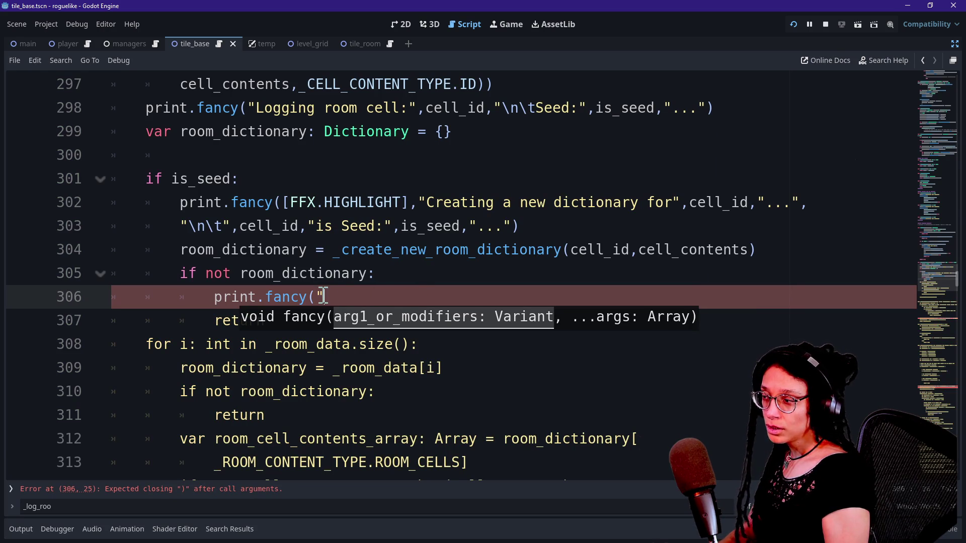
{"action": "key", "text": "BackSpace"}
{"action": "type", "text": "cell_id"}
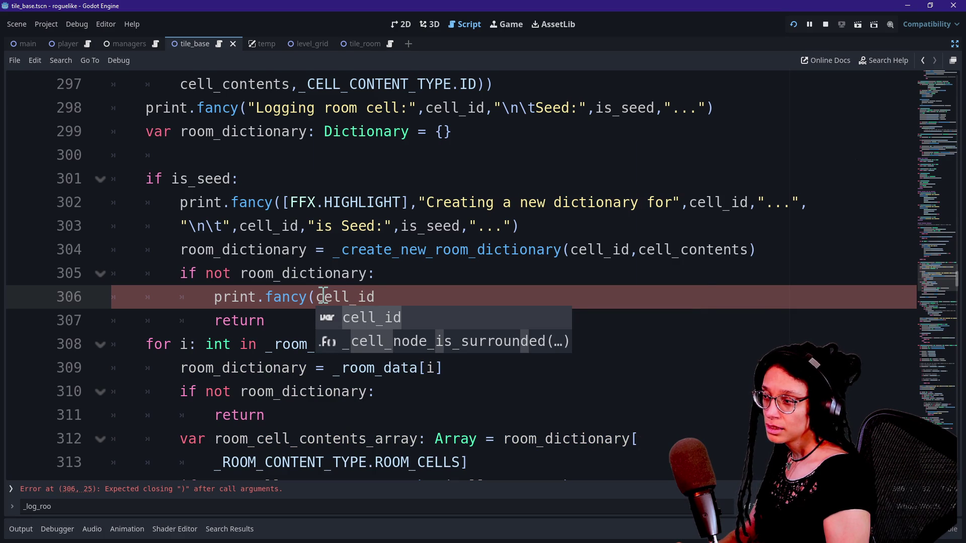
{"action": "key", "text": "BackSpace"}
{"action": "key", "text": "BackSpace"}
{"action": "key", "text": "BackSpace"}
{"action": "key", "text": "BackSpace"}
{"action": "key", "text": "BackSpace"}
{"action": "key", "text": "BackSpace"}
{"action": "key", "text": "BackSpace"}
{"action": "type", "text": "\"New roo"}
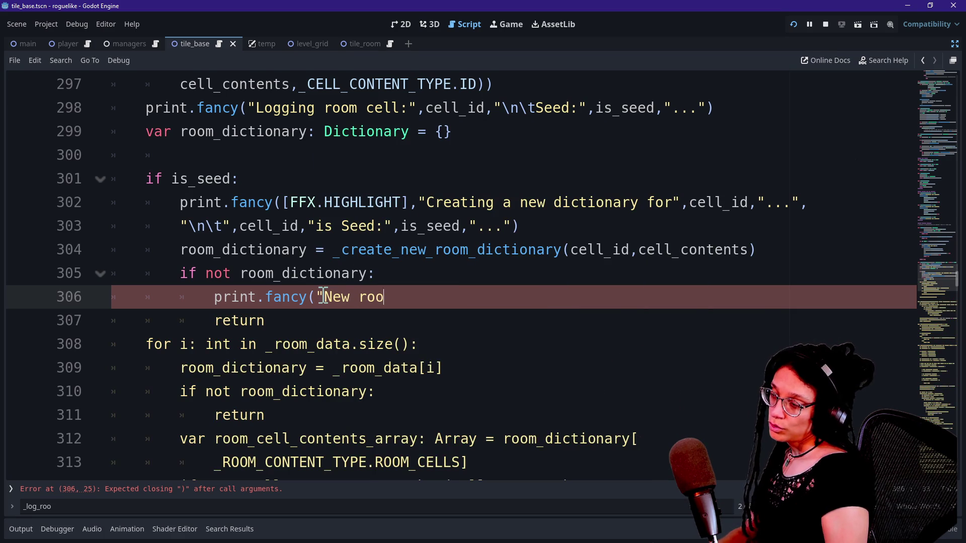
{"action": "type", "text": "m dictionary for"}
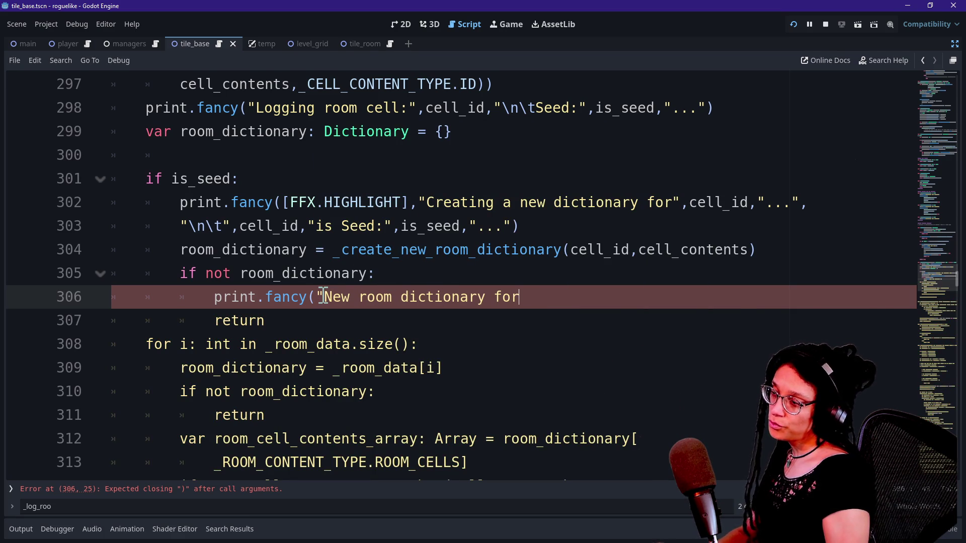
{"action": "type", "text": "\","}
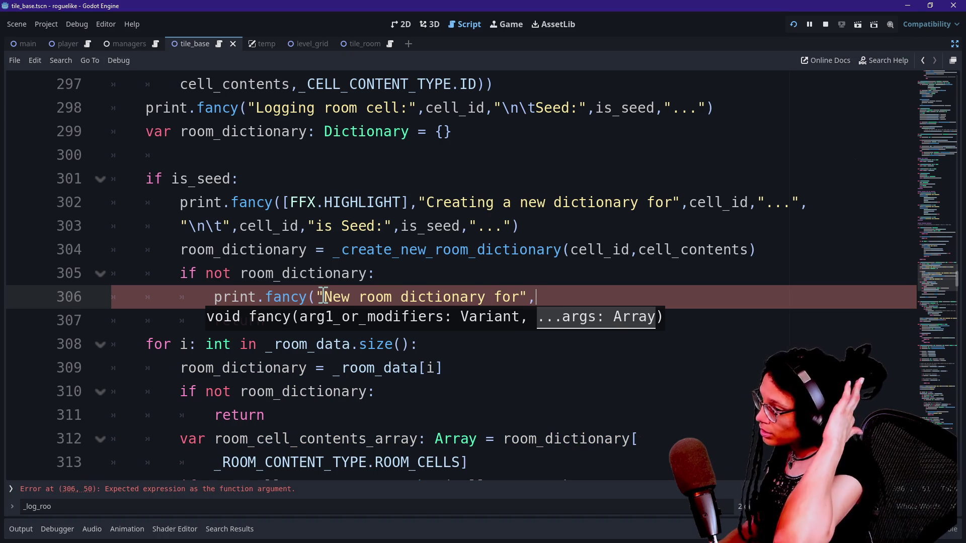
{"action": "key", "text": "BackSpace"}
{"action": "type", "text": "seed\""}
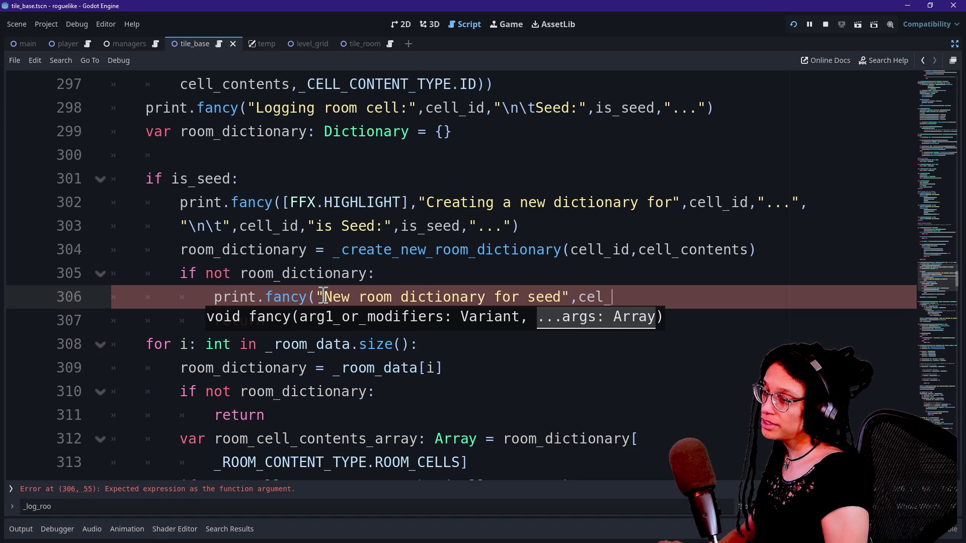
Step: Add the cell_id and 'is empty! Discarding!' arguments and close the print call
{"action": "key", "text": "BackSpace"}
{"action": "key", "text": "BackSpace"}
{"action": "key", "text": "BackSpace"}
{"action": "type", "text": "l_id\""}
{"action": "key", "text": "BackSpace"}
{"action": "type", "text": ",\"is"}
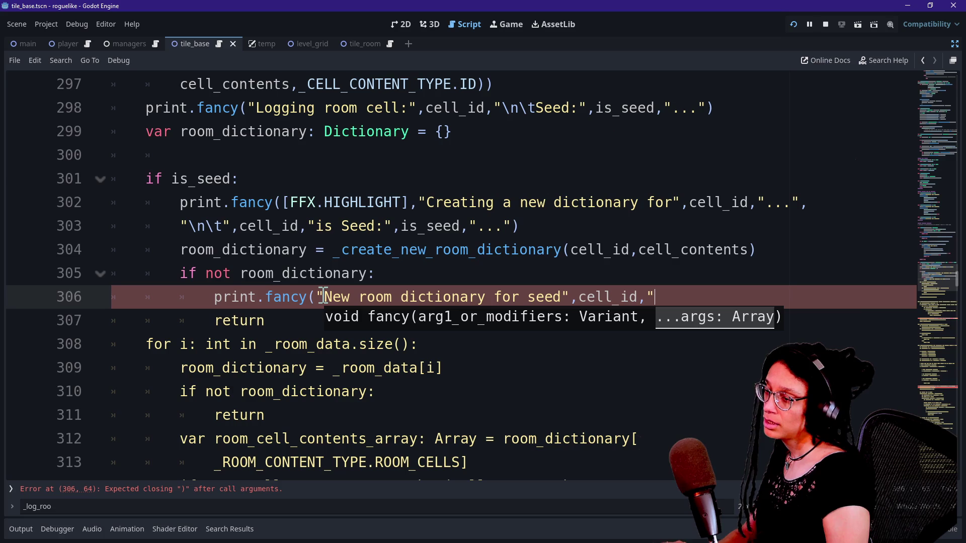
{"action": "type", "text": " empty! Discarding...\""}
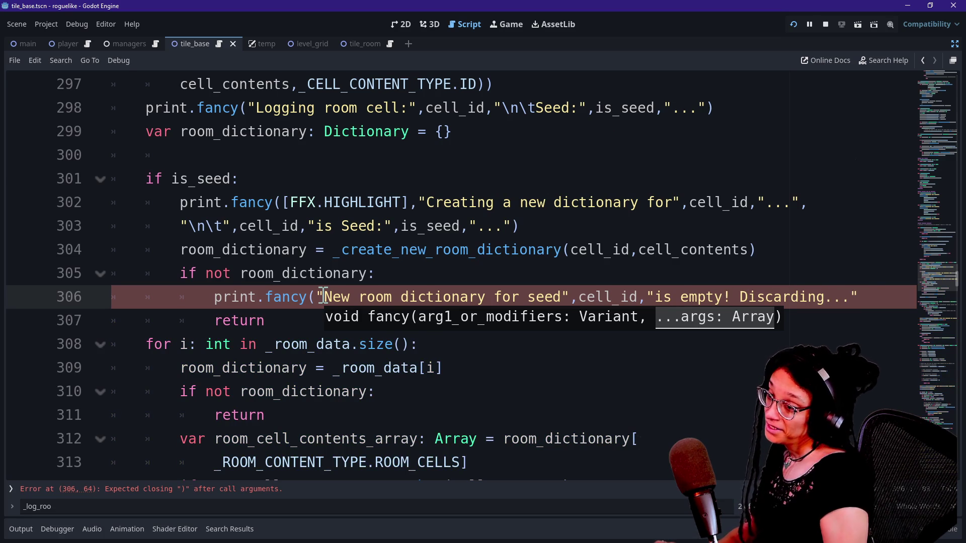
{"action": "key", "text": "BackSpace"}
{"action": "type", "text": "\")"}
{"action": "key", "text": "BackSpace"}
{"action": "type", "text": ")"}
{"action": "left_click_drag", "start_coordinate": [317, 297], "coordinate": [388, 347]}
{"action": "left_click", "coordinate": [390, 343]}
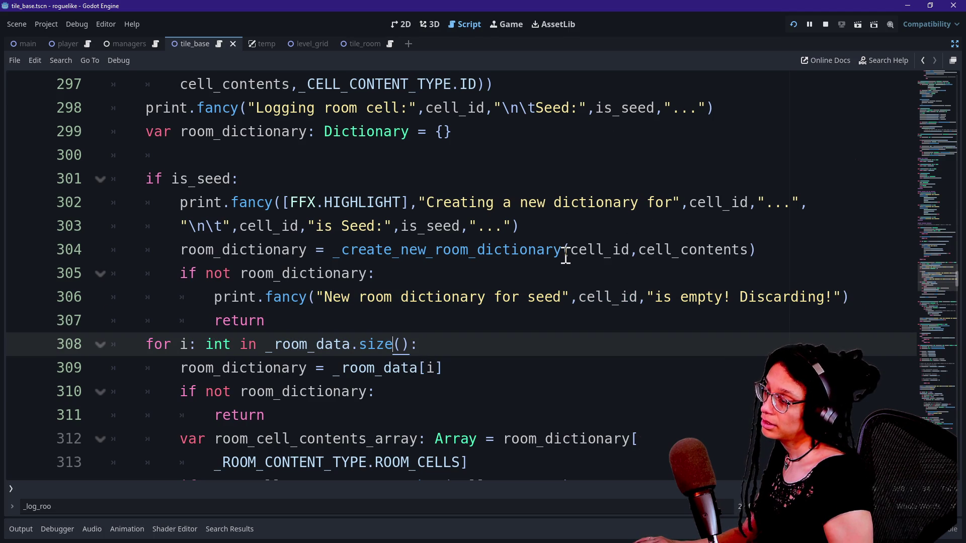
{"action": "left_click", "coordinate": [297, 274]}
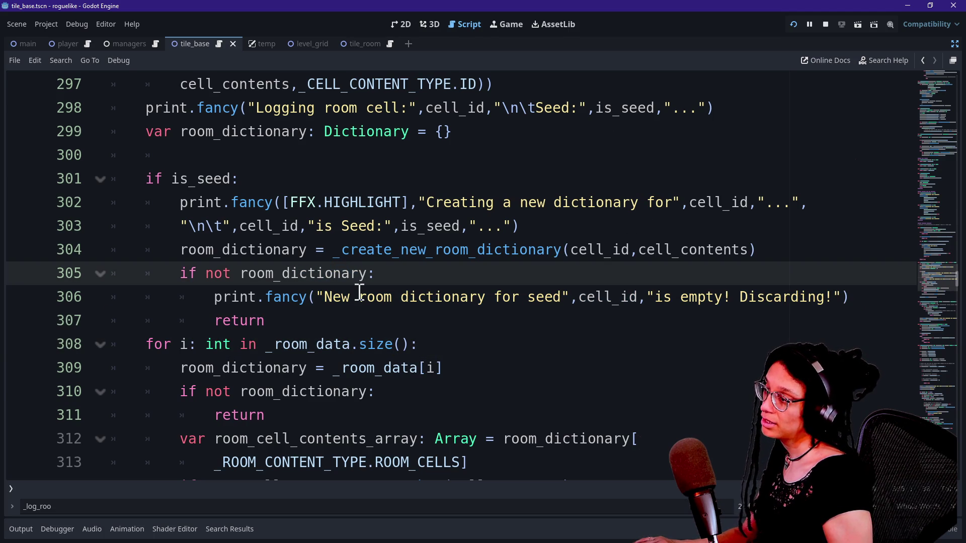
Step: Run the project and filter the Output log for 'dis'
{"action": "left_click", "coordinate": [794, 23]}
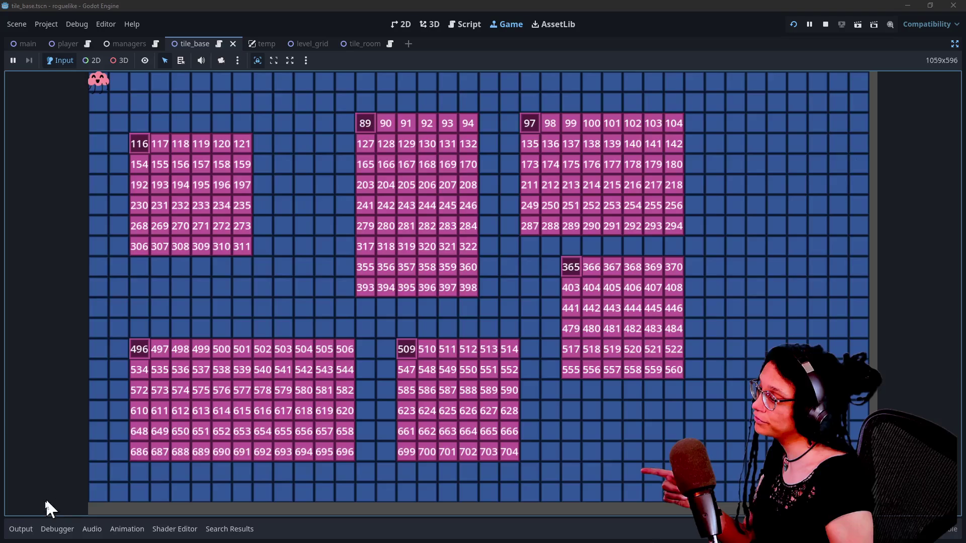
{"action": "left_click", "coordinate": [21, 529]}
{"action": "double_click", "coordinate": [136, 510]}
{"action": "type", "text": "di"}
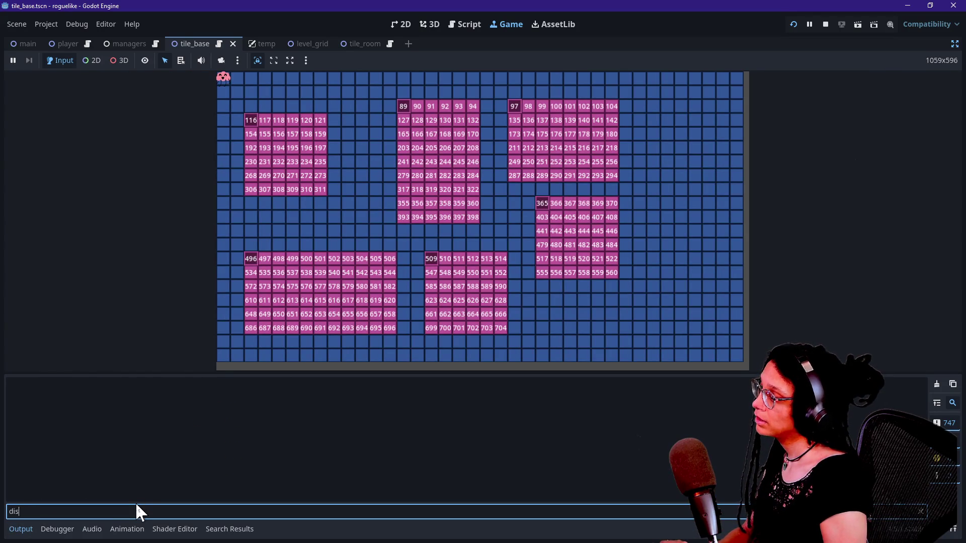
{"action": "type", "text": "s"}
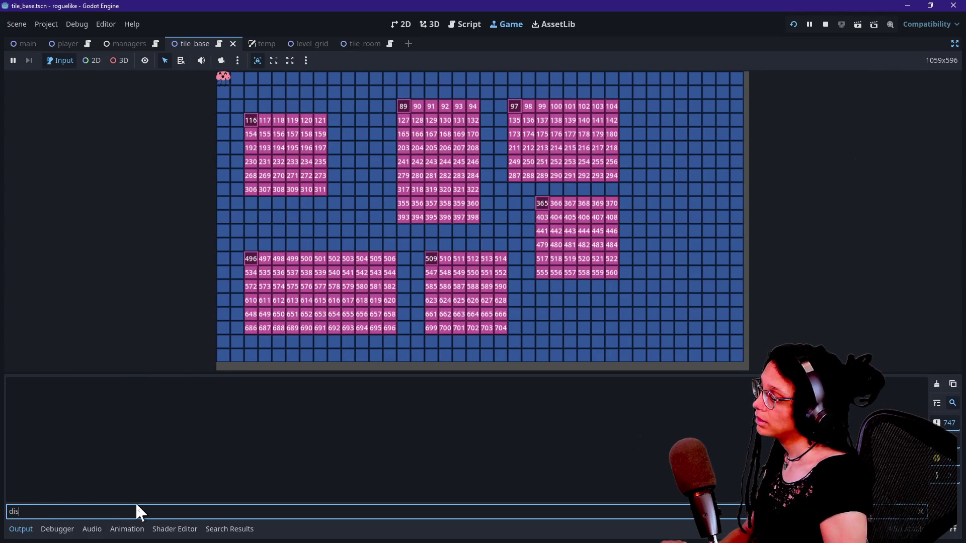
Step: Filter the Output log for 'new r', then clear the filter
{"action": "left_click", "coordinate": [455, 25]}
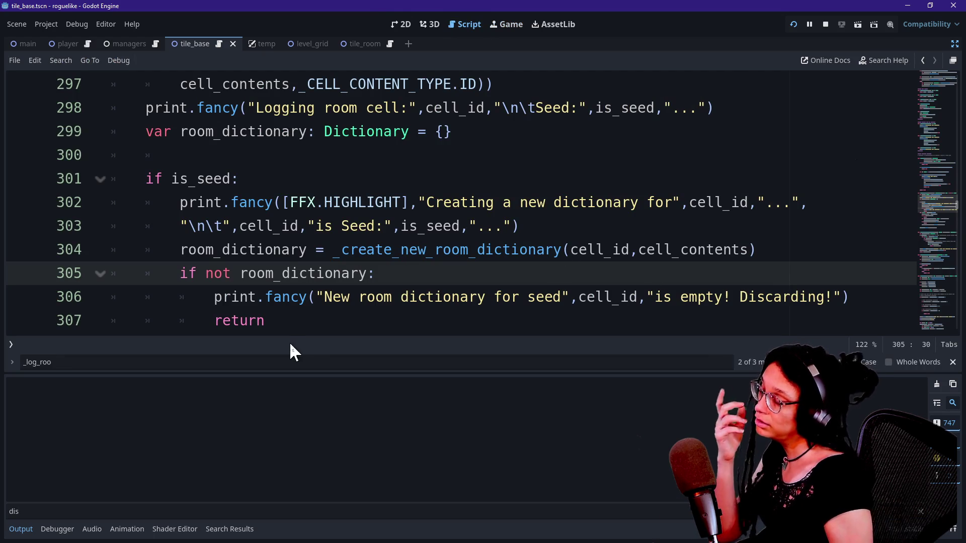
{"action": "left_click_drag", "start_coordinate": [743, 297], "coordinate": [811, 297]}
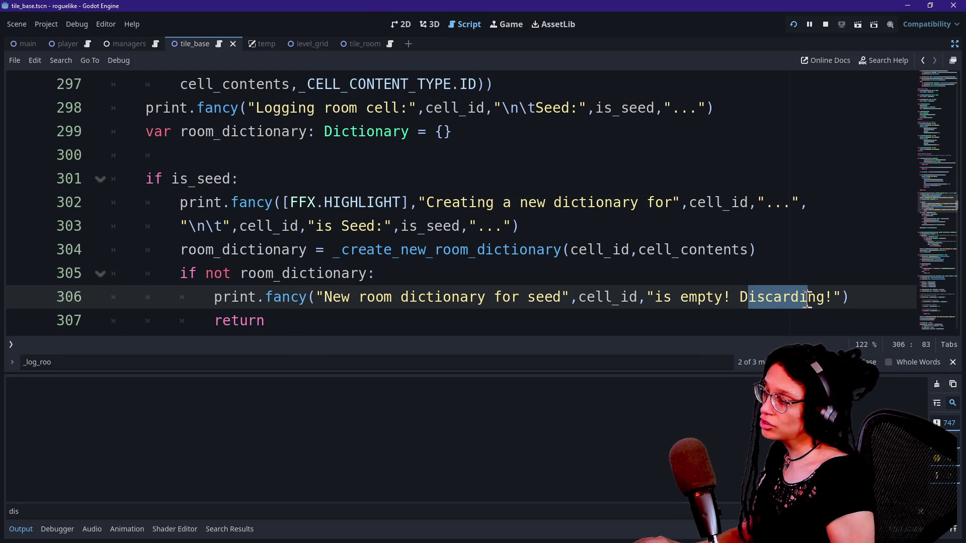
{"action": "left_click", "coordinate": [99, 513]}
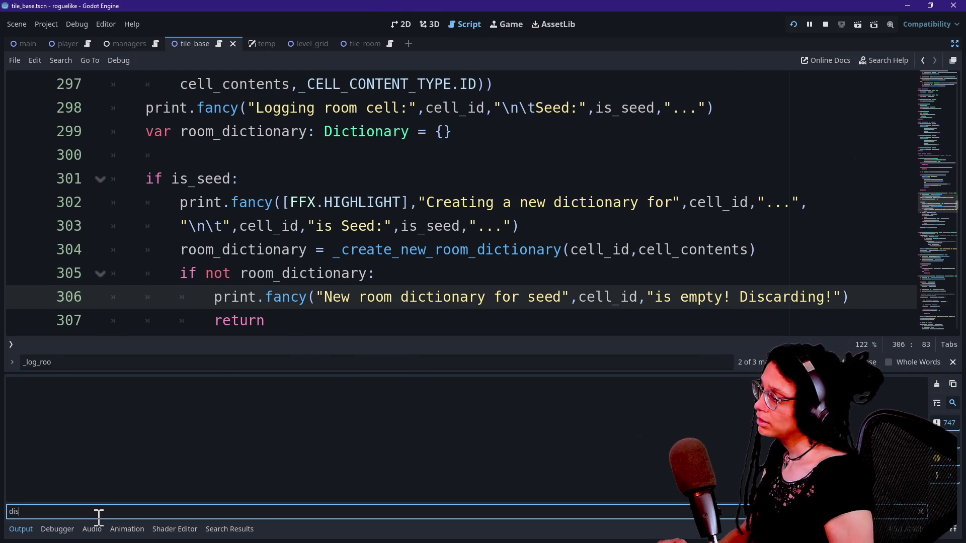
{"action": "key", "text": "BackSpace"}
{"action": "key", "text": "BackSpace"}
{"action": "key", "text": "BackSpace"}
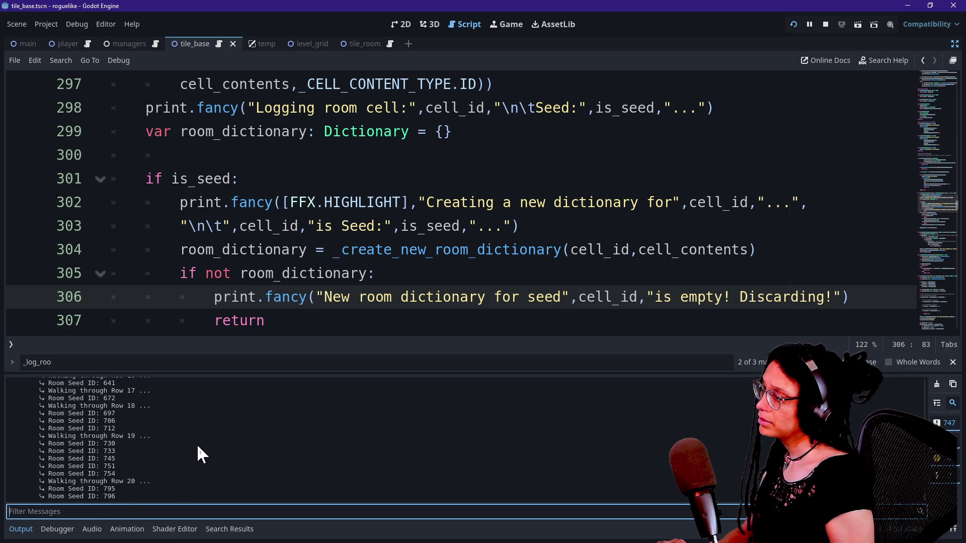
{"action": "type", "text": "new r"}
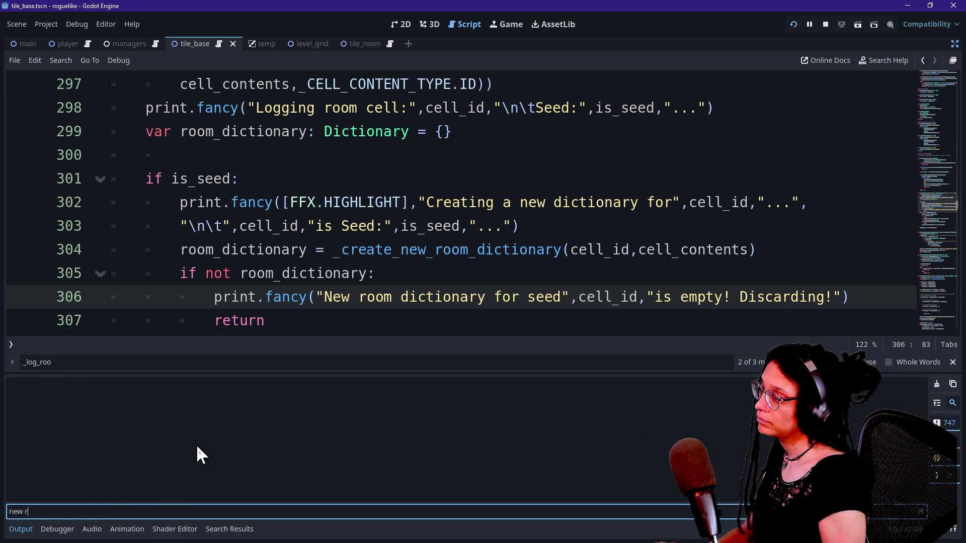
{"action": "key", "text": "BackSpace"}
{"action": "key", "text": "BackSpace"}
{"action": "key", "text": "BackSpace"}
Step: Select the print.fancy code starting at line 306
{"action": "mouse_move", "coordinate": [222, 297]}
{"action": "left_mouse_down"}
{"action": "mouse_move", "coordinate": [425, 346]}
{"action": "mouse_move", "coordinate": [392, 337]}
{"action": "left_mouse_up"}
{"action": "scroll", "coordinate": [358, 242], "scroll_direction": "up", "scroll_amount": 1}
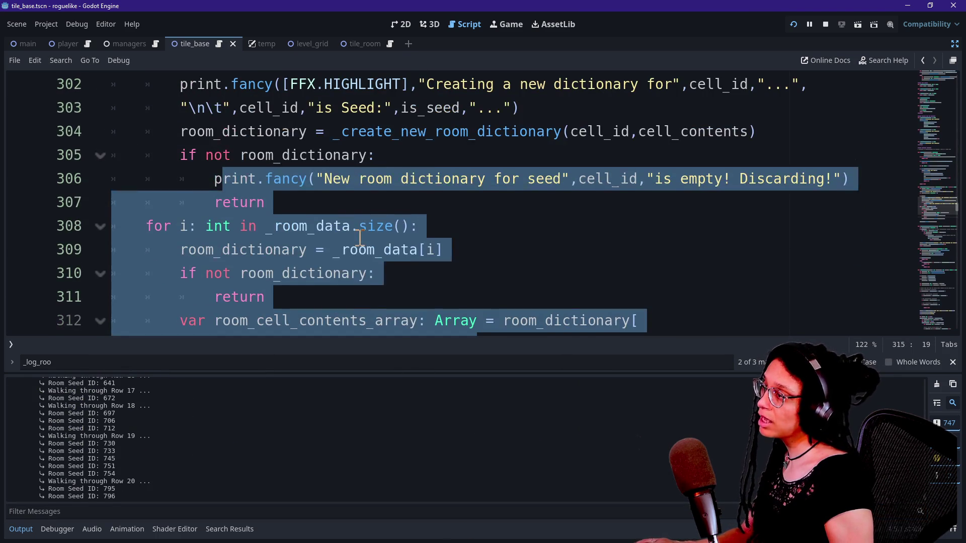
{"action": "left_click_drag", "start_coordinate": [206, 155], "coordinate": [351, 206]}
{"action": "left_click", "coordinate": [351, 206]}
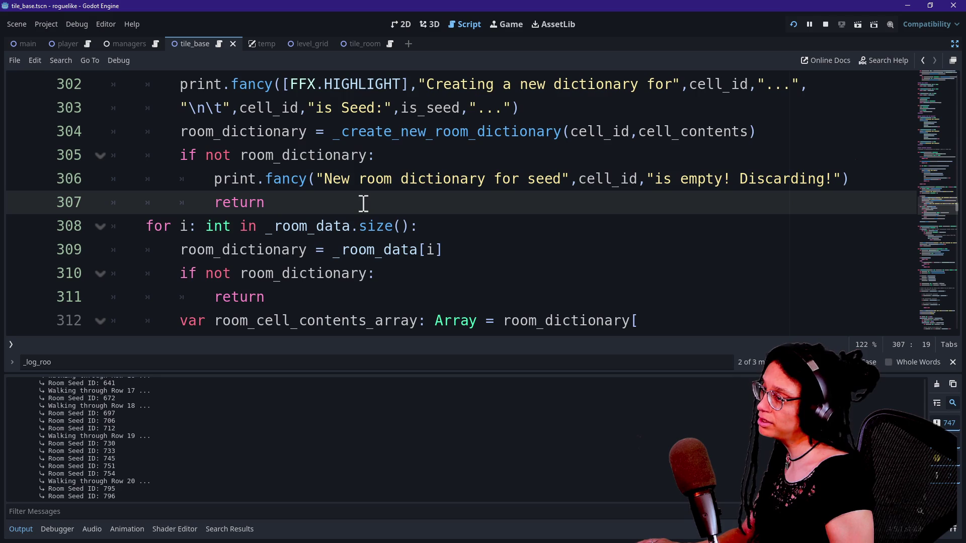
Step: Hide the Output panel and put the caret on empty line 317 above _room_data.append
{"action": "key", "text": "ctrl+j"}
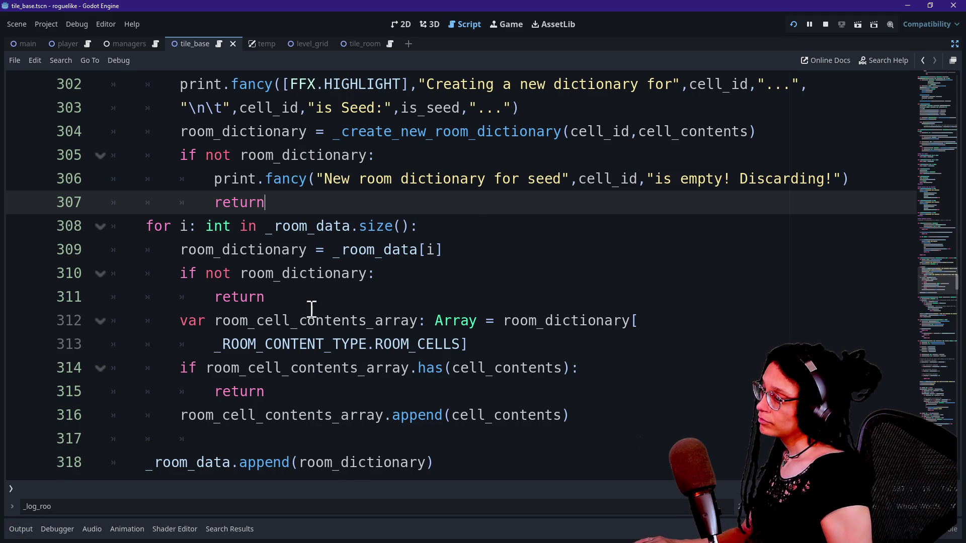
{"action": "scroll", "coordinate": [311, 309], "scroll_direction": "down", "scroll_amount": 1}
{"action": "mouse_move", "coordinate": [214, 108]}
{"action": "left_mouse_down"}
{"action": "mouse_move", "coordinate": [669, 123]}
{"action": "mouse_move", "coordinate": [880, 104]}
{"action": "left_mouse_up"}
{"action": "key", "text": "ctrl+c"}
{"action": "scroll", "coordinate": [609, 214], "scroll_direction": "down", "scroll_amount": 1}
{"action": "left_click_drag", "start_coordinate": [146, 322], "coordinate": [334, 320]}
{"action": "left_click", "coordinate": [336, 299]}
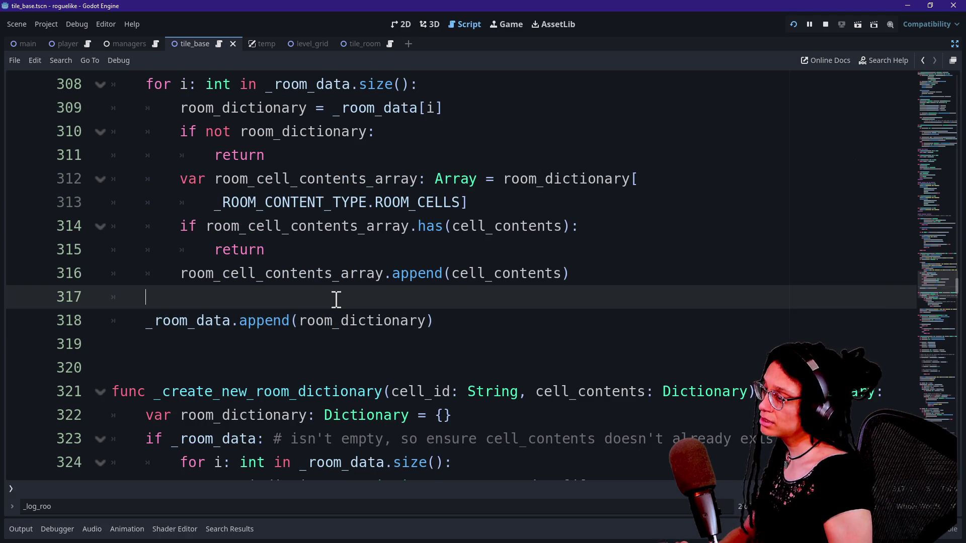
Step: Paste the print.fancy line above _room_data.append and rewrite it toward 'Appending a new room dictionary seed', cell_id
{"action": "key", "text": "ctrl+v"}
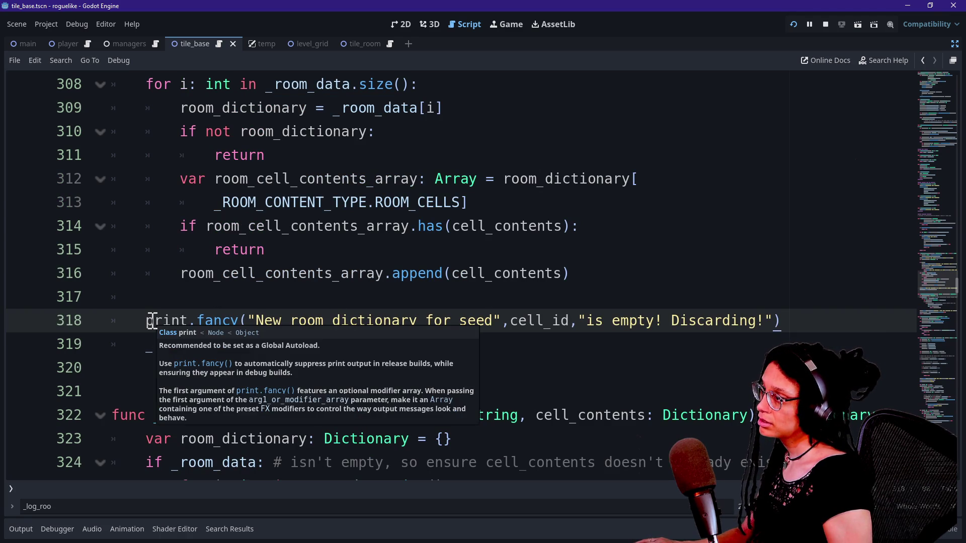
{"action": "left_click_drag", "start_coordinate": [260, 321], "coordinate": [767, 322]}
{"action": "type", "text": "All checks passed!"}
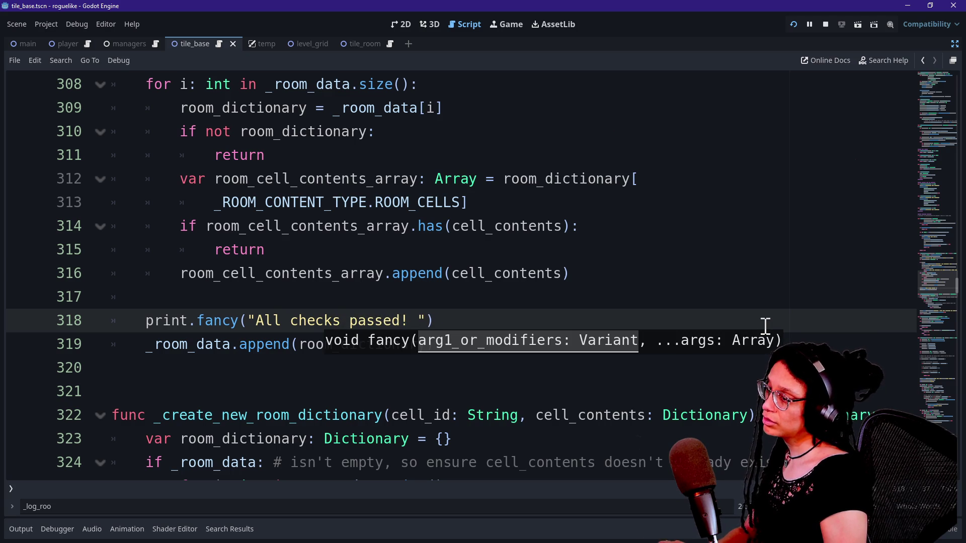
{"action": "key", "text": "BackSpace"}
{"action": "key", "text": "BackSpace"}
{"action": "type", "text": "Appending "}
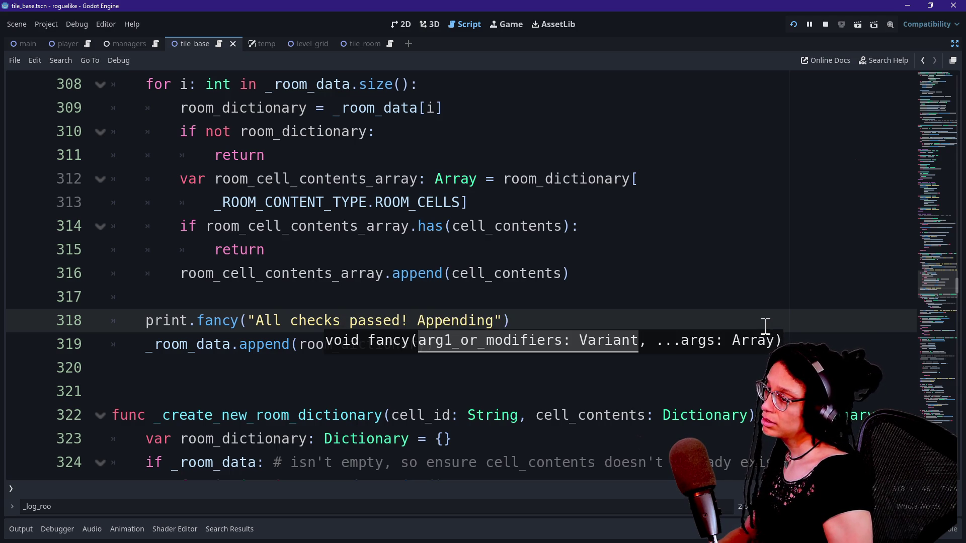
{"action": "type", "text": "seed\",cell_id\""}
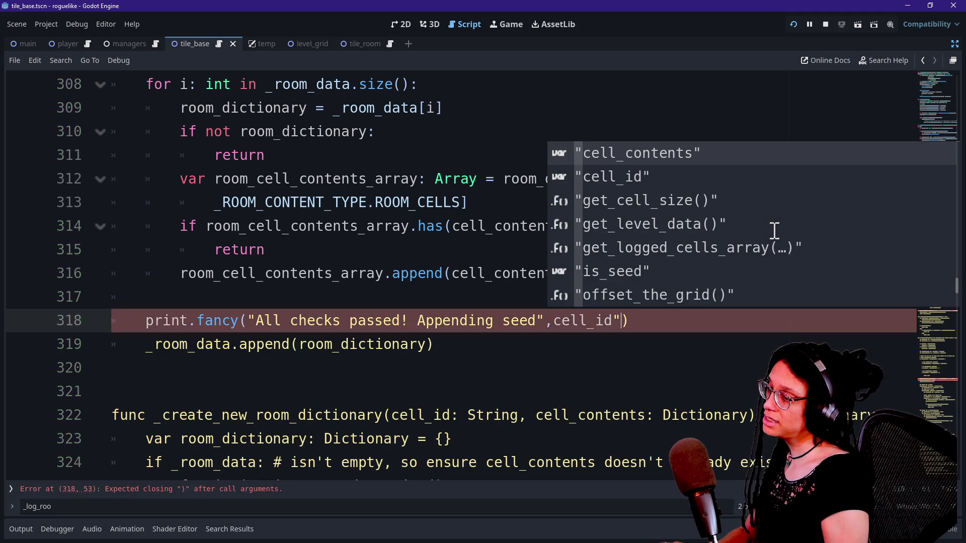
{"action": "key", "text": "BackSpace"}
{"action": "left_click", "coordinate": [503, 320]}
{"action": "type", "text": "t"}
{"action": "key", "text": "BackSpace"}
{"action": "type", "text": "a new r"}
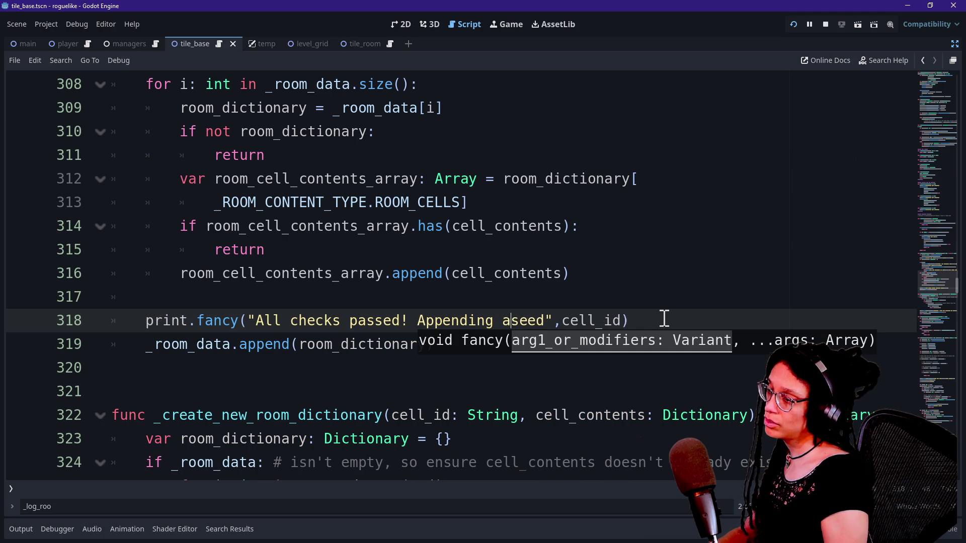
{"action": "type", "text": "oom dictionary"}
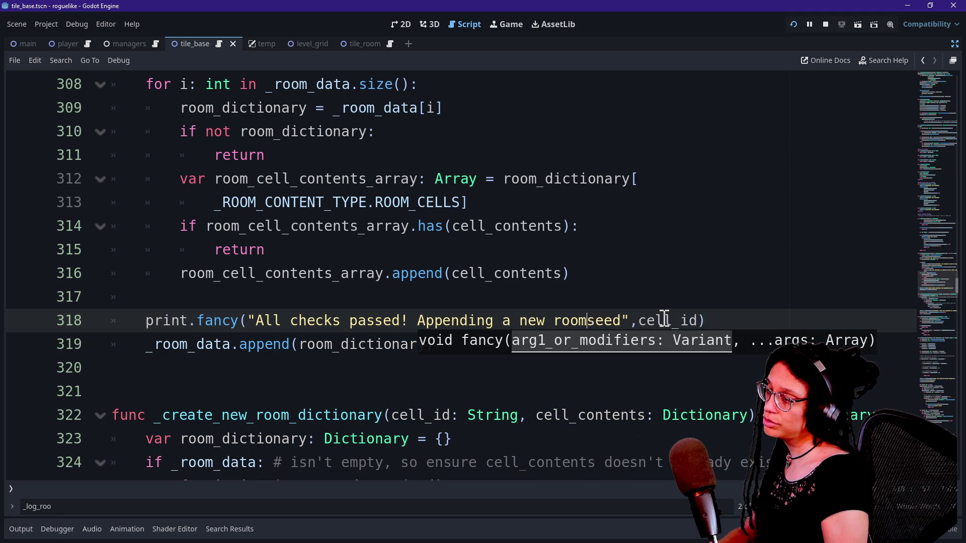
Step: Finish the message as 'Appending a new room dictionary for seed', cell_id, '!' and save
{"action": "key", "text": "BackSpace"}
{"action": "mouse_move", "coordinate": [409, 321]}
{"action": "left_mouse_down"}
{"action": "mouse_move", "coordinate": [244, 303]}
{"action": "mouse_move", "coordinate": [423, 326]}
{"action": "left_mouse_up"}
{"action": "key", "text": "ctrl+z"}
{"action": "key", "text": "BackSpace"}
{"action": "left_click", "coordinate": [417, 297]}
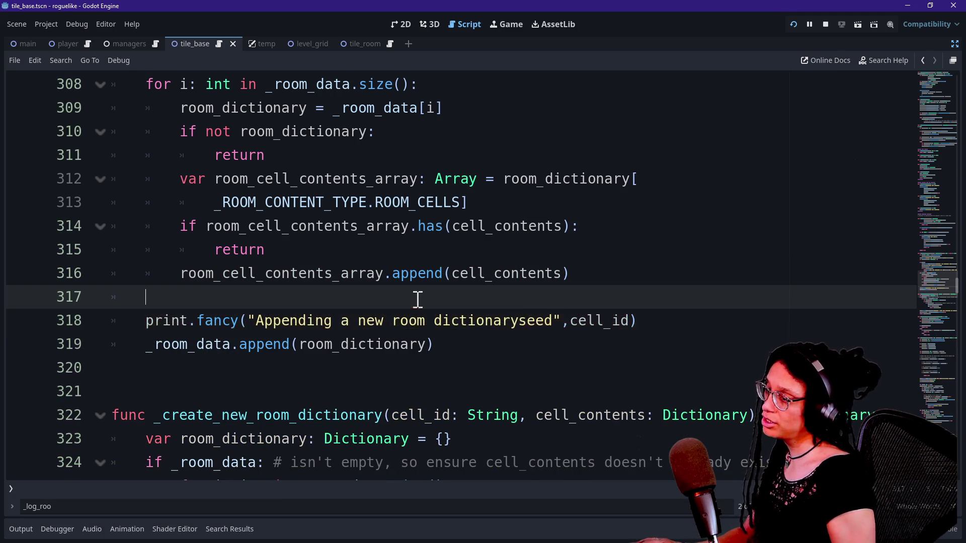
{"action": "left_click", "coordinate": [519, 321]}
{"action": "type", "text": "for"}
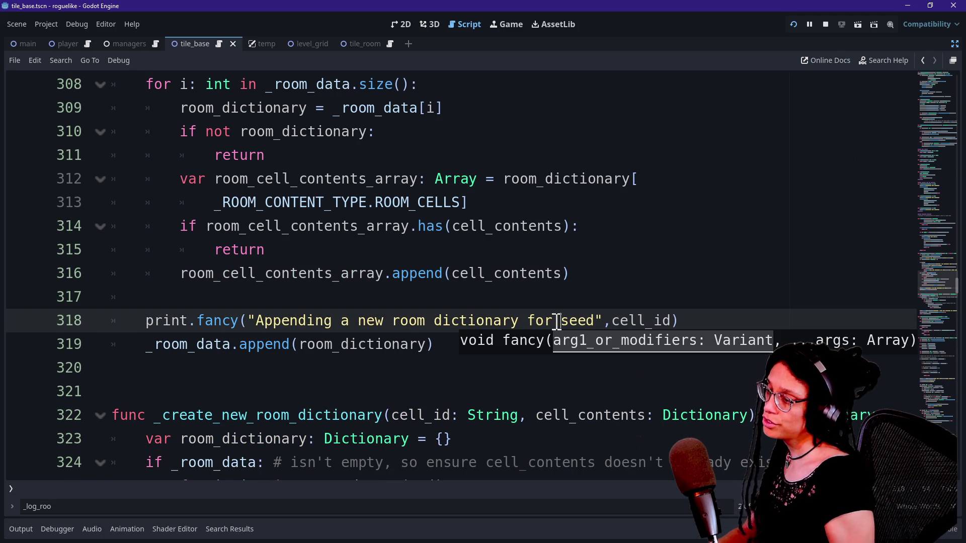
{"action": "left_click", "coordinate": [674, 318]}
{"action": "key", "text": "BackSpace"}
{"action": "type", "text": ",\"!\""}
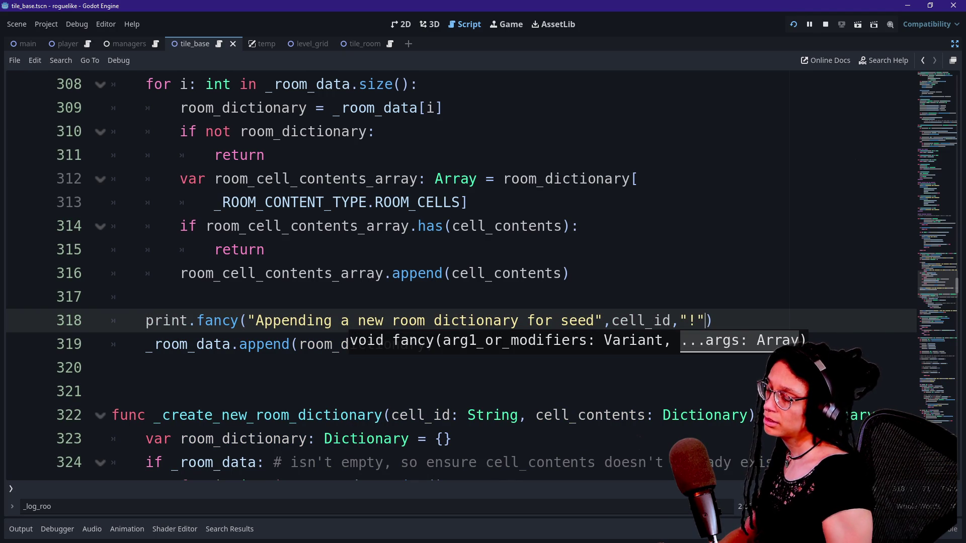
{"action": "left_click", "coordinate": [649, 277]}
{"action": "key", "text": "ctrl+s"}
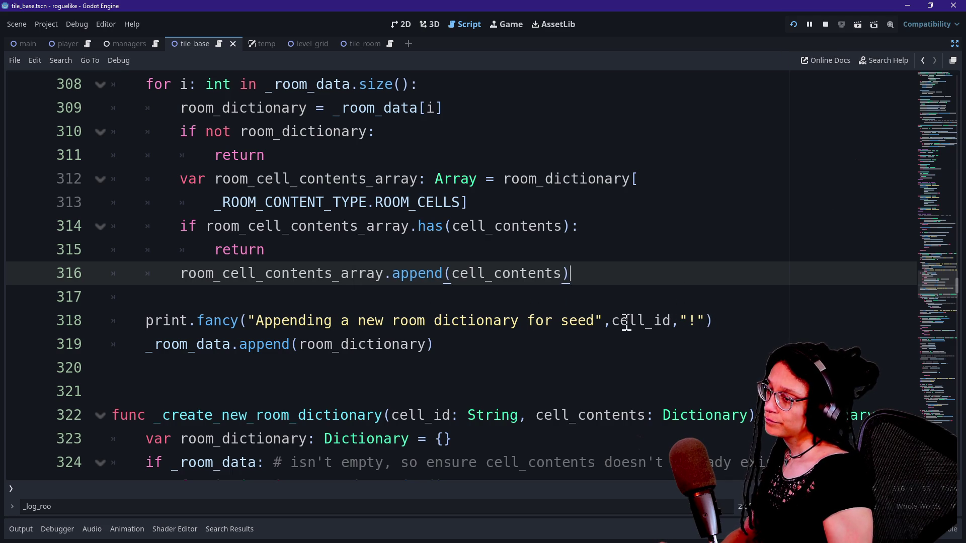
Step: Add a \n after the exclamation mark, then remove it again
{"action": "left_click", "coordinate": [698, 321]}
{"action": "type", "text": "\\n"}
{"action": "key", "text": "BackSpace"}
{"action": "key", "text": "BackSpace"}
{"action": "key", "text": "Left"}
{"action": "key", "text": "Left"}
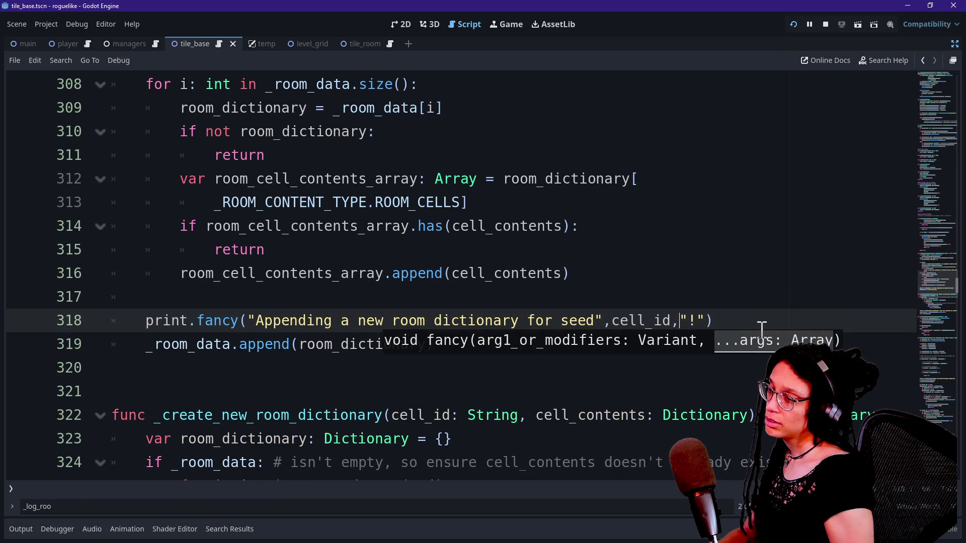
Step: Extend the Appending print with a '\n\tPrevious _room_data.size():' label and str(_room_data.size())
{"action": "key", "text": "Return"}
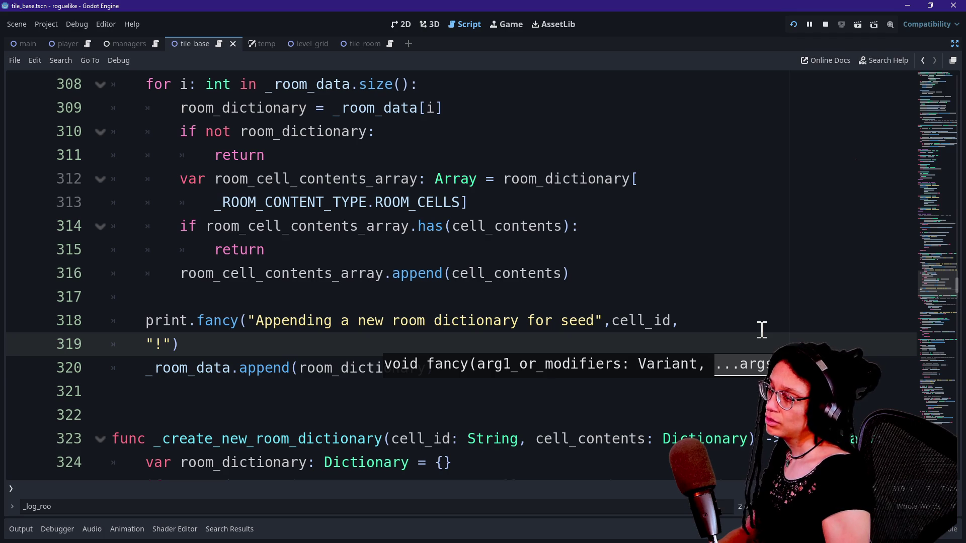
{"action": "type", "text": "\\n\\t"}
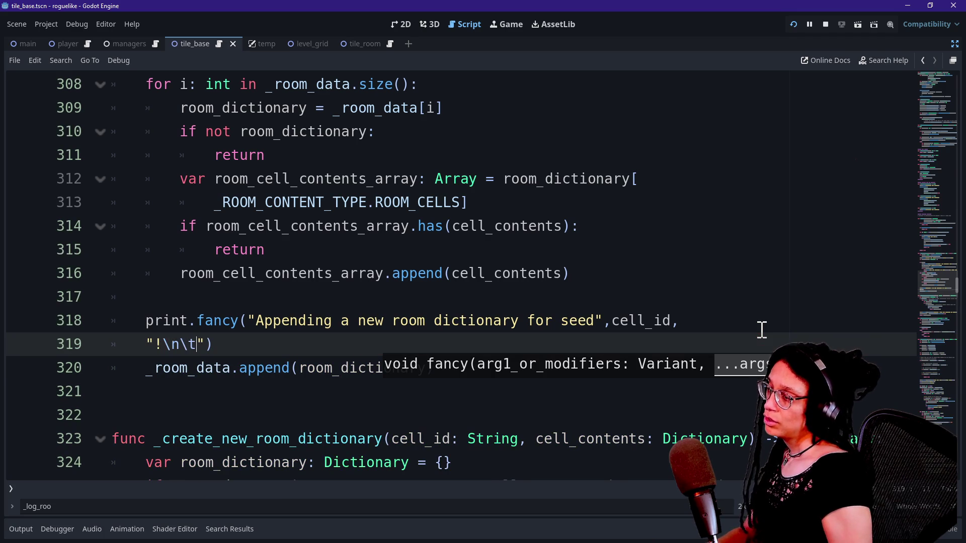
{"action": "type", "text": "PRevi"}
{"action": "key", "text": "BackSpace"}
{"action": "key", "text": "BackSpace"}
{"action": "key", "text": "BackSpace"}
{"action": "type", "text": "revious room size:"}
{"action": "key", "text": "BackSpace"}
{"action": "key", "text": "BackSpace"}
{"action": "key", "text": "BackSpace"}
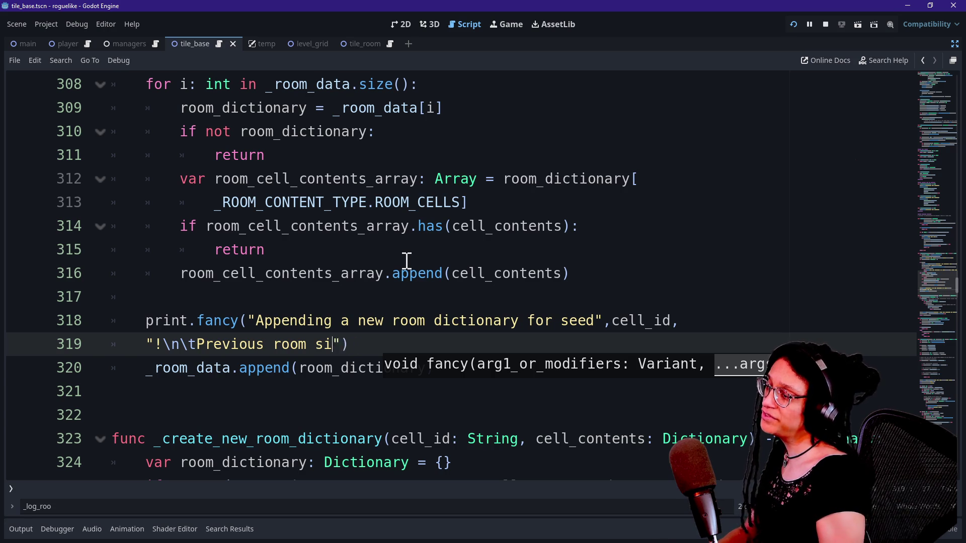
{"action": "type", "text": "_room_data_size:"}
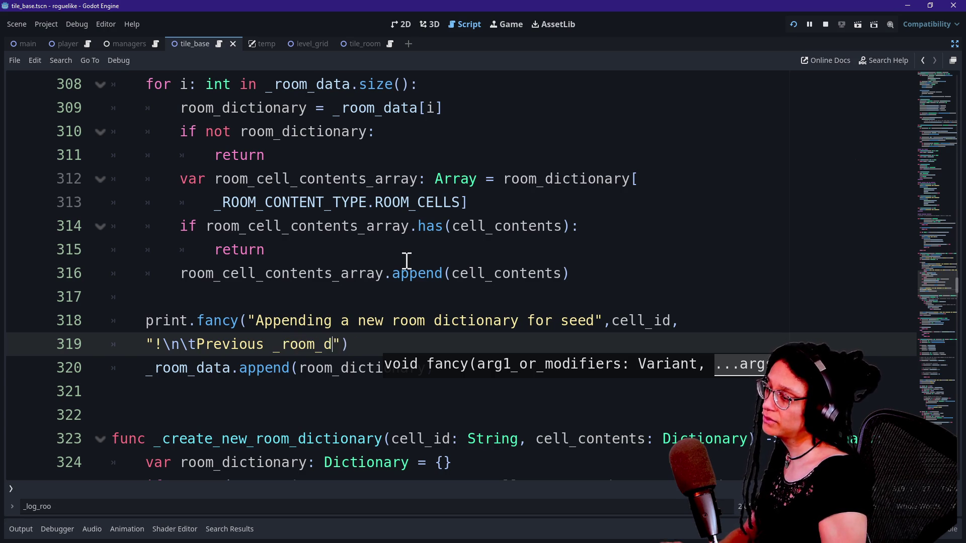
{"action": "key", "text": "BackSpace"}
{"action": "key", "text": "BackSpace"}
{"action": "key", "text": "BackSpace"}
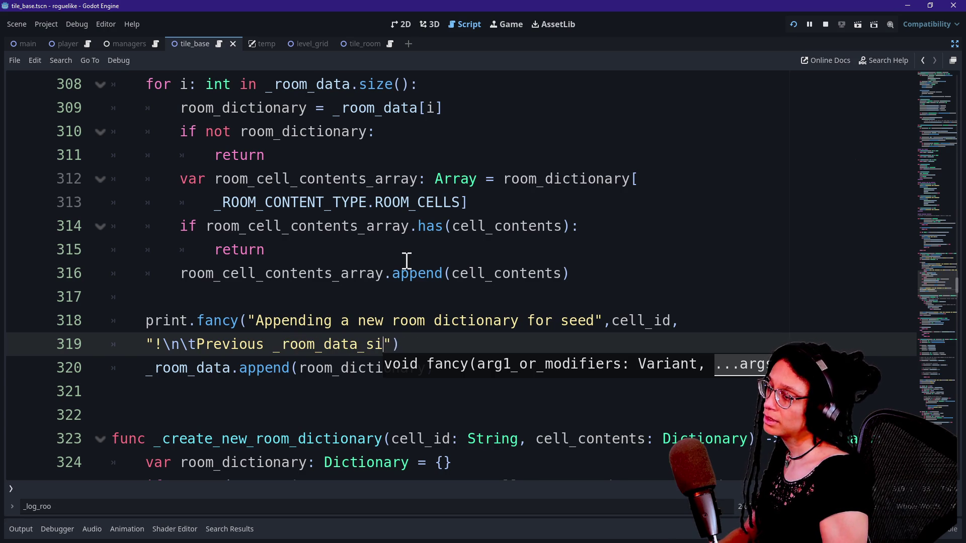
{"action": "type", "text": "size():"}
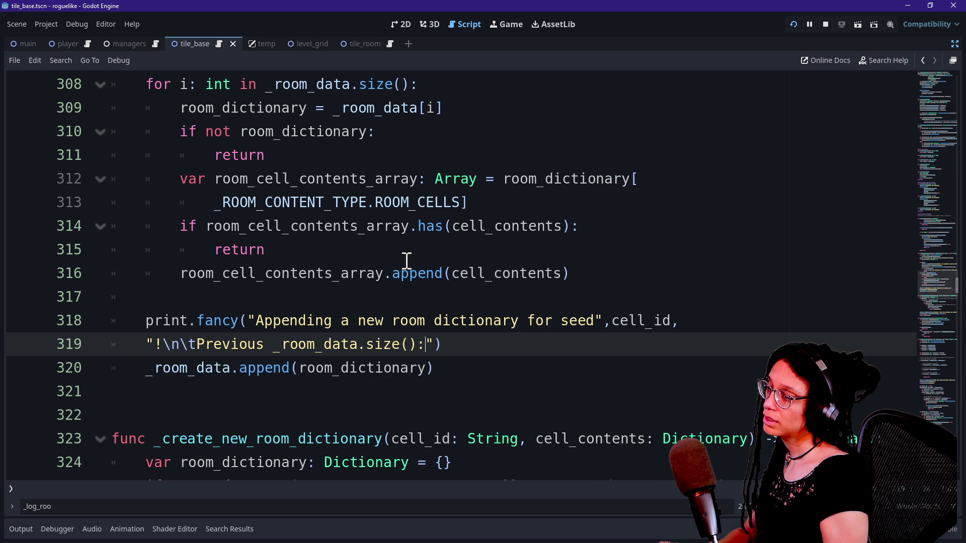
{"action": "type", "text": " _room_d"}
{"action": "key", "text": "BackSpace"}
{"action": "key", "text": "BackSpace"}
{"action": "key", "text": "BackSpace"}
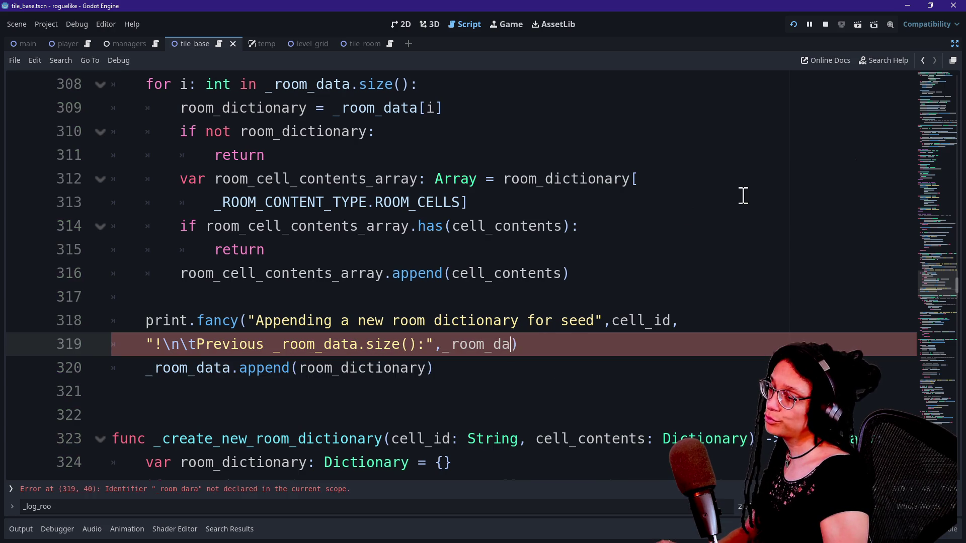
{"action": "type", "text": "string"}
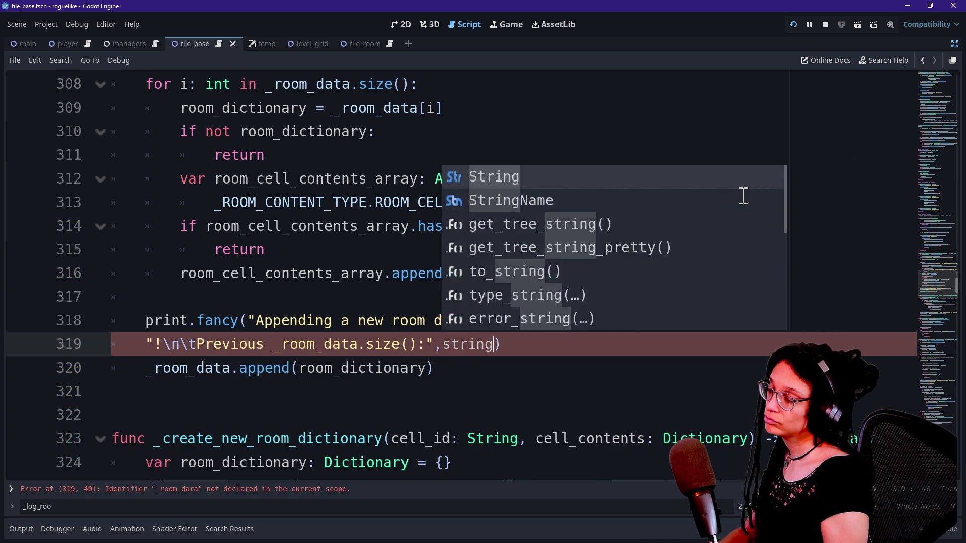
{"action": "type", "text": "("}
{"action": "key", "text": "BackSpace"}
{"action": "type", "text": "_"}
{"action": "key", "text": "BackSpace"}
{"action": "key", "text": "BackSpace"}
{"action": "key", "text": "BackSpace"}
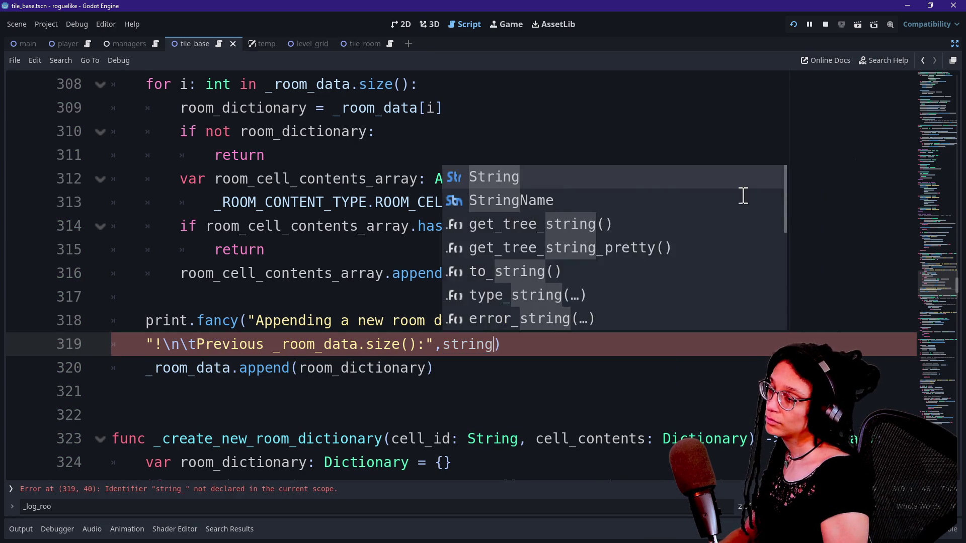
{"action": "type", "text": "(_ro"}
{"action": "type", "text": "om_data.siz"}
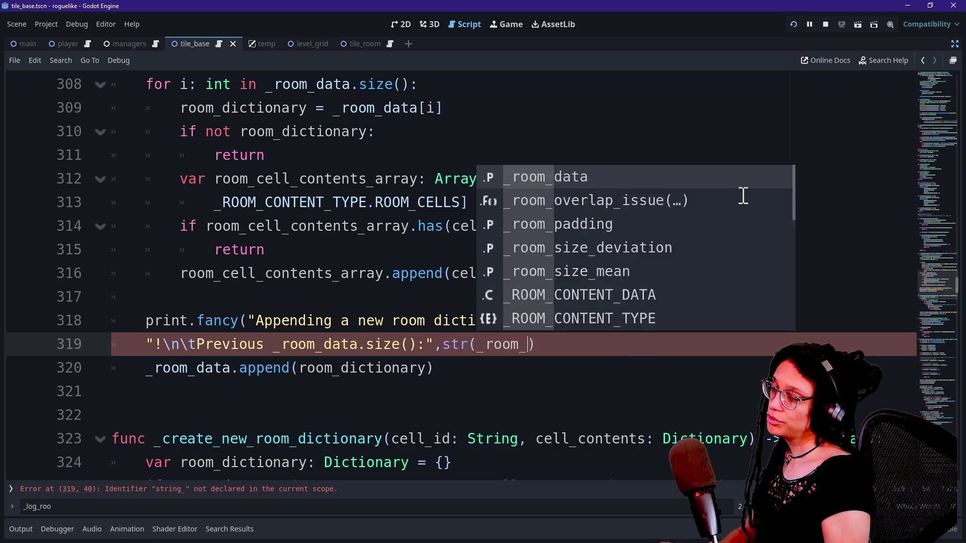
{"action": "type", "text": "e()"}
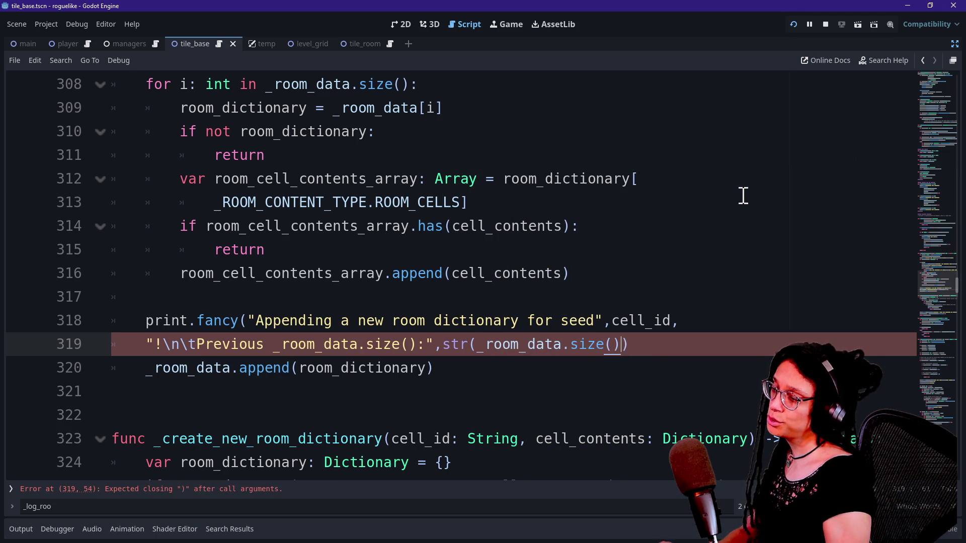
Step: Select the new two-line print statement so it can be copied
{"action": "left_click", "coordinate": [650, 345]}
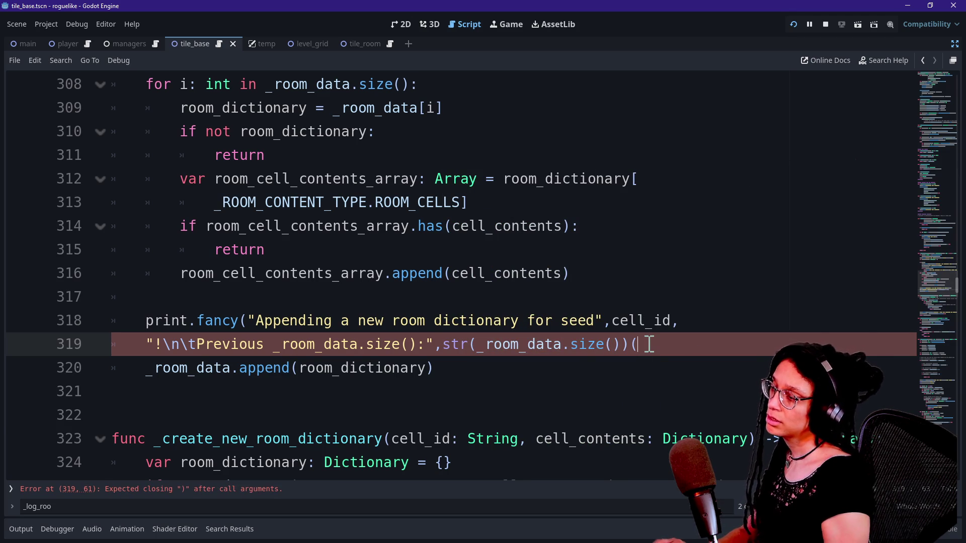
{"action": "left_click_drag", "start_coordinate": [649, 345], "coordinate": [452, 344]}
{"action": "left_click", "coordinate": [702, 342]}
{"action": "type", "text": ")"}
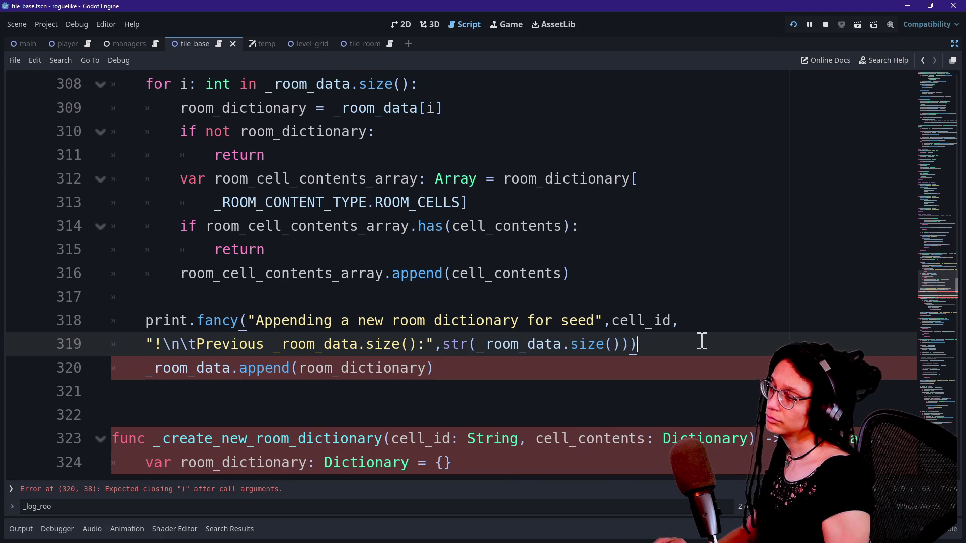
{"action": "mouse_move", "coordinate": [700, 341]}
{"action": "left_mouse_down"}
{"action": "mouse_move", "coordinate": [324, 319]}
{"action": "mouse_move", "coordinate": [132, 320]}
{"action": "left_mouse_up"}
{"action": "key", "text": "ctrl+c"}
{"action": "left_click", "coordinate": [543, 369]}
{"action": "key", "text": "Return"}
{"action": "key", "text": "ctrl+z"}
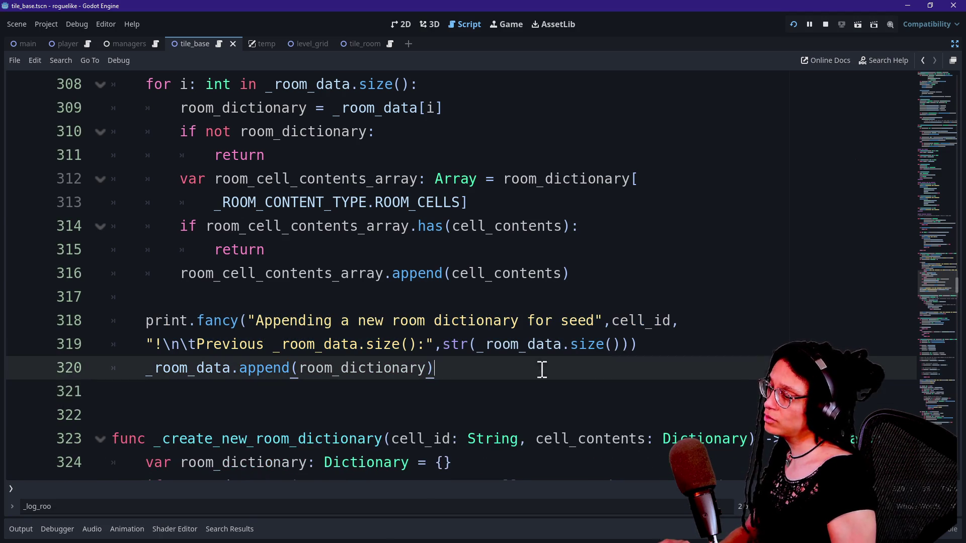
Step: Try adding a New size argument to the line 319 print call, then revert it
{"action": "left_click", "coordinate": [632, 342]}
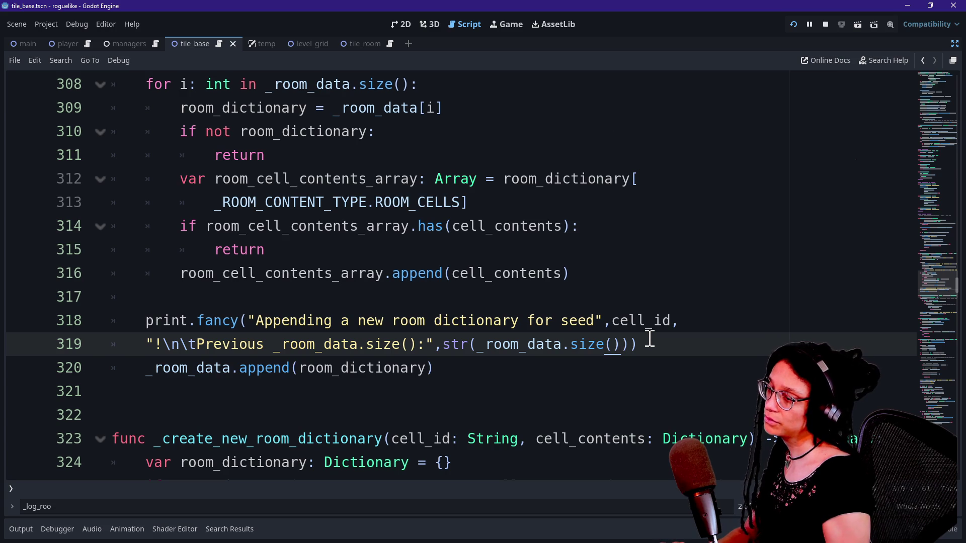
{"action": "type", "text": ","}
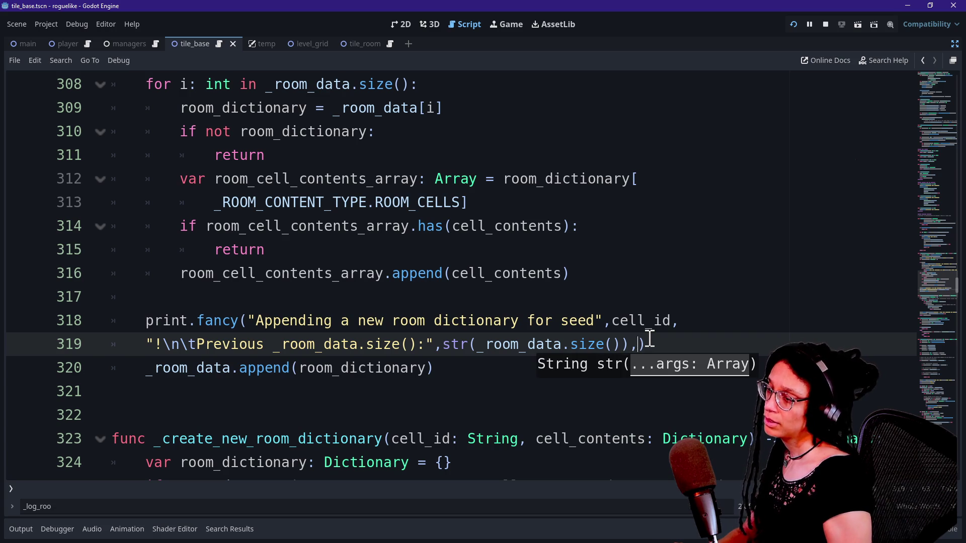
{"action": "type", "text": ","}
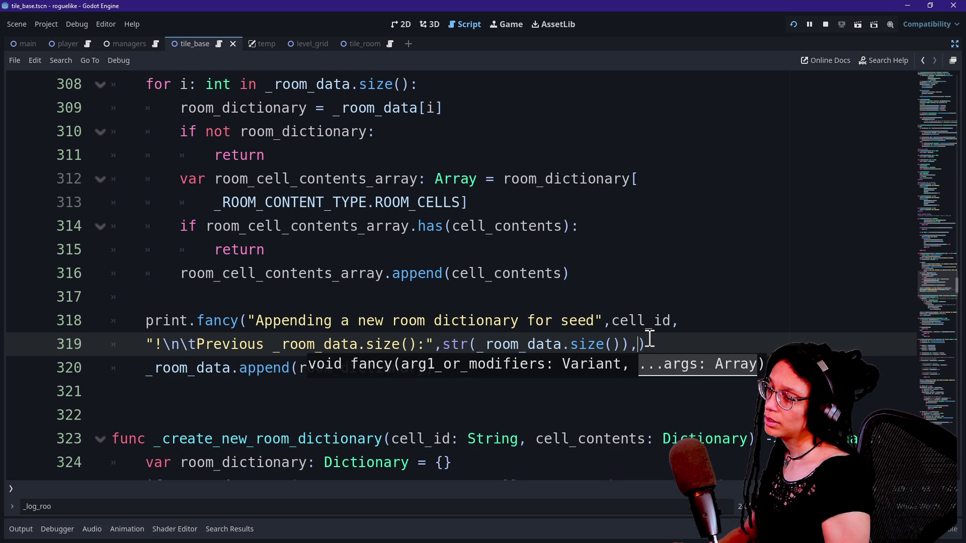
{"action": "key", "text": "Return"}
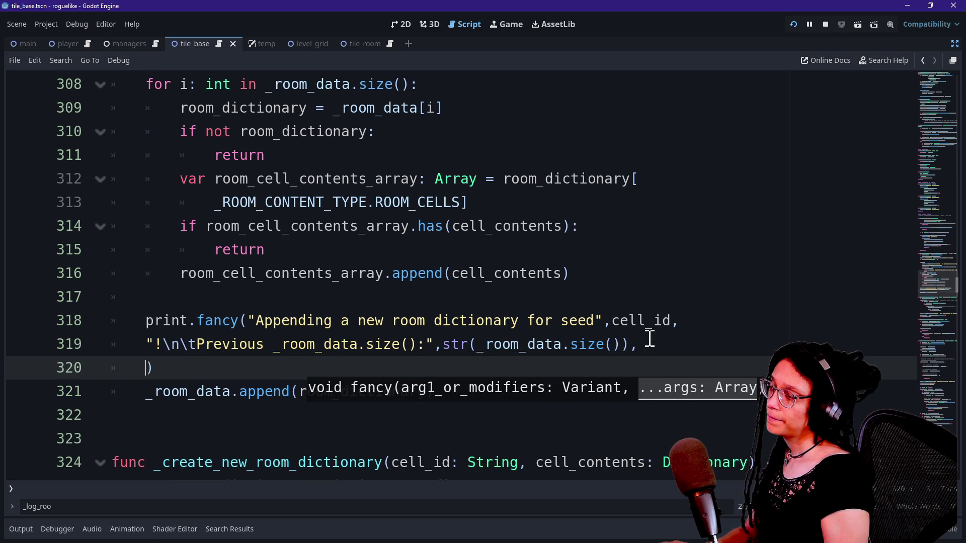
{"action": "type", "text": "\"\\n\\t"}
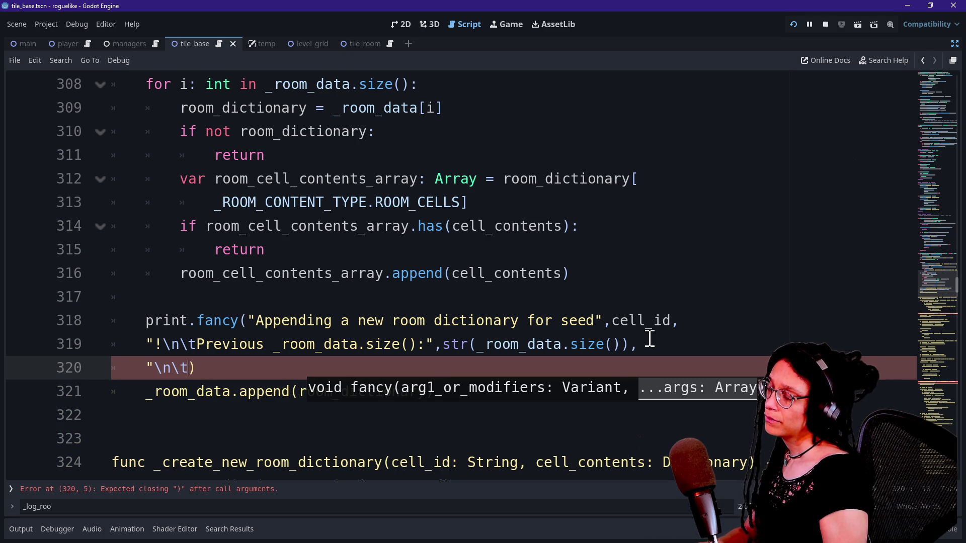
{"action": "type", "text": "om_data.size("}
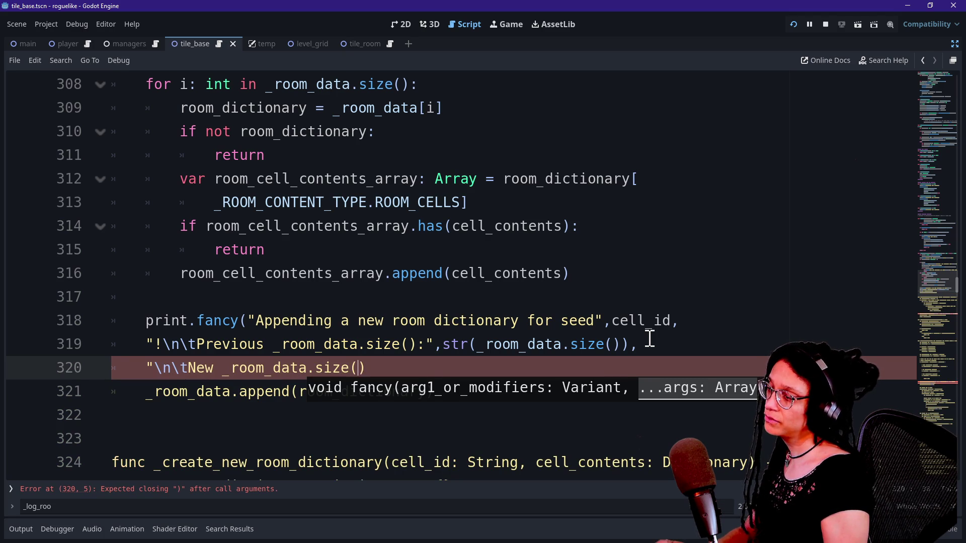
{"action": "key", "text": "ctrl+z"}
{"action": "key", "text": "ctrl+z"}
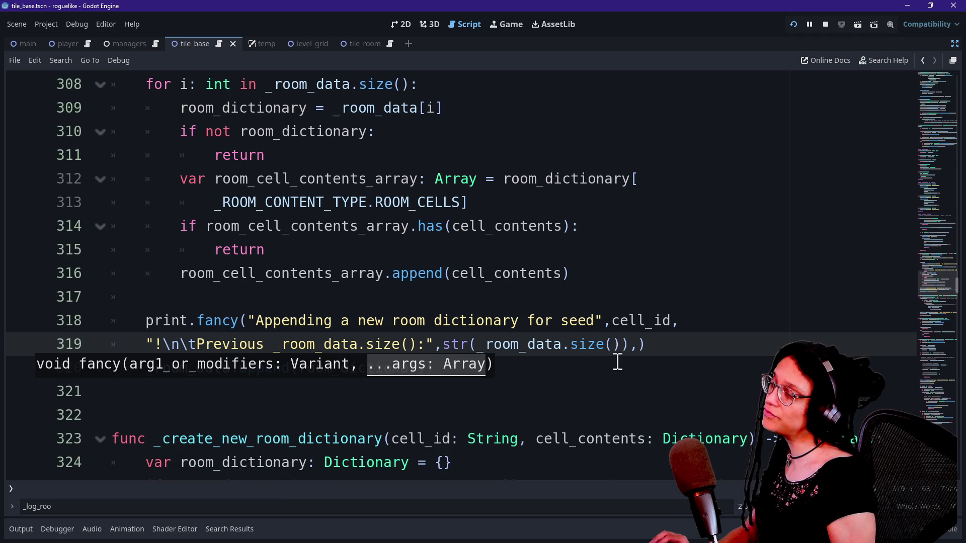
{"action": "key", "text": "BackSpace"}
Step: Paste the copied print statement on a new line below _room_data.append
{"action": "left_click", "coordinate": [621, 368]}
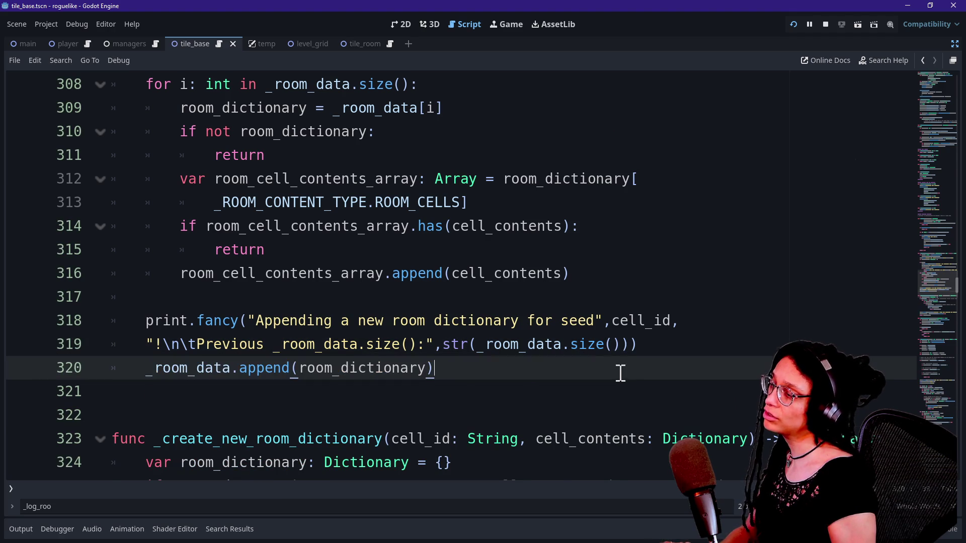
{"action": "key", "text": "ctrl+v"}
{"action": "key", "text": "ctrl+z"}
{"action": "key", "text": "Return"}
{"action": "key", "text": "ctrl+v"}
Step: Rework the pasted message into print.fancy("\n\tNew _room_data.size():", ...)
{"action": "scroll", "coordinate": [238, 284], "scroll_direction": "down", "scroll_amount": 2}
{"action": "mouse_move", "coordinate": [248, 251]}
{"action": "left_mouse_down"}
{"action": "mouse_move", "coordinate": [151, 296]}
{"action": "mouse_move", "coordinate": [177, 280]}
{"action": "mouse_move", "coordinate": [165, 280]}
{"action": "left_mouse_up"}
{"action": "key", "text": "BackSpace"}
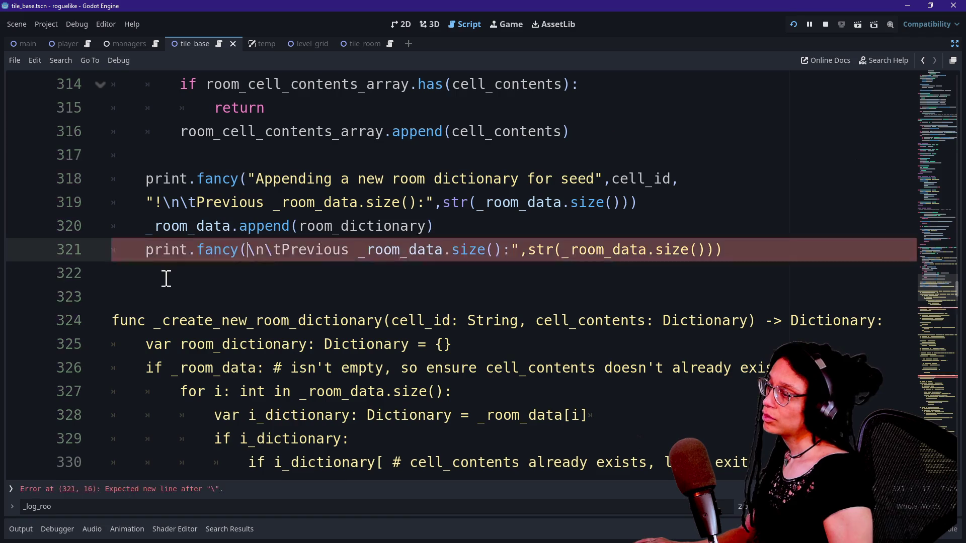
{"action": "mouse_move", "coordinate": [280, 252]}
{"action": "left_mouse_down"}
{"action": "mouse_move", "coordinate": [382, 252]}
{"action": "mouse_move", "coordinate": [349, 252]}
{"action": "left_mouse_up"}
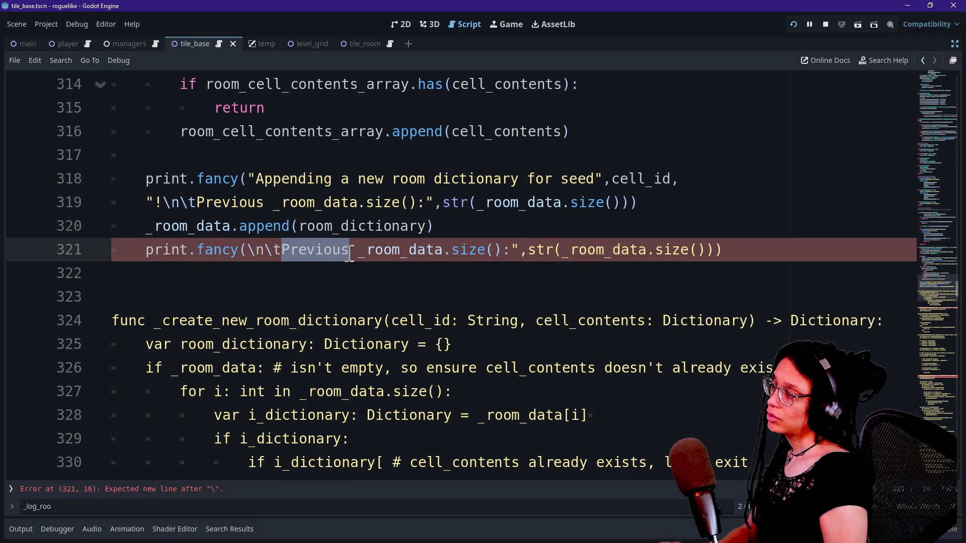
{"action": "type", "text": "Ne"}
{"action": "key", "text": "BackSpace"}
{"action": "key", "text": "BackSpace"}
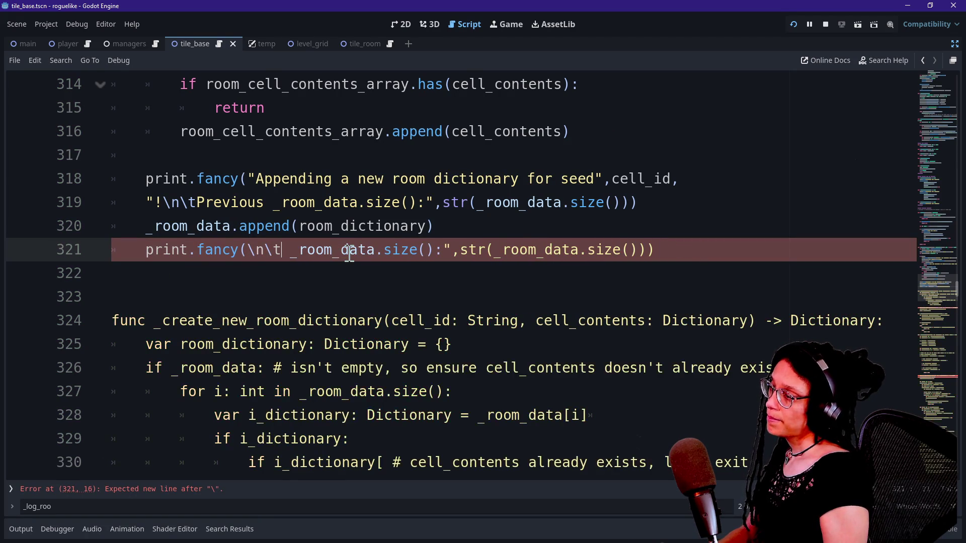
{"action": "type", "text": "\""}
{"action": "left_click", "coordinate": [290, 250]}
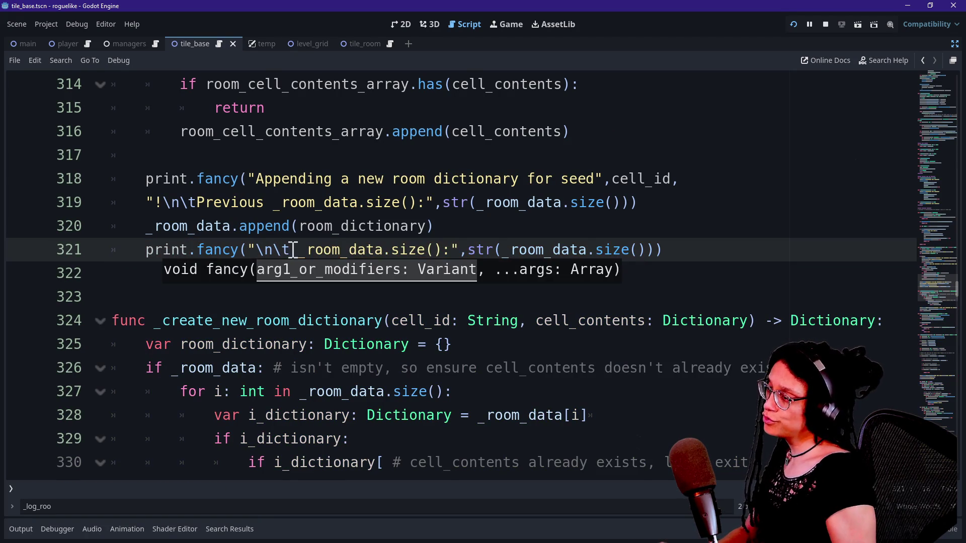
{"action": "type", "text": "New"}
Step: Save the script and run the current scene to test the new logging
{"action": "left_click", "coordinate": [527, 250]}
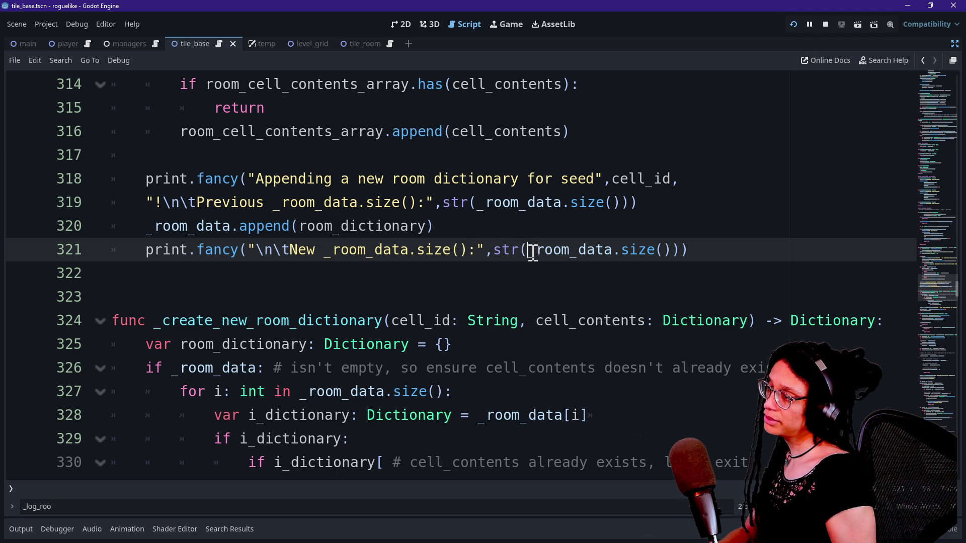
{"action": "type", "text": "_"}
{"action": "left_click", "coordinate": [674, 250]}
{"action": "key", "text": "ctrl+s"}
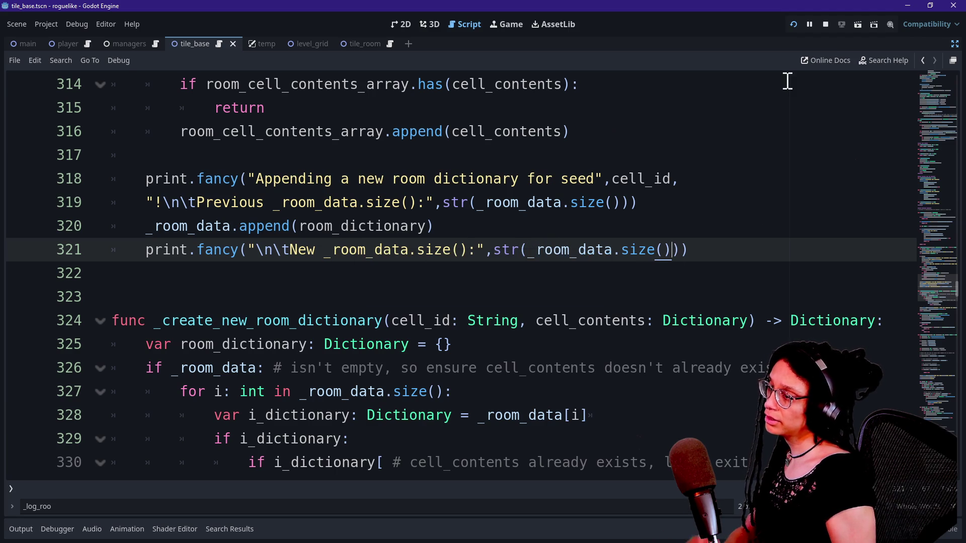
{"action": "left_click", "coordinate": [794, 24]}
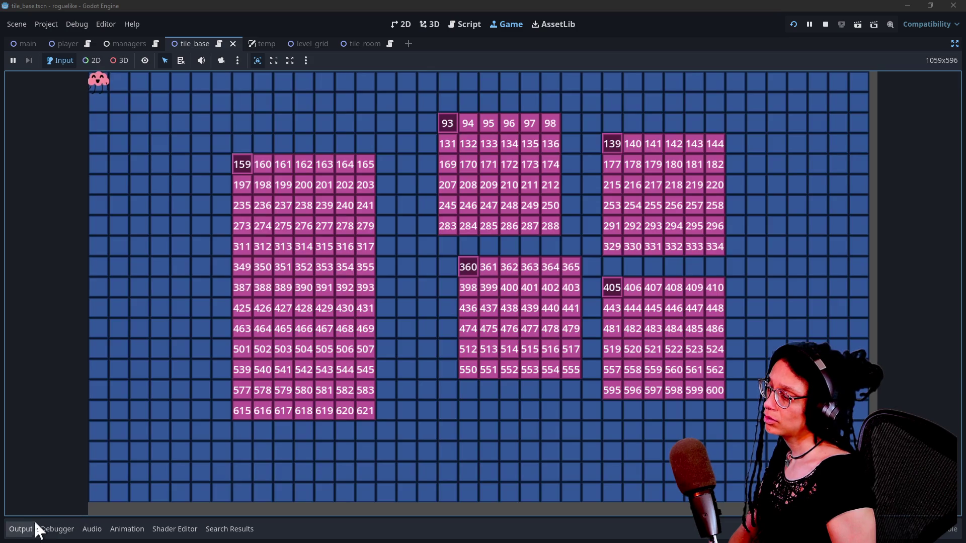
Step: Filter the Output log by 'room_data' and read the size lines: previous 0, new 1
{"action": "left_click", "coordinate": [22, 529]}
{"action": "left_click", "coordinate": [104, 511]}
{"action": "type", "text": "roon"}
{"action": "key", "text": "BackSpace"}
{"action": "type", "text": "m_data"}
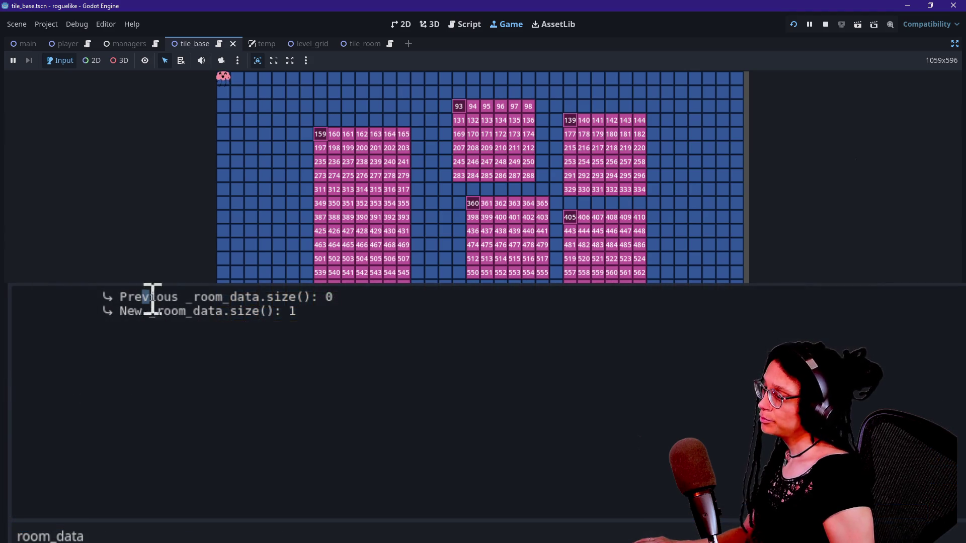
{"action": "left_click_drag", "start_coordinate": [152, 301], "coordinate": [362, 297]}
{"action": "left_click", "coordinate": [265, 317]}
{"action": "left_click_drag", "start_coordinate": [127, 311], "coordinate": [230, 312]}
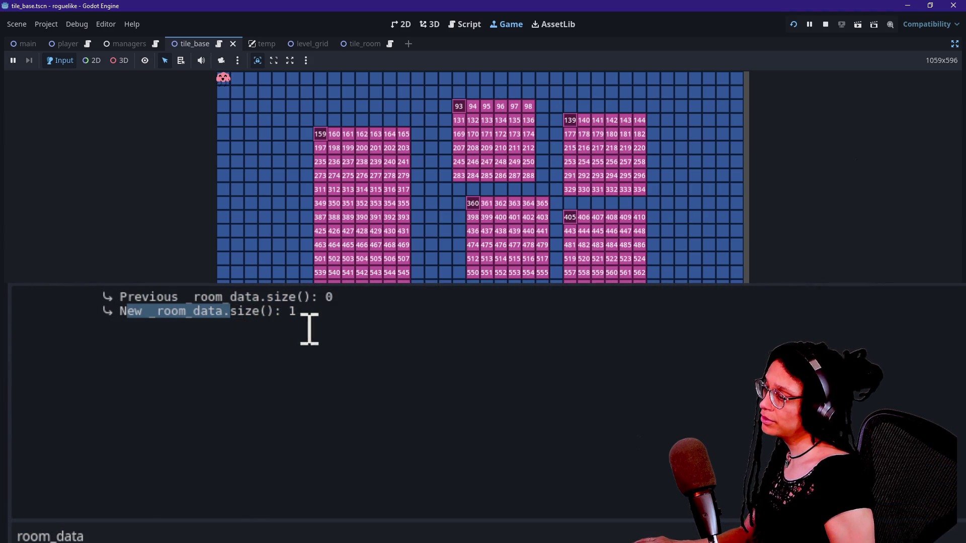
{"action": "left_click", "coordinate": [455, 28]}
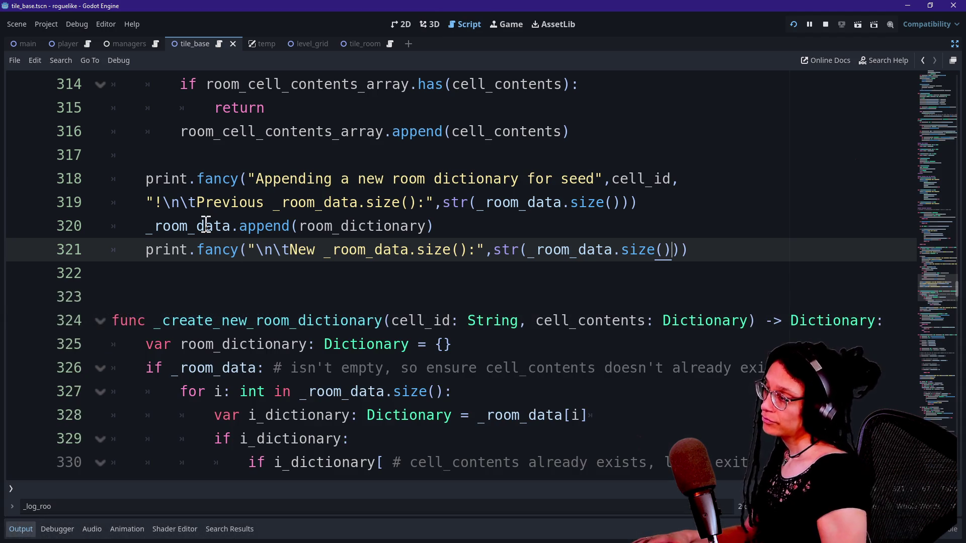
Step: Review the for loop over _room_data and the seed-handling block above it
{"action": "scroll", "coordinate": [171, 238], "scroll_direction": "up", "scroll_amount": 4}
{"action": "double_click", "coordinate": [185, 227]}
{"action": "left_click_drag", "start_coordinate": [185, 226], "coordinate": [375, 413]}
{"action": "scroll", "coordinate": [377, 423], "scroll_direction": "up", "scroll_amount": 2}
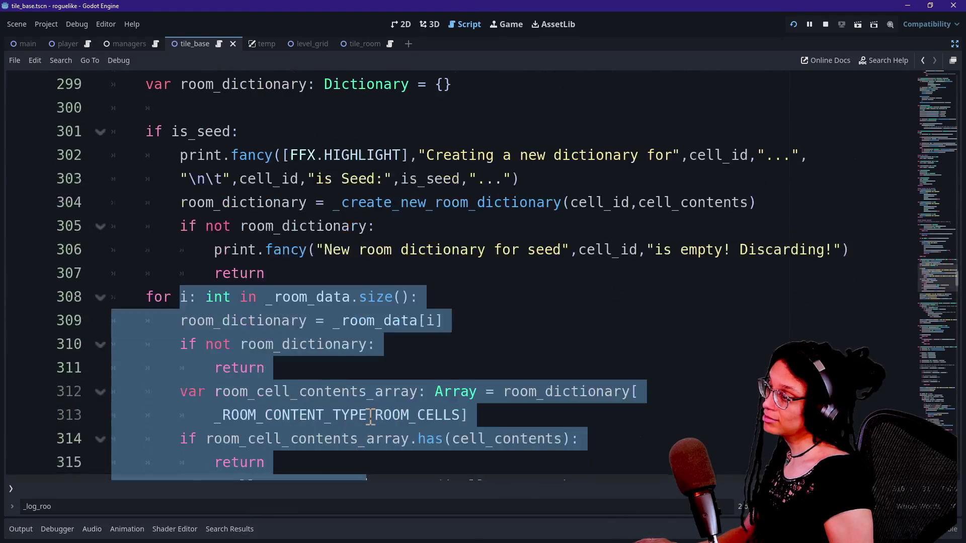
{"action": "scroll", "coordinate": [371, 416], "scroll_direction": "up", "scroll_amount": 2}
{"action": "mouse_move", "coordinate": [187, 270]}
{"action": "left_mouse_down"}
{"action": "mouse_move", "coordinate": [446, 416]}
{"action": "mouse_move", "coordinate": [258, 264]}
{"action": "mouse_move", "coordinate": [323, 345]}
{"action": "mouse_move", "coordinate": [333, 403]}
{"action": "left_mouse_up"}
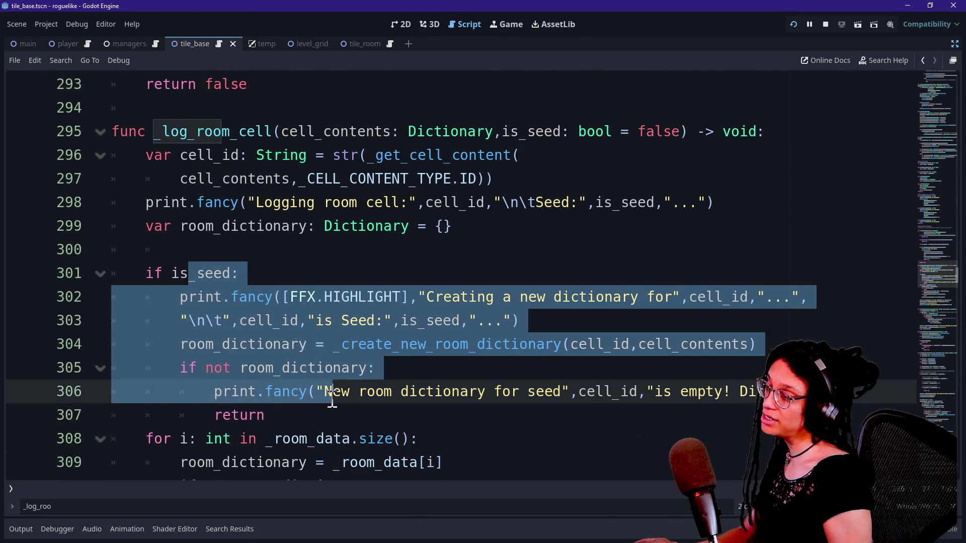
{"action": "scroll", "coordinate": [332, 400], "scroll_direction": "down", "scroll_amount": 2}
{"action": "mouse_move", "coordinate": [265, 297]}
{"action": "left_mouse_down"}
{"action": "mouse_move", "coordinate": [327, 441]}
{"action": "mouse_move", "coordinate": [339, 440]}
{"action": "mouse_move", "coordinate": [325, 346]}
{"action": "left_mouse_up"}
Step: Insert a blank line between the seed block's return on line 307 and the for loop
{"action": "left_click", "coordinate": [345, 135]}
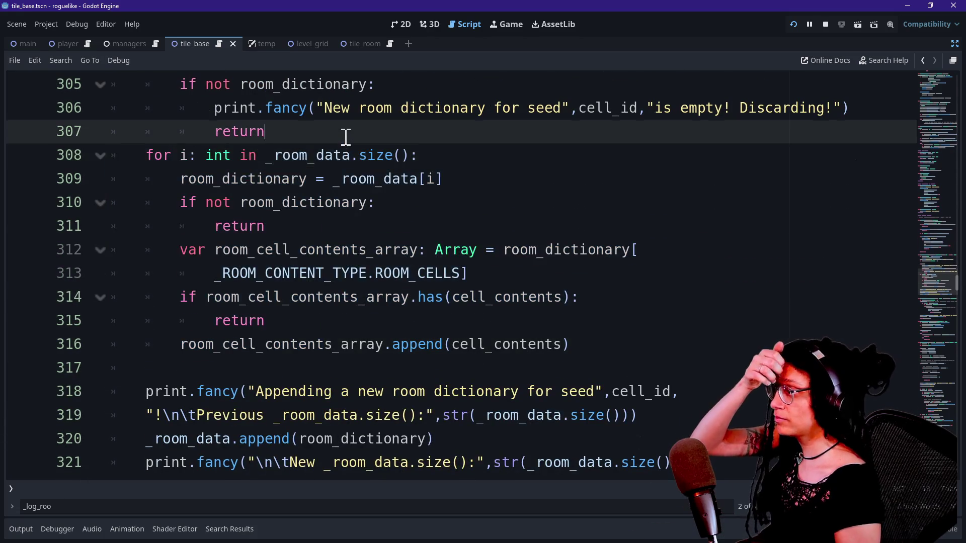
{"action": "key", "text": "Return"}
{"action": "left_click", "coordinate": [346, 136]}
{"action": "left_click", "coordinate": [347, 233]}
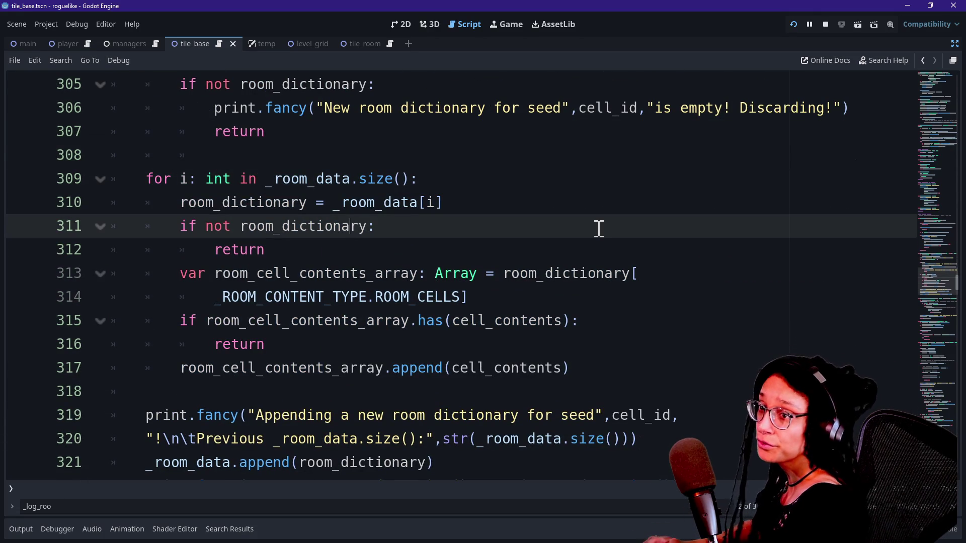
{"action": "key", "text": "alt+Tab"}
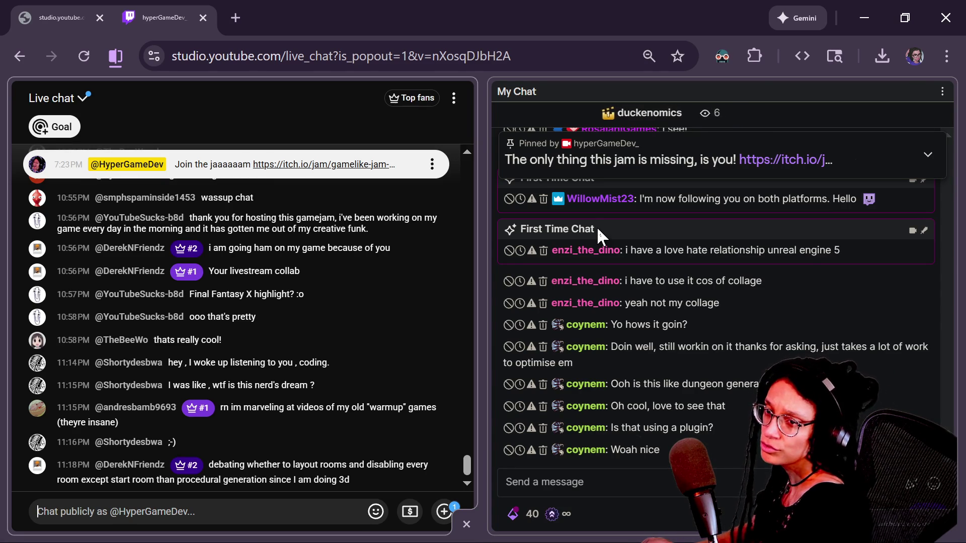
Step: Read the YouTube Studio and Twitch live chats, then switch back to the Godot script
{"action": "key", "text": "alt+Tab"}
{"action": "left_click", "coordinate": [536, 259]}
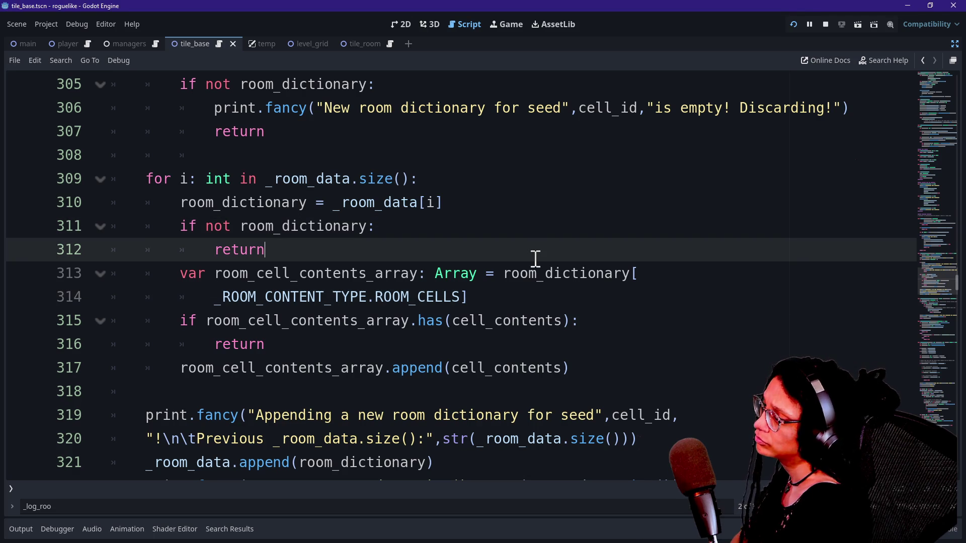
{"action": "key", "text": "Down"}
{"action": "key", "text": "Down"}
{"action": "key", "text": "Down"}
{"action": "key", "text": "Up"}
{"action": "key", "text": "Up"}
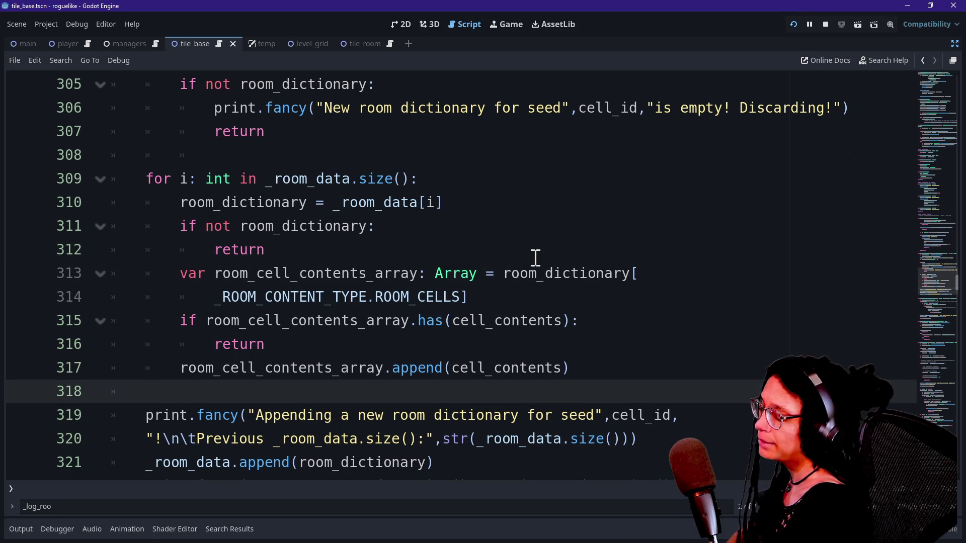
{"action": "key", "text": "Down"}
{"action": "key", "text": "Up"}
{"action": "key", "text": "Up"}
{"action": "key", "text": "Up"}
{"action": "key", "text": "Down"}
{"action": "key", "text": "Down"}
{"action": "key", "text": "Down"}
{"action": "key", "text": "Down"}
{"action": "key", "text": "Down"}
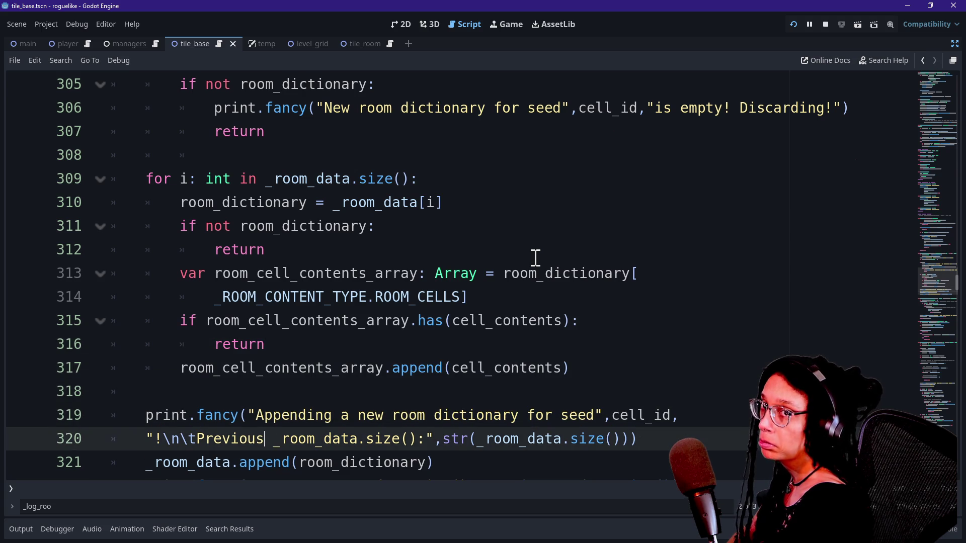
{"action": "key", "text": "Up"}
{"action": "key", "text": "Up"}
{"action": "key", "text": "Up"}
{"action": "key", "text": "Down"}
{"action": "key", "text": "Down"}
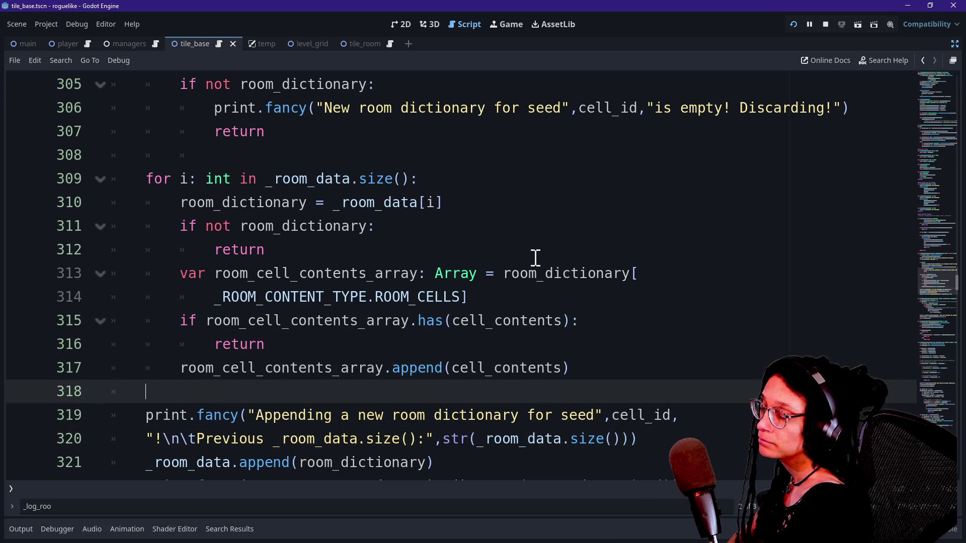
{"action": "key", "text": "Up"}
{"action": "key", "text": "Up"}
{"action": "key", "text": "Up"}
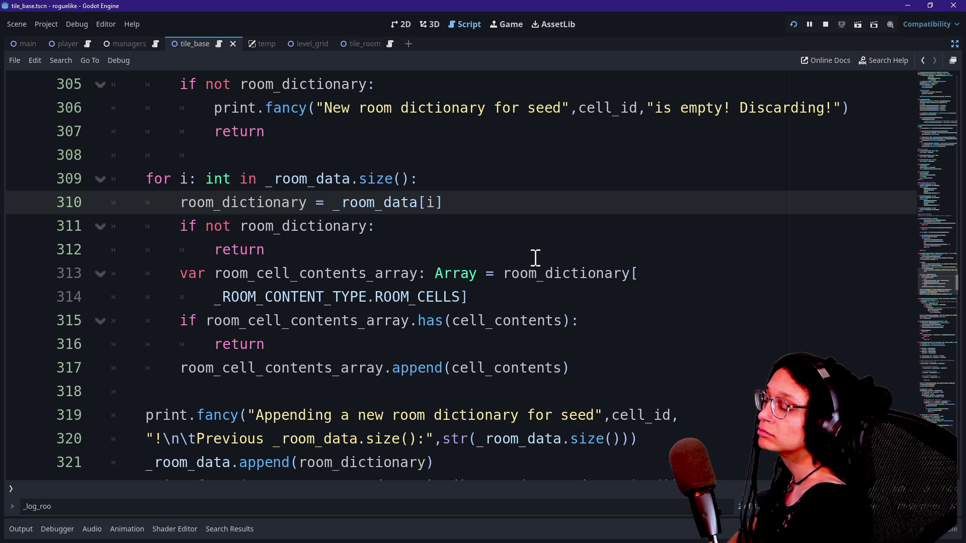
{"action": "key", "text": "Up"}
{"action": "key", "text": "Down"}
{"action": "key", "text": "Up"}
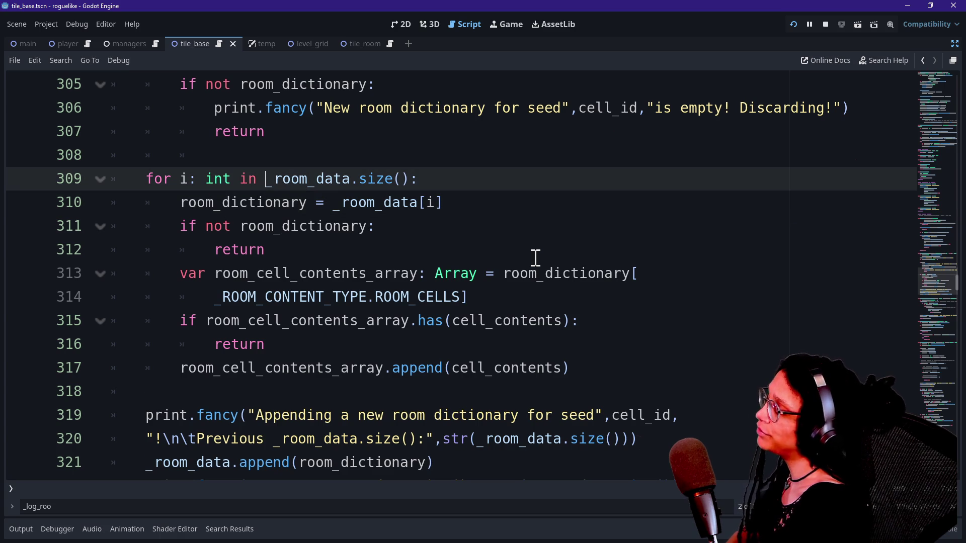
{"action": "key", "text": "shift+Right"}
{"action": "key", "text": "shift+Right"}
{"action": "key", "text": "shift+Right"}
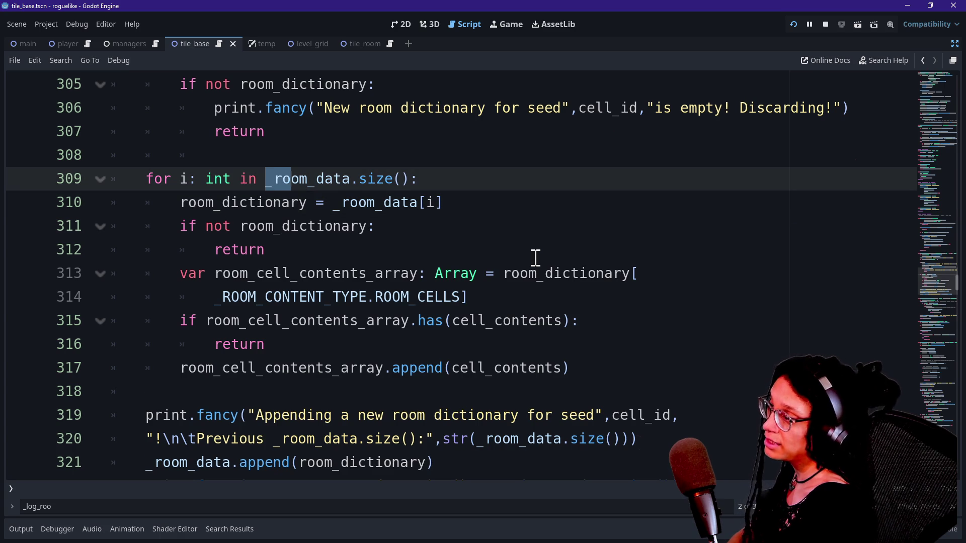
{"action": "key", "text": "shift+Right"}
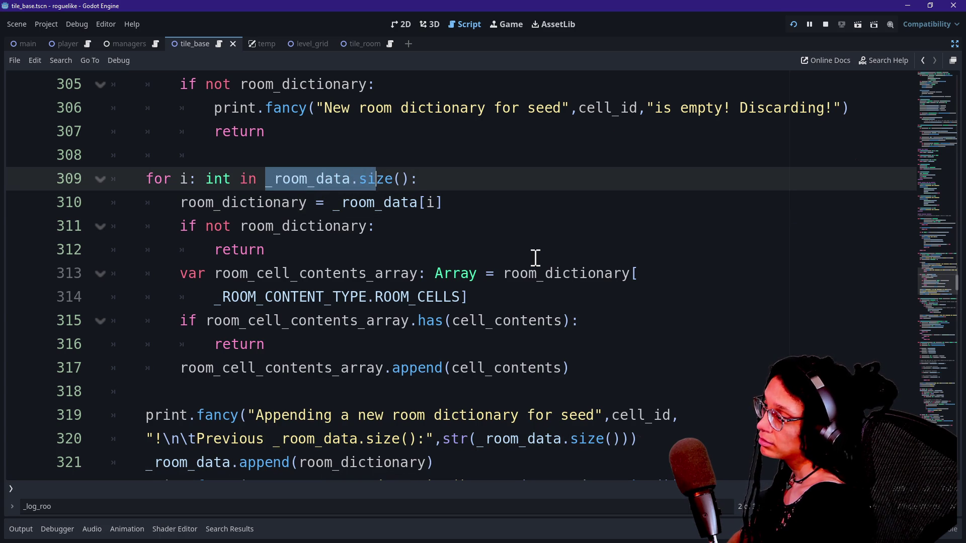
{"action": "key", "text": "Left"}
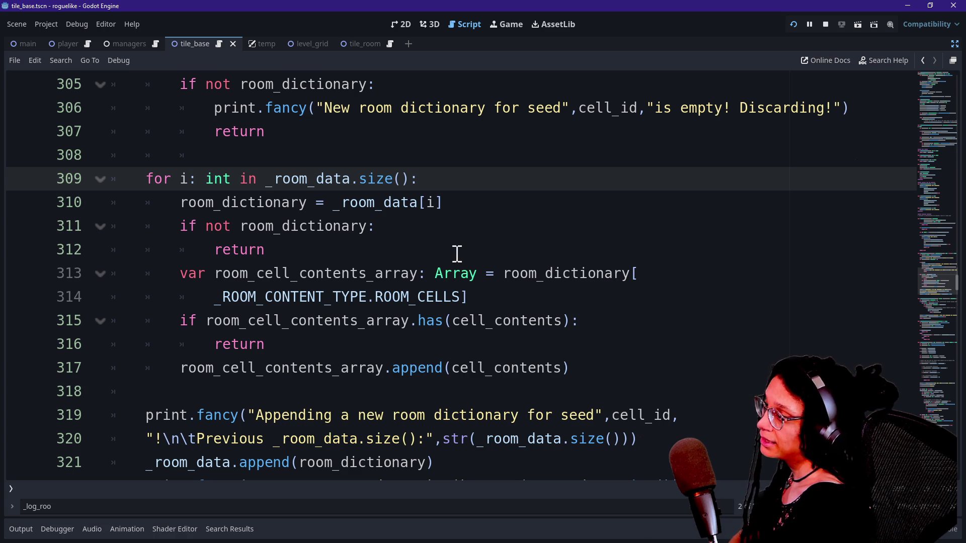
{"action": "left_click_drag", "start_coordinate": [173, 203], "coordinate": [373, 200]}
{"action": "scroll", "coordinate": [367, 207], "scroll_direction": "down", "scroll_amount": 1}
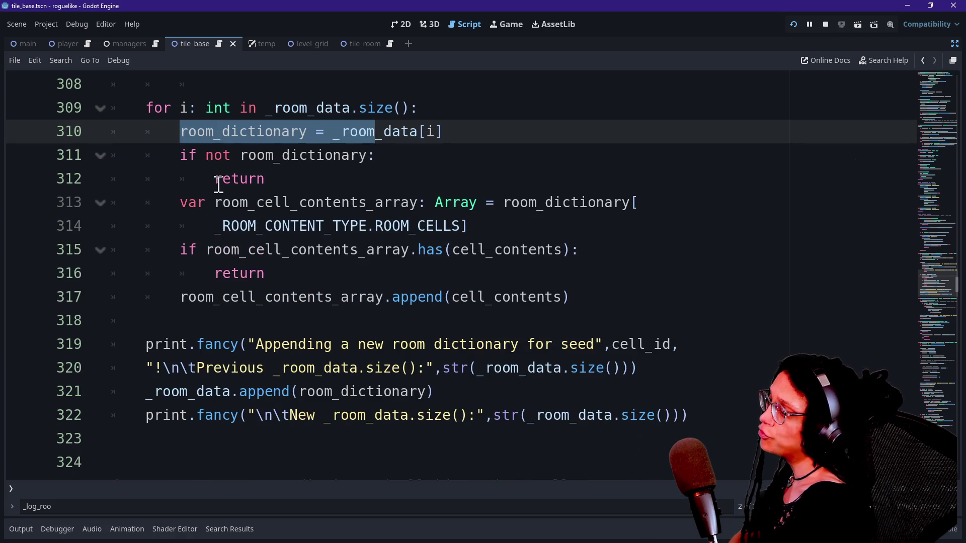
{"action": "scroll", "coordinate": [213, 176], "scroll_direction": "down", "scroll_amount": 1}
{"action": "scroll", "coordinate": [214, 176], "scroll_direction": "up", "scroll_amount": 1}
{"action": "left_click", "coordinate": [185, 155]}
{"action": "left_click", "coordinate": [185, 132]}
{"action": "left_click", "coordinate": [518, 141]}
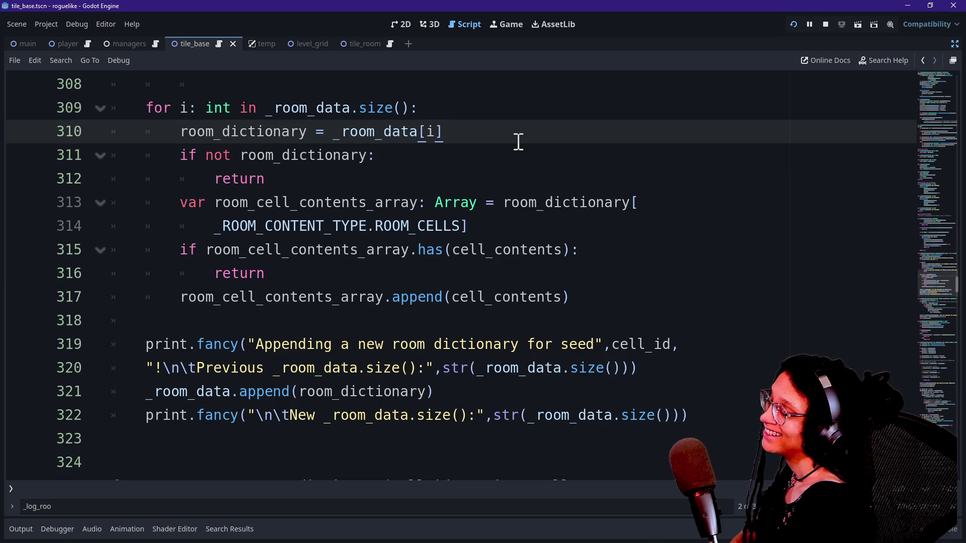
{"action": "scroll", "coordinate": [519, 142], "scroll_direction": "down", "scroll_amount": 3}
{"action": "scroll", "coordinate": [385, 161], "scroll_direction": "up", "scroll_amount": 1}
{"action": "scroll", "coordinate": [386, 162], "scroll_direction": "up", "scroll_amount": 3}
{"action": "left_click_drag", "start_coordinate": [334, 204], "coordinate": [469, 195]}
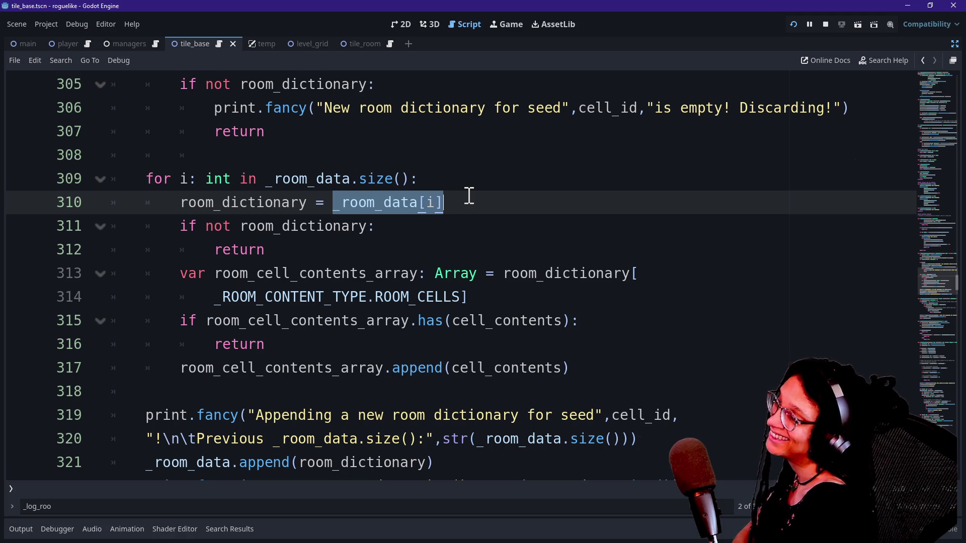
{"action": "left_click", "coordinate": [469, 196]}
{"action": "left_click", "coordinate": [290, 184]}
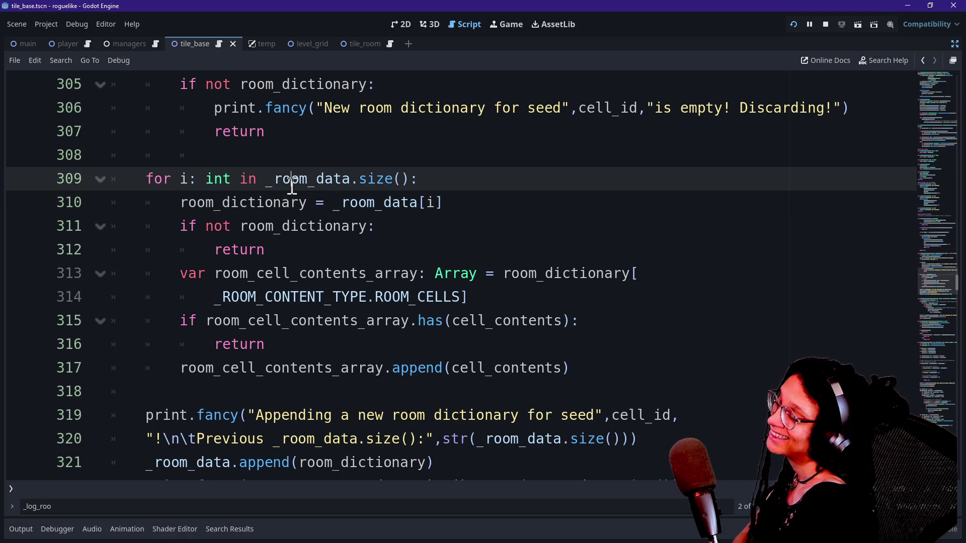
{"action": "left_click", "coordinate": [189, 205]}
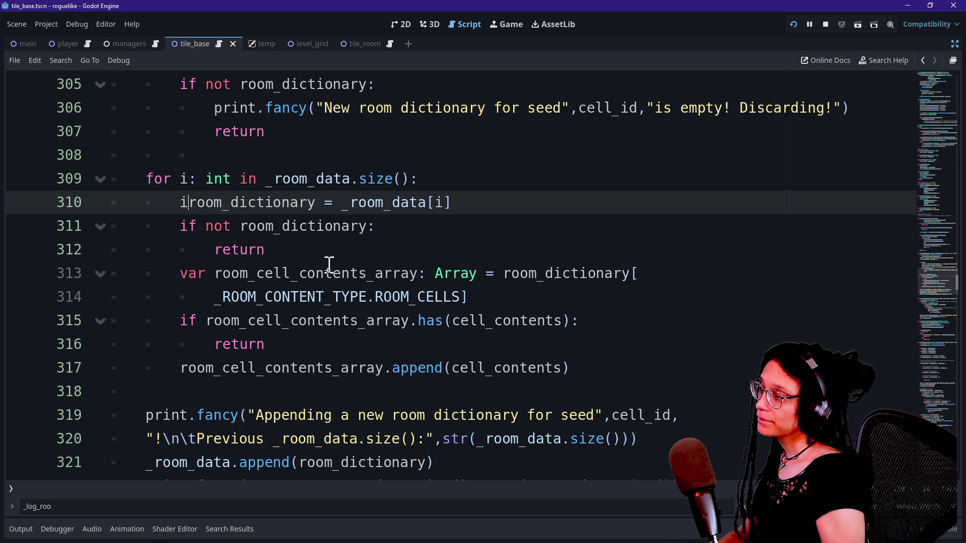
Step: Rename room_dictionary to i_dictionary on line 310 and begin editing the line 311 check
{"action": "type", "text": "i"}
{"action": "key", "text": "Delete"}
{"action": "key", "text": "Delete"}
{"action": "key", "text": "Delete"}
{"action": "type", "text": "_"}
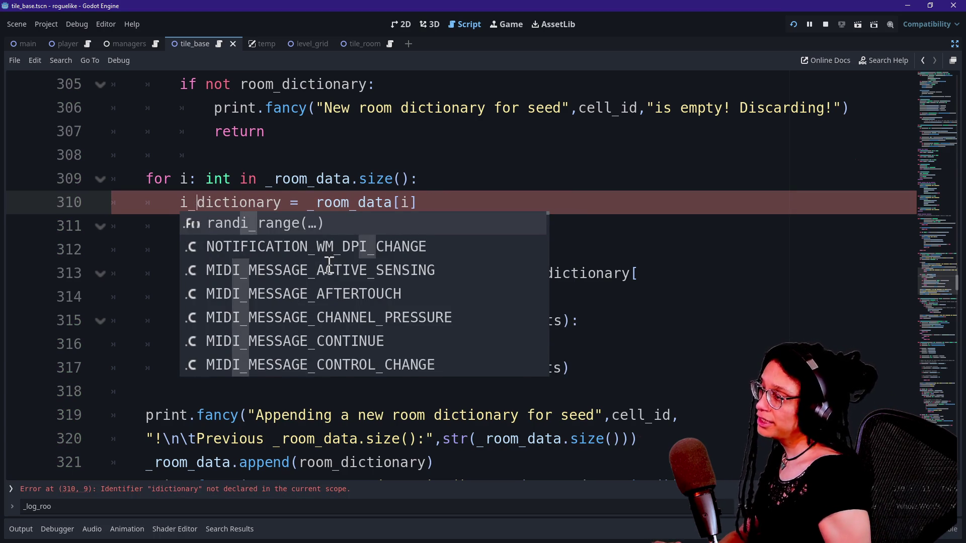
{"action": "left_click", "coordinate": [220, 194]}
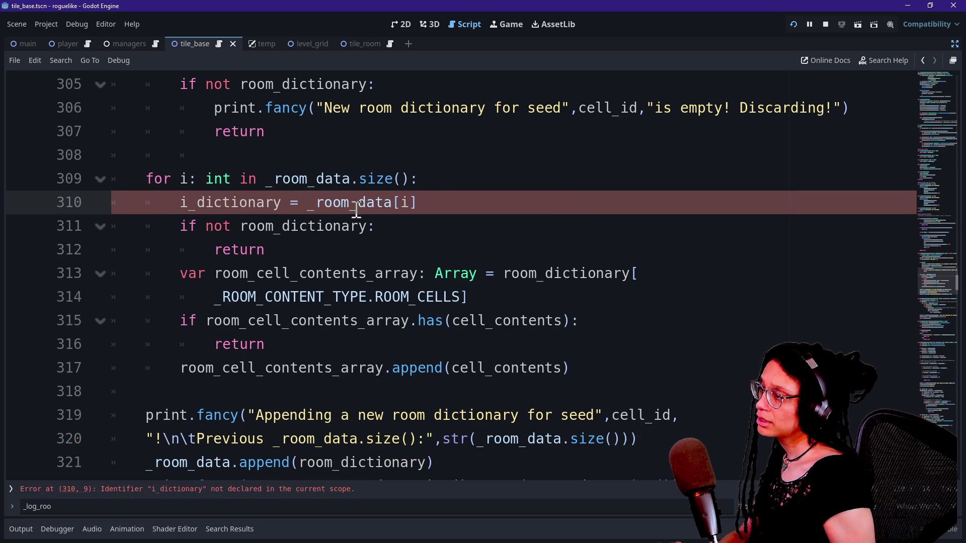
{"action": "left_click", "coordinate": [276, 226]}
{"action": "key", "text": "BackSpace"}
{"action": "key", "text": "BackSpace"}
{"action": "key", "text": "BackSpace"}
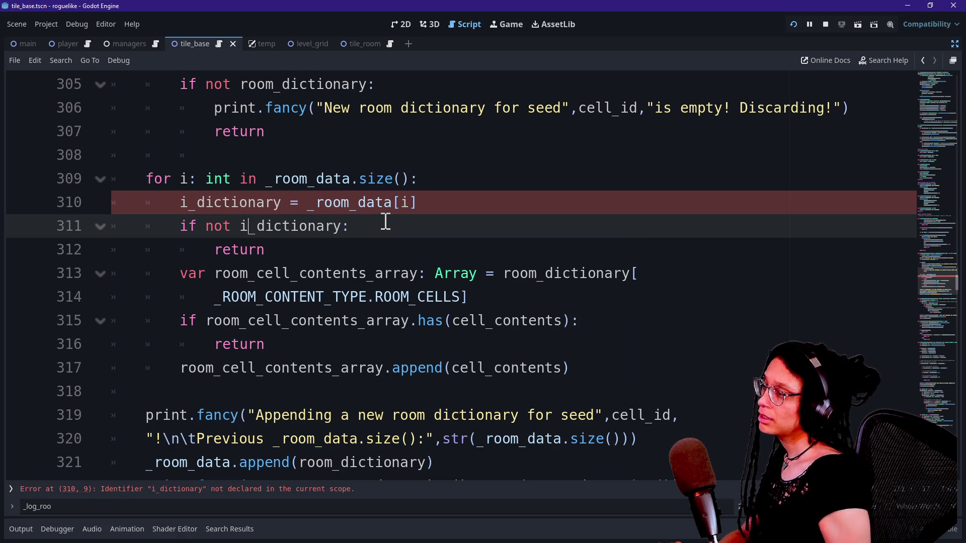
{"action": "left_click", "coordinate": [222, 179]}
{"action": "left_click", "coordinate": [202, 226]}
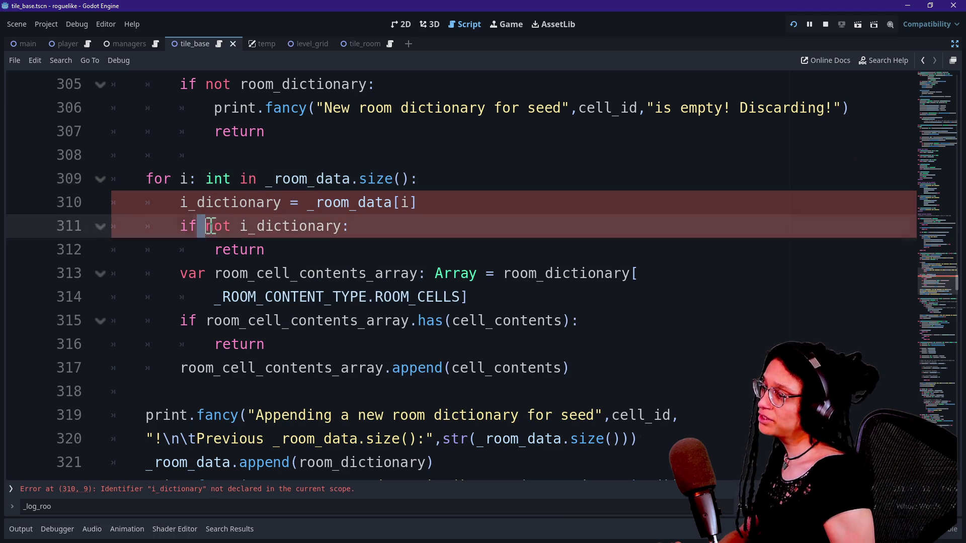
{"action": "left_click", "coordinate": [368, 273]}
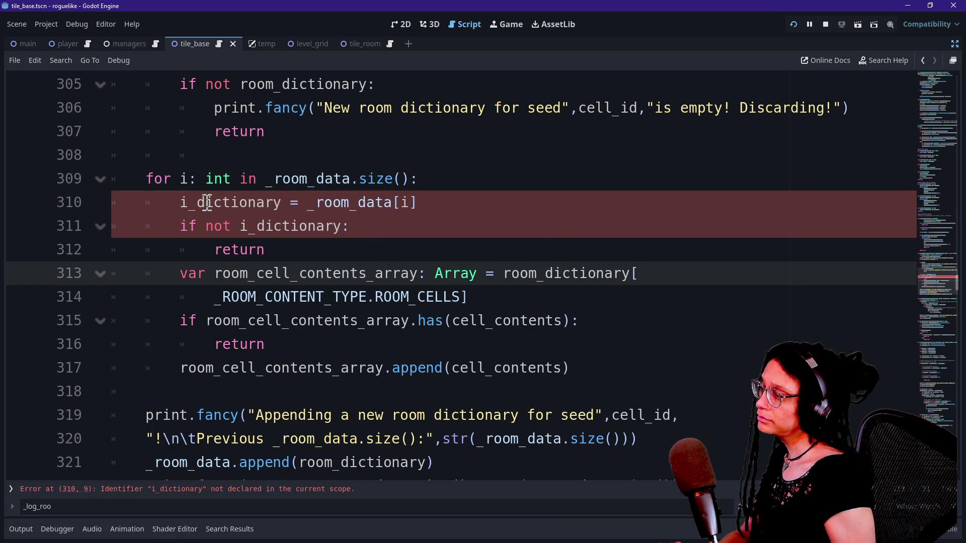
Step: Declare line 310 as var i_dictionary: Dictionary = _room_data[i]
{"action": "left_click", "coordinate": [183, 194]}
{"action": "type", "text": "var i_dictionary"}
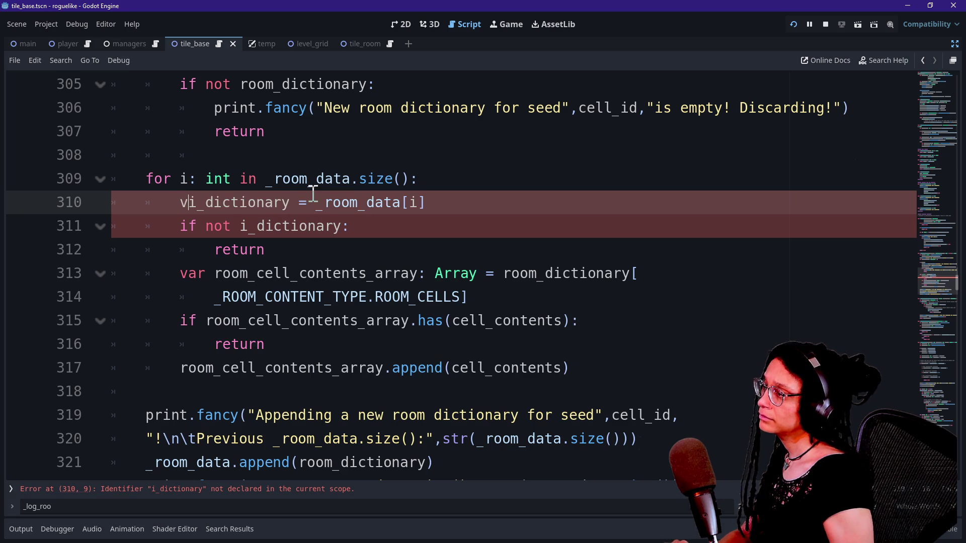
{"action": "type", "text": ": Dictionar"}
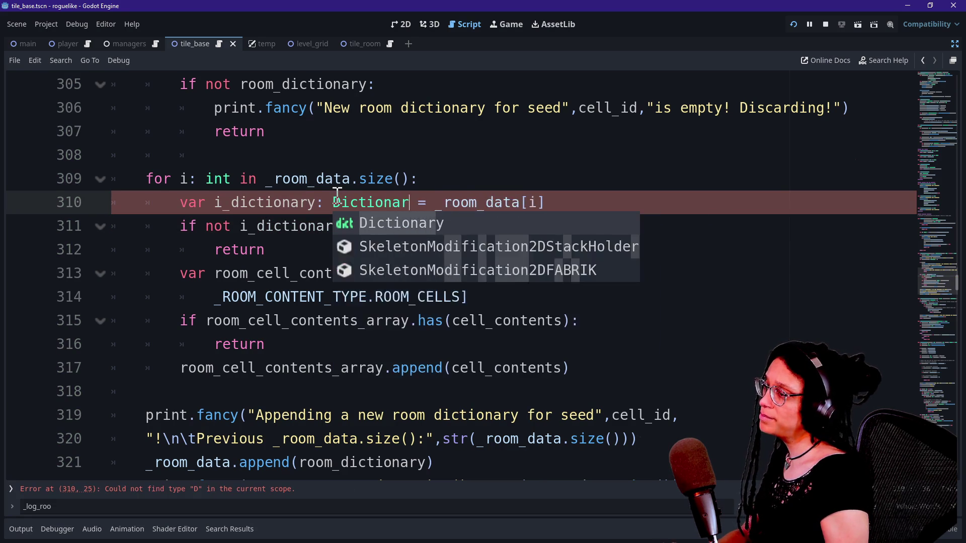
{"action": "key", "text": "Return"}
{"action": "left_click", "coordinate": [291, 202]}
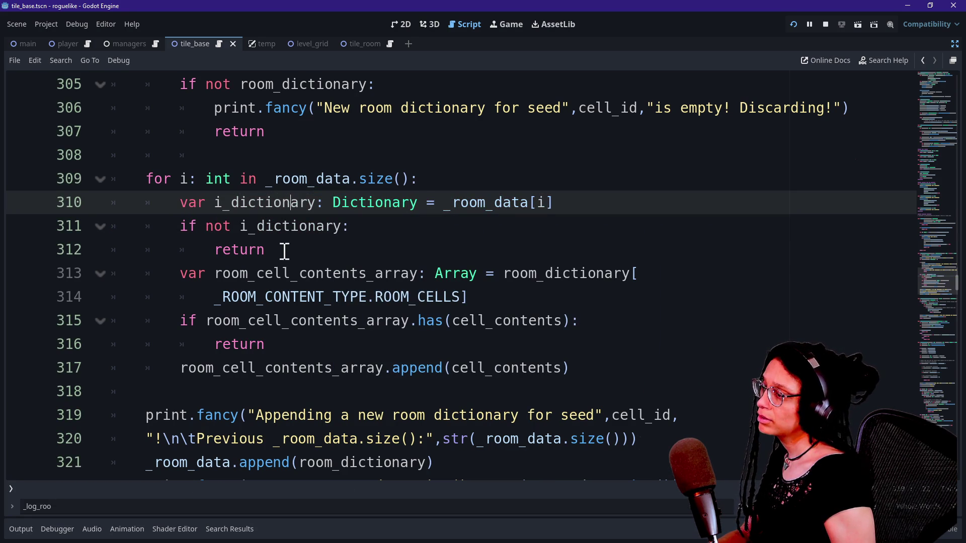
{"action": "left_click", "coordinate": [299, 226]}
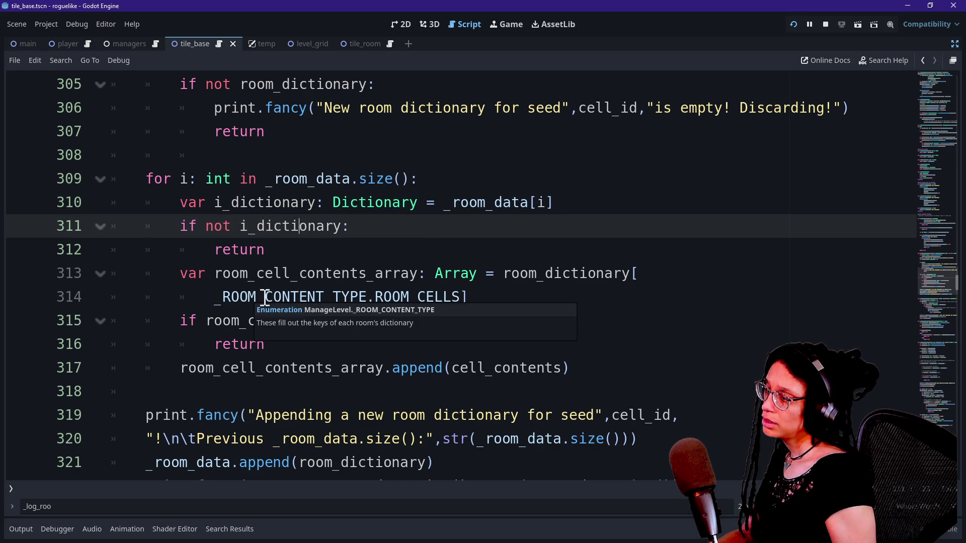
{"action": "left_click", "coordinate": [317, 367]}
Step: Review the i_dictionary declaration and 'if not i_dictionary:' check, then run the project
{"action": "scroll", "coordinate": [319, 366], "scroll_direction": "down", "scroll_amount": 1}
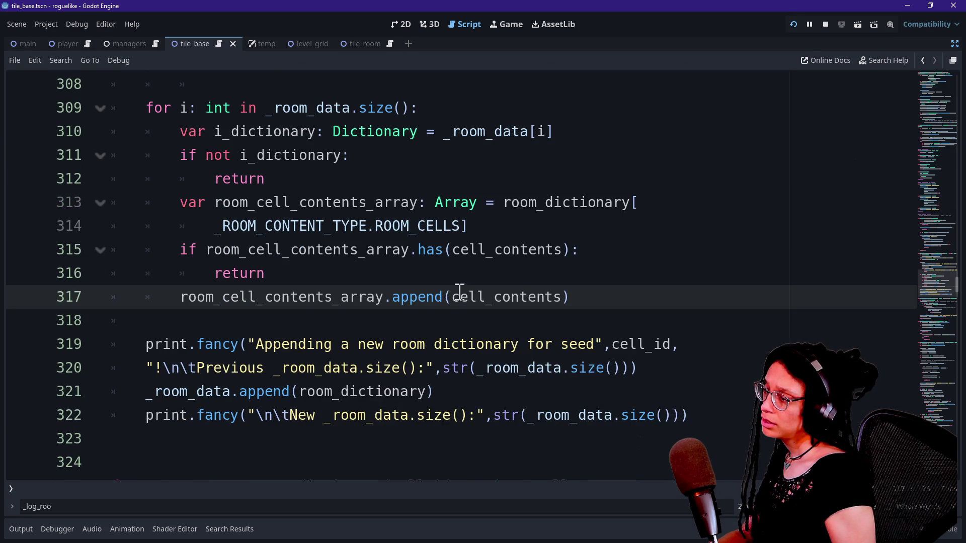
{"action": "left_click_drag", "start_coordinate": [189, 120], "coordinate": [225, 180]}
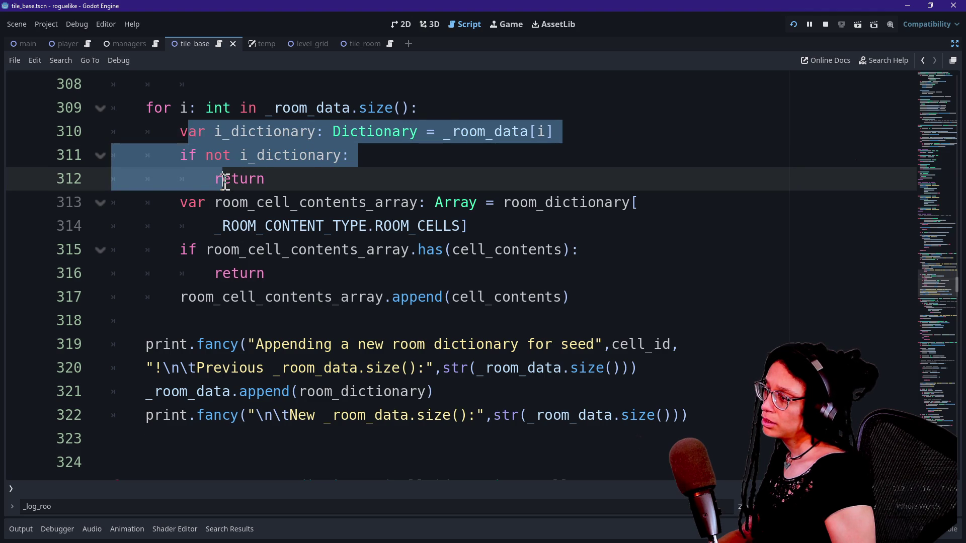
{"action": "left_click", "coordinate": [222, 180]}
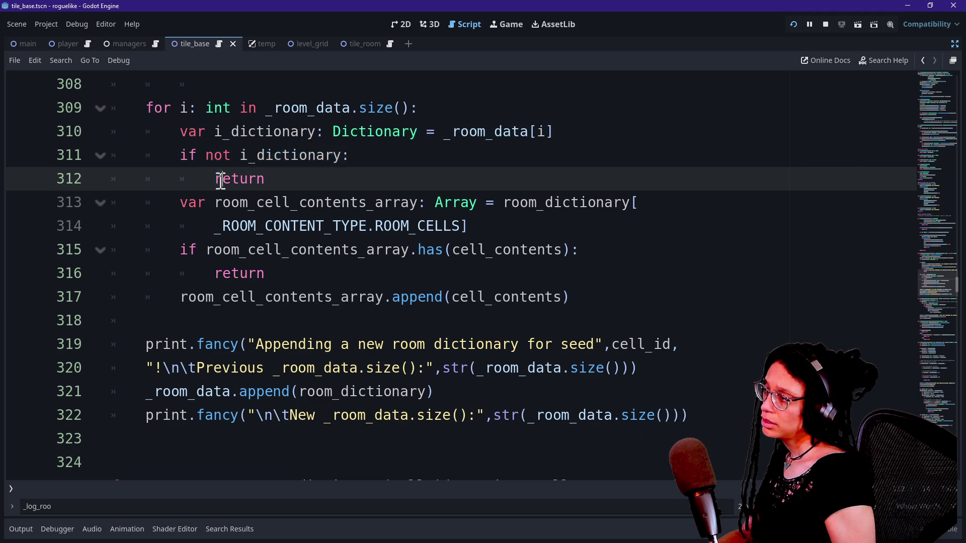
{"action": "left_click", "coordinate": [198, 202]}
{"action": "left_click_drag", "start_coordinate": [509, 199], "coordinate": [532, 211]}
{"action": "left_click", "coordinate": [524, 216]}
{"action": "left_click", "coordinate": [521, 212]}
{"action": "left_click", "coordinate": [478, 224]}
{"action": "left_click_drag", "start_coordinate": [224, 132], "coordinate": [262, 179]}
{"action": "left_click", "coordinate": [431, 178]}
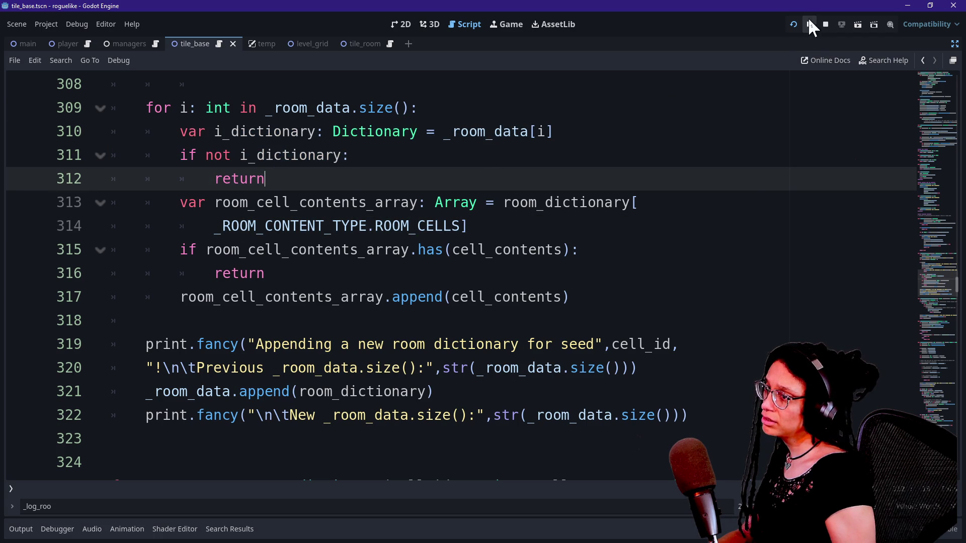
{"action": "key", "text": "F5"}
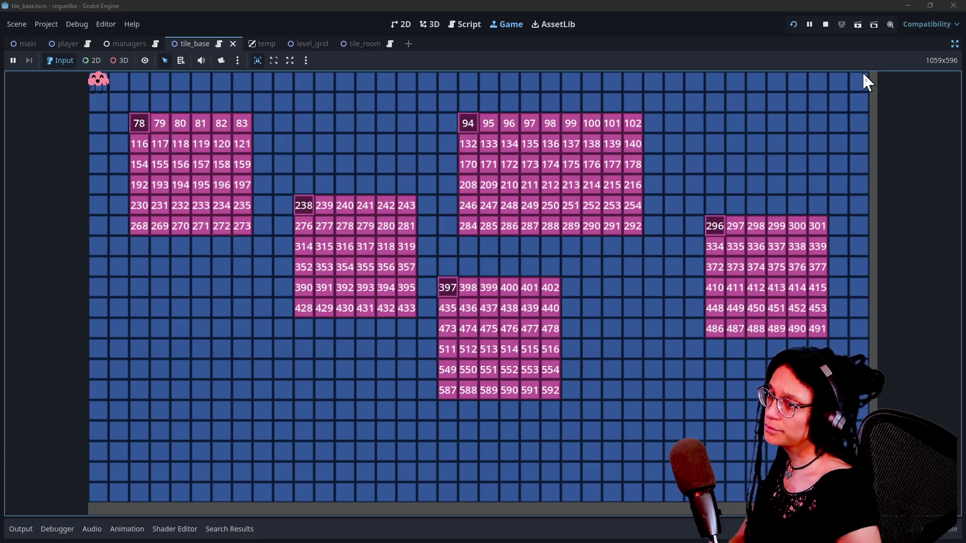
Step: Switch the Scene dock to Remote and select Main > Managers > ManageLevel
{"action": "left_click", "coordinate": [955, 44]}
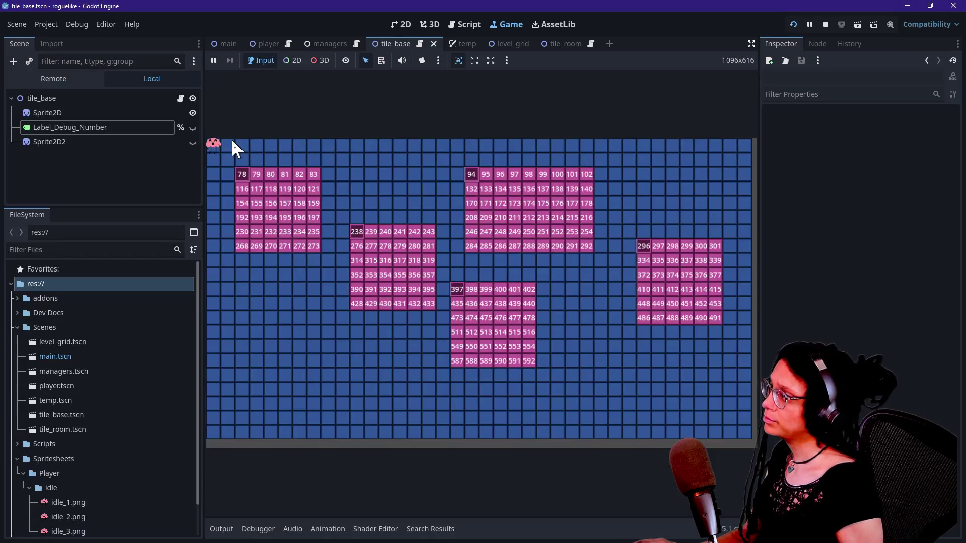
{"action": "left_click", "coordinate": [18, 79]}
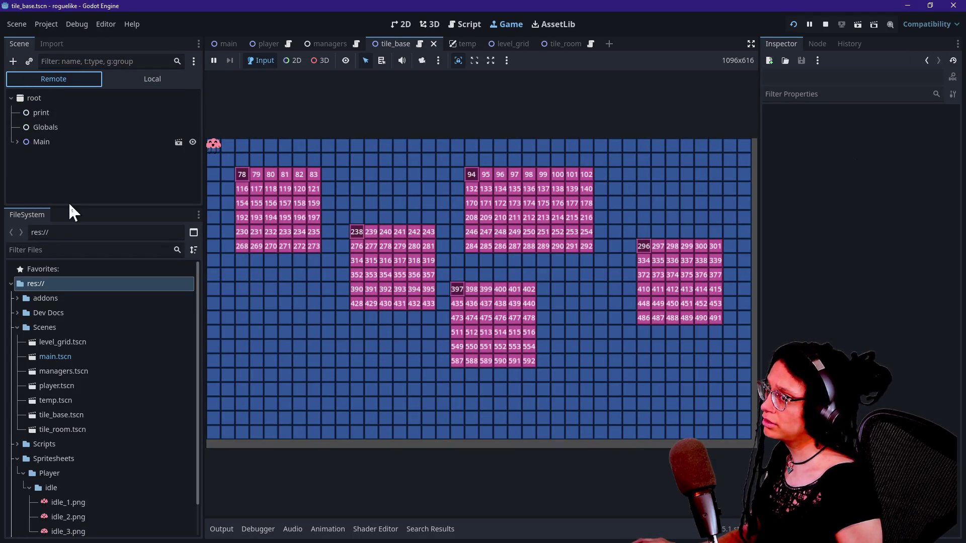
{"action": "left_click", "coordinate": [23, 165]}
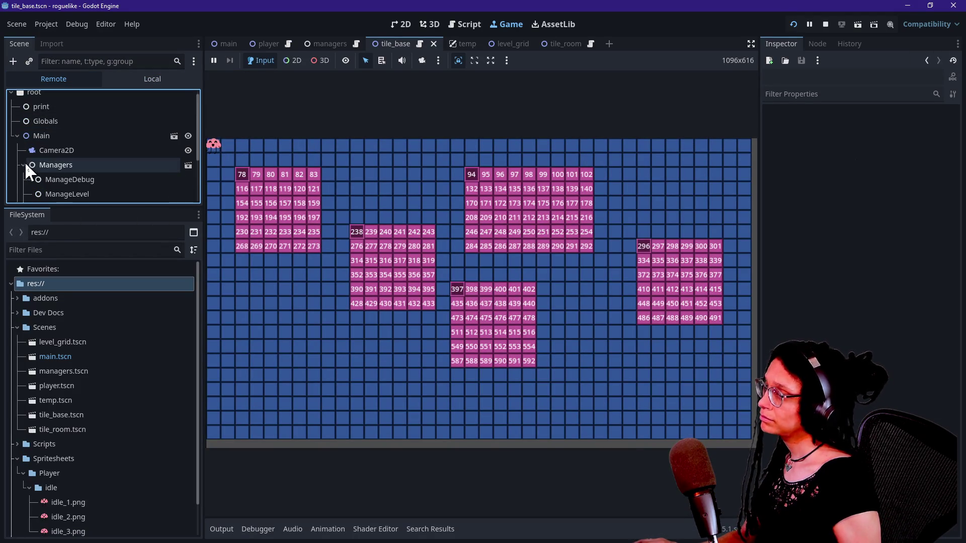
{"action": "scroll", "coordinate": [88, 195], "scroll_direction": "down", "scroll_amount": 1}
{"action": "left_click", "coordinate": [87, 186]}
Step: Expand Room Data to show its single empty Dictionary, then return to the script
{"action": "scroll", "coordinate": [87, 185], "scroll_direction": "down", "scroll_amount": 1}
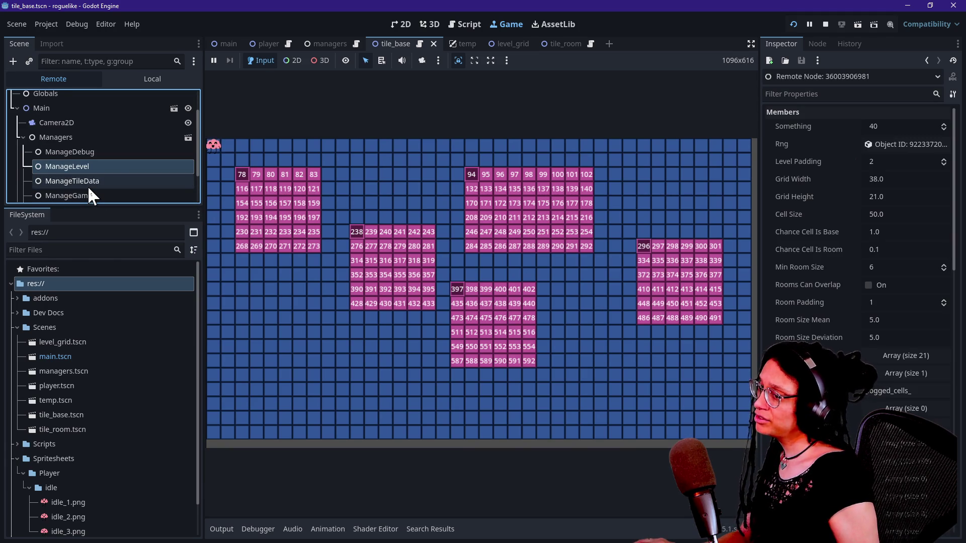
{"action": "left_click", "coordinate": [553, 222]}
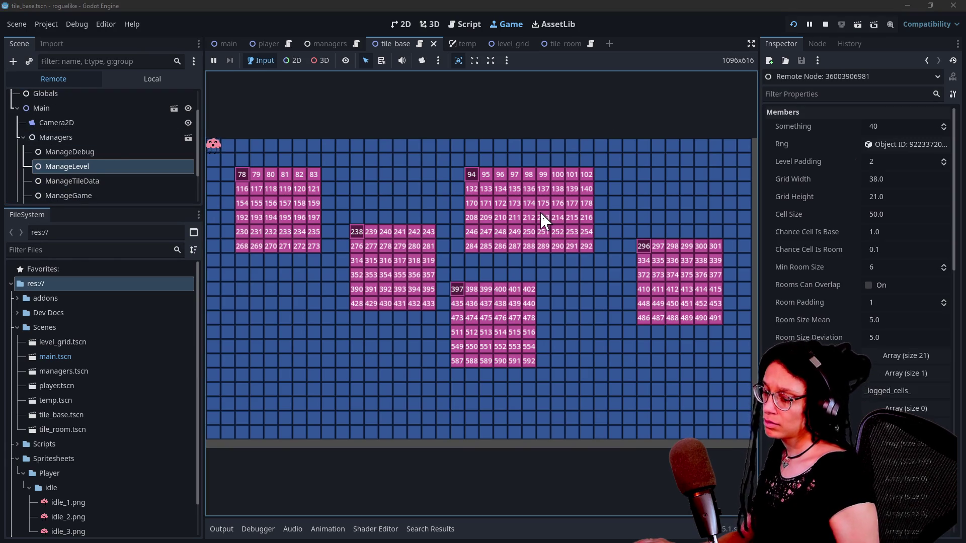
{"action": "scroll", "coordinate": [808, 397], "scroll_direction": "down", "scroll_amount": 5}
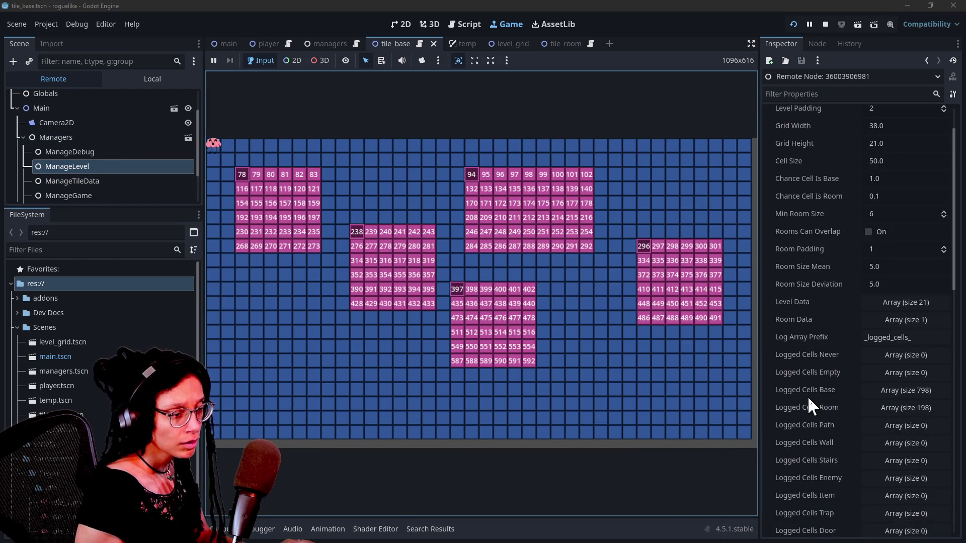
{"action": "left_click", "coordinate": [880, 267]}
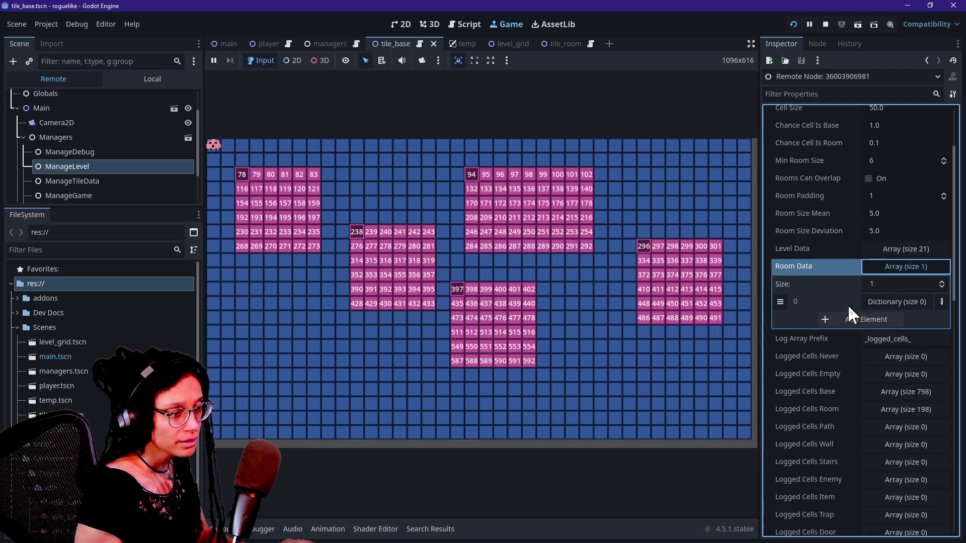
{"action": "left_click", "coordinate": [891, 302]}
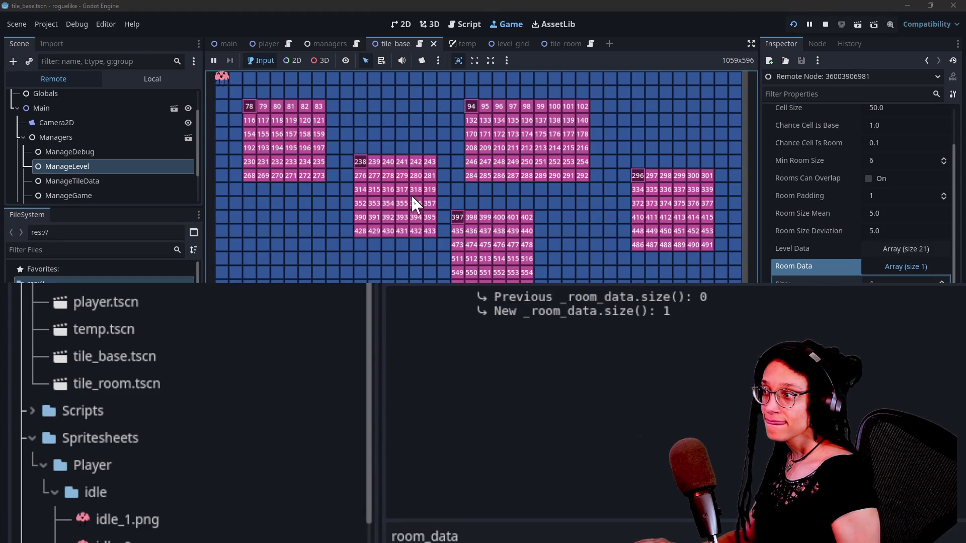
{"action": "left_click", "coordinate": [462, 27]}
{"action": "left_click", "coordinate": [470, 177]}
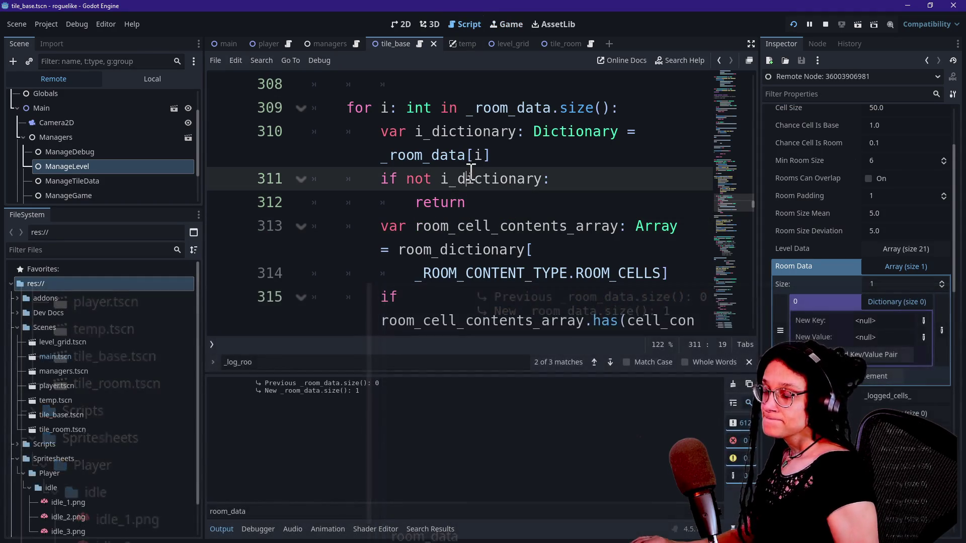
Step: Hide the side docks and inspect the loop's empty-dictionary and duplicate-contents returns
{"action": "key", "text": "ctrl+shift+F11"}
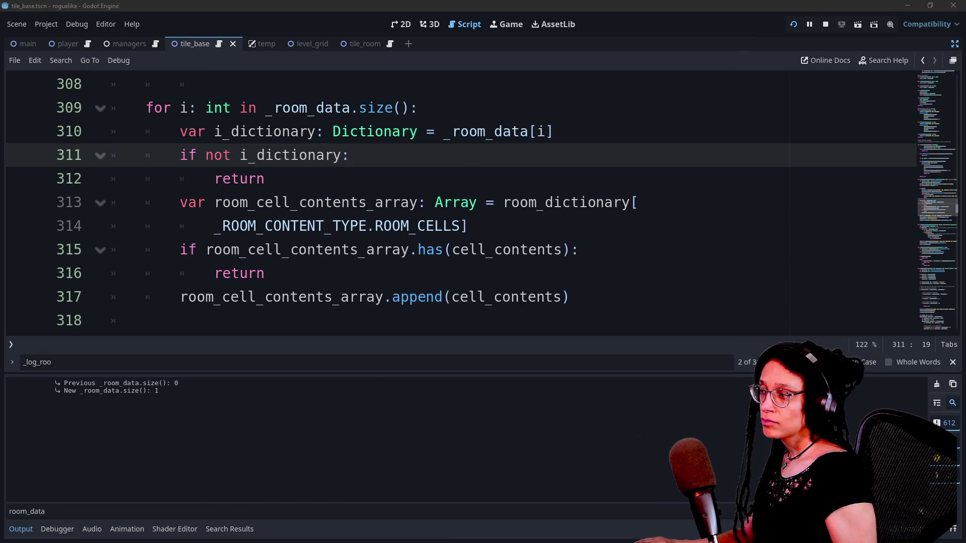
{"action": "left_click", "coordinate": [408, 170], "text": "shift"}
{"action": "left_click", "coordinate": [409, 171]}
{"action": "left_click", "coordinate": [402, 200]}
{"action": "key", "text": "Down"}
{"action": "key", "text": "Down"}
{"action": "key", "text": "Down"}
{"action": "key", "text": "Down"}
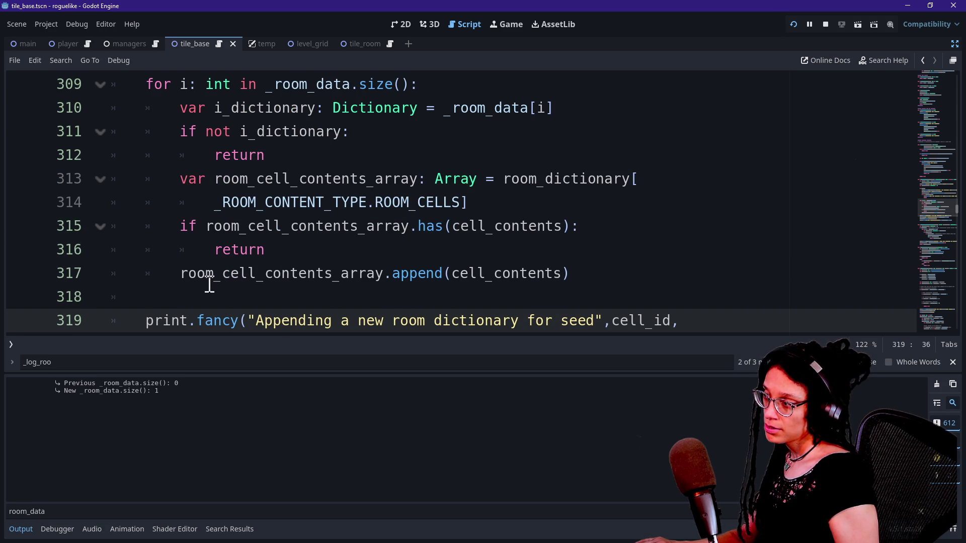
{"action": "left_click", "coordinate": [205, 167]}
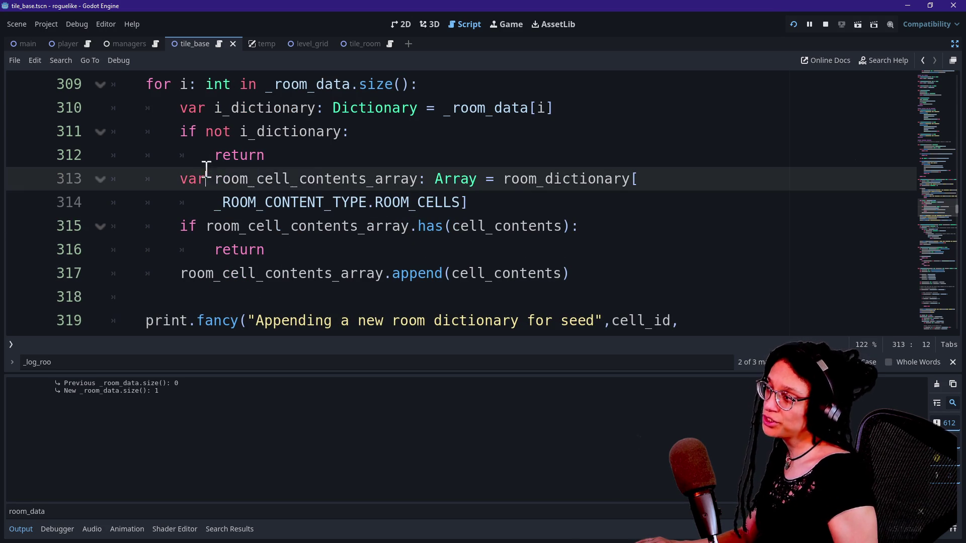
{"action": "double_click", "coordinate": [296, 157]}
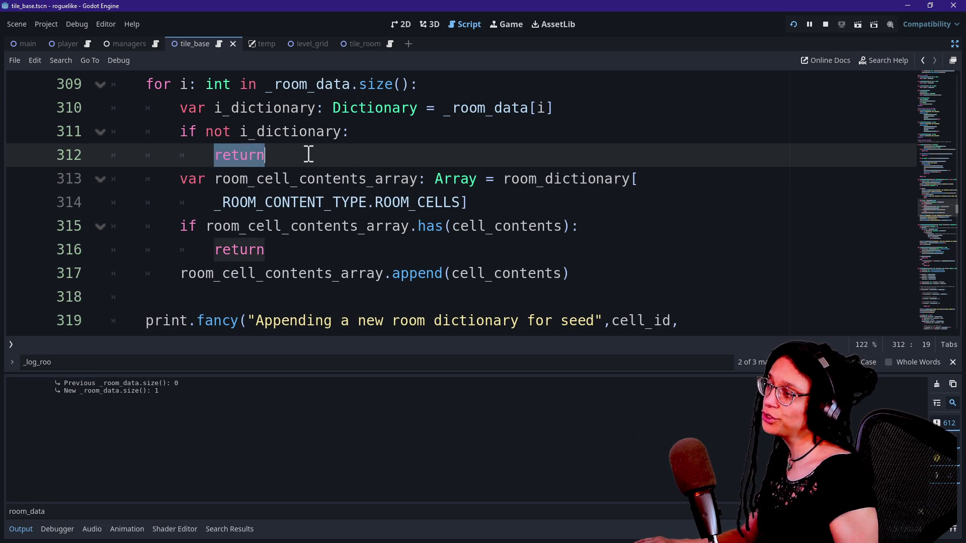
{"action": "double_click", "coordinate": [239, 250]}
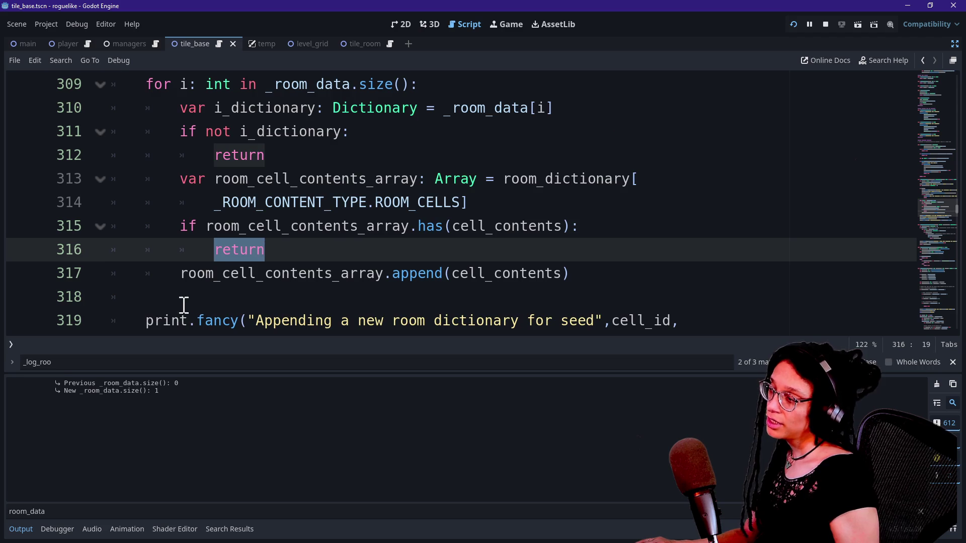
Step: Review the print and _room_data.append lines, then collapse the bottom Output panel
{"action": "left_click_drag", "start_coordinate": [214, 321], "coordinate": [190, 339]}
{"action": "left_click_drag", "start_coordinate": [215, 187], "coordinate": [239, 226]}
{"action": "scroll", "coordinate": [239, 235], "scroll_direction": "up", "scroll_amount": 1}
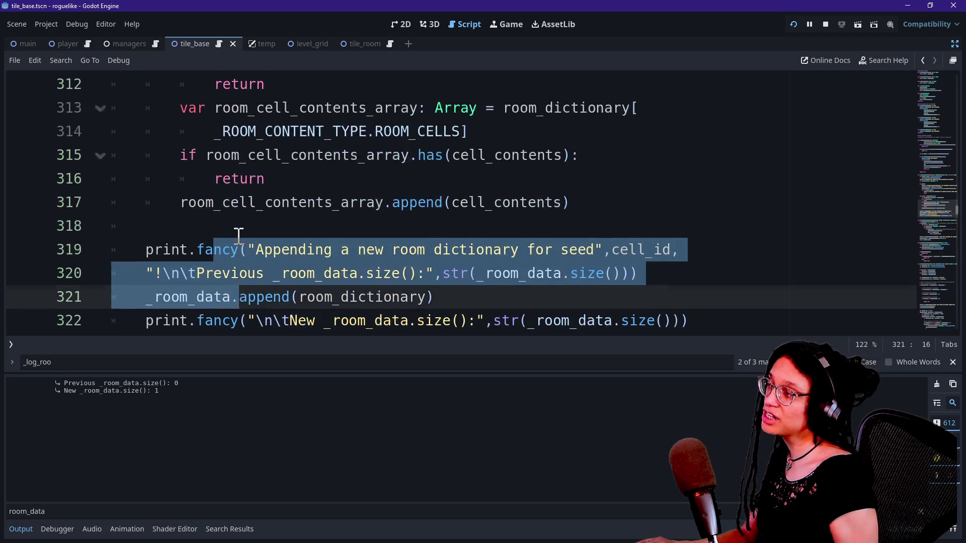
{"action": "scroll", "coordinate": [239, 235], "scroll_direction": "up", "scroll_amount": 2}
{"action": "left_click", "coordinate": [223, 225]}
{"action": "key", "text": "Down"}
{"action": "key", "text": "Down"}
{"action": "key", "text": "Down"}
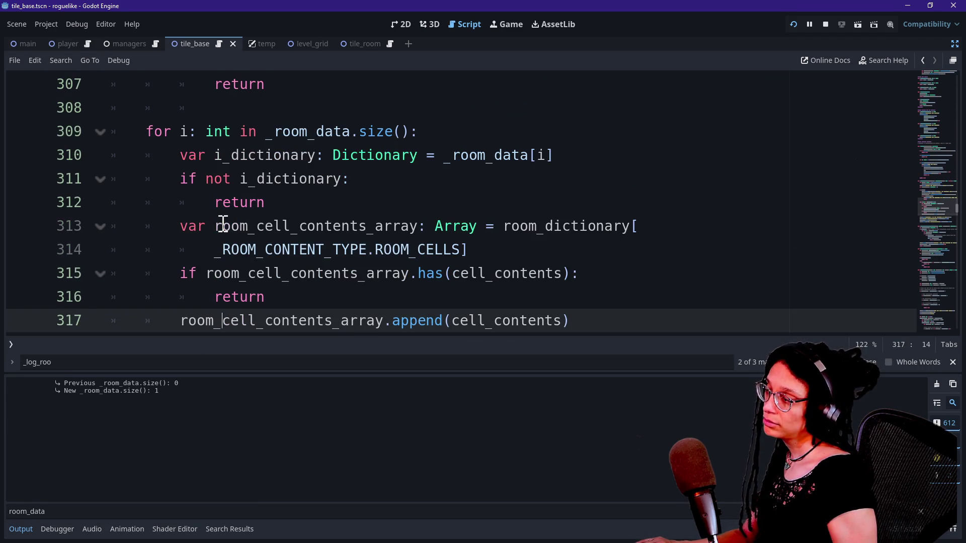
{"action": "key", "text": "ctrl+j"}
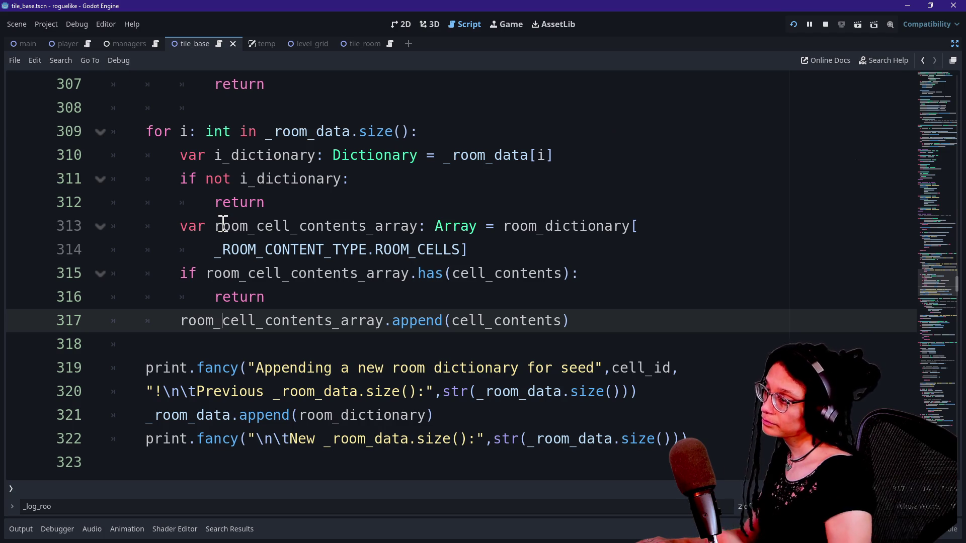
{"action": "left_click", "coordinate": [288, 196]}
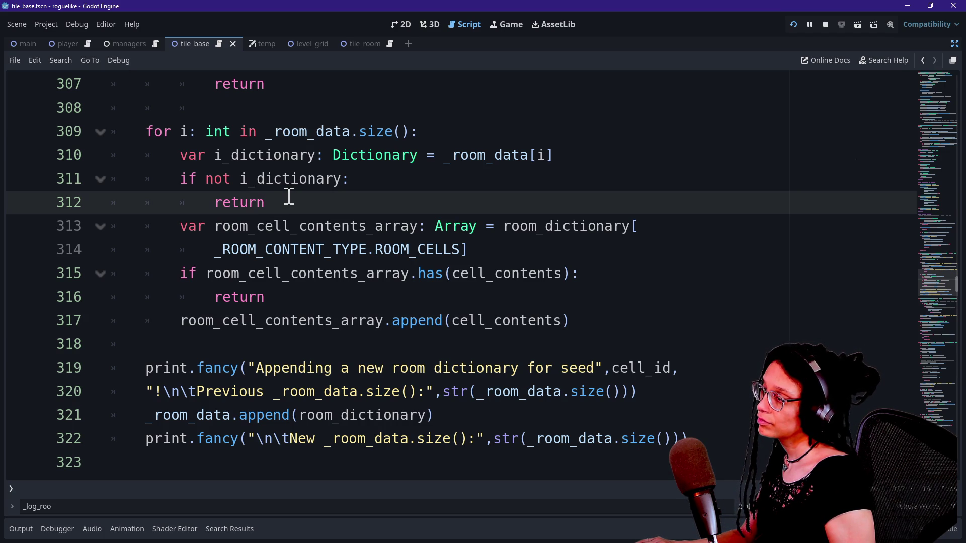
{"action": "key", "text": "BackSpace"}
{"action": "key", "text": "BackSpace"}
{"action": "key", "text": "BackSpace"}
{"action": "type", "text": "break"}
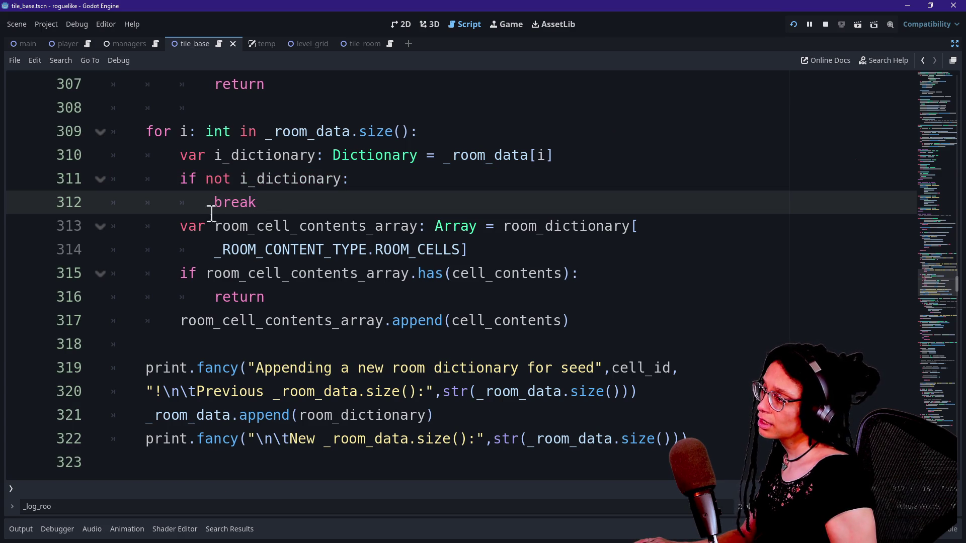
{"action": "left_click_drag", "start_coordinate": [214, 294], "coordinate": [268, 297]}
{"action": "left_click", "coordinate": [267, 297]}
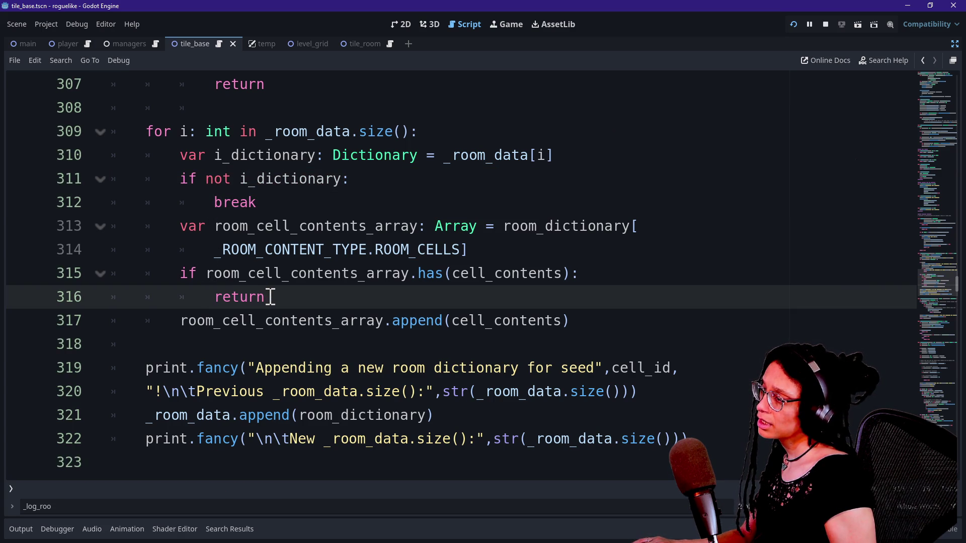
{"action": "double_click", "coordinate": [244, 202]}
{"action": "key", "text": "BackSpace"}
{"action": "type", "text": "return"}
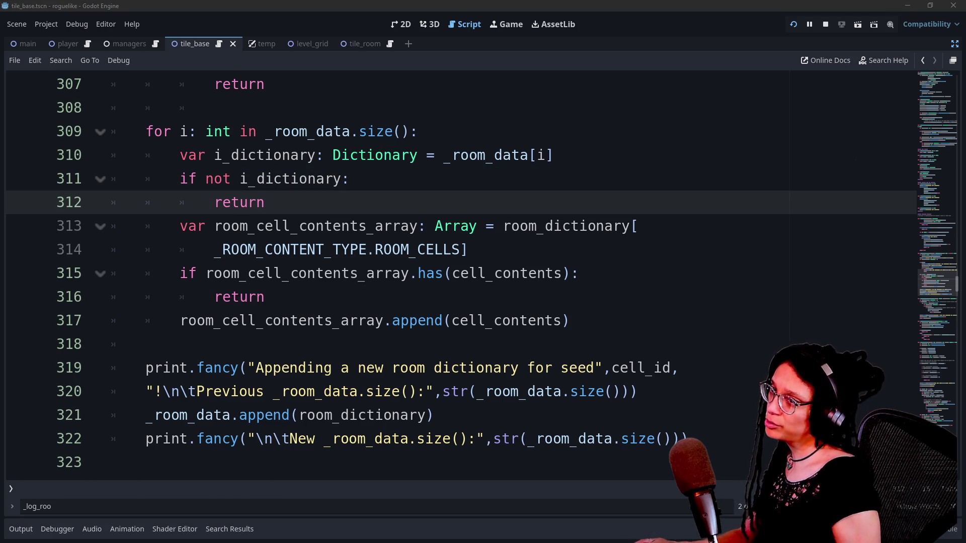
{"action": "left_click", "coordinate": [382, 226]}
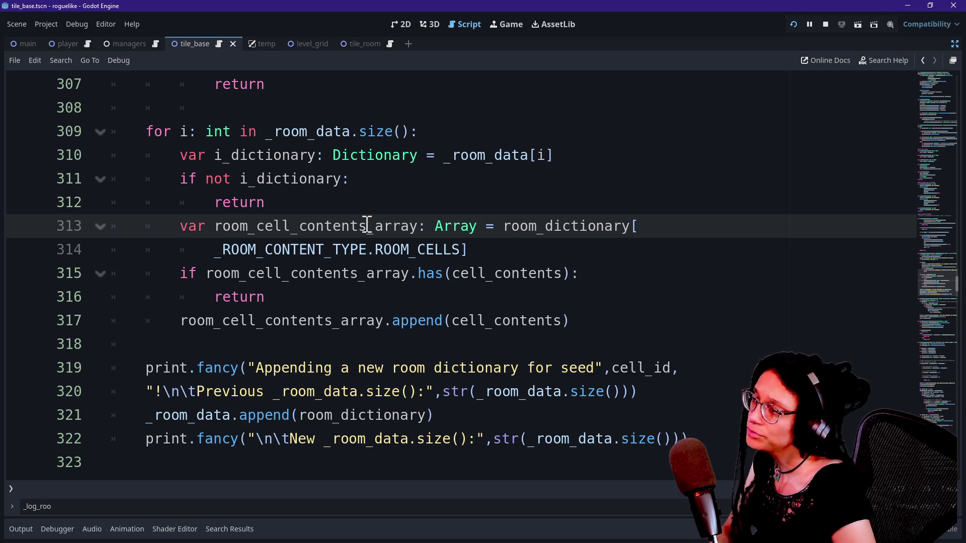
{"action": "left_click", "coordinate": [355, 198]}
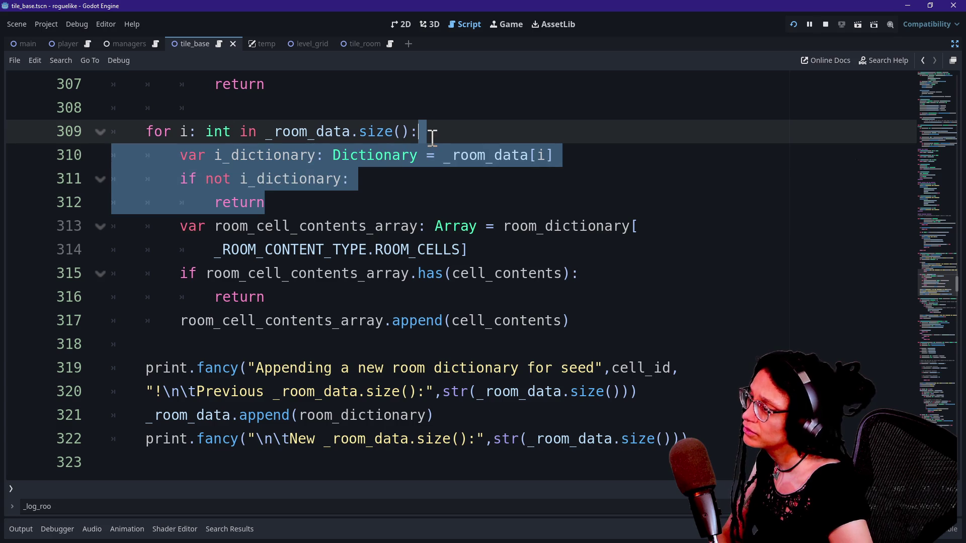
Step: Delete the i_dictionary guard lines 310–312 and rerun, hitting the out-of-bounds error
{"action": "key", "text": "Delete"}
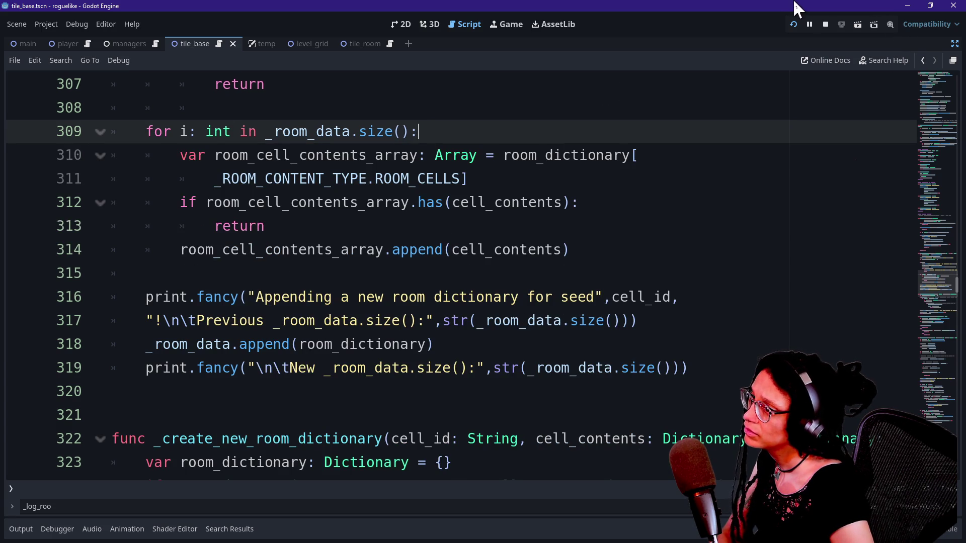
{"action": "left_click", "coordinate": [793, 24]}
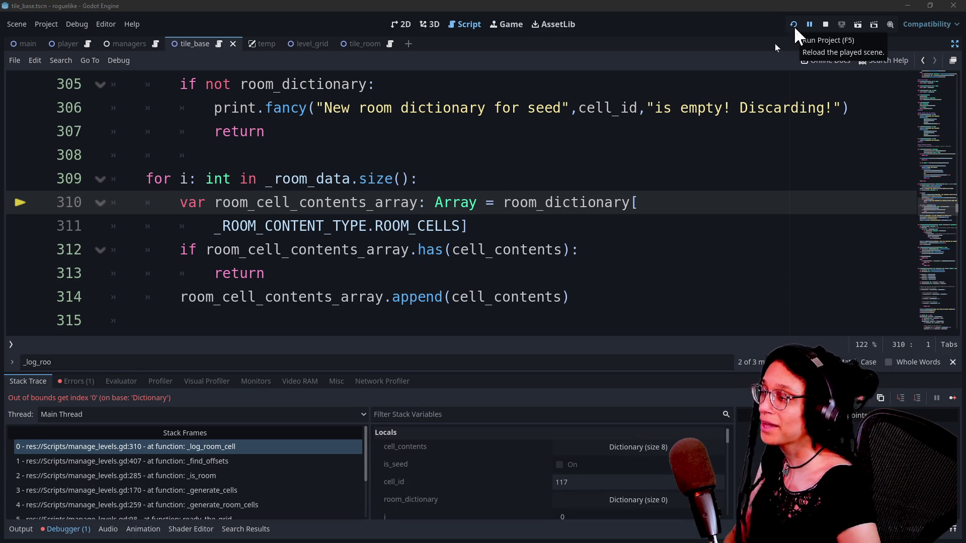
Step: Undo the deletion to restore the i_dictionary declaration and empty check, then review them
{"action": "left_click", "coordinate": [455, 207]}
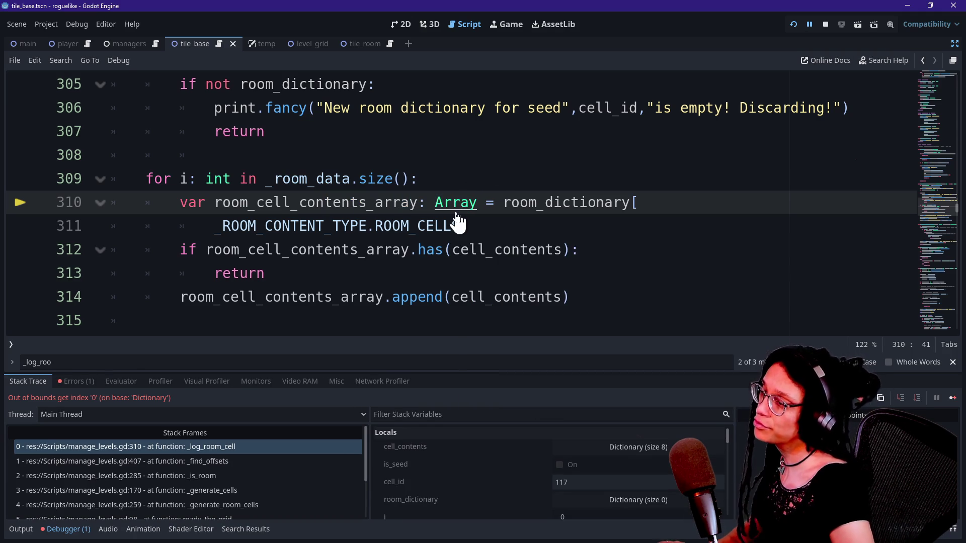
{"action": "key", "text": "ctrl+z"}
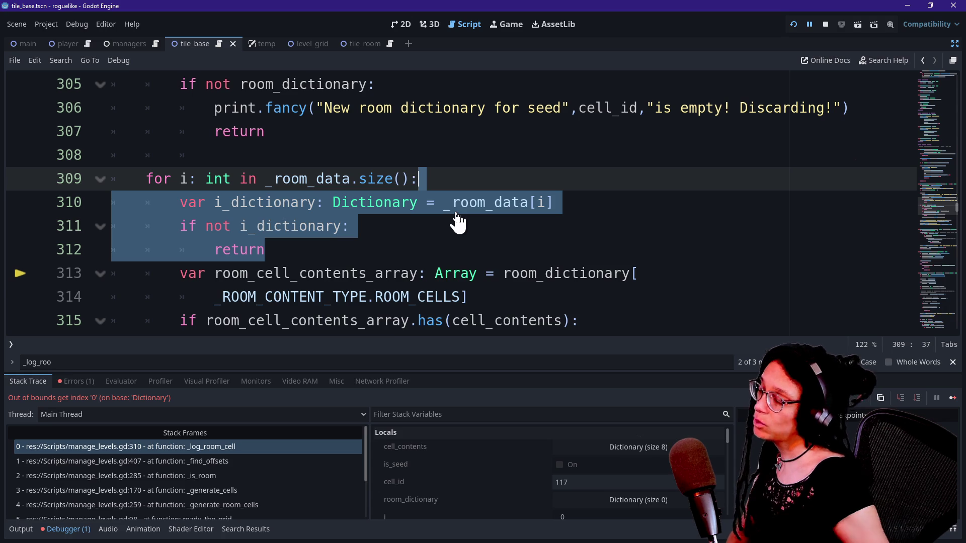
{"action": "left_click", "coordinate": [384, 244]}
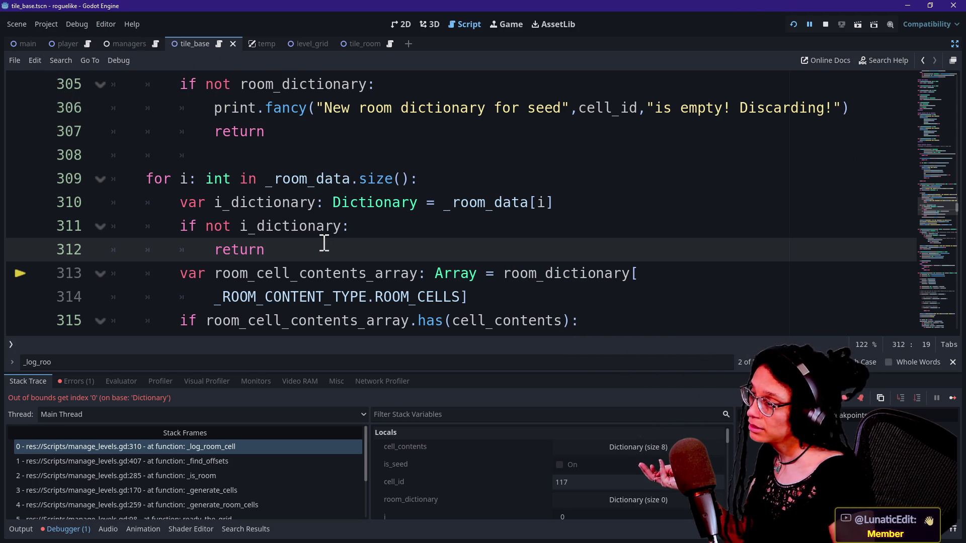
{"action": "left_click", "coordinate": [553, 274]}
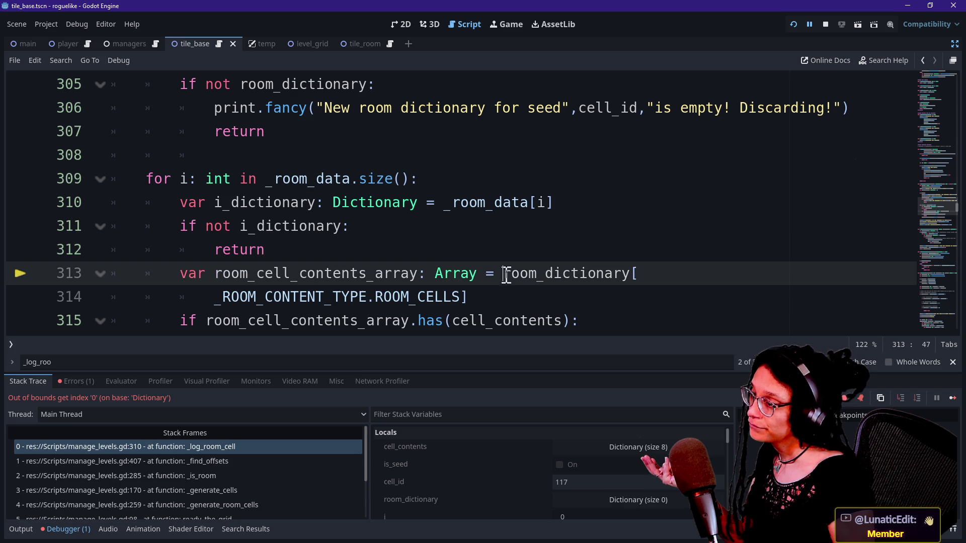
{"action": "left_click_drag", "start_coordinate": [210, 206], "coordinate": [351, 226]}
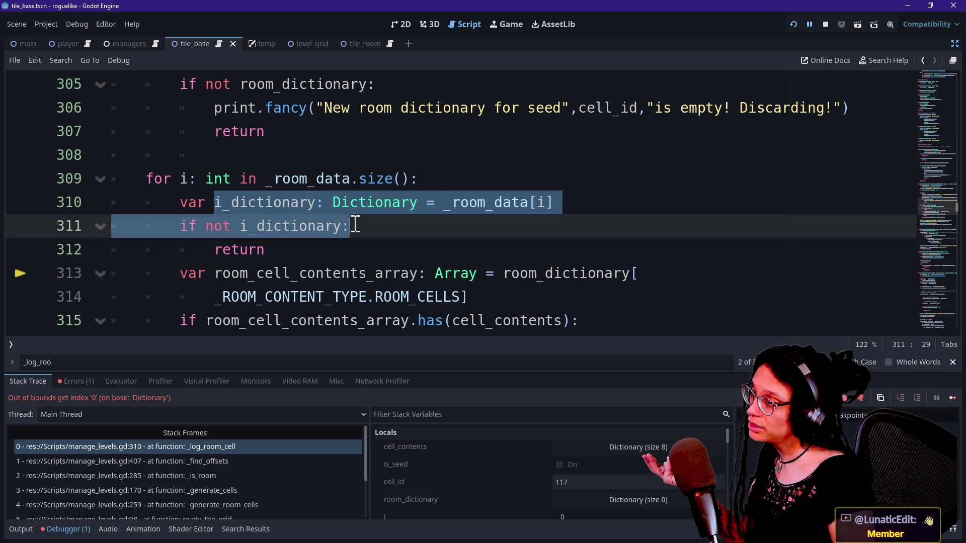
{"action": "left_click", "coordinate": [348, 222]}
{"action": "left_click", "coordinate": [349, 248]}
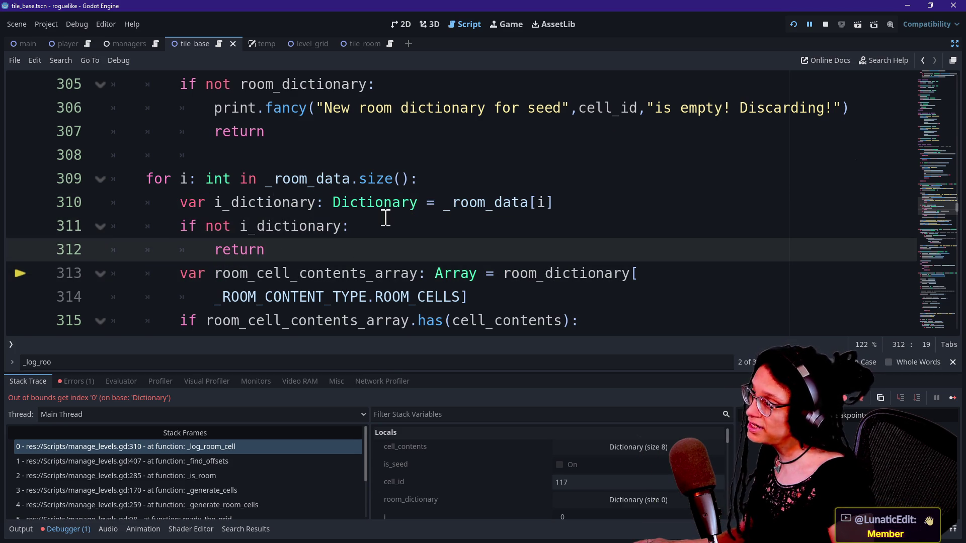
{"action": "scroll", "coordinate": [386, 218], "scroll_direction": "up", "scroll_amount": 1}
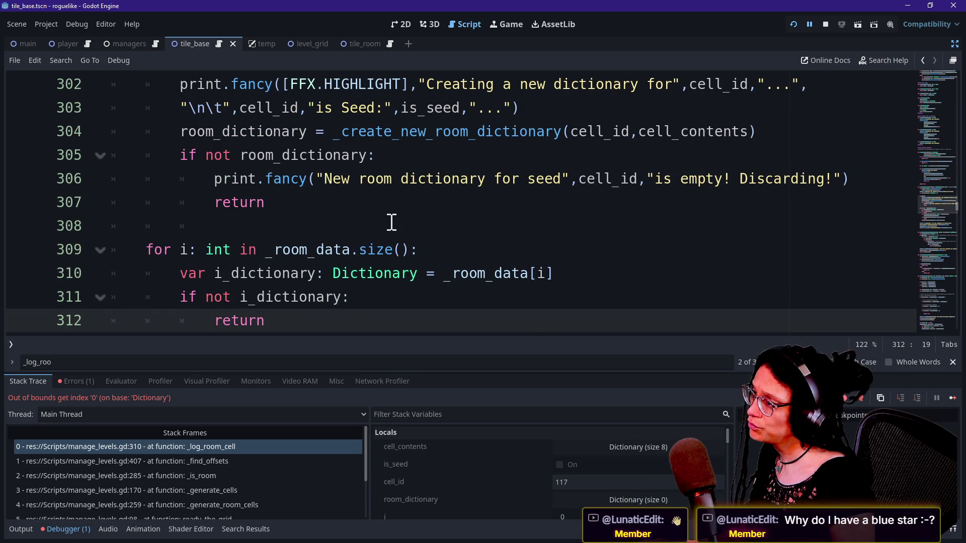
{"action": "scroll", "coordinate": [391, 222], "scroll_direction": "down", "scroll_amount": 1}
{"action": "left_click", "coordinate": [370, 231]}
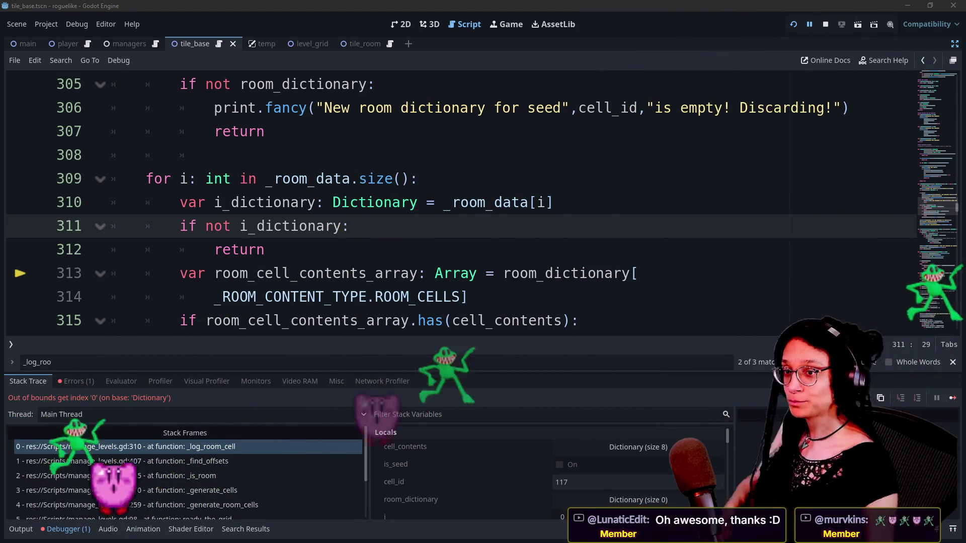
{"action": "left_click", "coordinate": [695, 272]}
{"action": "left_click", "coordinate": [696, 222]}
{"action": "left_click", "coordinate": [688, 245]}
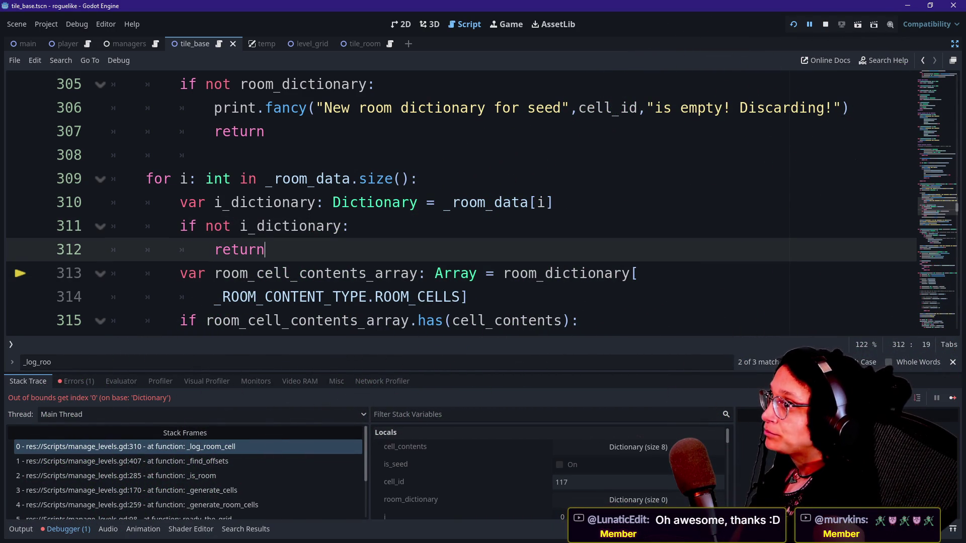